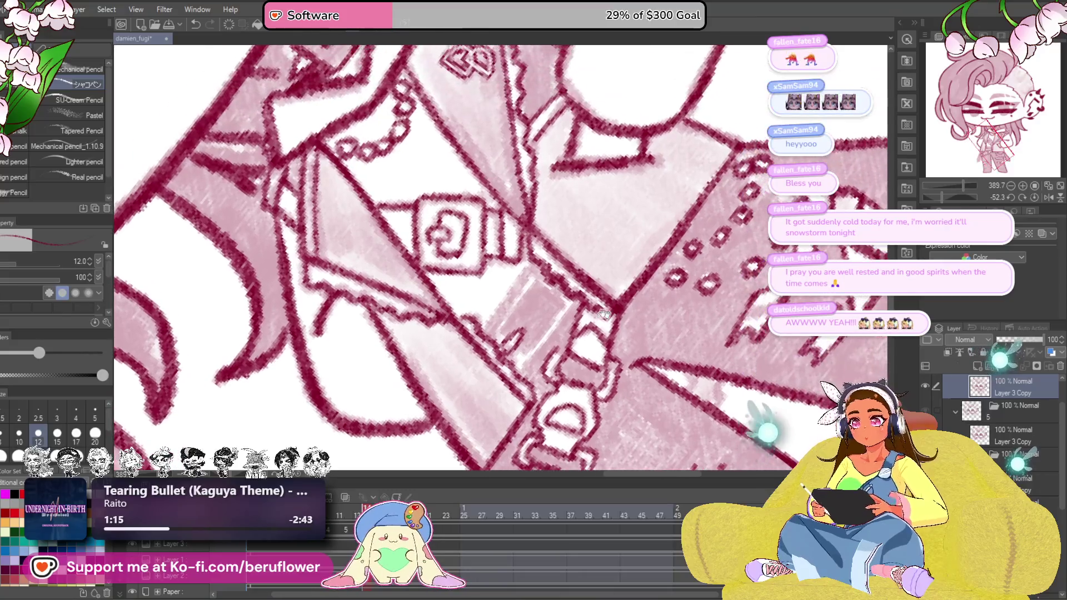
# Add crimson touch-up strokes to the jacket lineart and extend the line along the pants' edge
pyautogui.moveTo(560, 259); pyautogui.dragTo(519, 305)
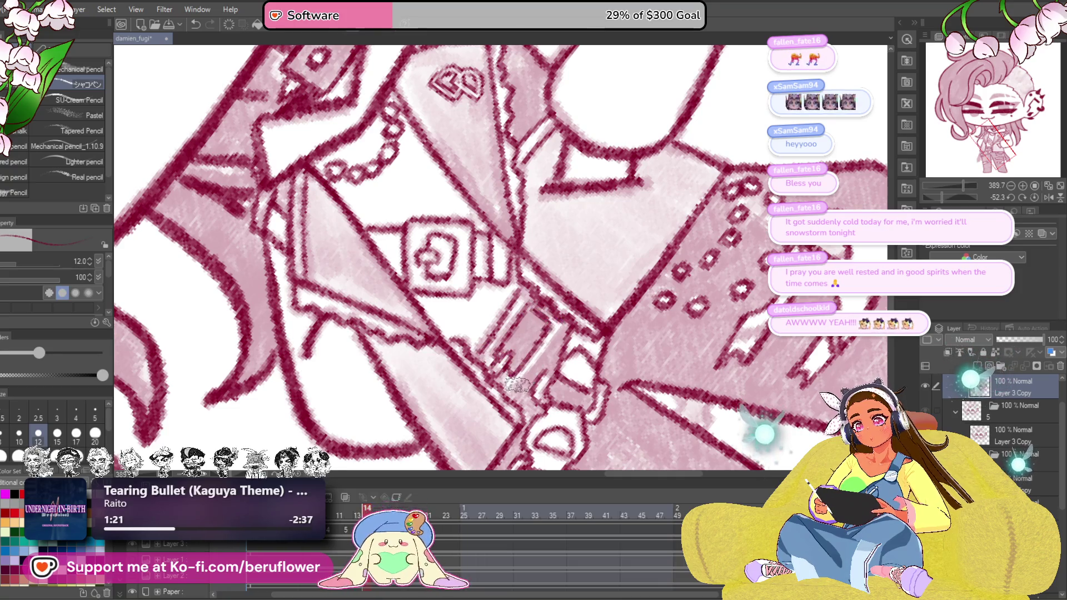
pyautogui.moveTo(517, 382); pyautogui.dragTo(567, 325)
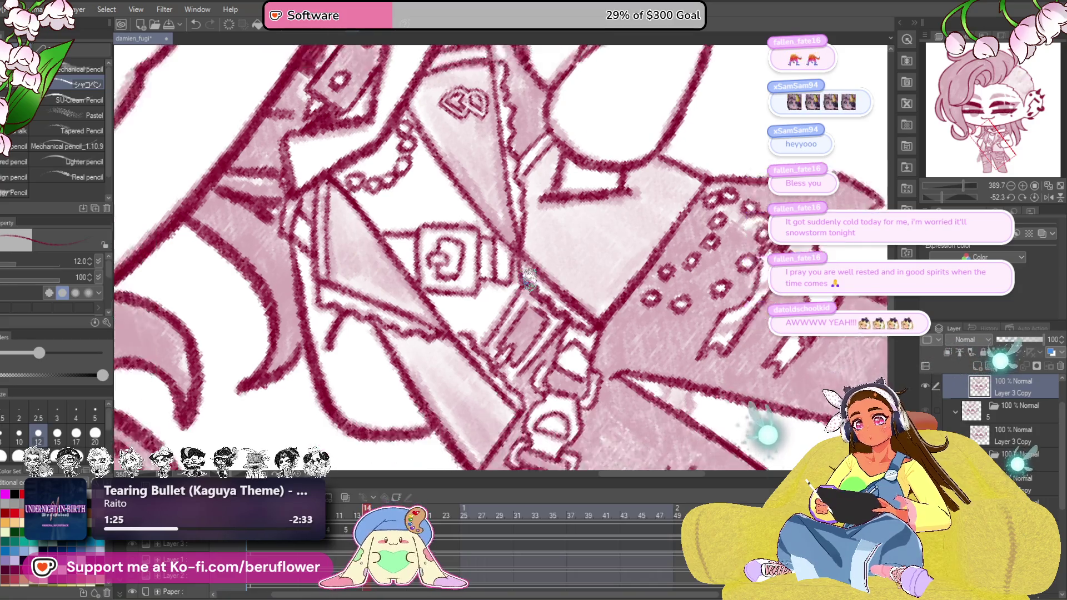
pyautogui.hotkey('ctrl', '0')
pyautogui.hotkey('shift', '^')
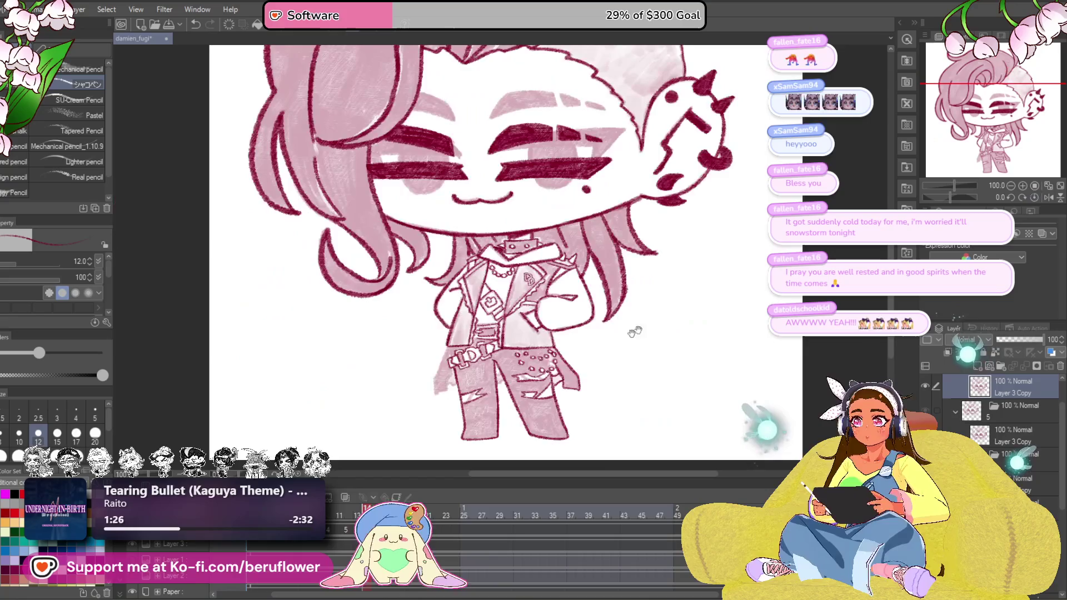
pyautogui.scroll(5, 596, 292)
pyautogui.moveTo(597, 292)
pyautogui.mouseDown()
pyautogui.moveTo(620, 328)
pyautogui.moveTo(610, 365)
pyautogui.mouseUp()
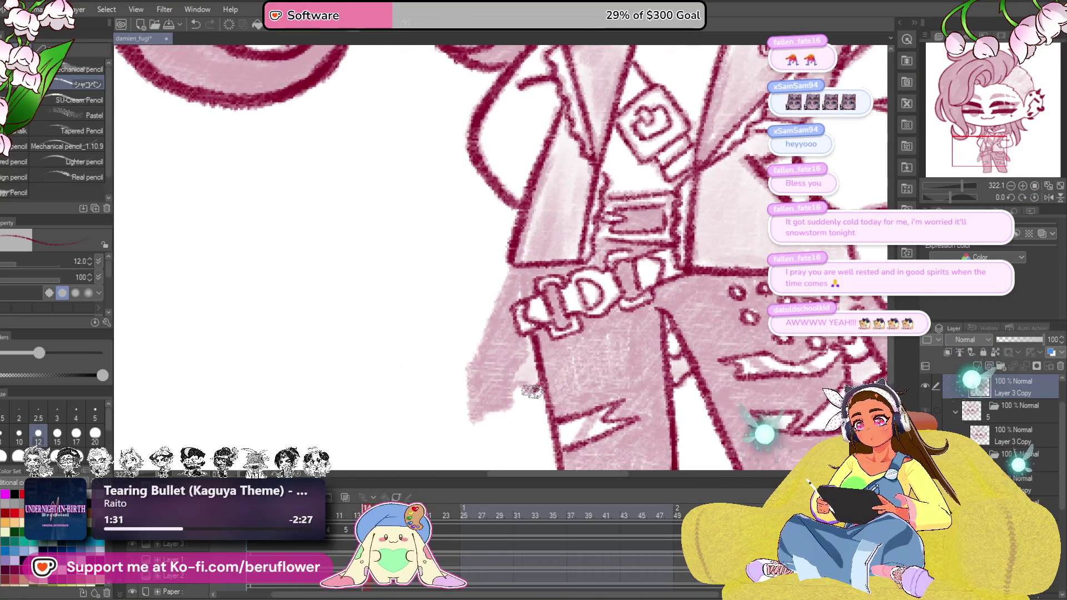
pyautogui.moveTo(531, 392); pyautogui.dragTo(540, 351)
pyautogui.moveTo(507, 293)
pyautogui.mouseDown()
pyautogui.moveTo(477, 410)
pyautogui.moveTo(525, 346)
pyautogui.moveTo(517, 393)
pyautogui.mouseUp()
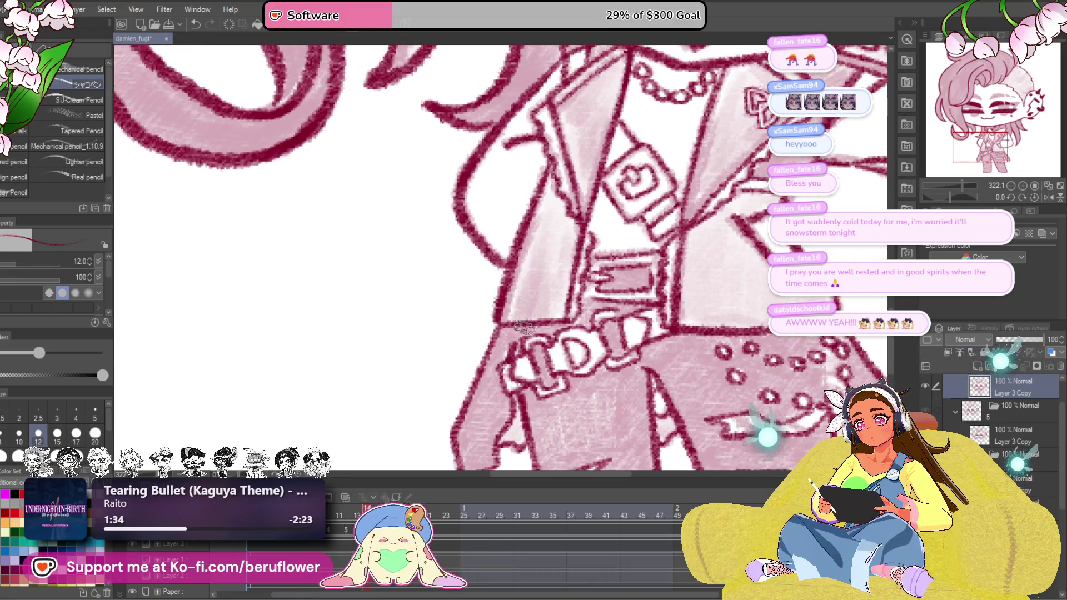
pyautogui.scroll(-8, 512, 329)
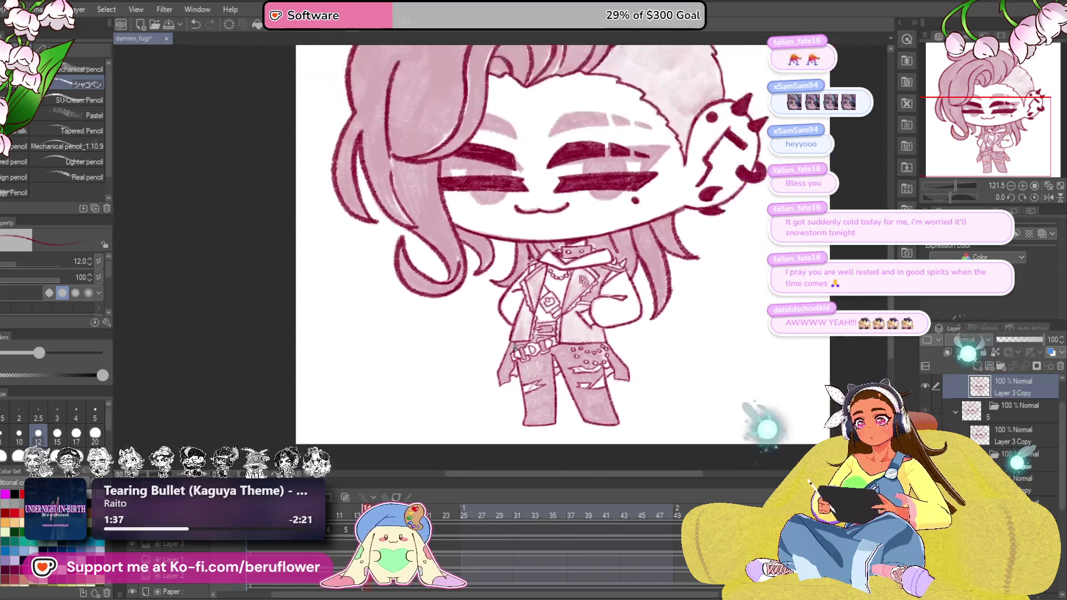
pyautogui.scroll(4, 546, 371)
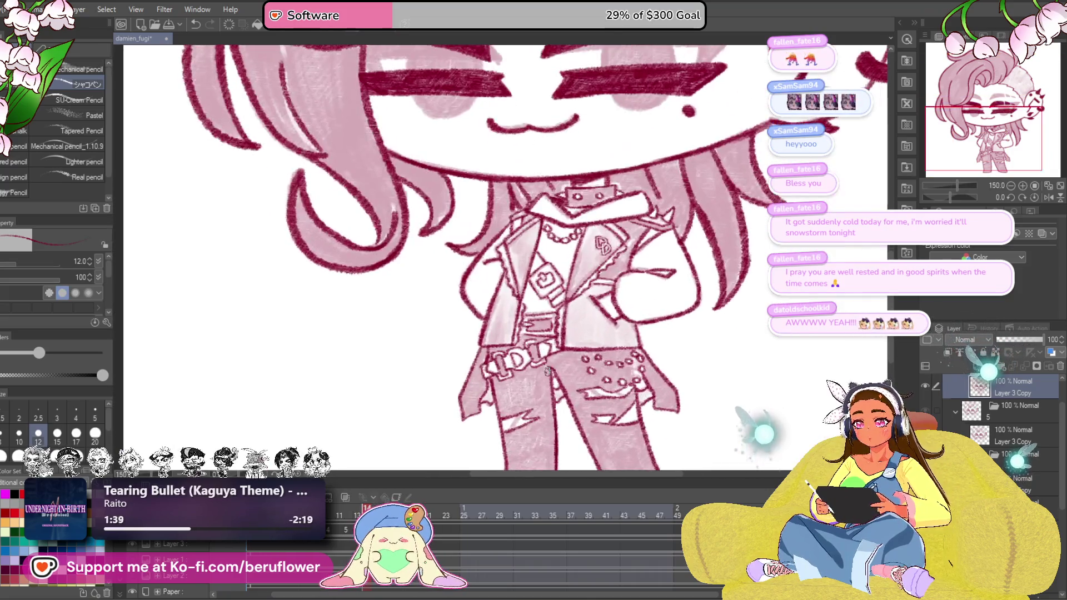
pyautogui.scroll(4, 550, 358)
pyautogui.scroll(4, 558, 351)
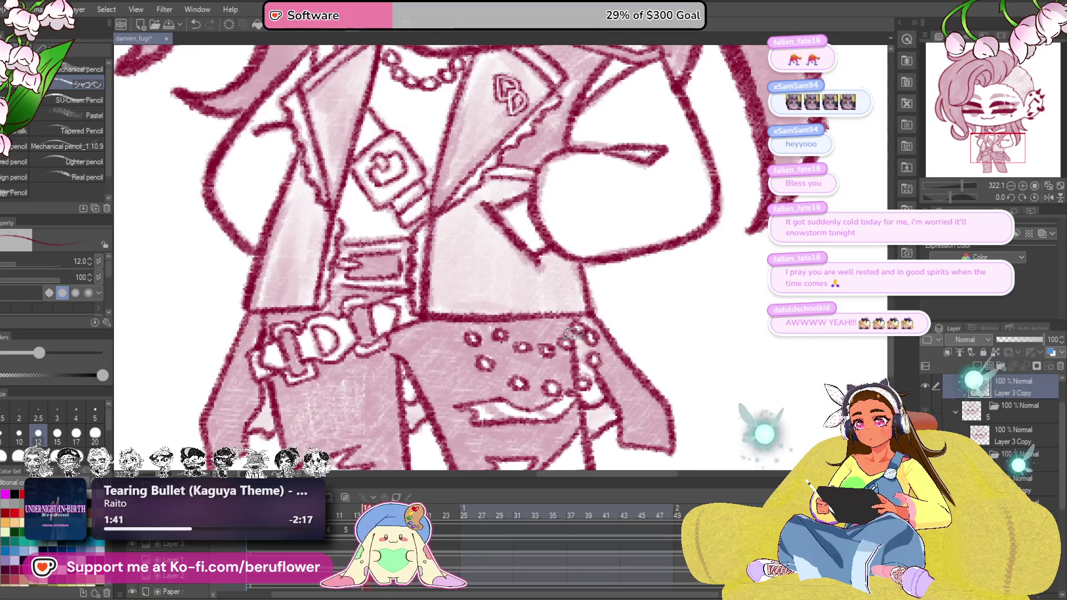
pyautogui.scroll(-6, 575, 334)
pyautogui.scroll(6, 592, 350)
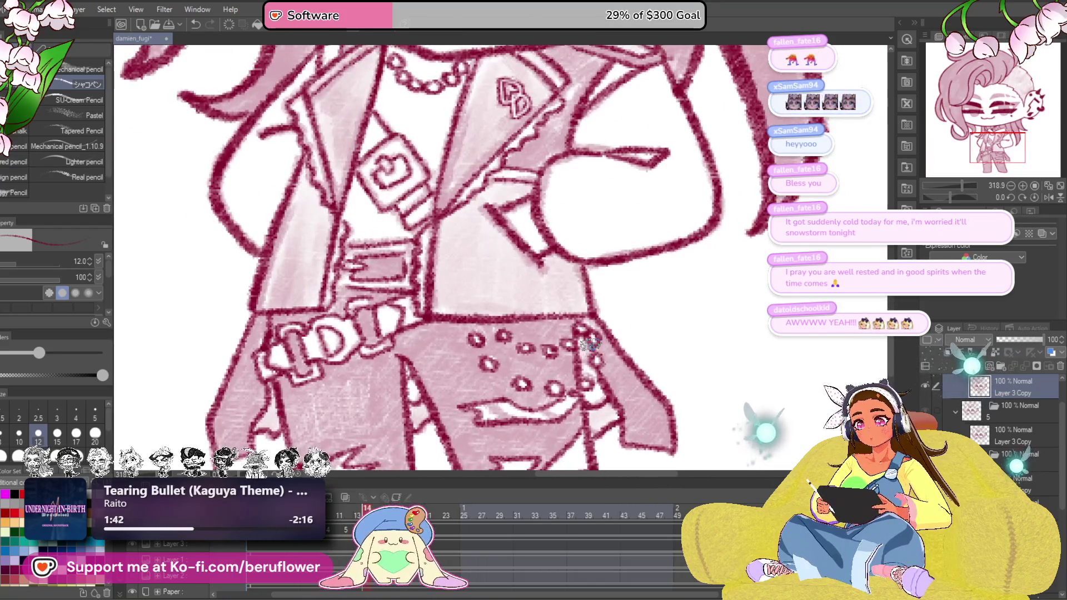
pyautogui.scroll(-6, 599, 311)
pyautogui.scroll(-2, 609, 325)
pyautogui.scroll(2, 612, 334)
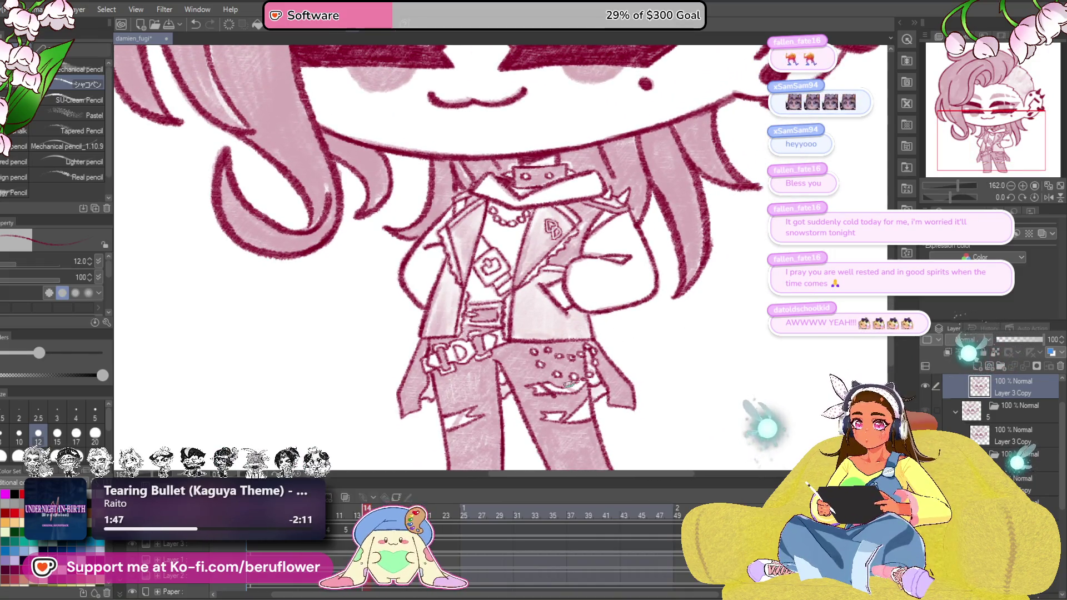
# Make the lower Layer 3 Copy the active layer
pyautogui.moveTo(485, 431); pyautogui.dragTo(531, 421)
pyautogui.scroll(-6, 575, 251)
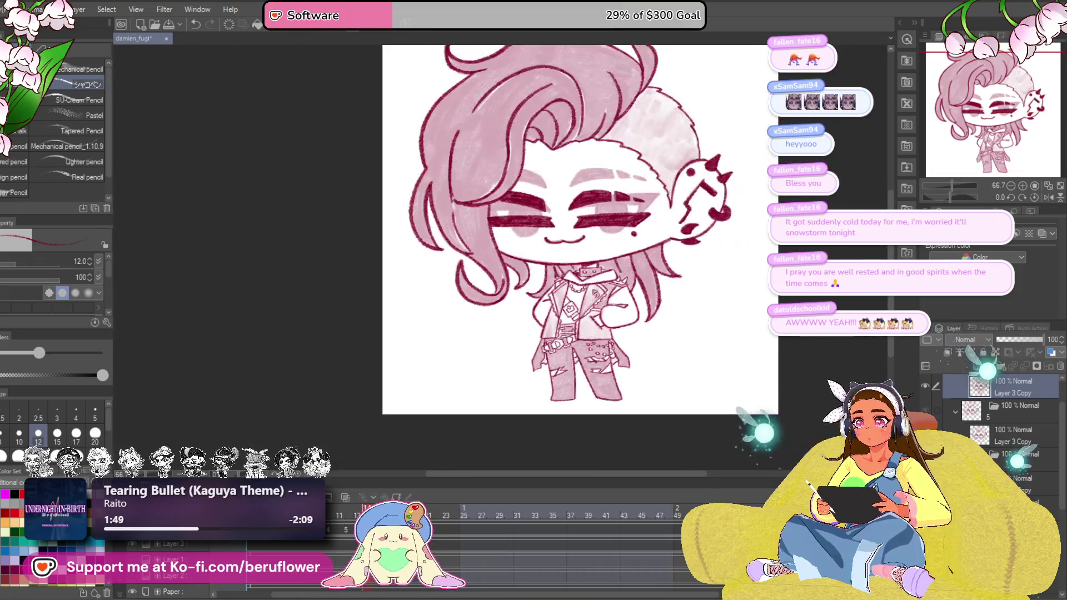
pyautogui.scroll(2, 673, 337)
pyautogui.scroll(3, 659, 350)
pyautogui.scroll(2, 633, 367)
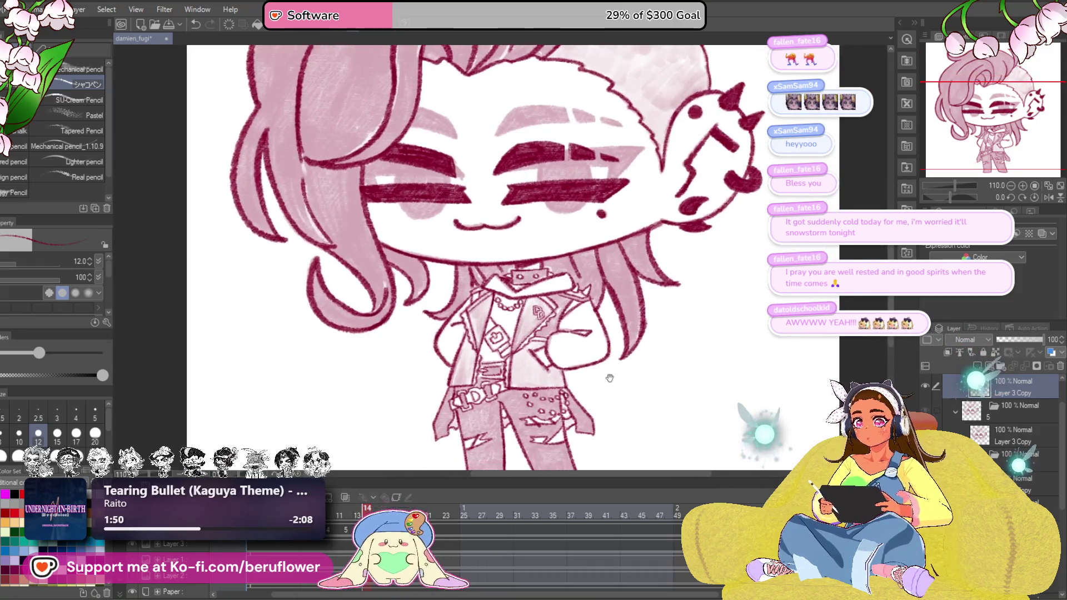
pyautogui.scroll(-1, 616, 384)
pyautogui.moveTo(615, 387); pyautogui.dragTo(611, 385)
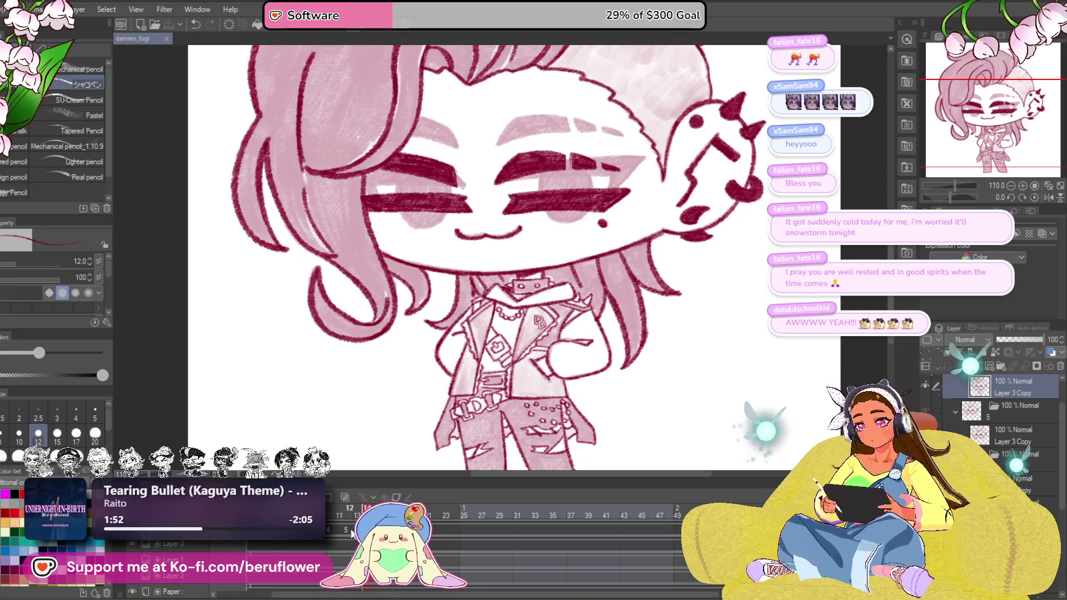
pyautogui.scroll(2, 497, 404)
pyautogui.scroll(2, 542, 351)
pyautogui.scroll(2, 609, 294)
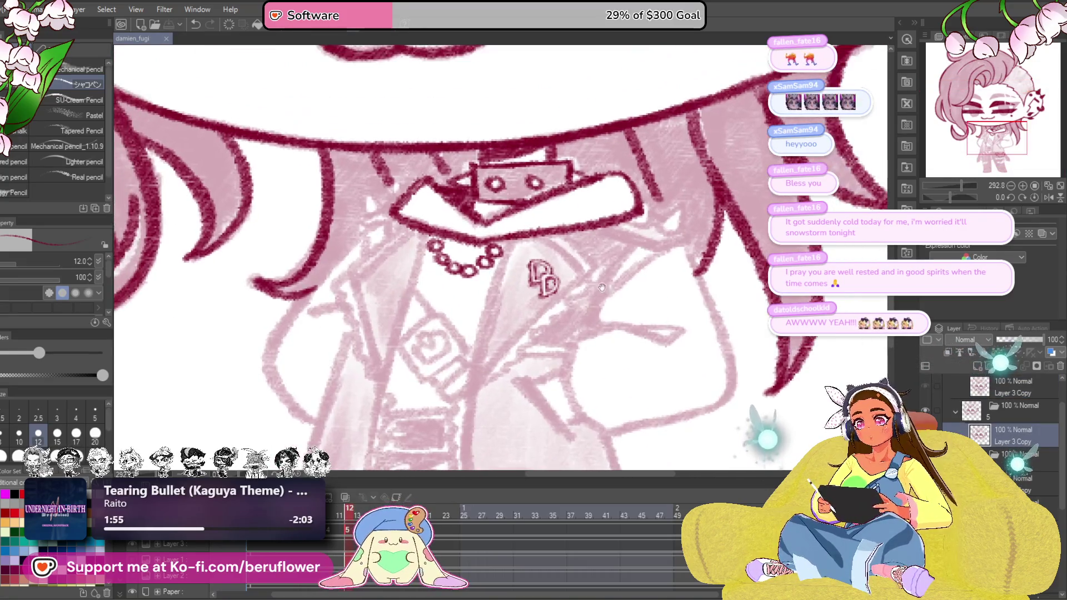
# Ink the crimson jacket lapel edges running down from the collar and necklace
pyautogui.moveTo(584, 265); pyautogui.dragTo(496, 367)
pyautogui.moveTo(512, 240); pyautogui.dragTo(499, 328)
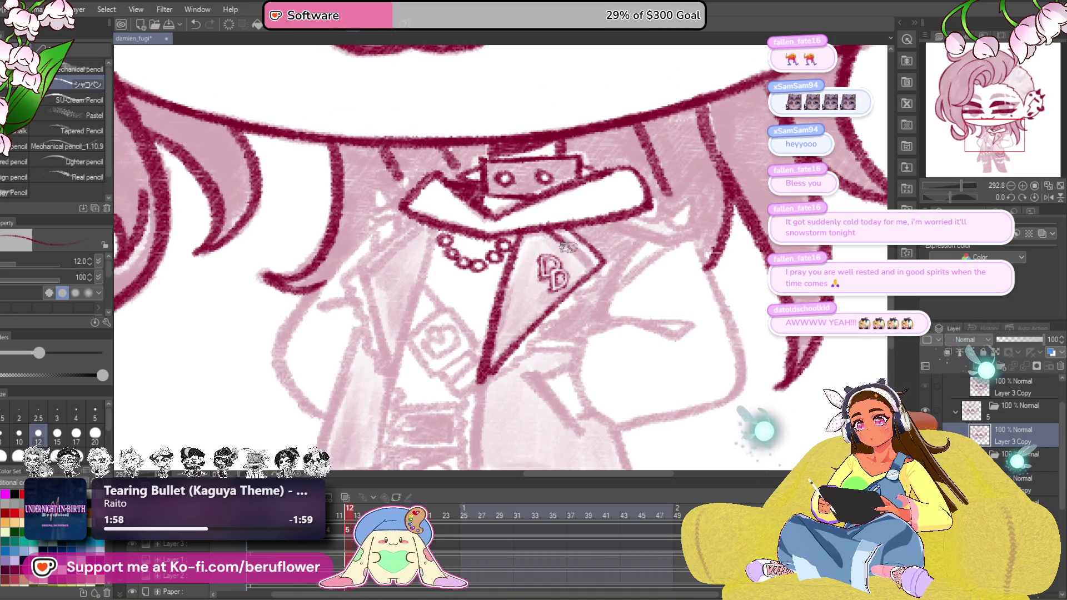
pyautogui.moveTo(560, 241); pyautogui.dragTo(533, 250)
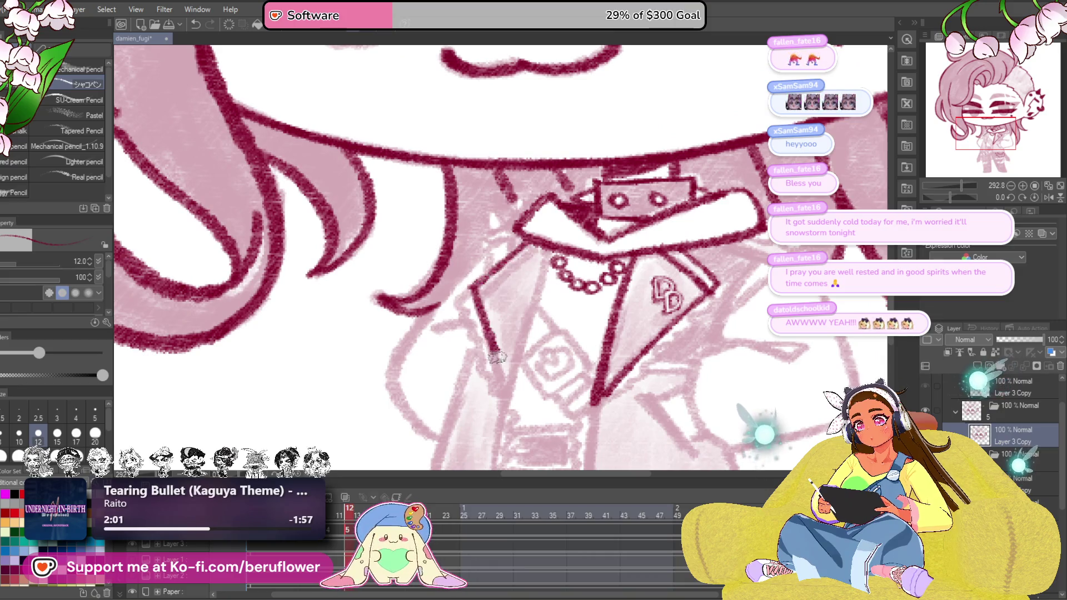
pyautogui.moveTo(500, 288); pyautogui.dragTo(484, 392)
pyautogui.moveTo(511, 341); pyautogui.dragTo(511, 278)
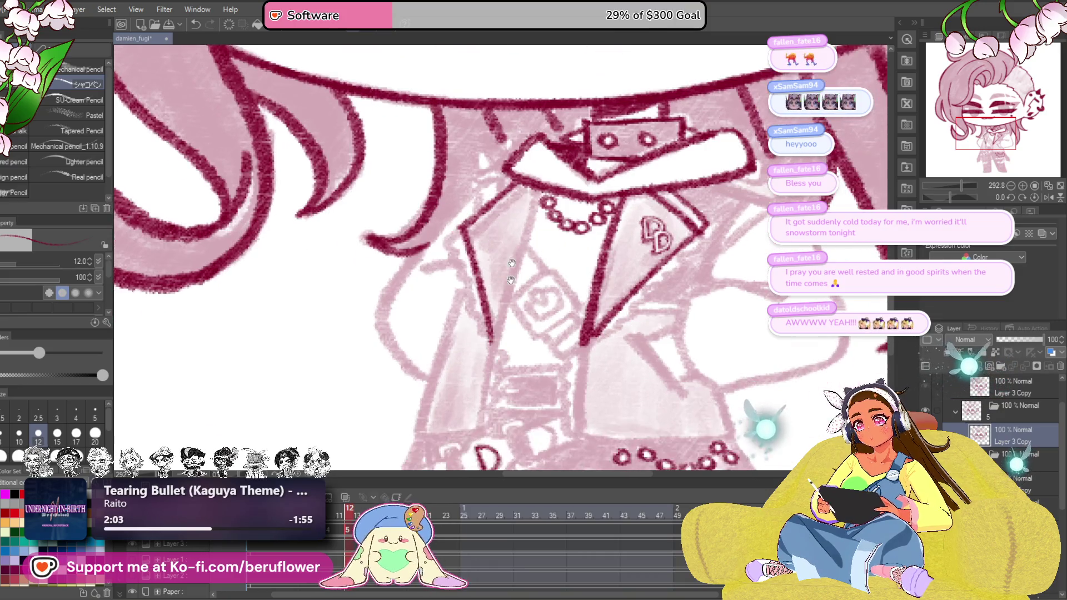
pyautogui.moveTo(524, 233)
pyautogui.mouseDown()
pyautogui.moveTo(477, 418)
pyautogui.moveTo(525, 350)
pyautogui.mouseUp()
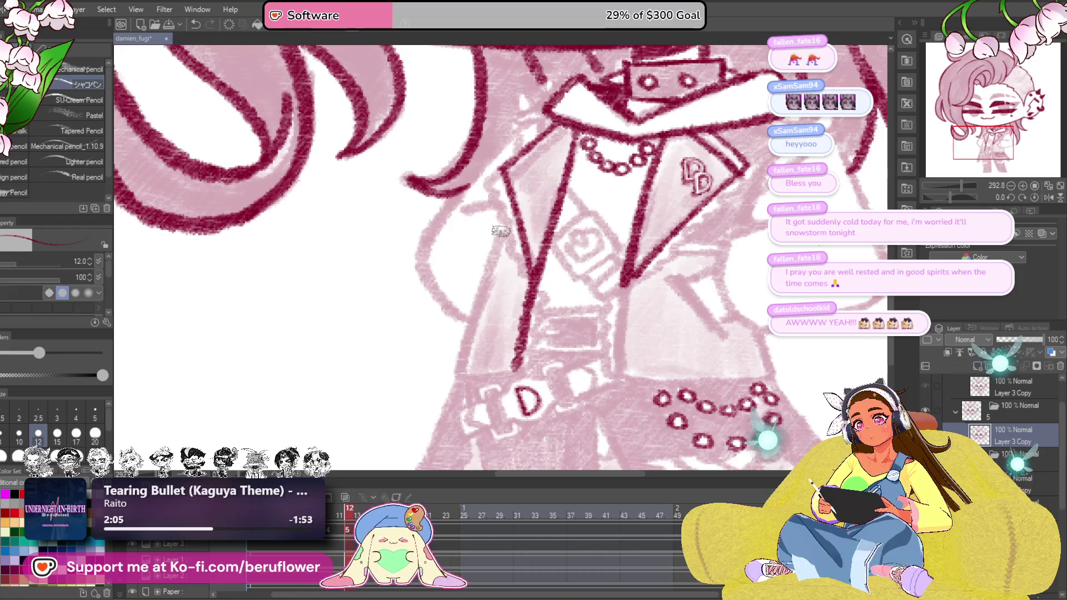
pyautogui.moveTo(500, 230); pyautogui.dragTo(454, 380)
pyautogui.moveTo(534, 341); pyautogui.dragTo(500, 375)
pyautogui.moveTo(516, 292); pyautogui.dragTo(518, 372)
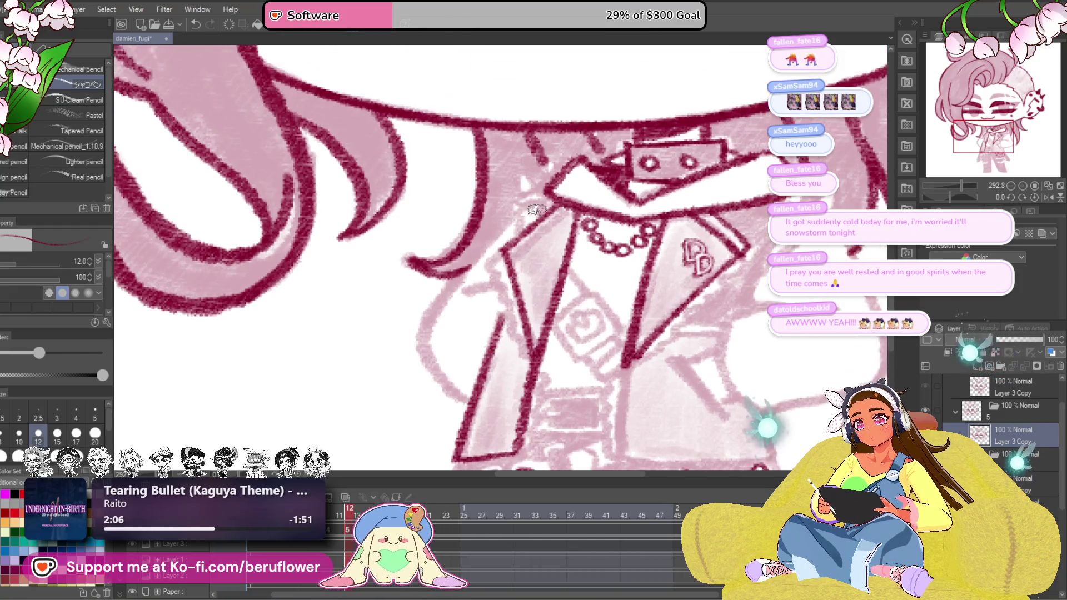
pyautogui.moveTo(532, 201); pyautogui.dragTo(424, 360)
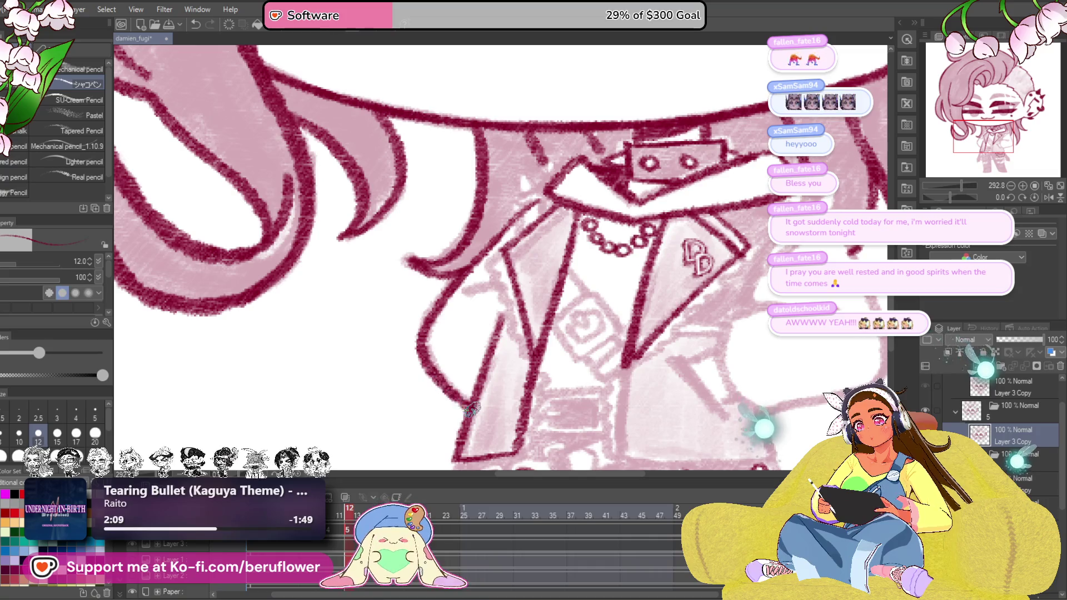
# Ink a vertical crimson line down the jacket front above the belt
pyautogui.moveTo(469, 408); pyautogui.dragTo(482, 437)
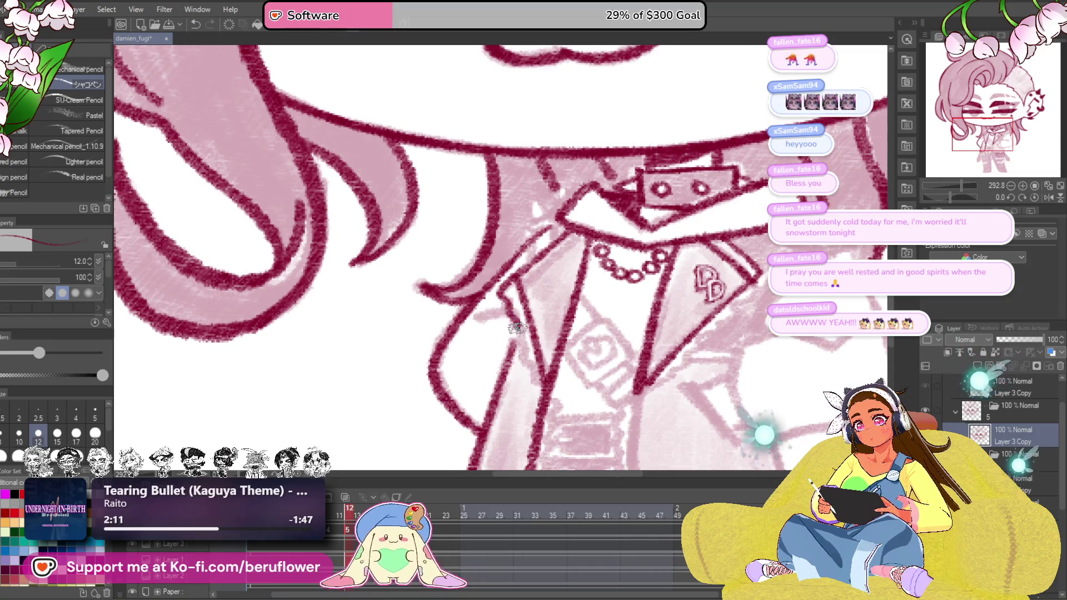
pyautogui.moveTo(564, 305); pyautogui.dragTo(564, 335)
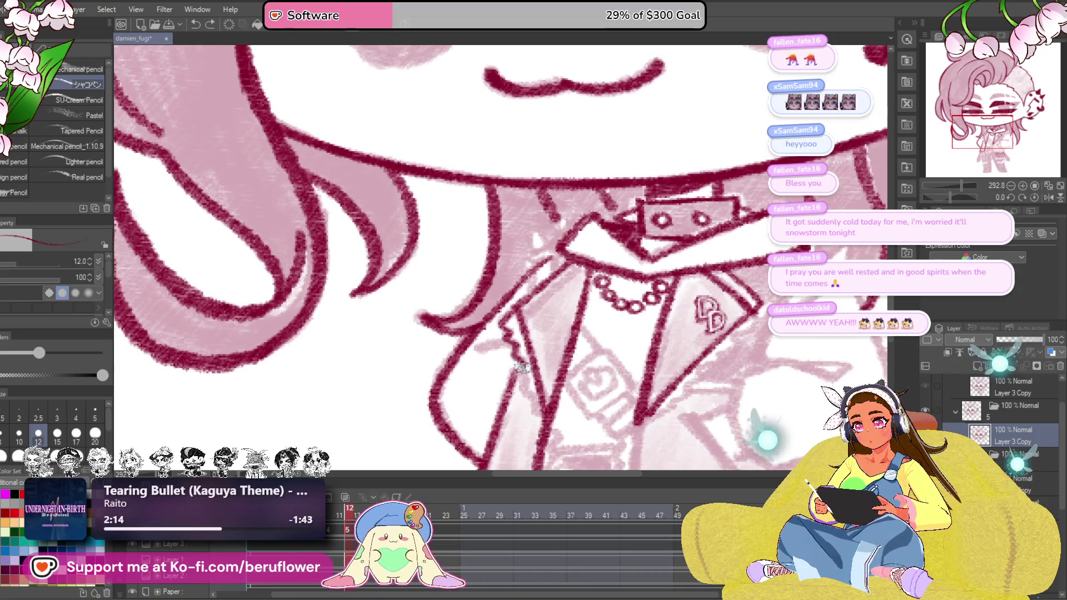
pyautogui.moveTo(533, 409); pyautogui.dragTo(537, 441)
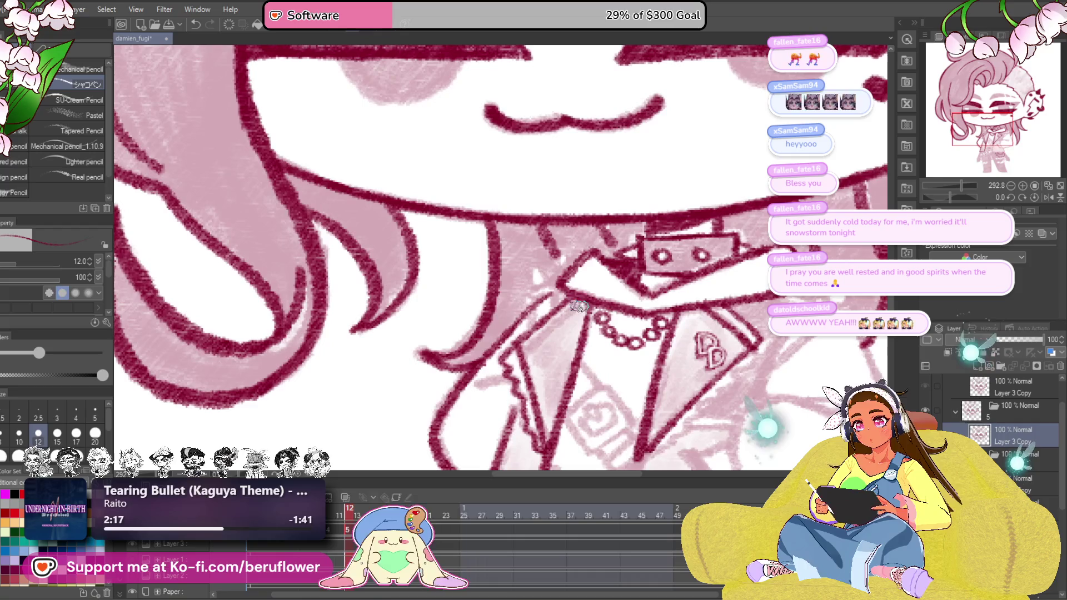
pyautogui.moveTo(721, 334); pyautogui.dragTo(644, 315)
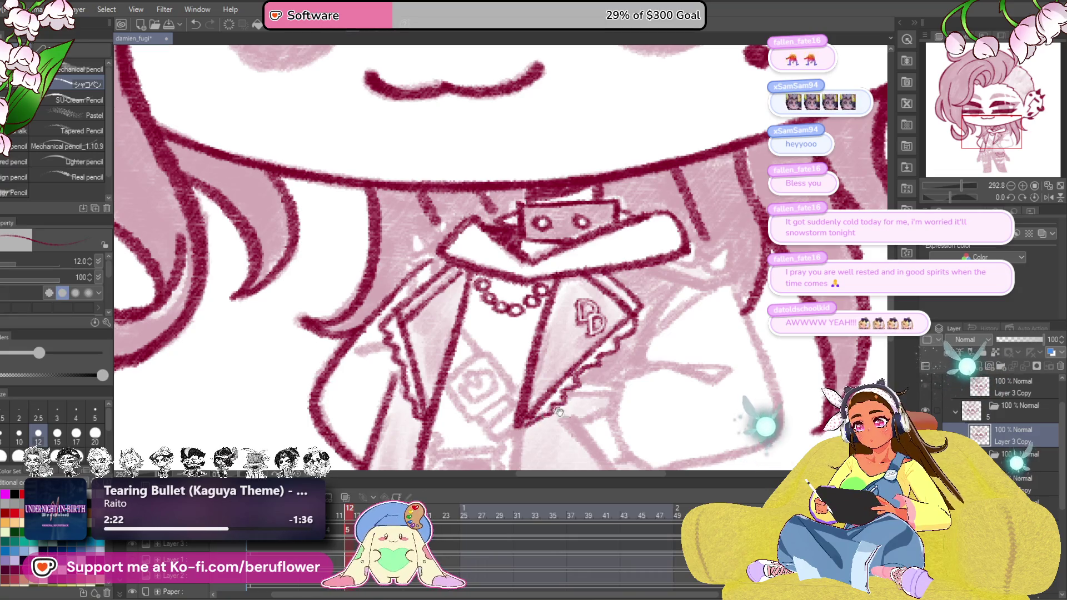
pyautogui.moveTo(550, 409); pyautogui.dragTo(576, 242)
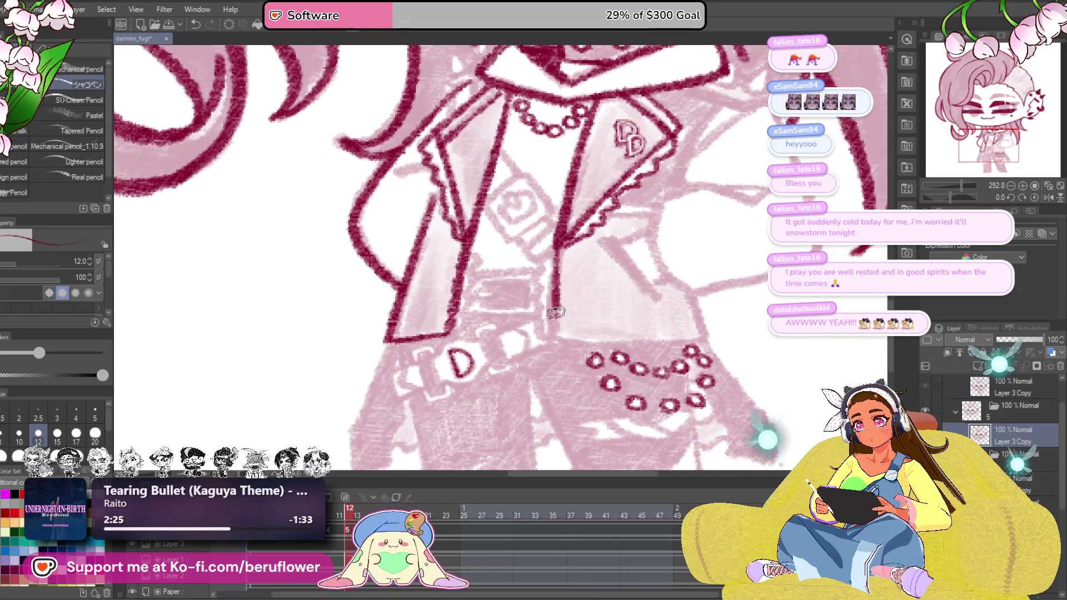
pyautogui.moveTo(558, 241); pyautogui.dragTo(555, 328)
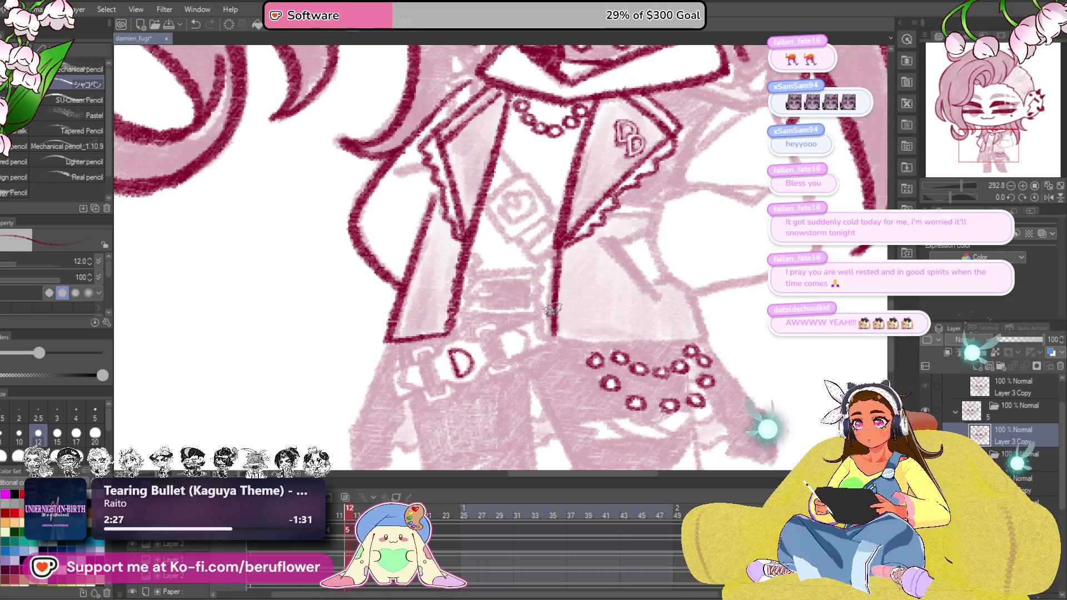
pyautogui.scroll(1, 550, 318)
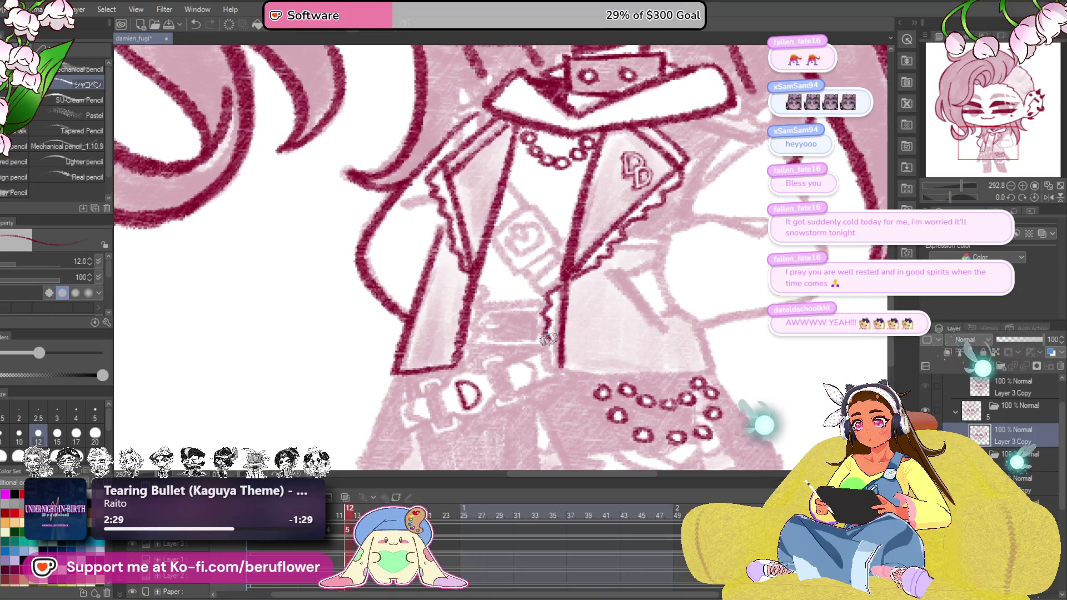
pyautogui.scroll(1, 560, 371)
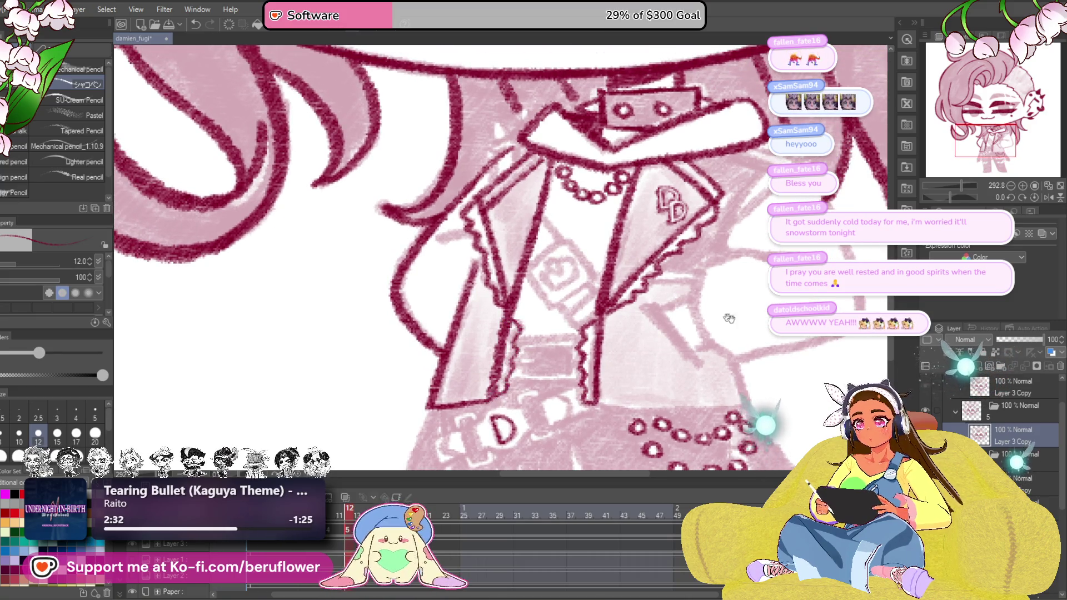
# Ink the line at the jacket's lower right where the arm outline begins
pyautogui.moveTo(714, 312); pyautogui.dragTo(714, 275)
pyautogui.moveTo(959, 203); pyautogui.dragTo(947, 203)
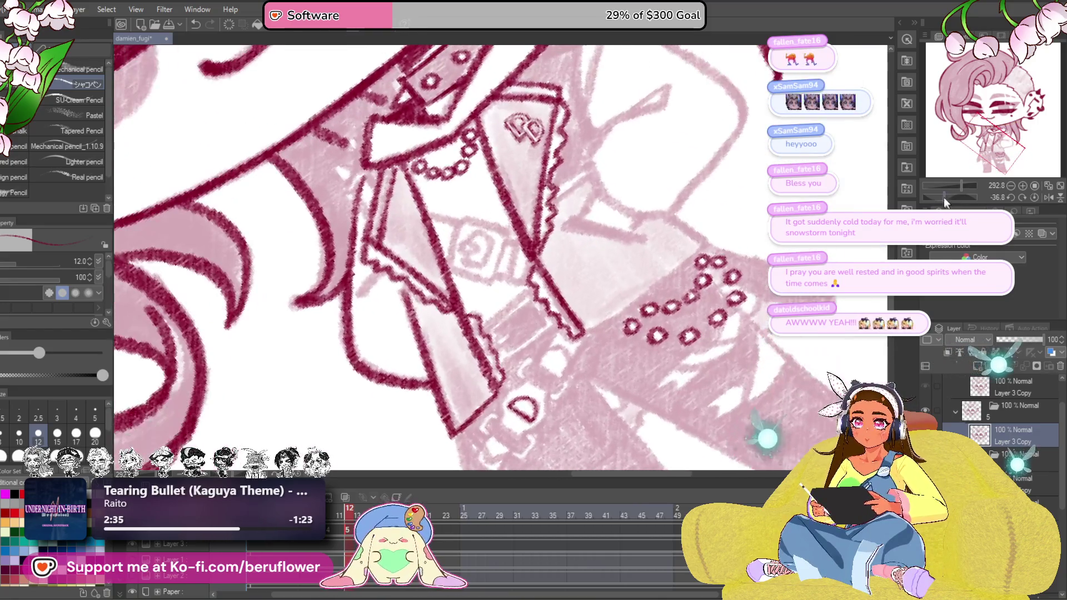
pyautogui.moveTo(584, 334); pyautogui.dragTo(547, 391)
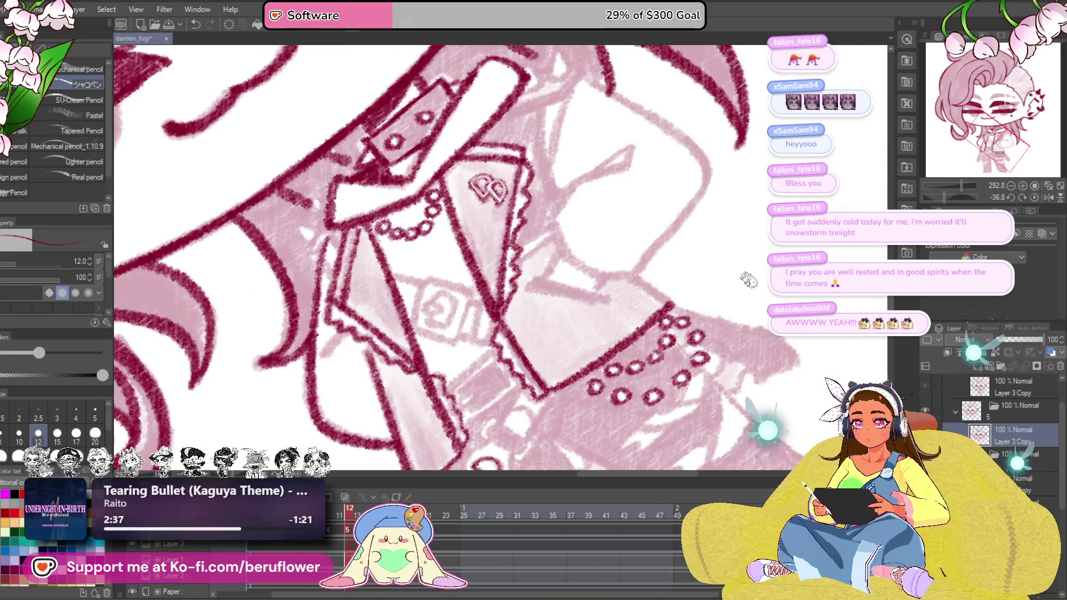
pyautogui.click(1035, 198)
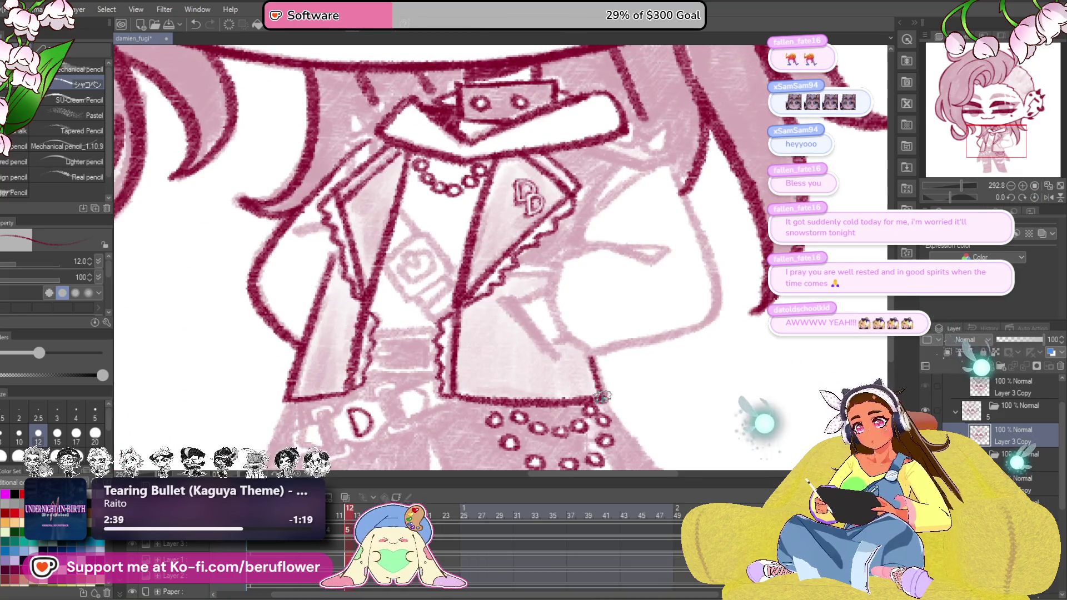
pyautogui.moveTo(510, 309); pyautogui.dragTo(556, 357)
pyautogui.scroll(1, 564, 319)
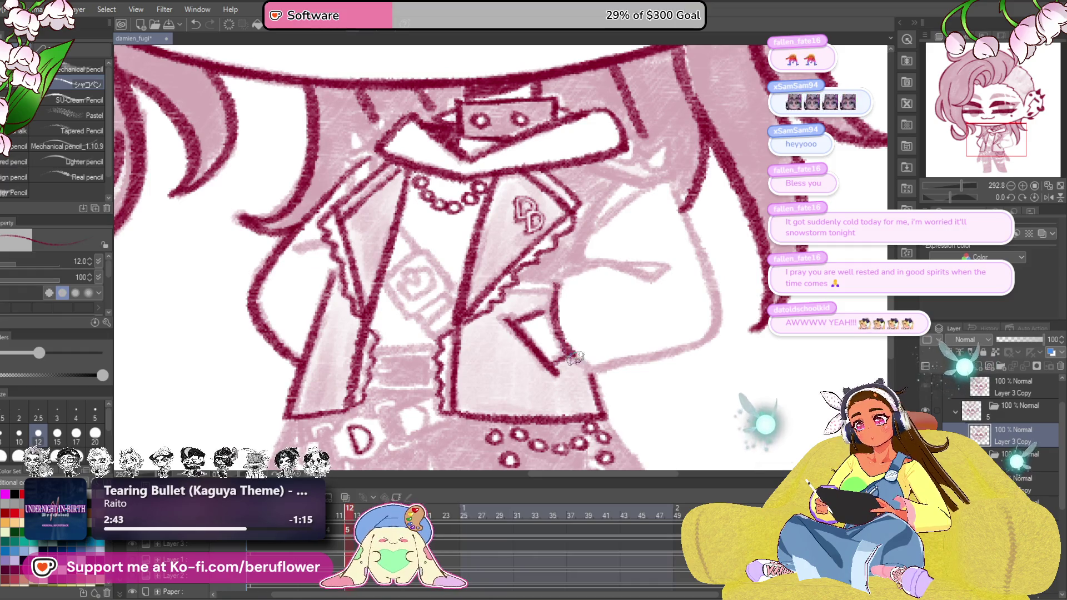
pyautogui.moveTo(714, 249); pyautogui.dragTo(685, 271)
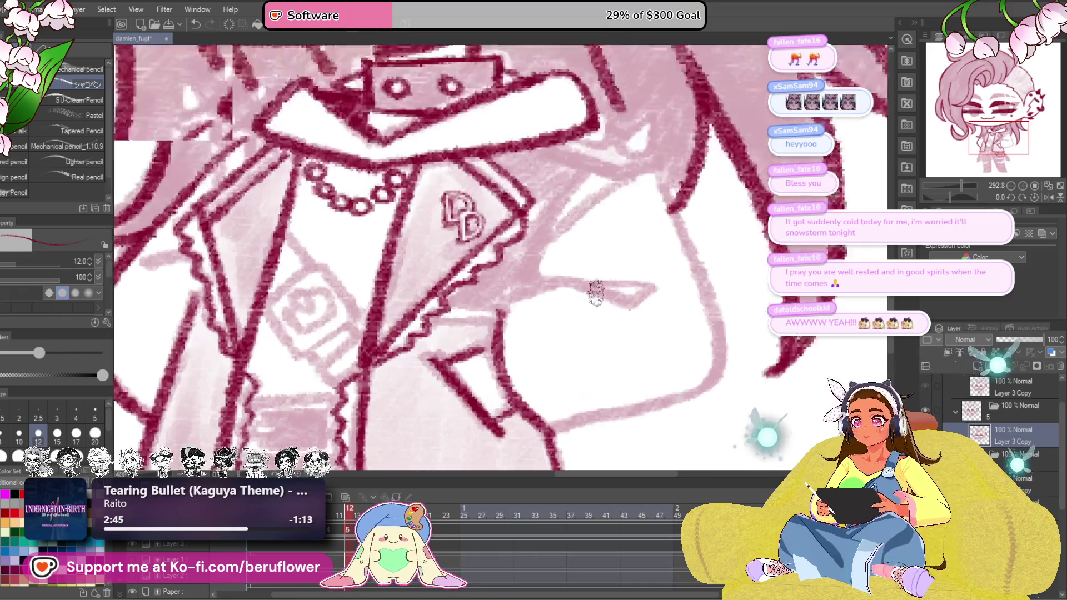
pyautogui.scroll(2, 596, 291)
pyautogui.scroll(2, 500, 204)
# Ink the outer outline of the arm in crimson along its edge segments
pyautogui.moveTo(500, 200); pyautogui.dragTo(584, 392)
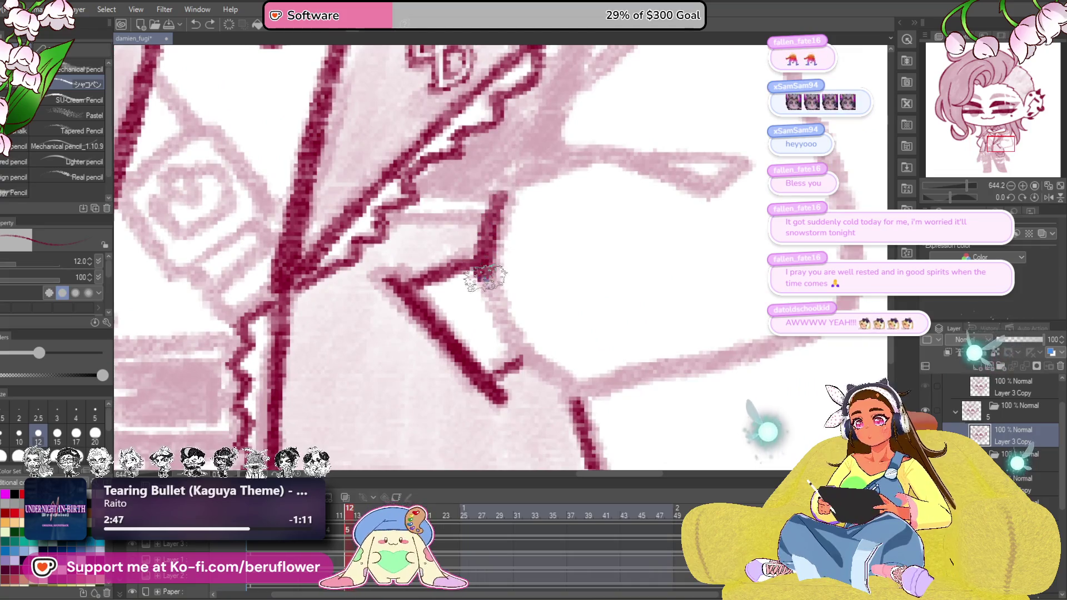
pyautogui.moveTo(792, 276); pyautogui.dragTo(676, 275)
pyautogui.moveTo(692, 204); pyautogui.dragTo(483, 400)
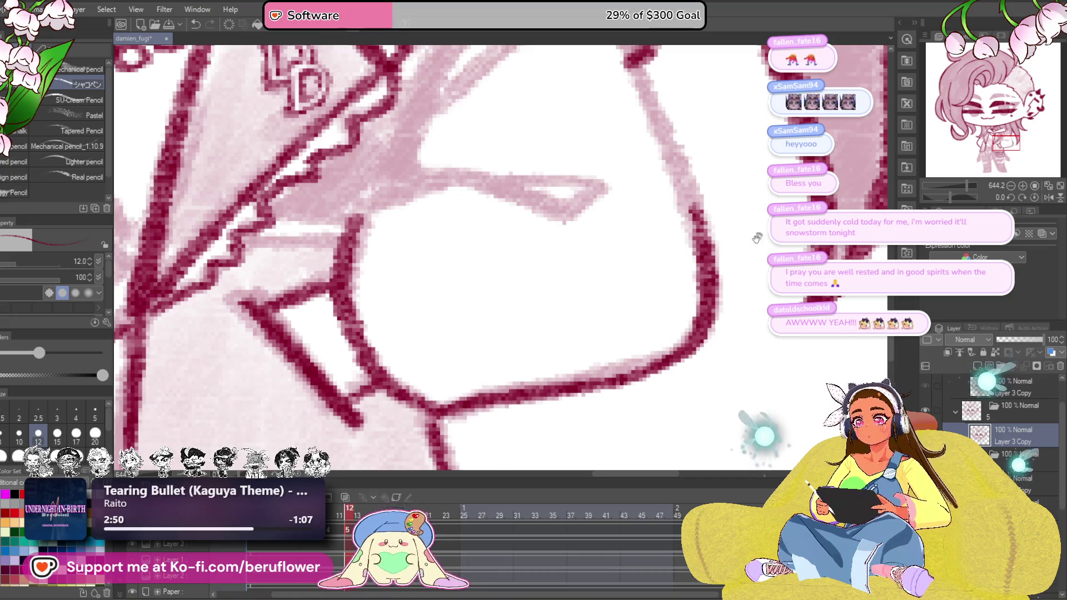
pyautogui.moveTo(376, 208); pyautogui.dragTo(284, 351)
pyautogui.moveTo(554, 142); pyautogui.dragTo(655, 366)
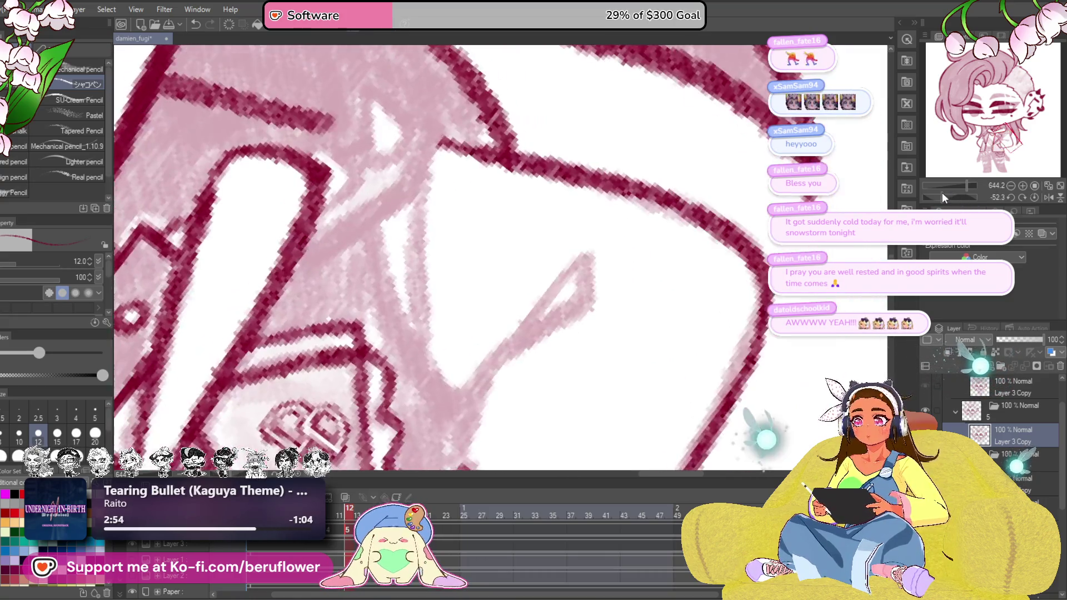
# Ink the sleeve's diagonal sketch line and its vertical edges
pyautogui.moveTo(500, 334); pyautogui.dragTo(291, 166)
pyautogui.moveTo(417, 250); pyautogui.dragTo(333, 125)
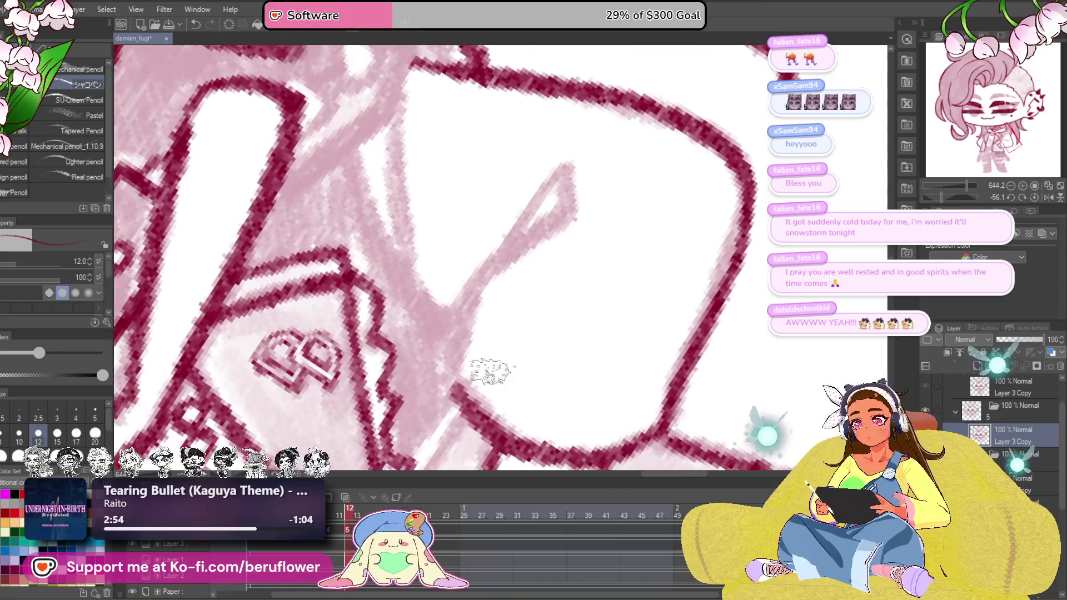
pyautogui.moveTo(462, 359); pyautogui.dragTo(575, 167)
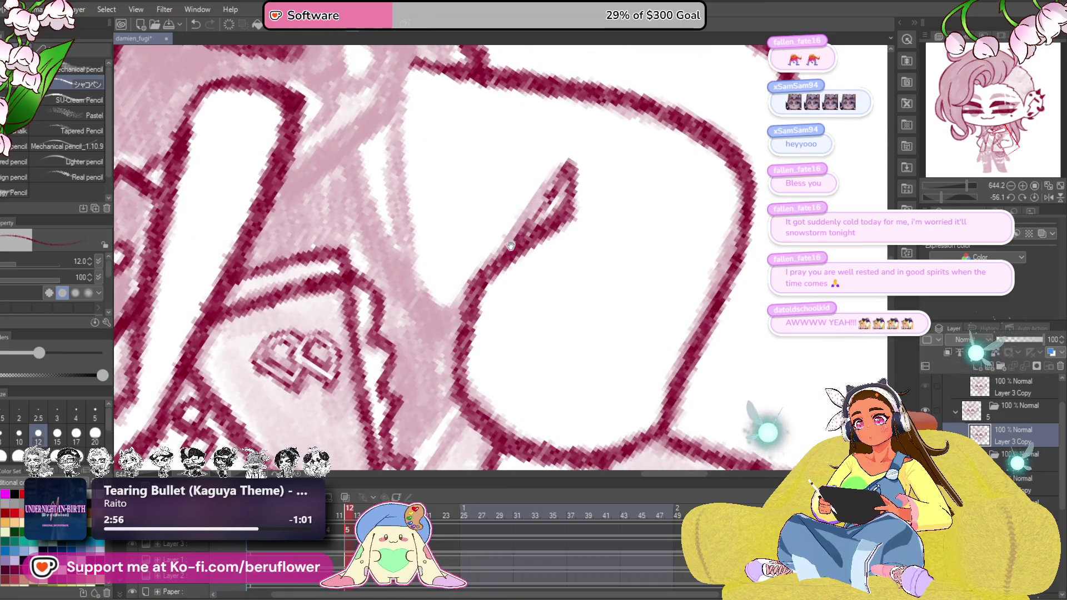
pyautogui.moveTo(501, 267); pyautogui.dragTo(542, 300)
pyautogui.moveTo(533, 183); pyautogui.dragTo(541, 217)
pyautogui.moveTo(452, 162); pyautogui.dragTo(458, 345)
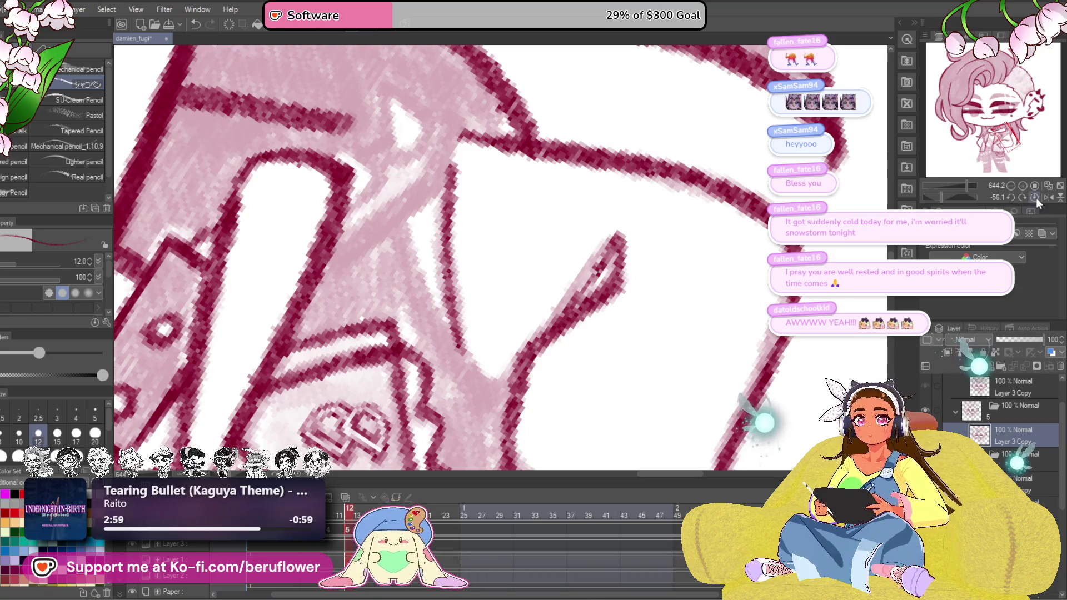
# Ink the sleeve edge below the lapel and the thin diagonal lines on the jacket
pyautogui.click(1034, 200)
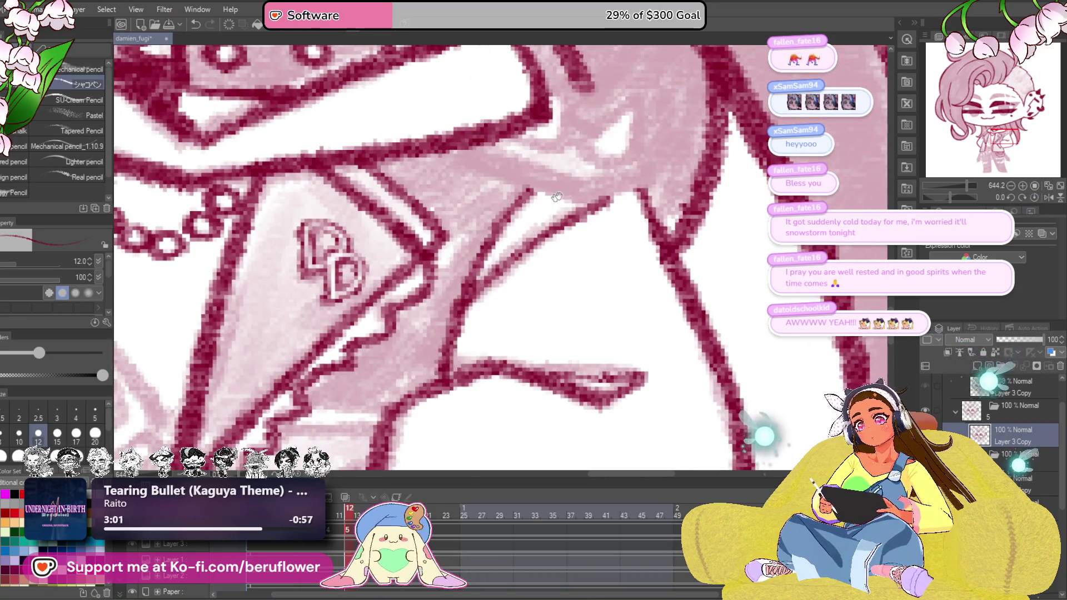
pyautogui.moveTo(542, 208); pyautogui.dragTo(516, 275)
pyautogui.moveTo(434, 288); pyautogui.dragTo(588, 342)
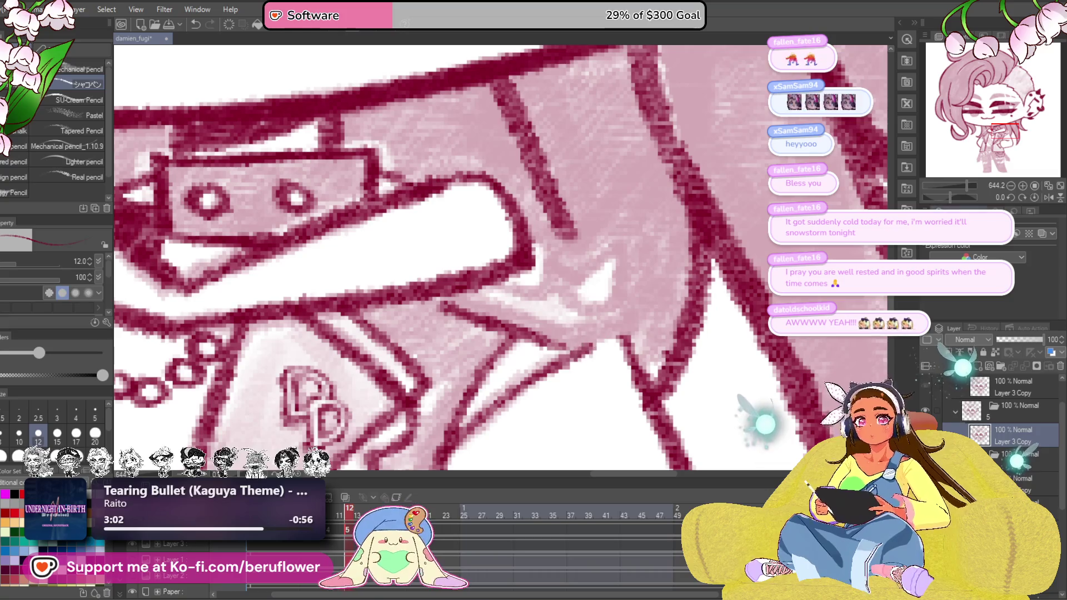
pyautogui.moveTo(533, 251); pyautogui.dragTo(467, 167)
pyautogui.moveTo(500, 209); pyautogui.dragTo(542, 292)
pyautogui.moveTo(483, 367); pyautogui.dragTo(584, 246)
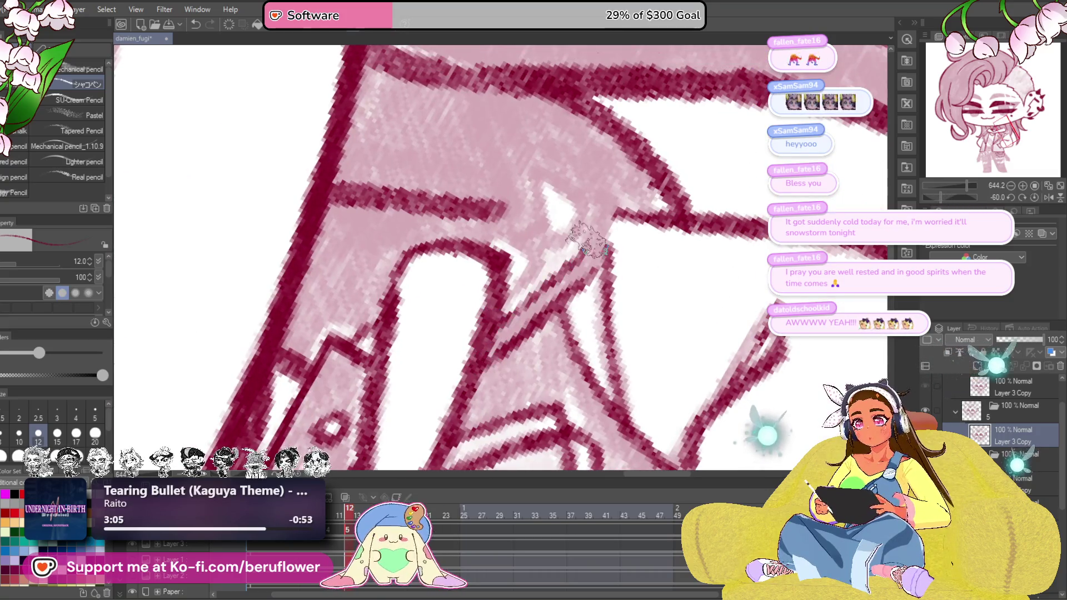
# Ink the small triangular spike on the collar
pyautogui.moveTo(583, 200)
pyautogui.mouseDown()
pyautogui.moveTo(605, 267)
pyautogui.moveTo(567, 300)
pyautogui.mouseUp()
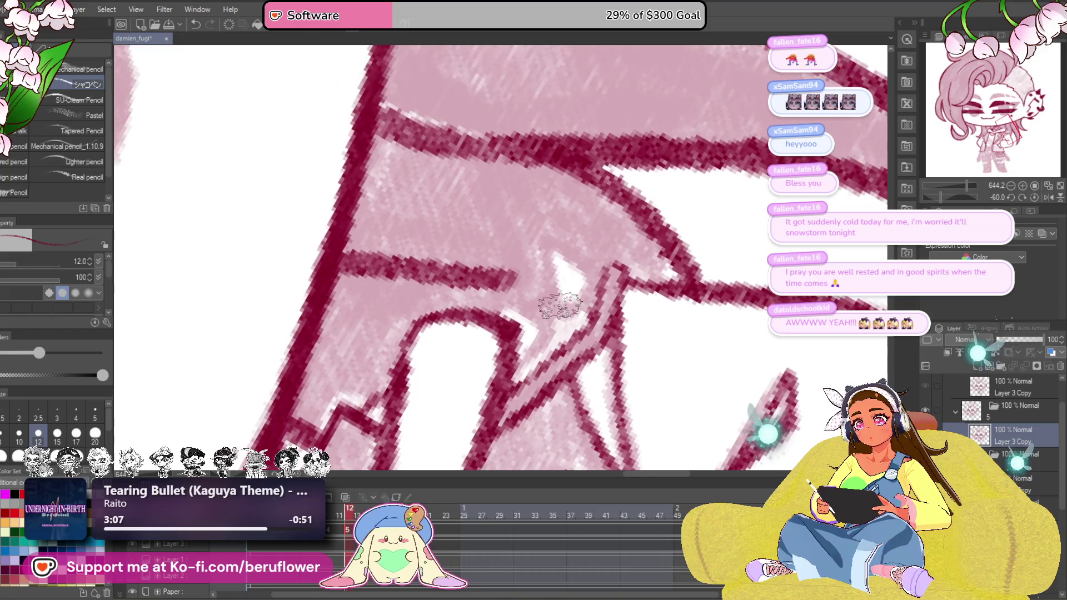
pyautogui.moveTo(542, 242)
pyautogui.mouseDown()
pyautogui.moveTo(584, 291)
pyautogui.moveTo(542, 316)
pyautogui.mouseUp()
pyautogui.moveTo(517, 351)
pyautogui.mouseDown()
pyautogui.moveTo(500, 291)
pyautogui.moveTo(563, 333)
pyautogui.mouseUp()
pyautogui.moveTo(534, 358)
pyautogui.mouseDown()
pyautogui.moveTo(512, 325)
pyautogui.moveTo(551, 325)
pyautogui.moveTo(574, 376)
pyautogui.mouseUp()
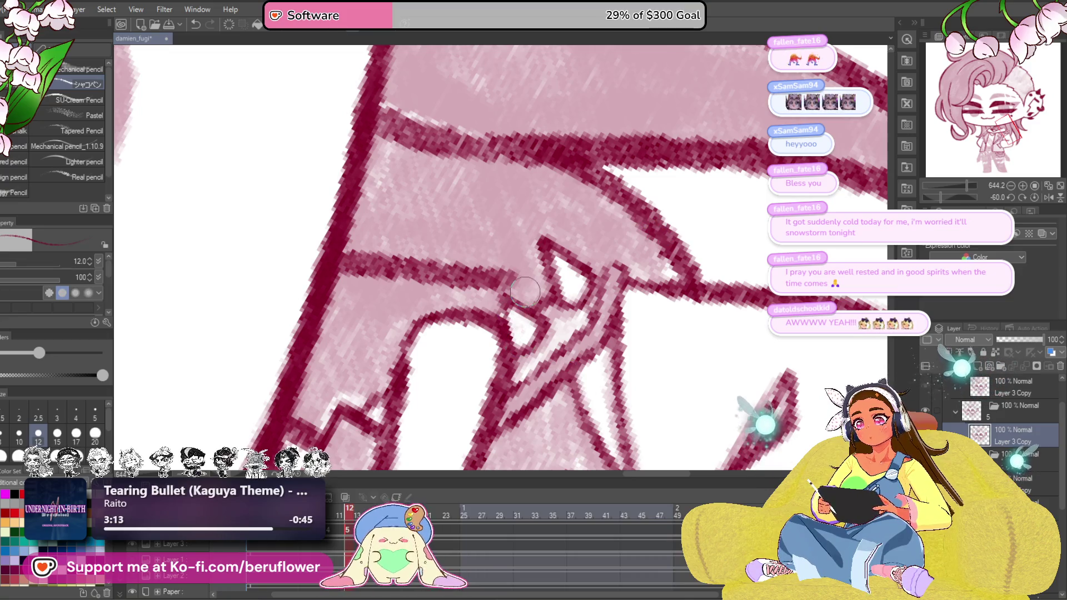
# Ink thin crimson lines along the lapel's diagonal beside the collar spike
pyautogui.moveTo(513, 316); pyautogui.dragTo(501, 333)
pyautogui.scroll(-5, 513, 315)
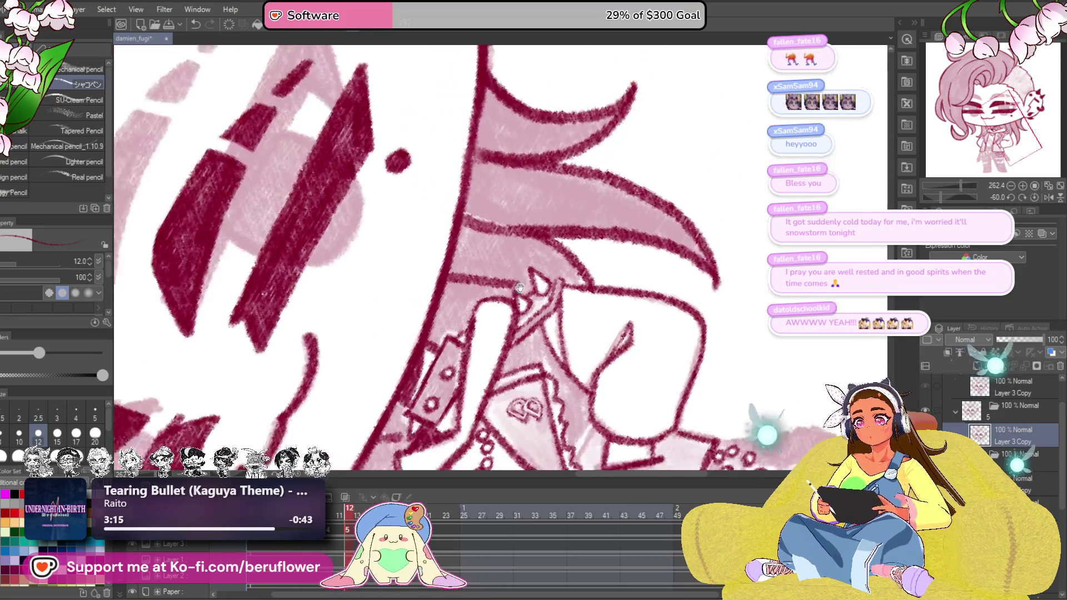
pyautogui.scroll(-3, 534, 250)
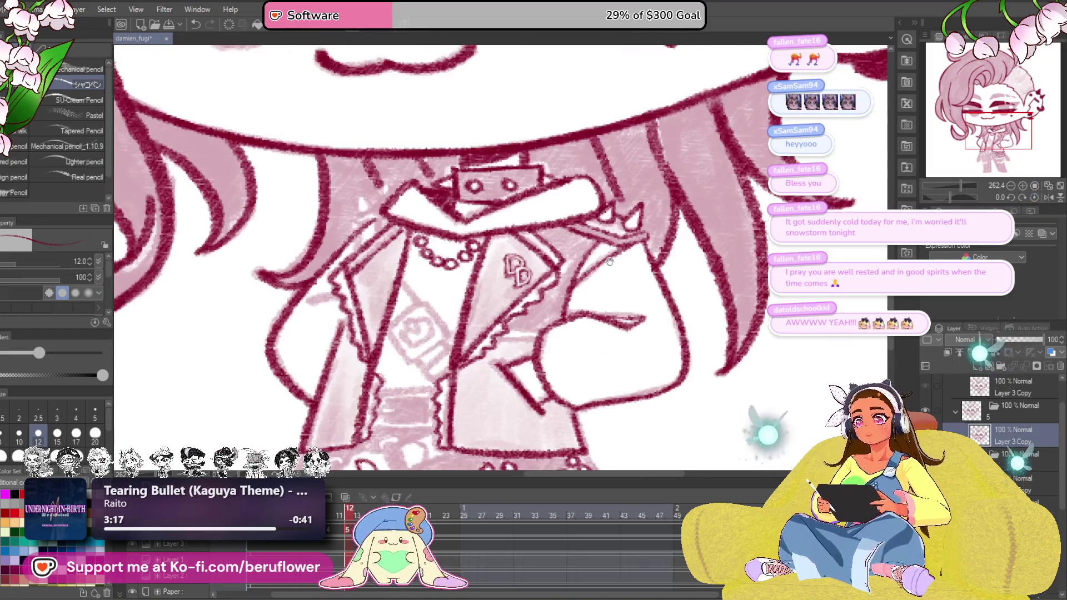
pyautogui.moveTo(533, 250); pyautogui.dragTo(677, 295)
pyautogui.moveTo(533, 250); pyautogui.dragTo(466, 208)
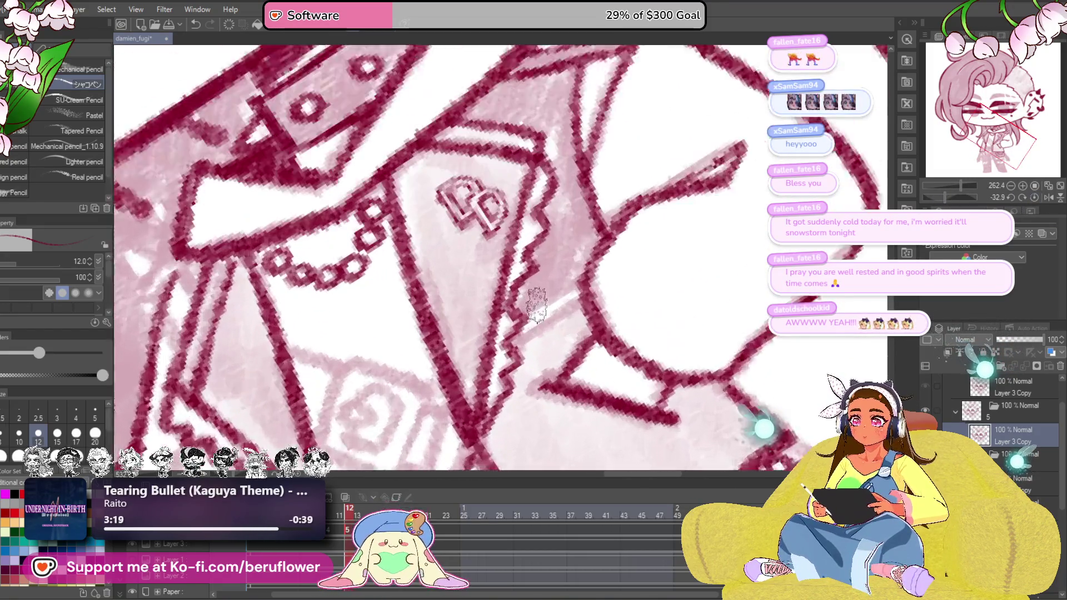
pyautogui.scroll(5, 525, 300)
pyautogui.moveTo(516, 317); pyautogui.dragTo(584, 275)
pyautogui.moveTo(509, 342)
pyautogui.mouseDown()
pyautogui.moveTo(576, 291)
pyautogui.moveTo(560, 290)
pyautogui.moveTo(584, 284)
pyautogui.mouseUp()
pyautogui.moveTo(492, 359); pyautogui.dragTo(621, 279)
pyautogui.moveTo(617, 351); pyautogui.dragTo(725, 284)
# Ink the inner lines and surround of the heart-in-diamond shirt emblem
pyautogui.click(1034, 199)
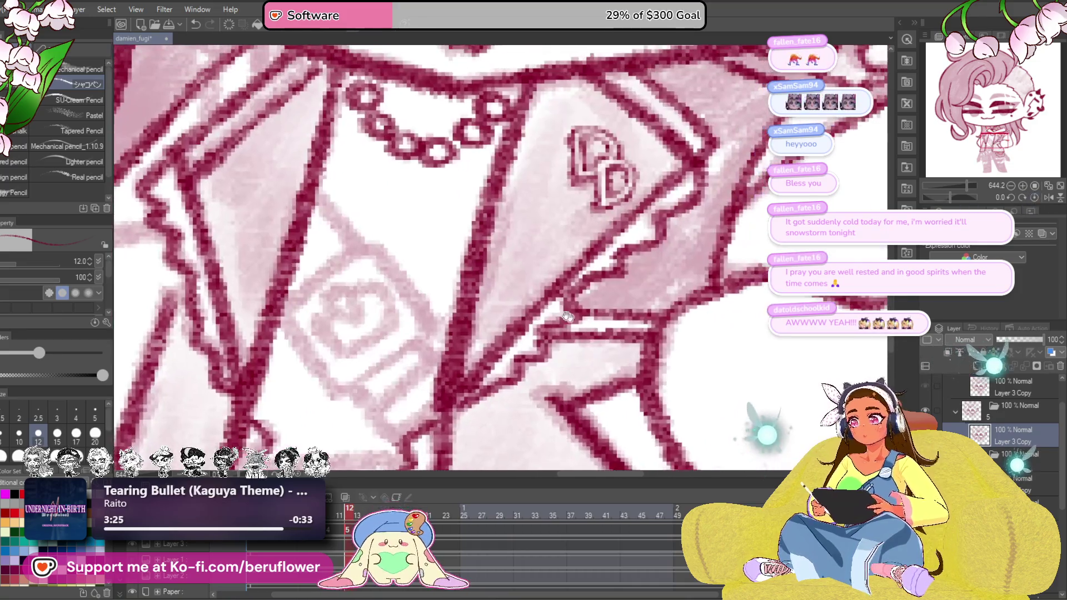
pyautogui.moveTo(359, 329)
pyautogui.mouseDown()
pyautogui.moveTo(405, 292)
pyautogui.moveTo(398, 316)
pyautogui.mouseUp()
pyautogui.moveTo(366, 350)
pyautogui.mouseDown()
pyautogui.moveTo(392, 293)
pyautogui.moveTo(401, 325)
pyautogui.moveTo(450, 284)
pyautogui.mouseUp()
pyautogui.moveTo(417, 316)
pyautogui.mouseDown()
pyautogui.moveTo(463, 279)
pyautogui.moveTo(412, 347)
pyautogui.moveTo(480, 288)
pyautogui.mouseUp()
pyautogui.moveTo(463, 229)
pyautogui.mouseDown()
pyautogui.moveTo(408, 275)
pyautogui.moveTo(437, 366)
pyautogui.moveTo(492, 342)
pyautogui.moveTo(550, 283)
pyautogui.mouseUp()
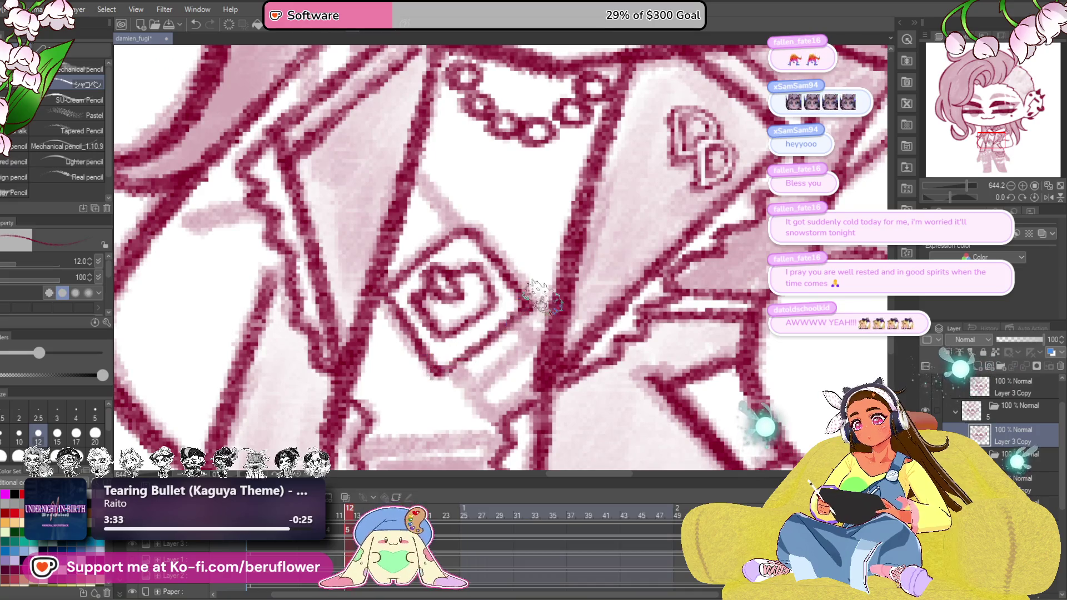
# Ink and thicken the emblem's lower-right and upper-left edges
pyautogui.moveTo(437, 379); pyautogui.dragTo(479, 342)
pyautogui.moveTo(492, 329)
pyautogui.mouseDown()
pyautogui.moveTo(533, 305)
pyautogui.moveTo(542, 341)
pyautogui.mouseUp()
pyautogui.moveTo(454, 392); pyautogui.dragTo(500, 367)
pyautogui.moveTo(459, 417)
pyautogui.mouseDown()
pyautogui.moveTo(501, 375)
pyautogui.moveTo(546, 371)
pyautogui.moveTo(550, 396)
pyautogui.mouseUp()
pyautogui.moveTo(438, 250); pyautogui.dragTo(467, 296)
pyautogui.moveTo(413, 275); pyautogui.dragTo(392, 337)
pyautogui.scroll(-6, 392, 337)
pyautogui.scroll(-4, 392, 338)
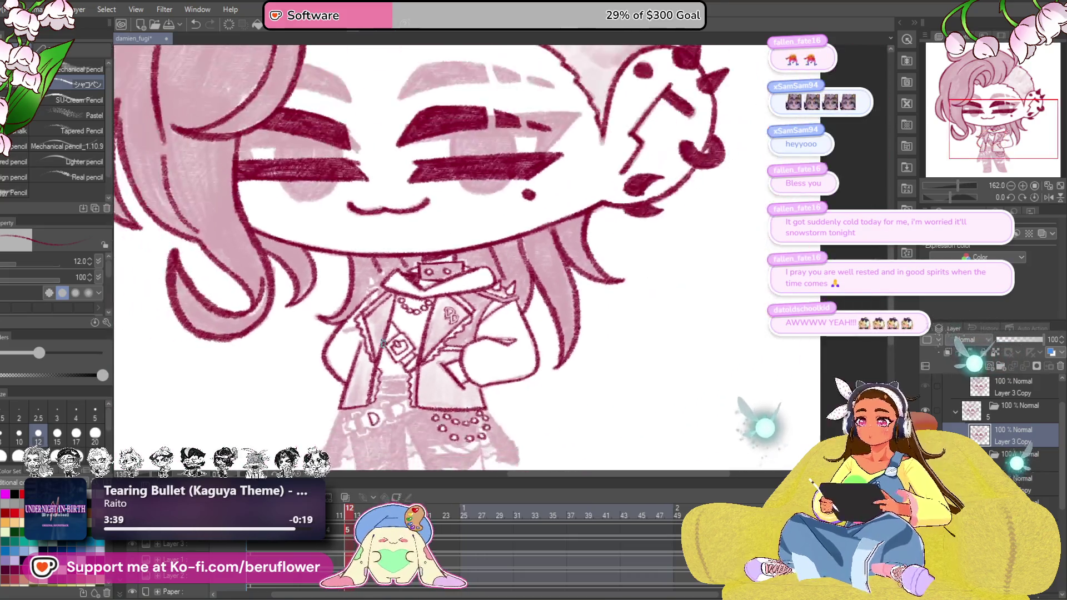
pyautogui.scroll(3, 384, 343)
pyautogui.scroll(3, 384, 343)
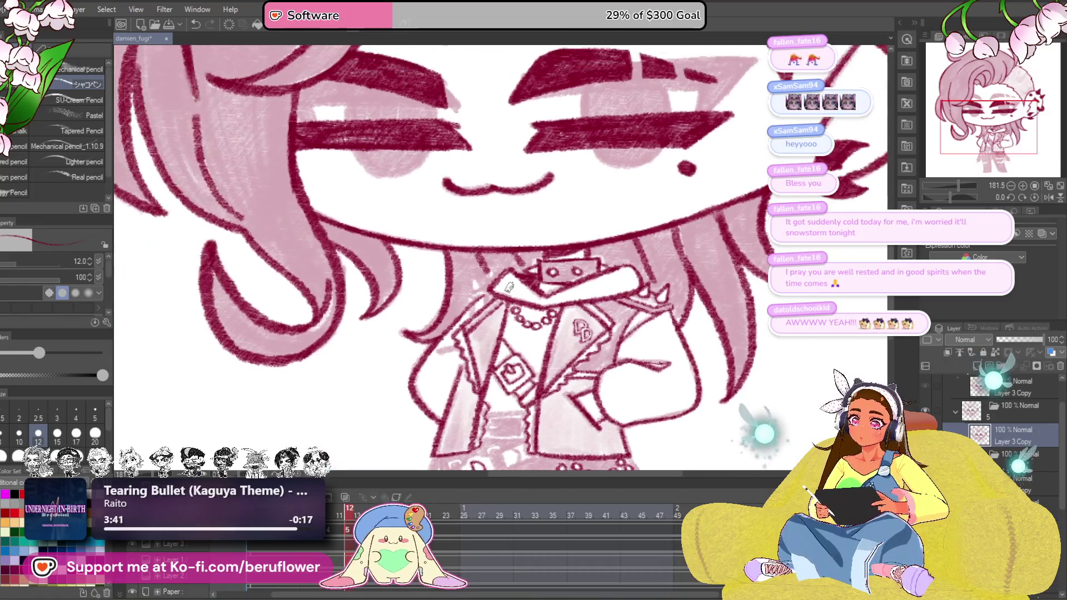
pyautogui.scroll(3, 500, 305)
pyautogui.scroll(3, 500, 305)
pyautogui.scroll(3, 500, 304)
pyautogui.scroll(3, 500, 304)
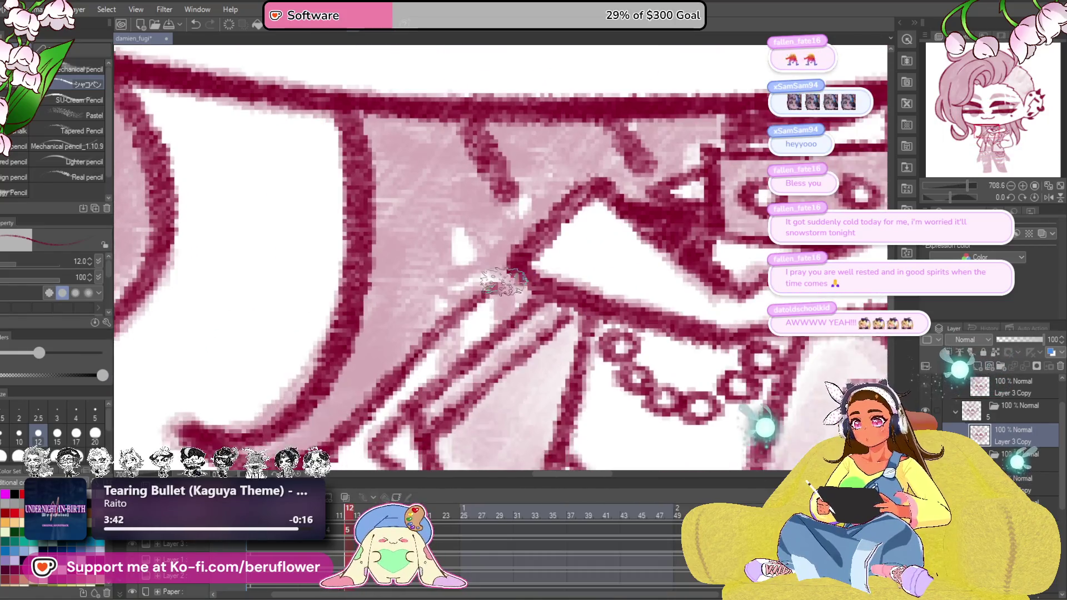
# Ink the triangular collar spike and small line segments at the collar junction
pyautogui.moveTo(459, 321); pyautogui.dragTo(458, 250)
pyautogui.moveTo(459, 250); pyautogui.dragTo(512, 221)
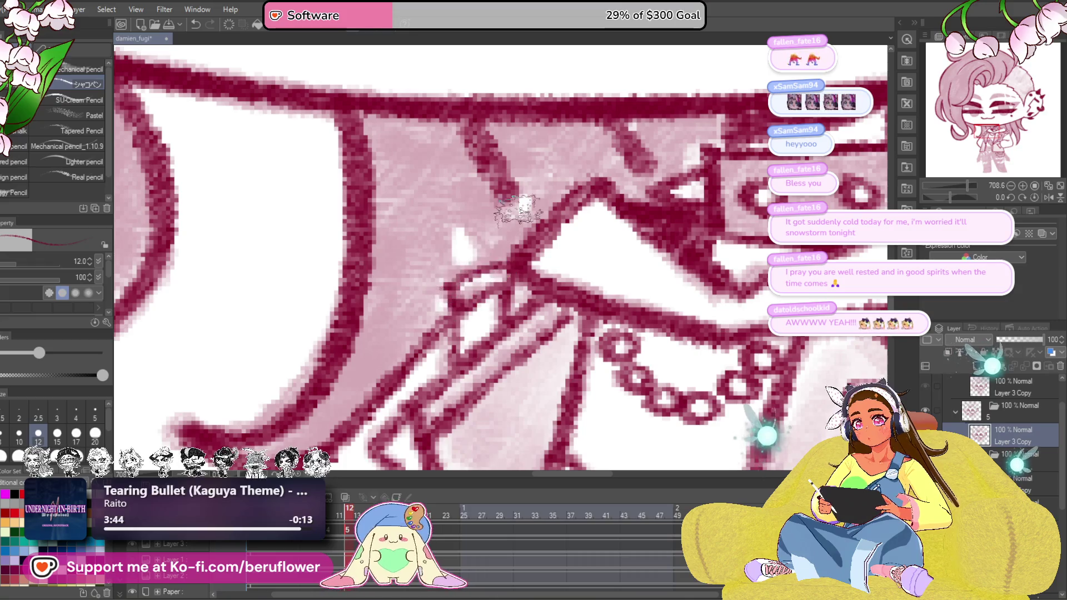
pyautogui.moveTo(454, 279); pyautogui.dragTo(454, 213)
pyautogui.moveTo(513, 259); pyautogui.dragTo(533, 229)
pyautogui.moveTo(459, 284); pyautogui.dragTo(459, 221)
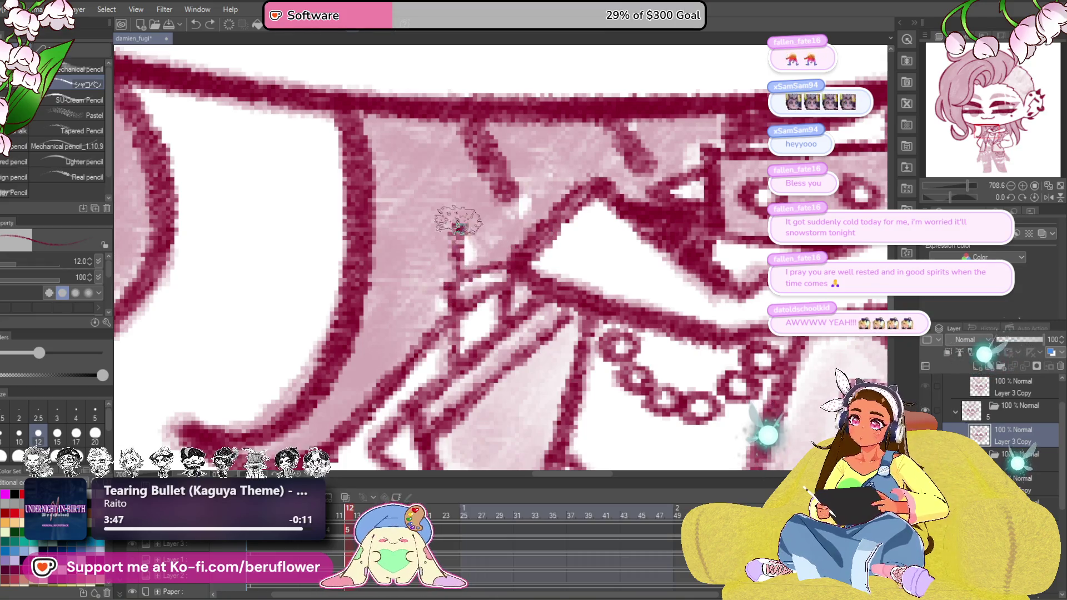
pyautogui.scroll(-5, 507, 279)
pyautogui.scroll(3, 504, 250)
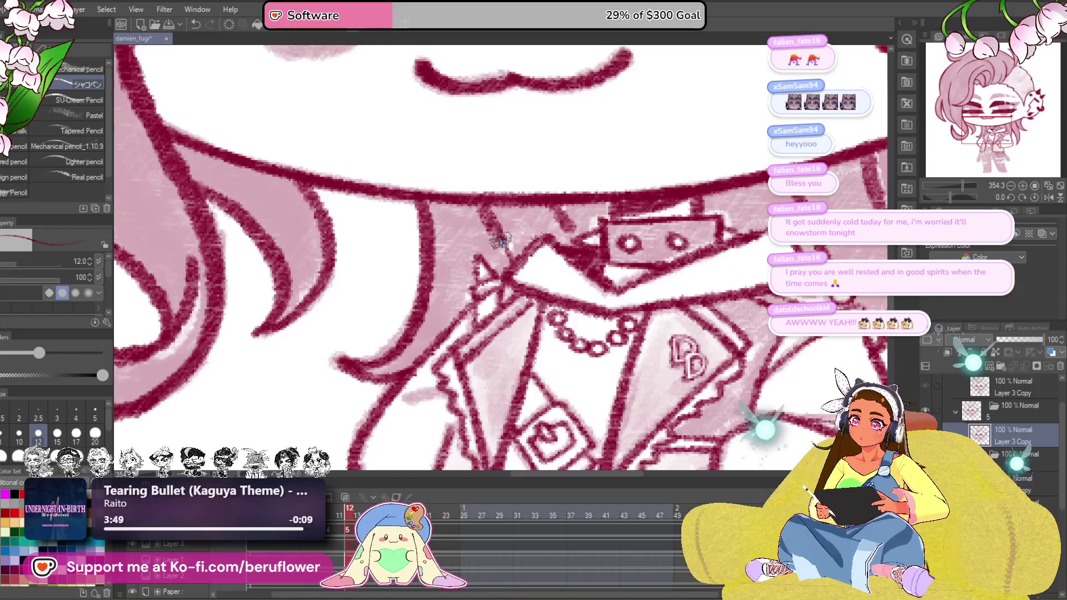
pyautogui.scroll(-5, 506, 254)
pyautogui.scroll(4, 512, 258)
pyautogui.scroll(3, 521, 266)
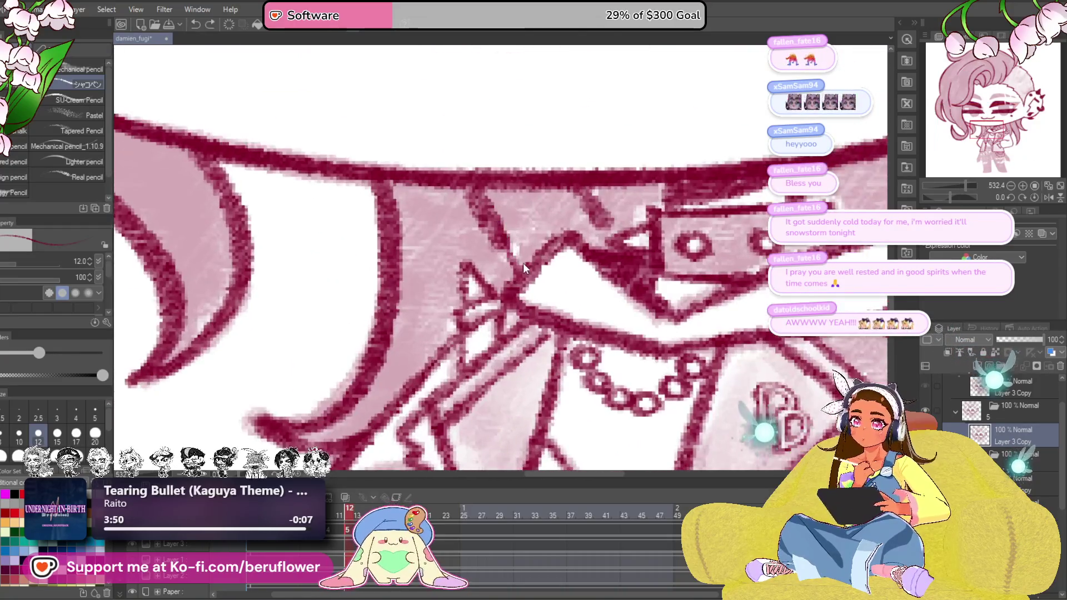
pyautogui.moveTo(508, 258); pyautogui.dragTo(533, 250)
pyautogui.scroll(-5, 521, 262)
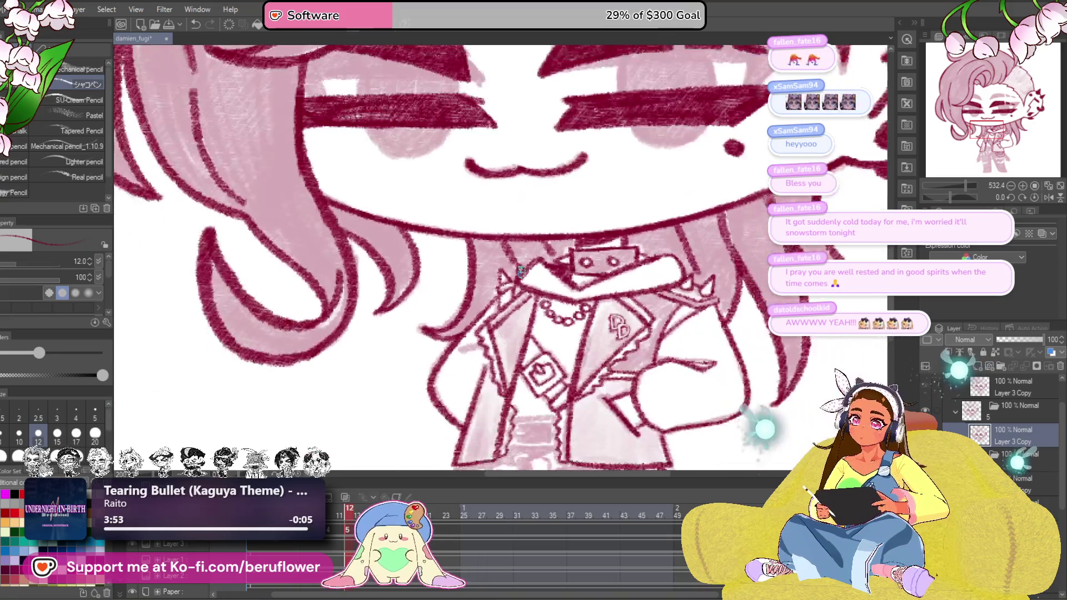
pyautogui.scroll(3, 563, 250)
pyautogui.scroll(3, 479, 268)
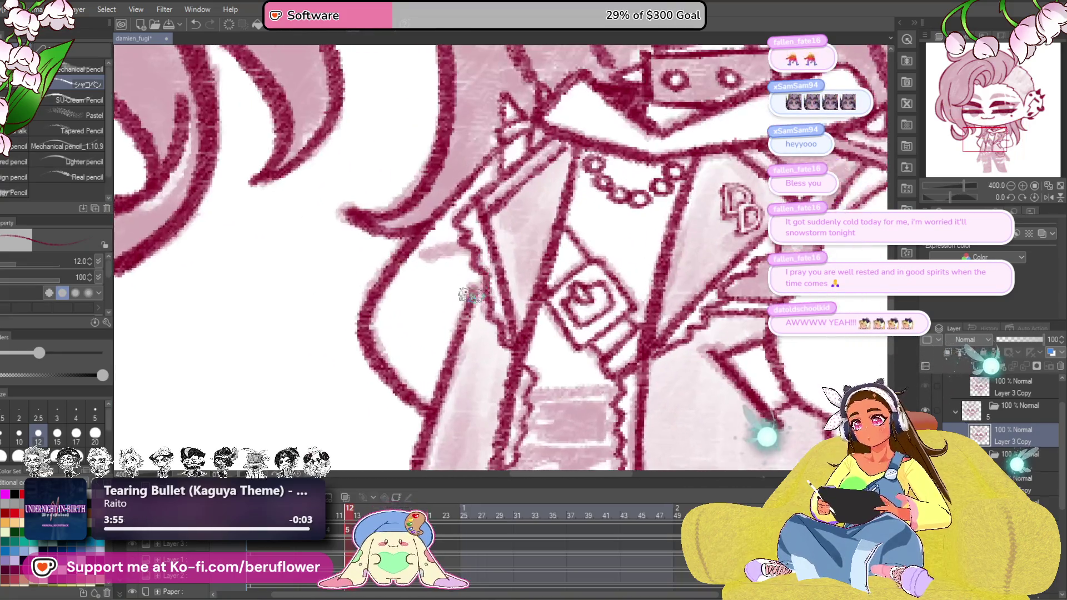
pyautogui.scroll(-4, 480, 246)
pyautogui.scroll(2, 492, 268)
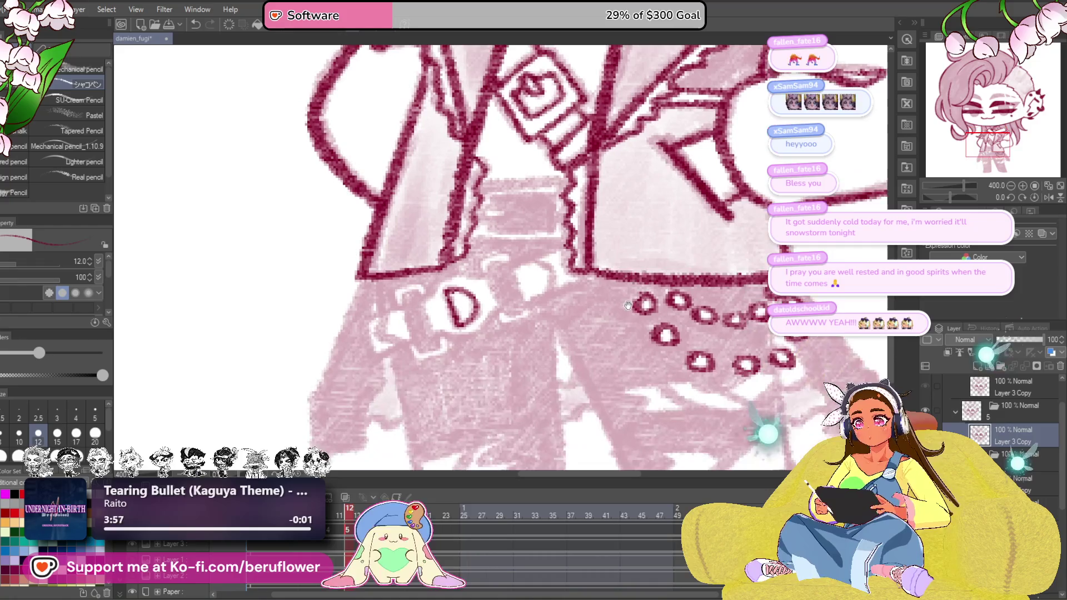
pyautogui.scroll(5, 503, 282)
pyautogui.scroll(2, 504, 281)
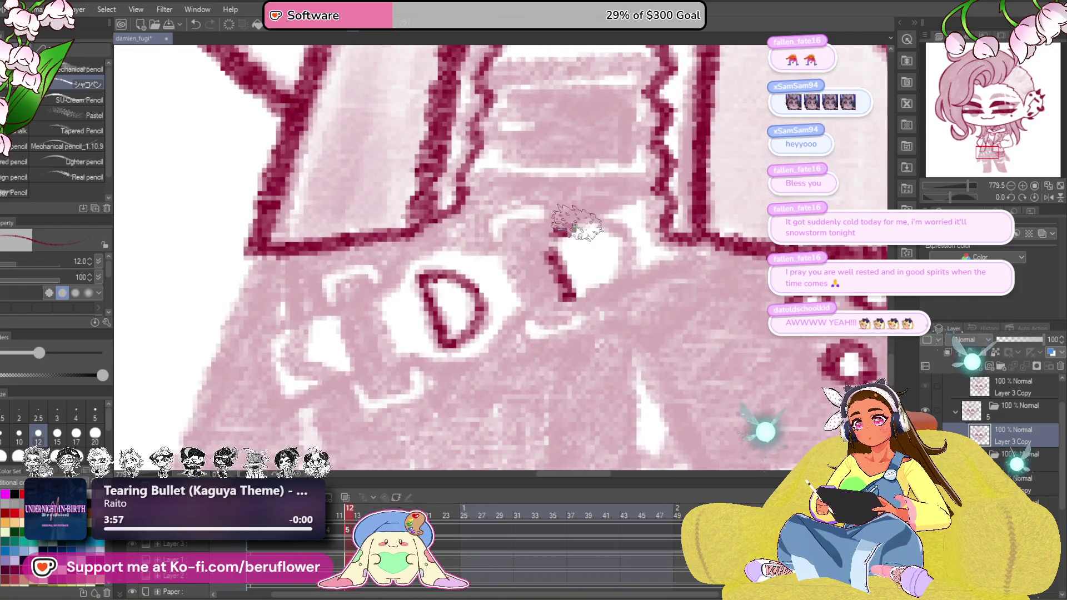
# Outline the belt loop right of the D and the belt piece to its left
pyautogui.moveTo(558, 275); pyautogui.dragTo(713, 247)
pyautogui.moveTo(613, 213); pyautogui.dragTo(634, 275)
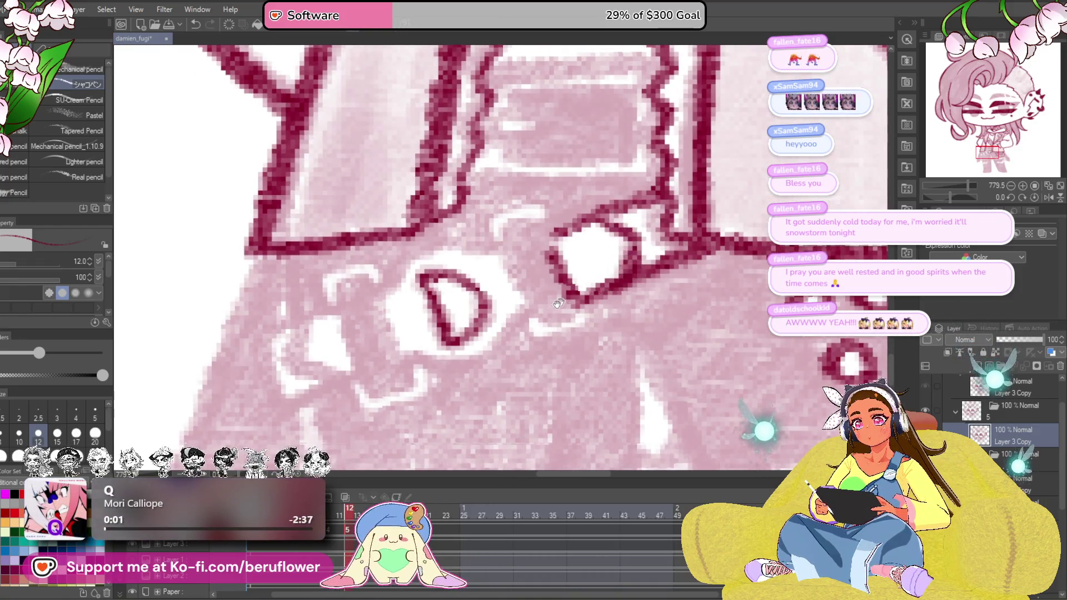
pyautogui.press('space')
pyautogui.moveTo(501, 287)
pyautogui.mouseDown()
pyautogui.moveTo(430, 320)
pyautogui.moveTo(451, 384)
pyautogui.moveTo(542, 350)
pyautogui.mouseUp()
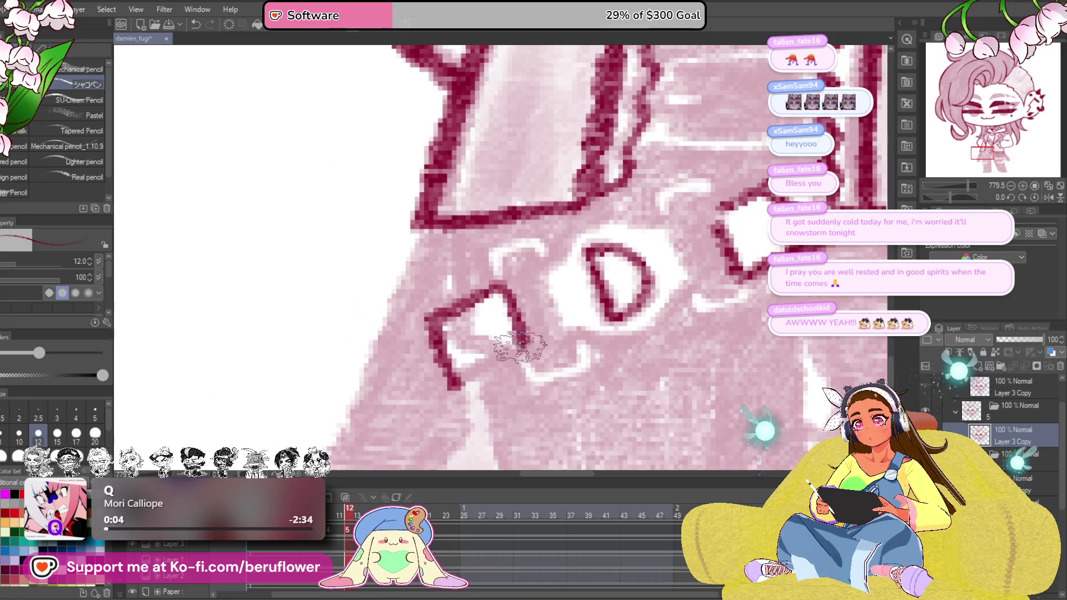
pyautogui.moveTo(450, 383); pyautogui.dragTo(542, 358)
pyautogui.moveTo(454, 287); pyautogui.dragTo(521, 334)
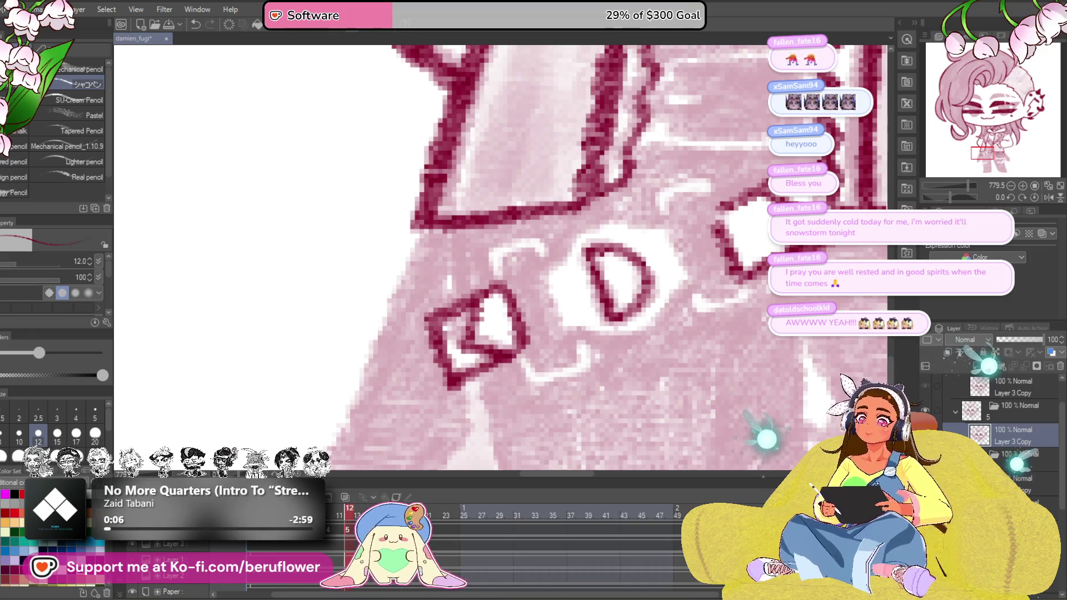
# Ink the dividing lines beside the D and outline the buckle pieces
pyautogui.moveTo(616, 241)
pyautogui.mouseDown()
pyautogui.moveTo(579, 275)
pyautogui.moveTo(596, 325)
pyautogui.mouseUp()
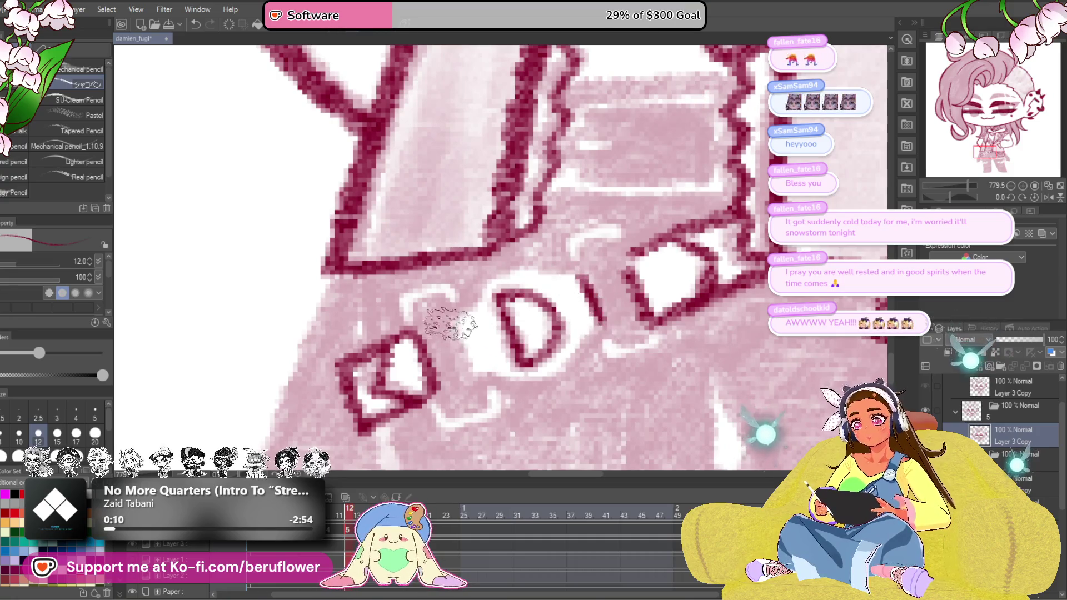
pyautogui.moveTo(454, 313); pyautogui.dragTo(467, 371)
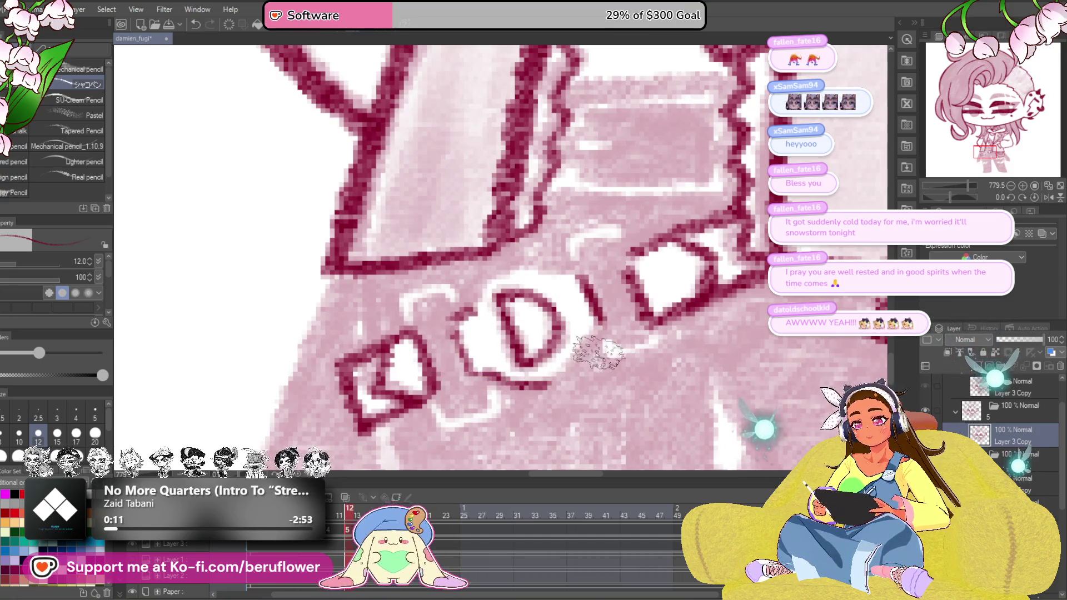
pyautogui.moveTo(568, 366); pyautogui.dragTo(575, 402)
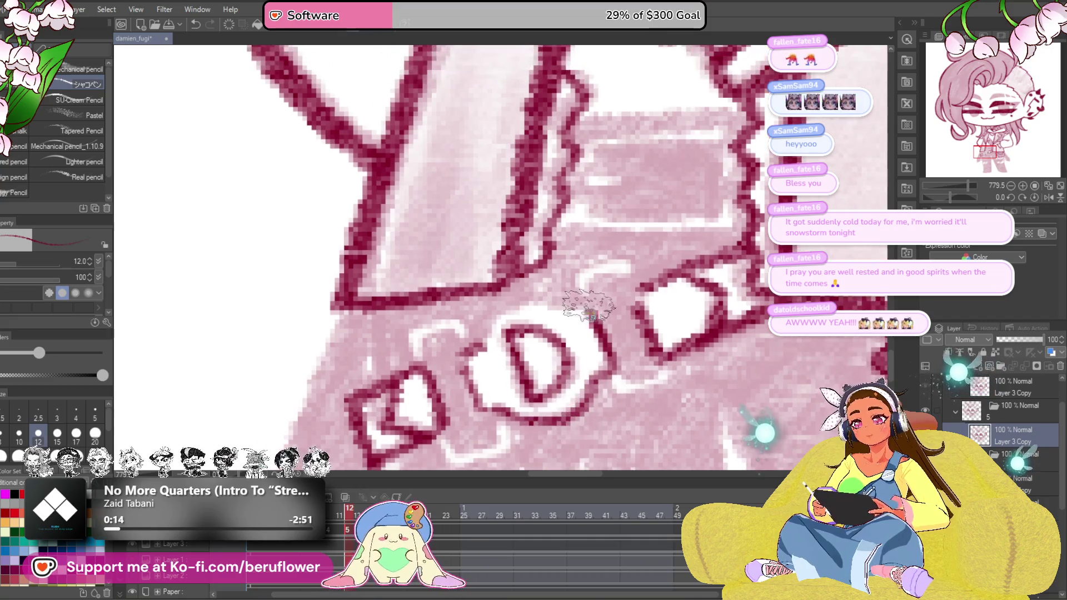
pyautogui.moveTo(567, 317)
pyautogui.mouseDown()
pyautogui.moveTo(533, 334)
pyautogui.moveTo(550, 367)
pyautogui.moveTo(625, 367)
pyautogui.moveTo(634, 384)
pyautogui.mouseUp()
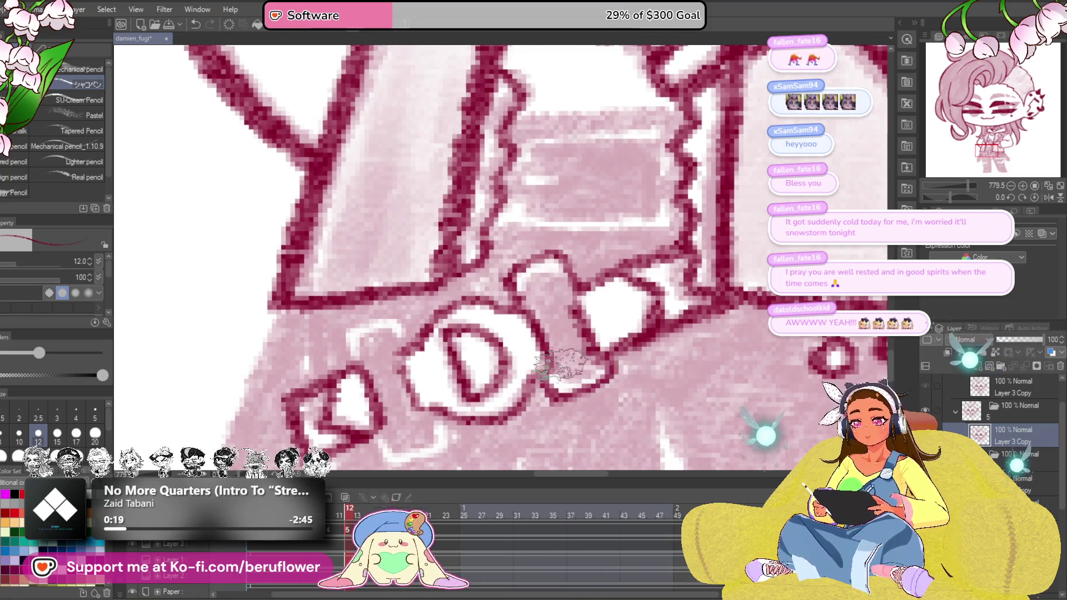
pyautogui.moveTo(534, 354); pyautogui.dragTo(609, 388)
pyautogui.moveTo(567, 350); pyautogui.dragTo(617, 383)
pyautogui.moveTo(598, 331); pyautogui.dragTo(617, 326)
# Add small strokes by the buckle and darken the belt's lower edge
pyautogui.moveTo(517, 359)
pyautogui.mouseDown()
pyautogui.moveTo(575, 300)
pyautogui.moveTo(604, 350)
pyautogui.moveTo(585, 292)
pyautogui.moveTo(630, 275)
pyautogui.mouseUp()
pyautogui.moveTo(525, 333)
pyautogui.mouseDown()
pyautogui.moveTo(500, 325)
pyautogui.moveTo(466, 359)
pyautogui.moveTo(500, 334)
pyautogui.mouseUp()
pyautogui.moveTo(537, 411)
pyautogui.mouseDown()
pyautogui.moveTo(534, 333)
pyautogui.moveTo(530, 385)
pyautogui.moveTo(556, 331)
pyautogui.mouseUp()
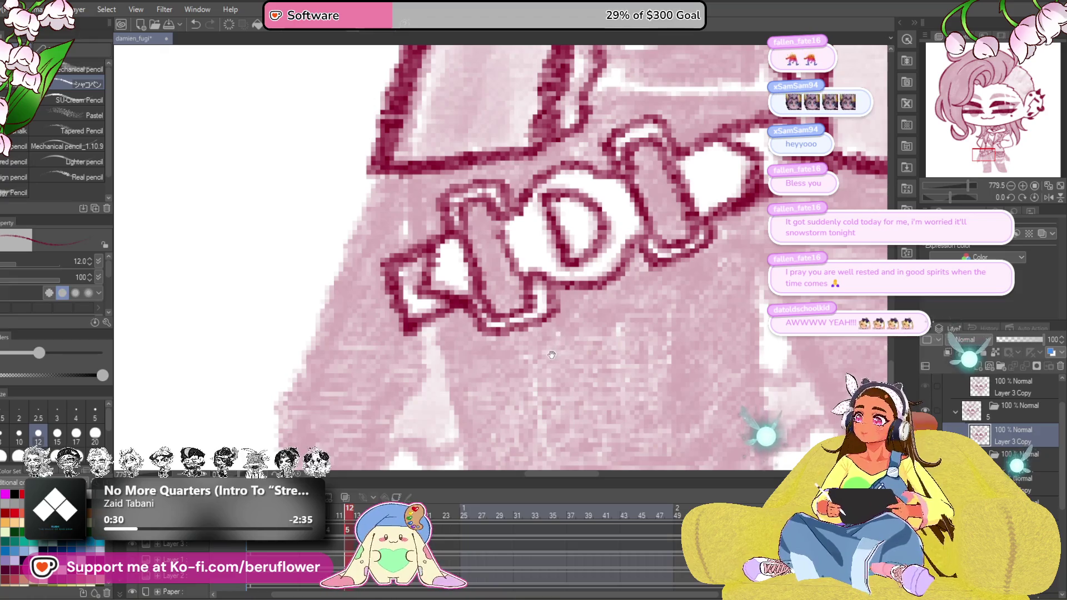
# Ink the pant leg's diagonal edge from the studs down to the hem corner
pyautogui.moveTo(509, 409); pyautogui.dragTo(550, 413)
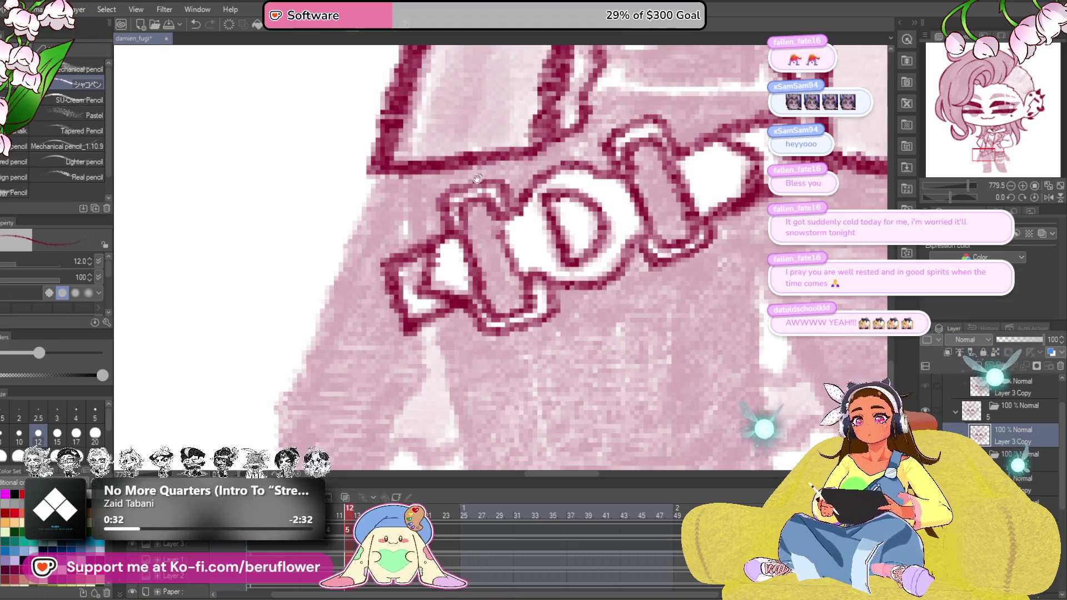
pyautogui.moveTo(450, 325); pyautogui.dragTo(457, 296)
pyautogui.moveTo(493, 342); pyautogui.dragTo(442, 337)
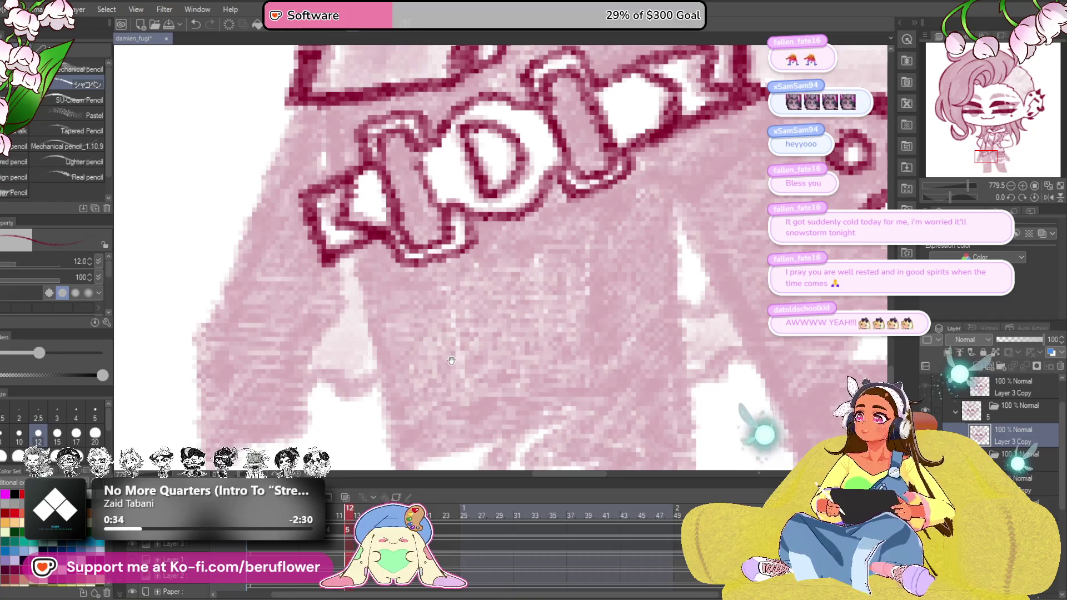
pyautogui.moveTo(520, 256)
pyautogui.mouseDown()
pyautogui.moveTo(333, 275)
pyautogui.moveTo(490, 312)
pyautogui.mouseUp()
pyautogui.moveTo(549, 337); pyautogui.dragTo(334, 301)
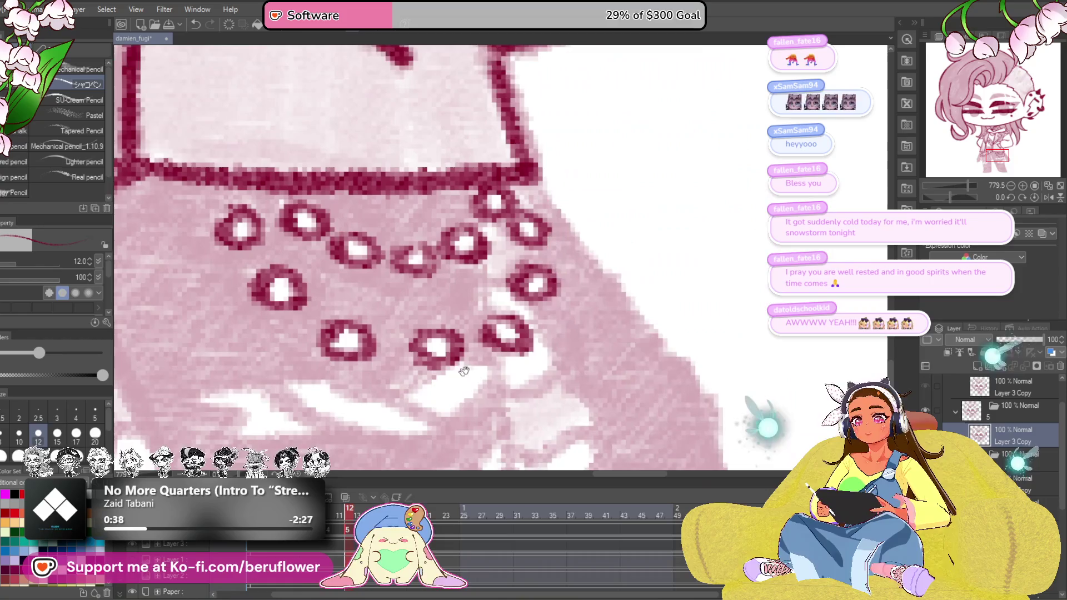
pyautogui.moveTo(533, 266); pyautogui.dragTo(367, 250)
pyautogui.moveTo(500, 275); pyautogui.dragTo(384, 250)
pyautogui.moveTo(325, 150)
pyautogui.mouseDown()
pyautogui.moveTo(484, 417)
pyautogui.moveTo(550, 334)
pyautogui.mouseUp()
pyautogui.moveTo(392, 191)
pyautogui.mouseDown()
pyautogui.moveTo(467, 358)
pyautogui.moveTo(567, 375)
pyautogui.moveTo(516, 366)
pyautogui.mouseUp()
pyautogui.scroll(-2, 518, 367)
pyautogui.moveTo(567, 317); pyautogui.dragTo(492, 368)
pyautogui.scroll(-1, 517, 350)
pyautogui.scroll(-1, 534, 300)
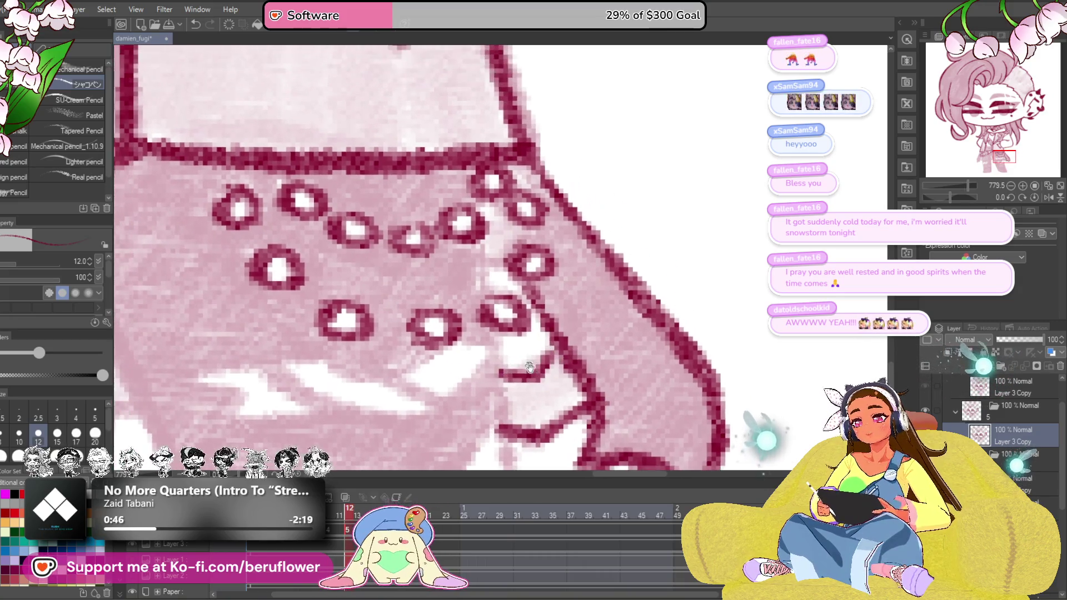
# Ink strokes beside the studs and the right edge of the pant leg to the hem
pyautogui.moveTo(509, 300)
pyautogui.mouseDown()
pyautogui.moveTo(492, 250)
pyautogui.moveTo(533, 217)
pyautogui.moveTo(484, 250)
pyautogui.mouseUp()
pyautogui.moveTo(476, 167); pyautogui.dragTo(475, 142)
pyautogui.scroll(-1, 500, 250)
pyautogui.moveTo(492, 192); pyautogui.dragTo(501, 334)
pyautogui.press('space')
pyautogui.moveTo(484, 151); pyautogui.dragTo(550, 384)
pyautogui.press('space')
pyautogui.press('space')
pyautogui.moveTo(508, 302); pyautogui.dragTo(504, 250)
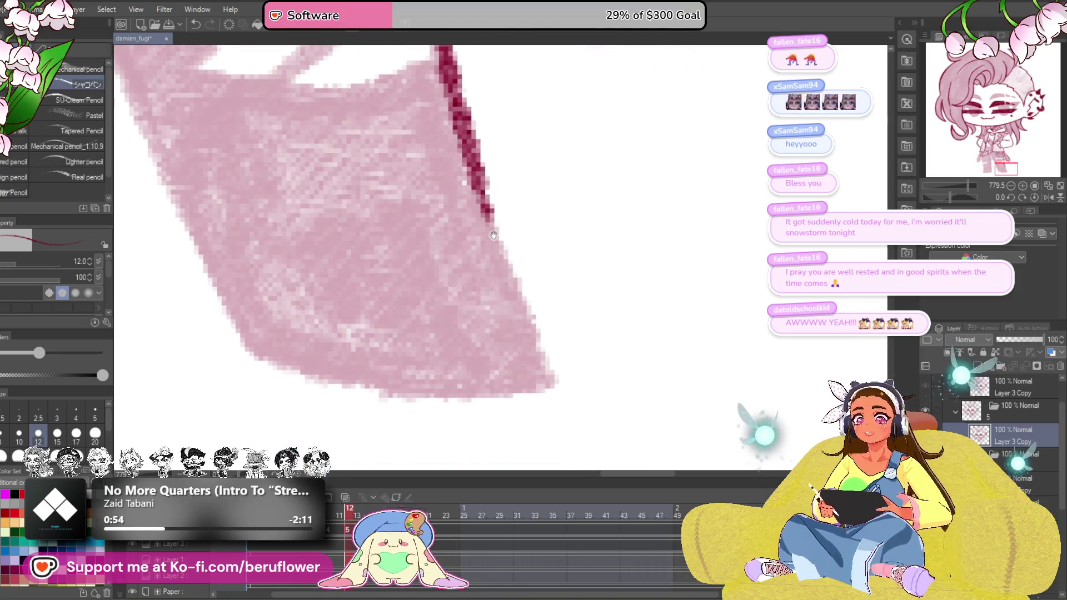
pyautogui.moveTo(467, 167)
pyautogui.mouseDown()
pyautogui.moveTo(567, 393)
pyautogui.moveTo(546, 325)
pyautogui.moveTo(167, 125)
pyautogui.mouseUp()
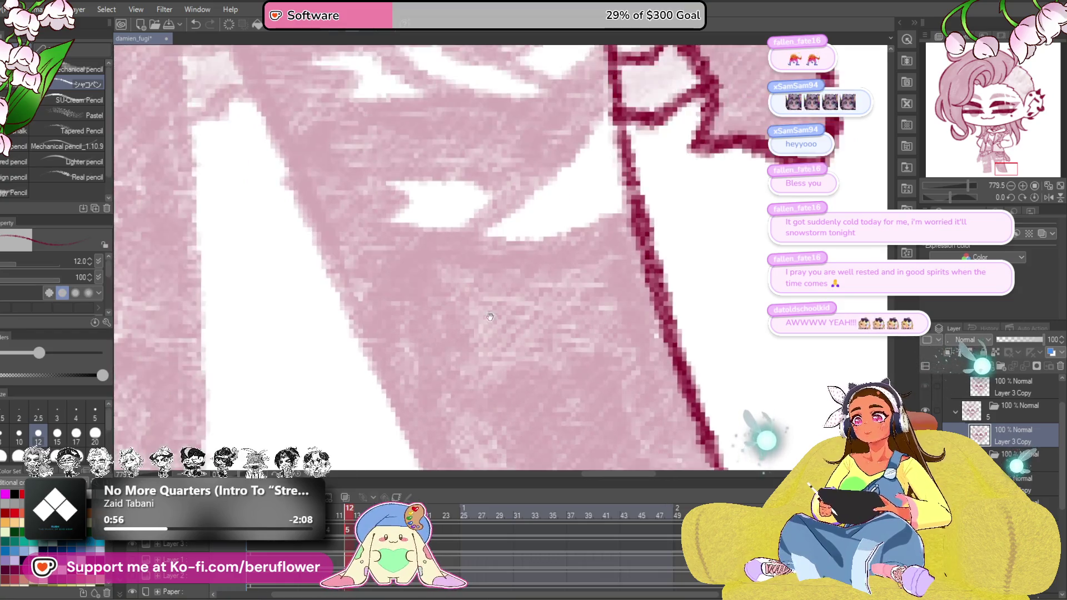
# Ink the leg's diagonal inner edge and the line down from its upper corner
pyautogui.moveTo(583, 375); pyautogui.dragTo(250, 168)
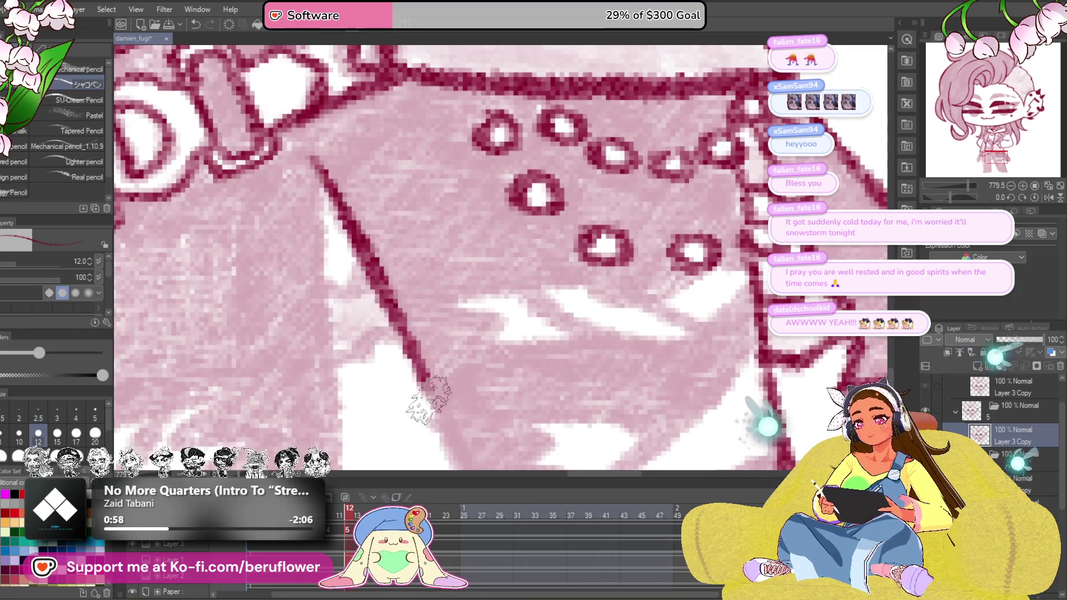
pyautogui.scroll(3, 363, 241)
pyautogui.moveTo(329, 84)
pyautogui.mouseDown()
pyautogui.moveTo(413, 250)
pyautogui.moveTo(250, 126)
pyautogui.mouseUp()
pyautogui.moveTo(384, 171); pyautogui.dragTo(438, 275)
pyautogui.moveTo(642, 392); pyautogui.dragTo(608, 365)
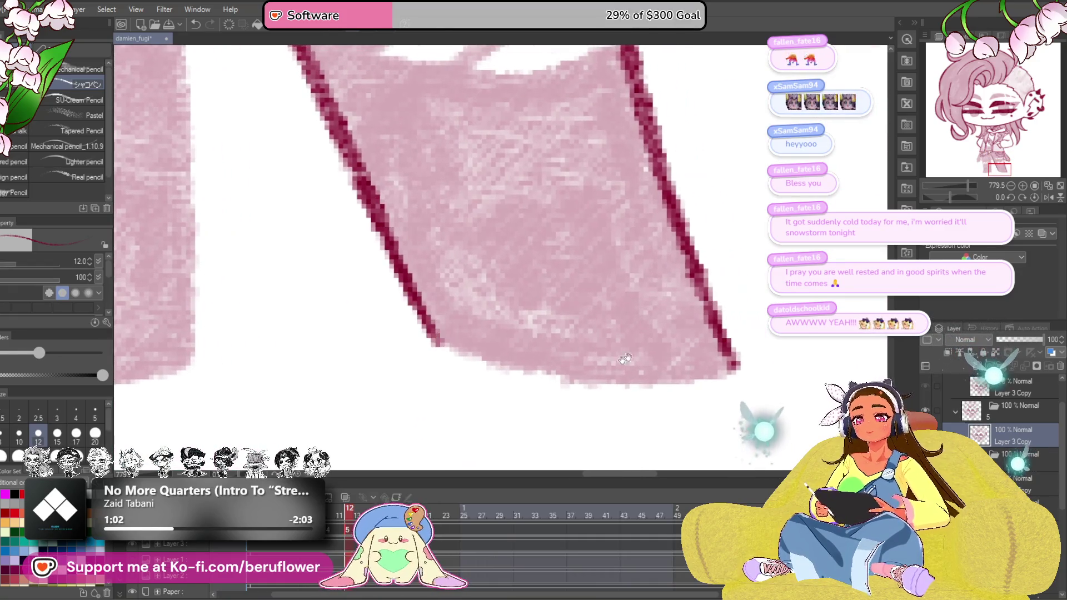
pyautogui.moveTo(500, 250); pyautogui.dragTo(376, 208)
pyautogui.moveTo(459, 250); pyautogui.dragTo(376, 292)
pyautogui.moveTo(587, 151)
pyautogui.mouseDown()
pyautogui.moveTo(597, 267)
pyautogui.moveTo(550, 434)
pyautogui.mouseUp()
pyautogui.scroll(-4, 501, 250)
pyautogui.moveTo(500, 250); pyautogui.dragTo(376, 291)
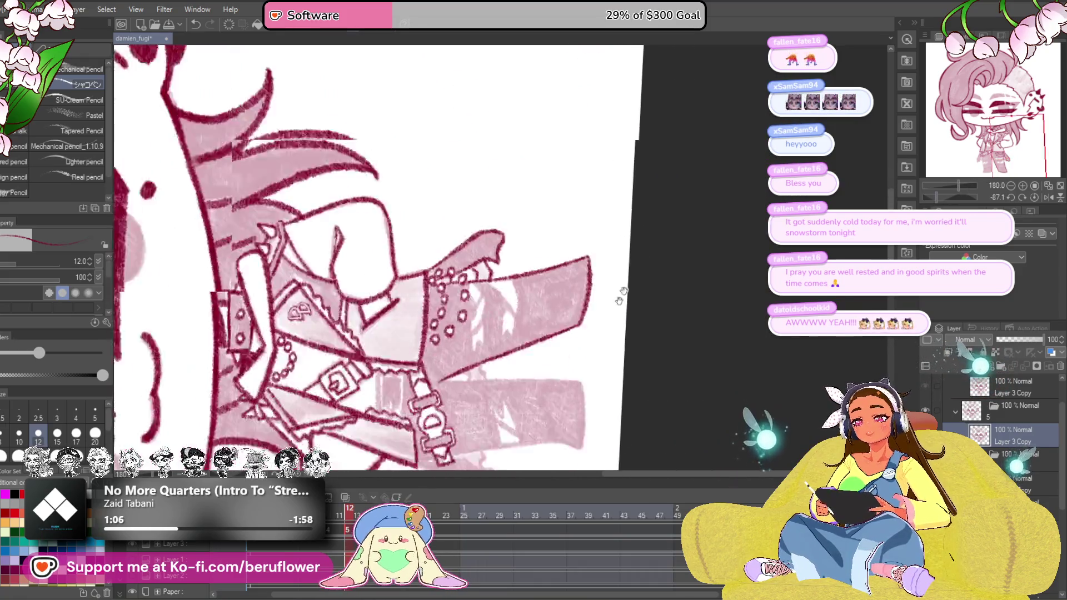
# Shade and edge the belt rectangle below the heart buckle in crimson
pyautogui.moveTo(500, 250); pyautogui.dragTo(375, 251)
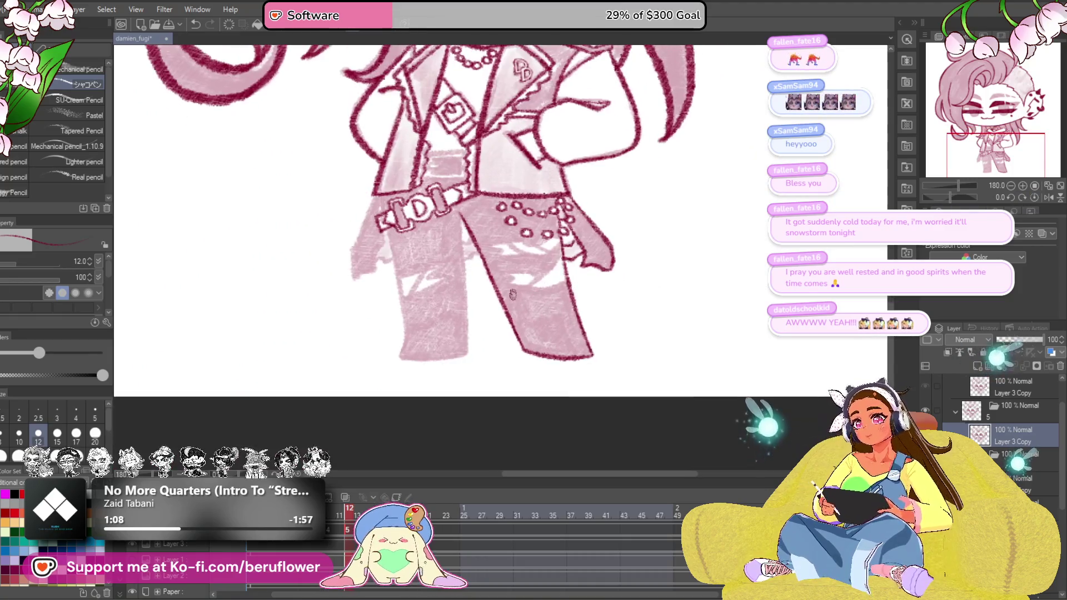
pyautogui.scroll(3, 458, 251)
pyautogui.scroll(3, 458, 250)
pyautogui.moveTo(613, 325); pyautogui.dragTo(591, 371)
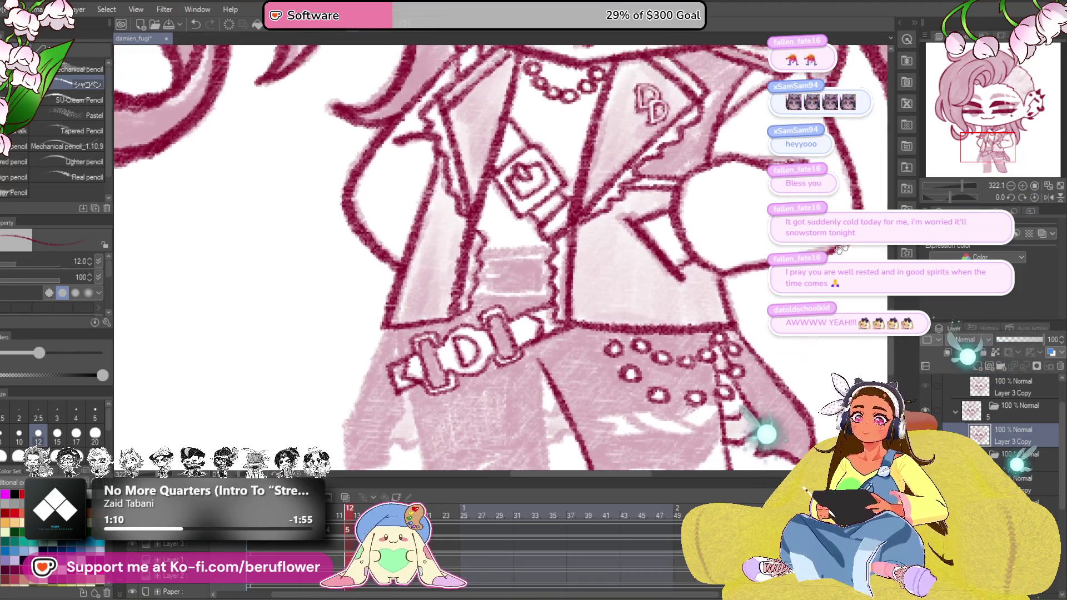
pyautogui.moveTo(953, 199)
pyautogui.mouseDown()
pyautogui.moveTo(968, 203)
pyautogui.moveTo(936, 193)
pyautogui.mouseUp()
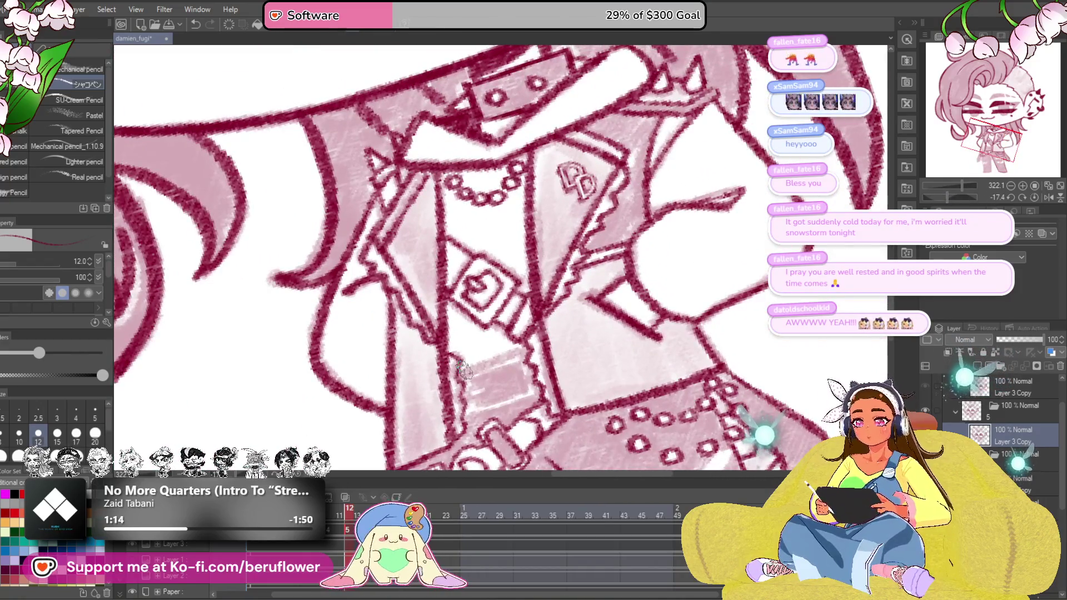
pyautogui.scroll(3, 464, 372)
pyautogui.scroll(3, 500, 334)
pyautogui.scroll(2, 607, 282)
pyautogui.moveTo(606, 282)
pyautogui.mouseDown()
pyautogui.moveTo(583, 321)
pyautogui.moveTo(650, 317)
pyautogui.mouseUp()
pyautogui.moveTo(575, 308); pyautogui.dragTo(617, 334)
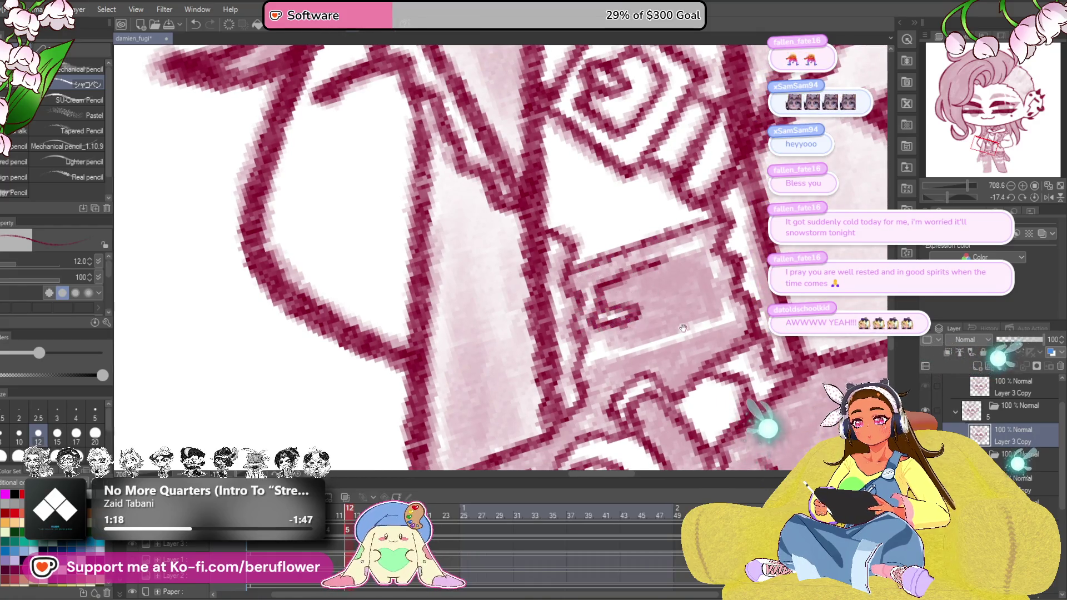
pyautogui.moveTo(682, 325); pyautogui.dragTo(658, 304)
pyautogui.moveTo(568, 325)
pyautogui.mouseDown()
pyautogui.moveTo(617, 334)
pyautogui.moveTo(700, 317)
pyautogui.mouseUp()
pyautogui.moveTo(634, 267)
pyautogui.mouseDown()
pyautogui.moveTo(693, 241)
pyautogui.moveTo(708, 309)
pyautogui.mouseUp()
pyautogui.moveTo(500, 350)
pyautogui.mouseDown()
pyautogui.moveTo(508, 329)
pyautogui.moveTo(650, 308)
pyautogui.moveTo(733, 275)
pyautogui.mouseUp()
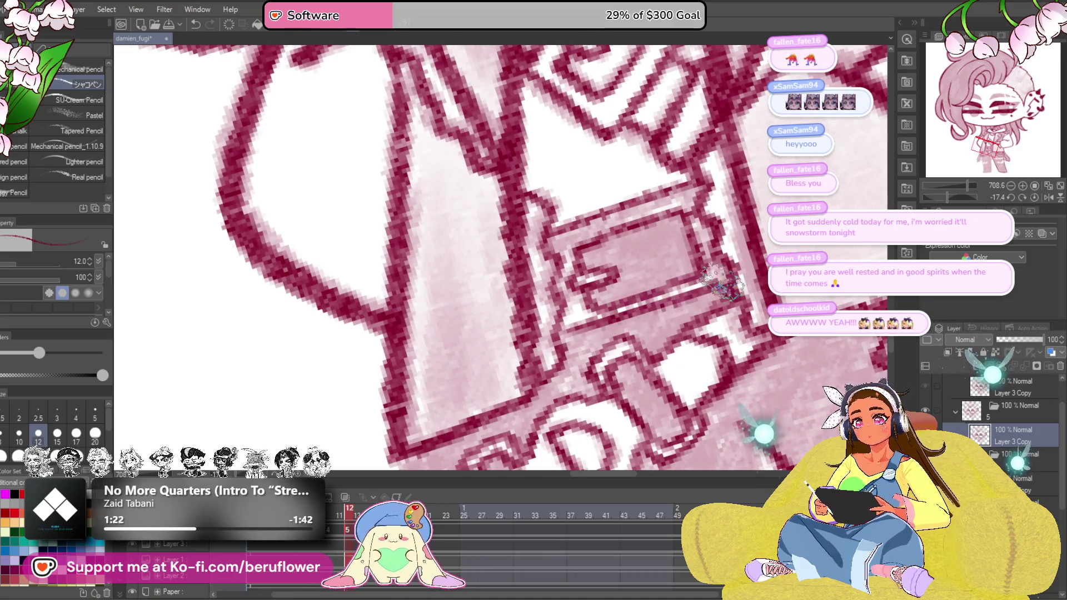
pyautogui.moveTo(550, 238); pyautogui.dragTo(546, 225)
pyautogui.moveTo(567, 317); pyautogui.dragTo(558, 329)
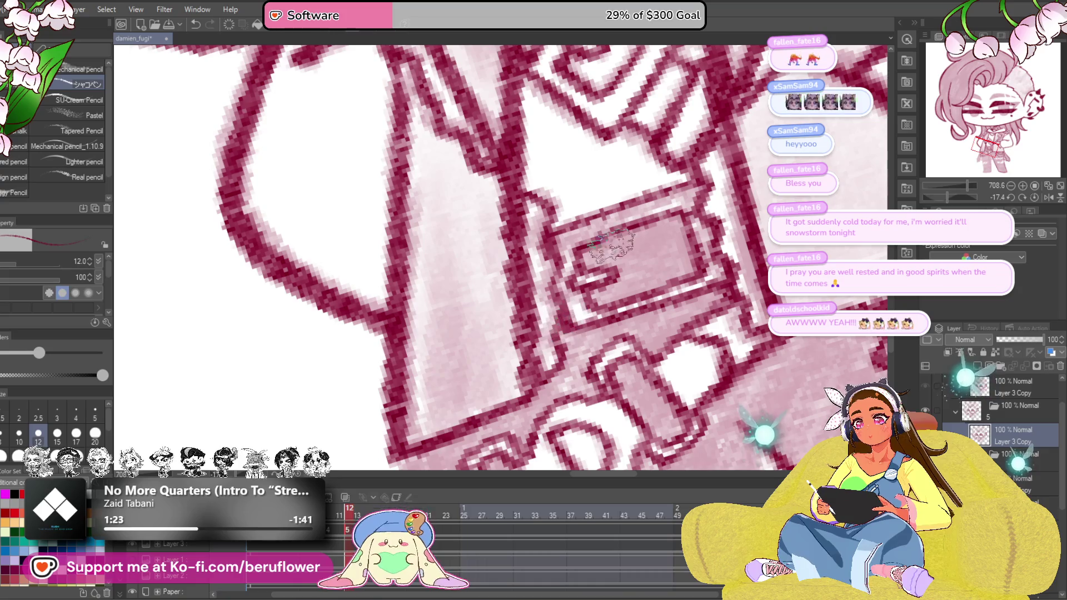
pyautogui.scroll(-3, 646, 221)
pyautogui.scroll(-3, 646, 222)
# Ink the upper edge of the pant leg in crimson on a tilted view, then straighten it
pyautogui.moveTo(645, 221); pyautogui.dragTo(688, 290)
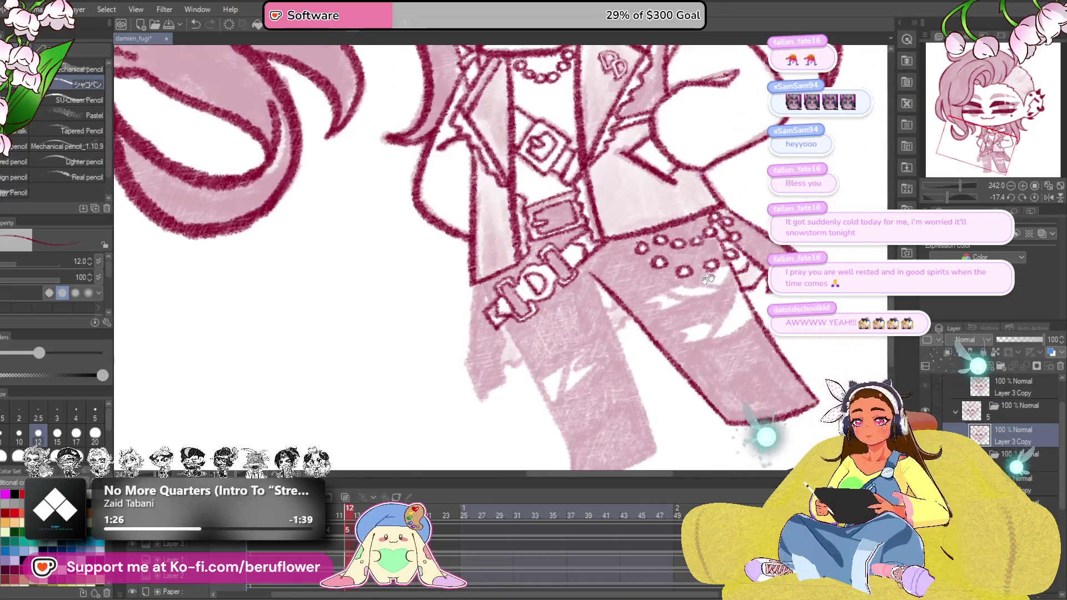
pyautogui.click(1027, 228)
pyautogui.scroll(3, 533, 251)
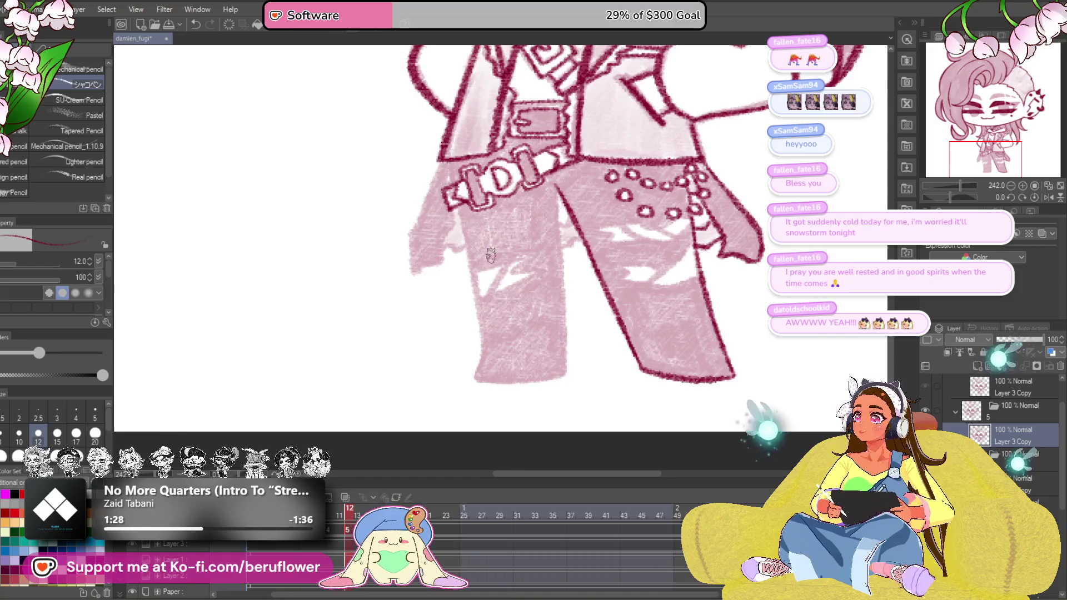
pyautogui.scroll(3, 534, 251)
pyautogui.moveTo(596, 279); pyautogui.dragTo(569, 278)
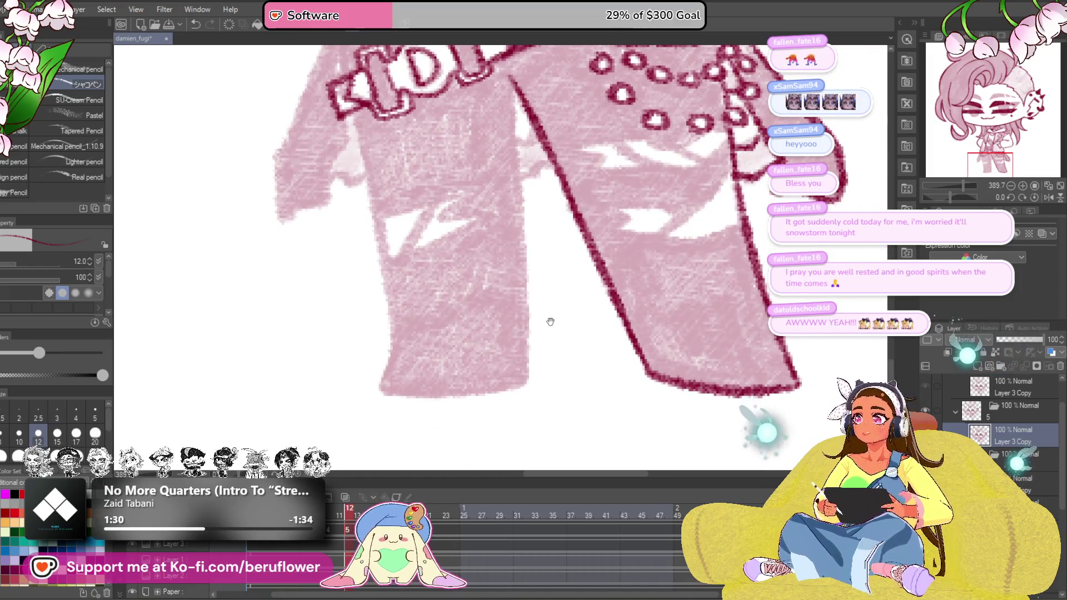
pyautogui.moveTo(551, 212); pyautogui.dragTo(542, 242)
pyautogui.moveTo(547, 287)
pyautogui.mouseDown()
pyautogui.moveTo(545, 314)
pyautogui.moveTo(508, 321)
pyautogui.mouseUp()
pyautogui.moveTo(490, 360); pyautogui.dragTo(571, 440)
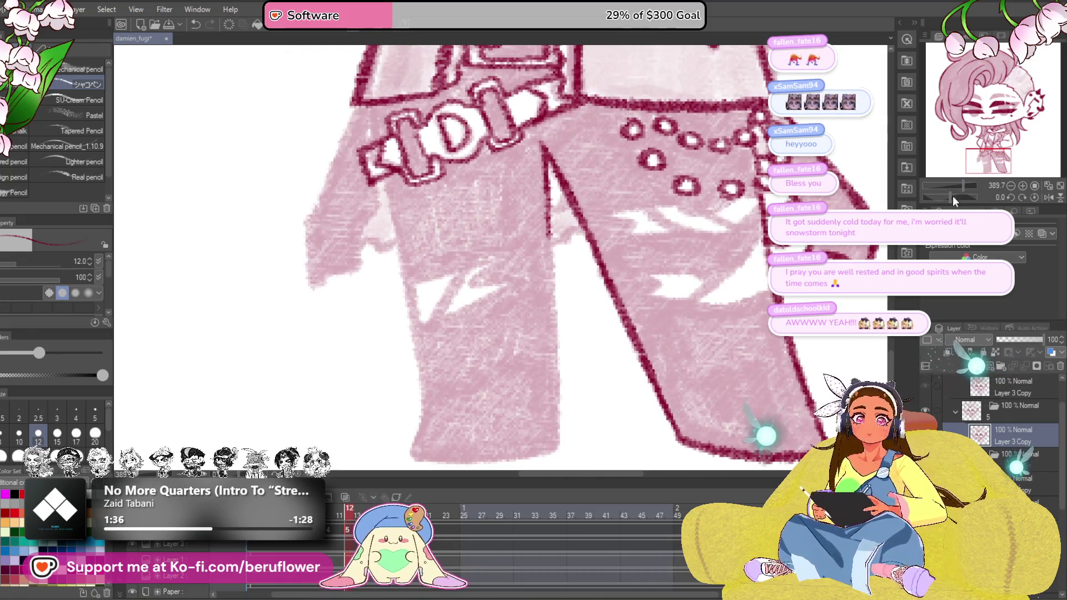
pyautogui.moveTo(952, 198); pyautogui.dragTo(925, 197)
pyautogui.moveTo(586, 375)
pyautogui.mouseDown()
pyautogui.moveTo(558, 367)
pyautogui.moveTo(535, 395)
pyautogui.mouseUp()
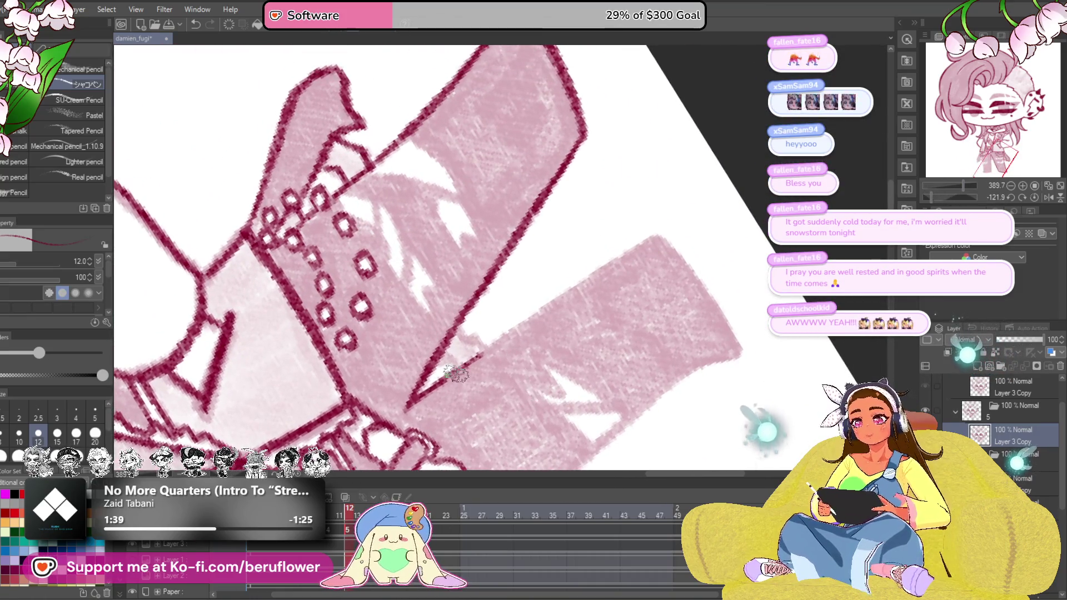
pyautogui.moveTo(475, 360)
pyautogui.mouseDown()
pyautogui.moveTo(666, 233)
pyautogui.moveTo(634, 217)
pyautogui.mouseUp()
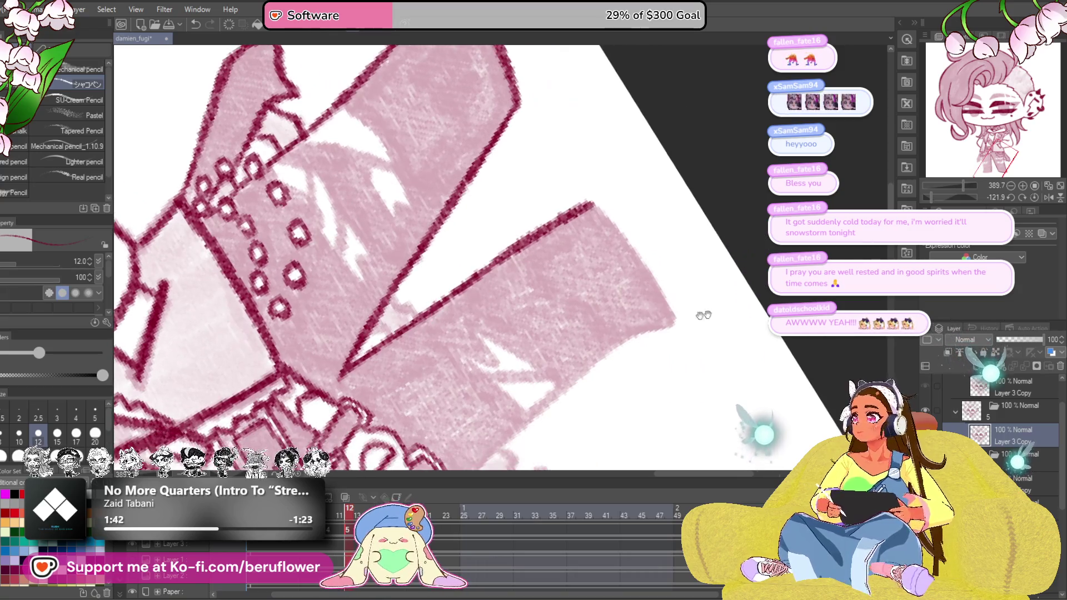
pyautogui.click(1034, 199)
pyautogui.scroll(3, 585, 386)
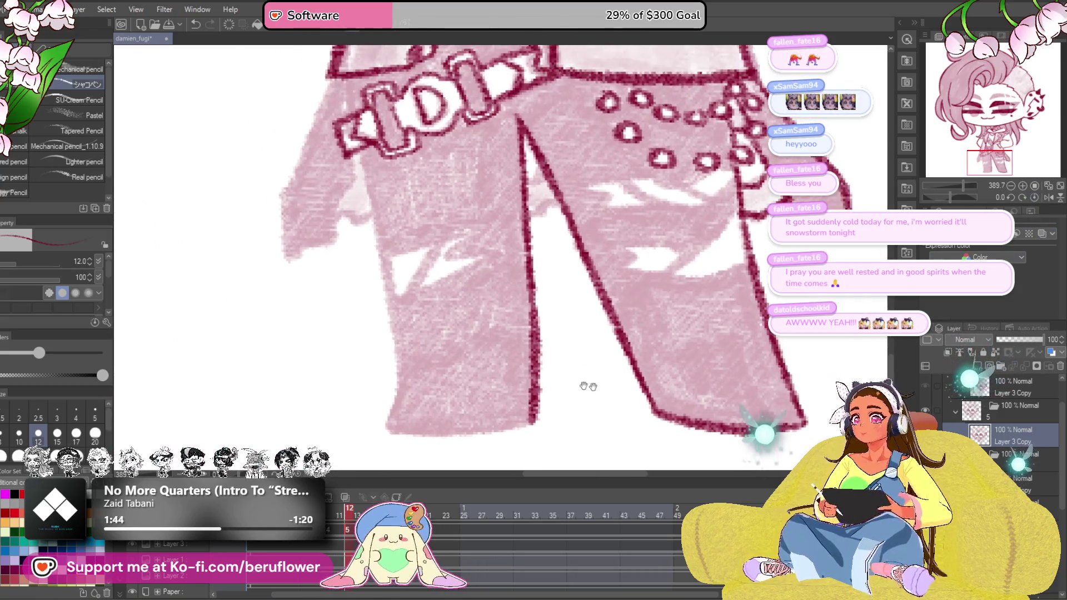
# Ink the left and right edges of the pant leg down toward the hem
pyautogui.moveTo(428, 192)
pyautogui.mouseDown()
pyautogui.moveTo(470, 293)
pyautogui.moveTo(474, 330)
pyautogui.mouseUp()
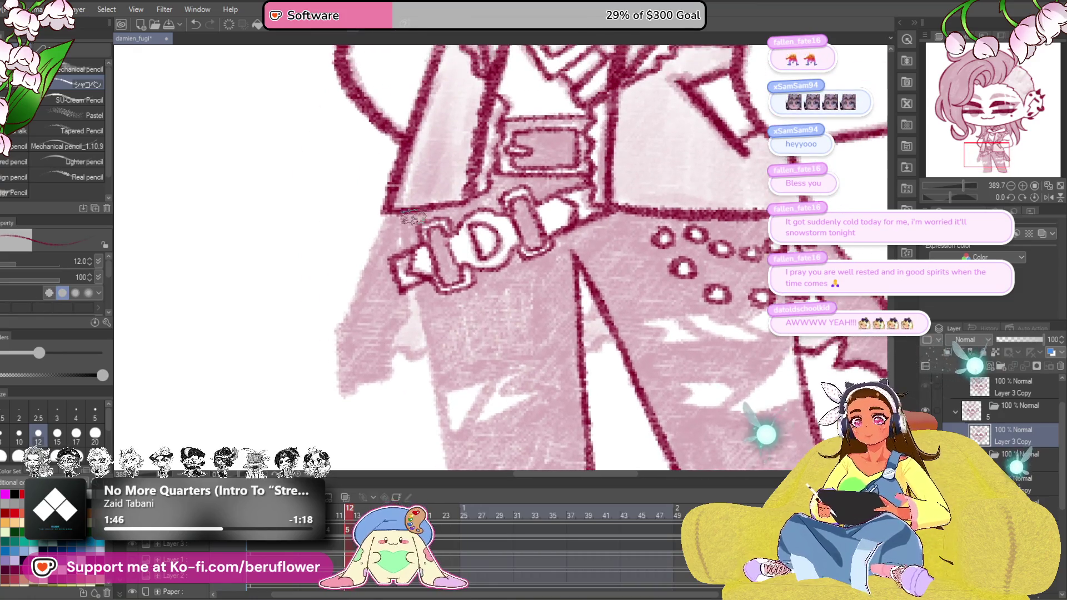
pyautogui.scroll(-2, 448, 277)
pyautogui.moveTo(449, 278); pyautogui.dragTo(417, 168)
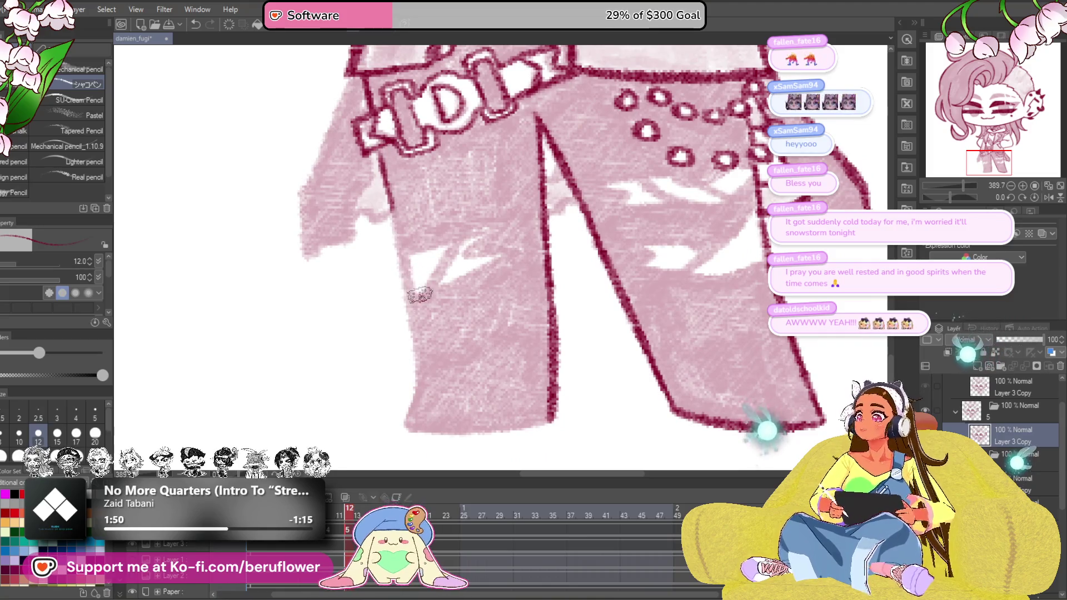
pyautogui.moveTo(419, 289); pyautogui.dragTo(402, 250)
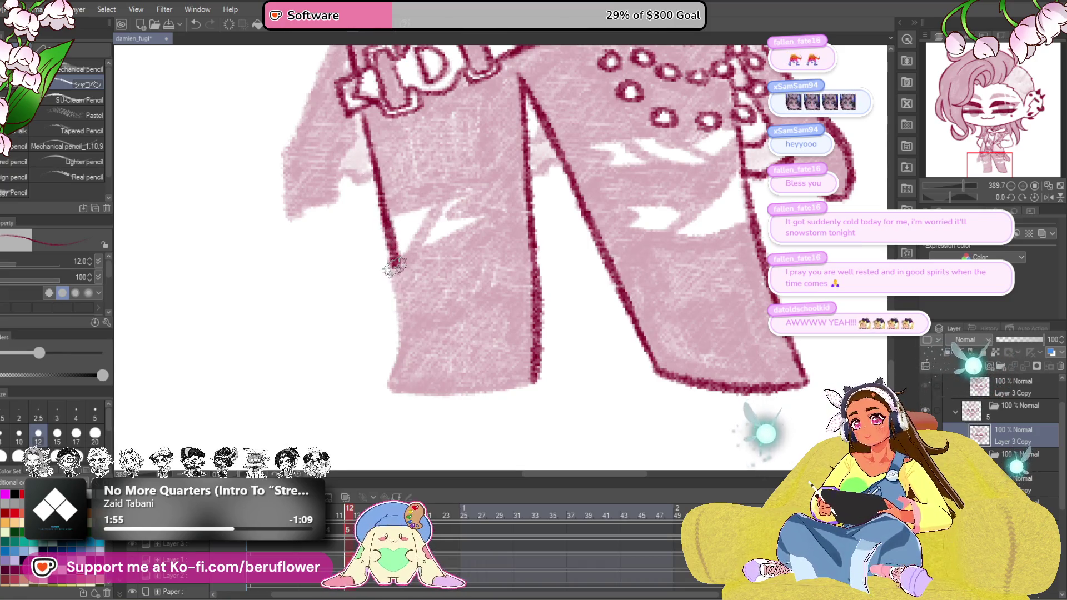
pyautogui.moveTo(400, 357); pyautogui.dragTo(441, 343)
pyautogui.scroll(5, 440, 342)
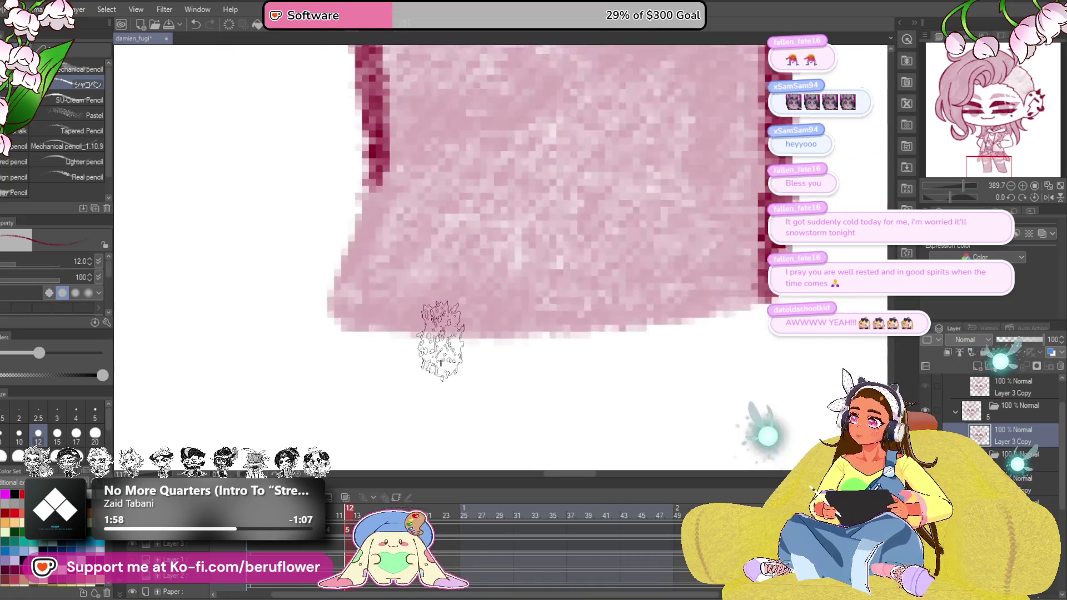
pyautogui.scroll(3, 434, 284)
pyautogui.moveTo(384, 196); pyautogui.dragTo(347, 341)
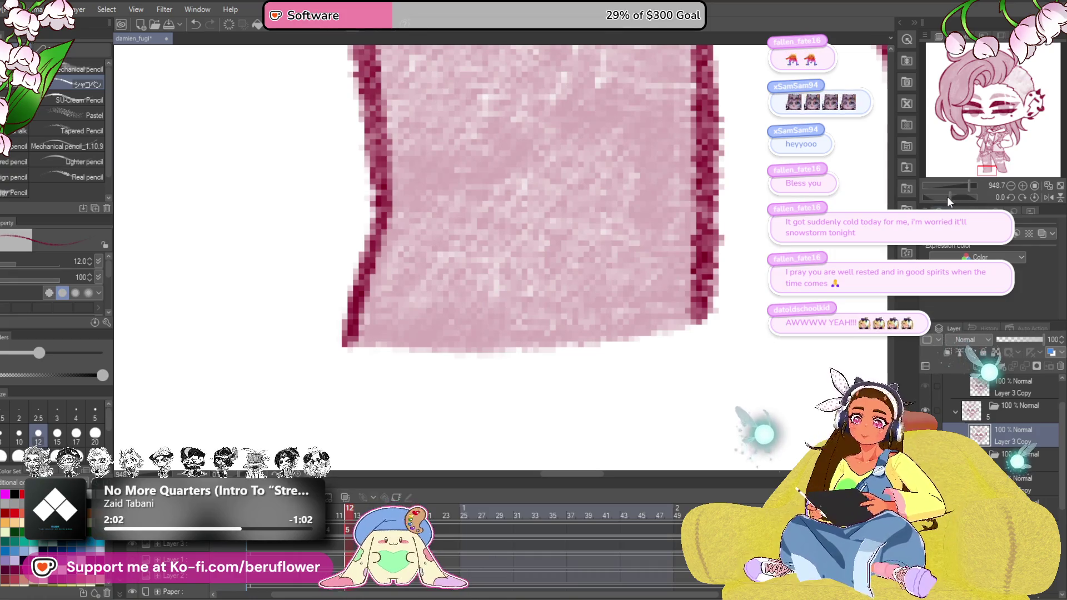
pyautogui.moveTo(945, 196); pyautogui.dragTo(930, 203)
pyautogui.moveTo(467, 251); pyautogui.dragTo(400, 301)
pyautogui.moveTo(543, 125)
pyautogui.mouseDown()
pyautogui.moveTo(380, 405)
pyautogui.moveTo(735, 326)
pyautogui.mouseUp()
pyautogui.scroll(-5, 379, 405)
pyautogui.click(1028, 205)
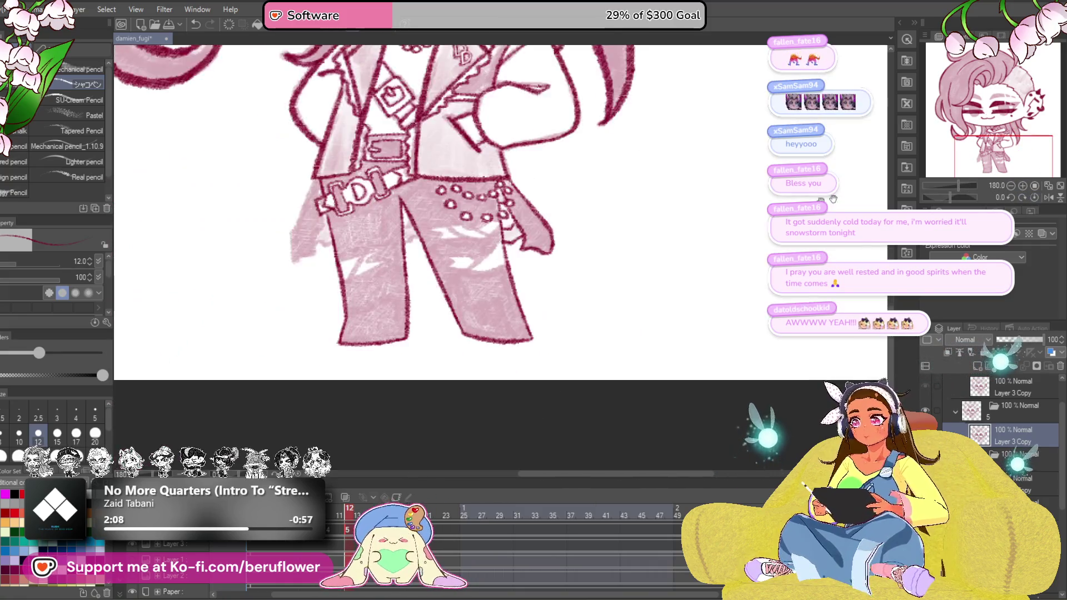
pyautogui.scroll(8, 450, 219)
# Ink the jacket's left side and flap lower edge below the belt in crimson
pyautogui.moveTo(434, 163); pyautogui.dragTo(367, 392)
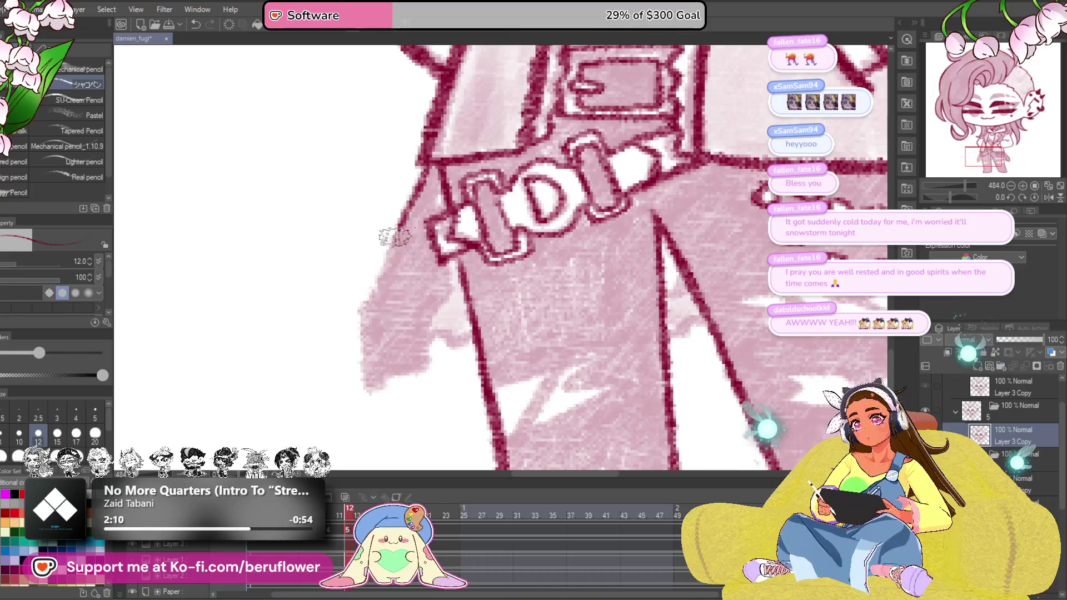
pyautogui.moveTo(425, 335); pyautogui.dragTo(450, 233)
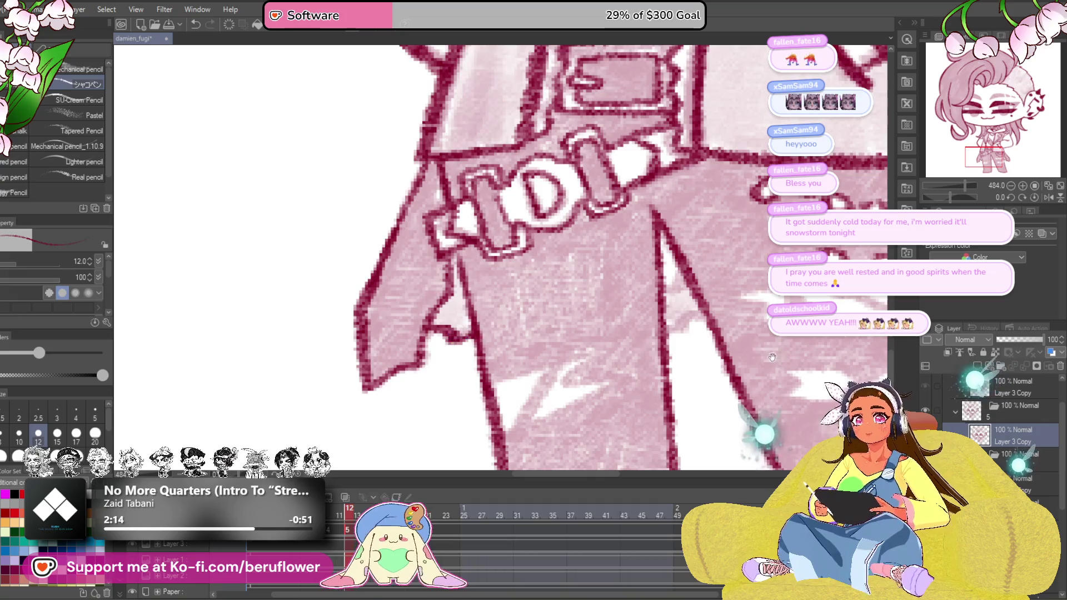
pyautogui.moveTo(771, 357); pyautogui.dragTo(680, 358)
pyautogui.moveTo(528, 313)
pyautogui.mouseDown()
pyautogui.moveTo(531, 323)
pyautogui.moveTo(621, 249)
pyautogui.moveTo(575, 288)
pyautogui.mouseUp()
pyautogui.scroll(-2, 500, 250)
pyautogui.scroll(2, 500, 250)
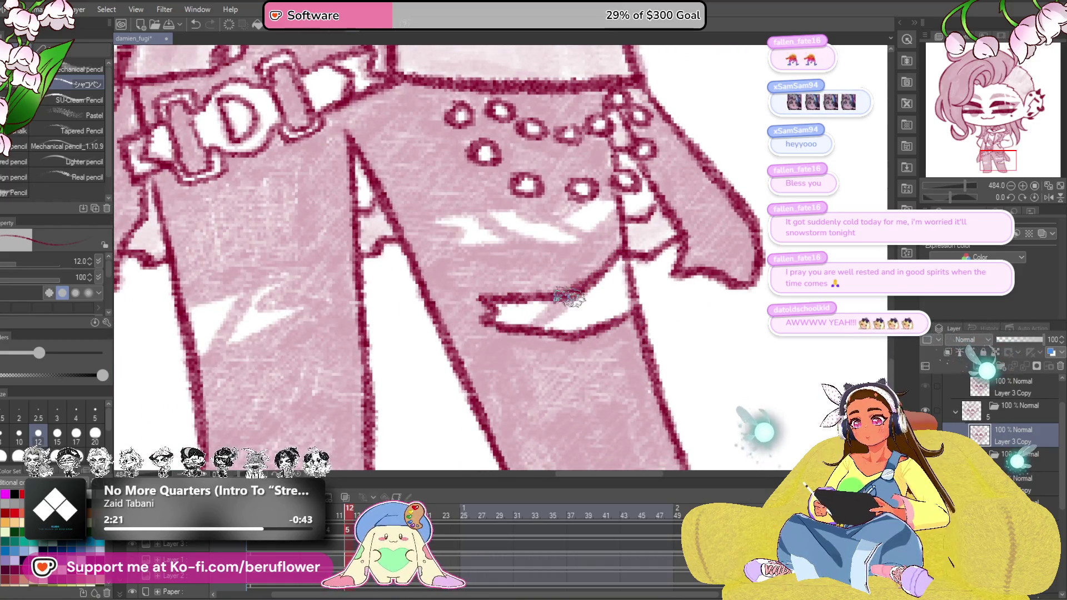
# Ink the zigzag tear line on the other pant leg
pyautogui.moveTo(542, 250)
pyautogui.mouseDown()
pyautogui.moveTo(542, 342)
pyautogui.moveTo(434, 300)
pyautogui.moveTo(500, 284)
pyautogui.moveTo(584, 298)
pyautogui.moveTo(542, 309)
pyautogui.moveTo(617, 275)
pyautogui.moveTo(559, 305)
pyautogui.moveTo(471, 292)
pyautogui.moveTo(334, 209)
pyautogui.mouseUp()
pyautogui.moveTo(551, 275)
pyautogui.mouseDown()
pyautogui.moveTo(509, 301)
pyautogui.moveTo(566, 308)
pyautogui.mouseUp()
pyautogui.moveTo(567, 309)
pyautogui.mouseDown()
pyautogui.moveTo(457, 354)
pyautogui.moveTo(517, 280)
pyautogui.moveTo(434, 300)
pyautogui.moveTo(479, 354)
pyautogui.mouseUp()
pyautogui.scroll(-5, 509, 283)
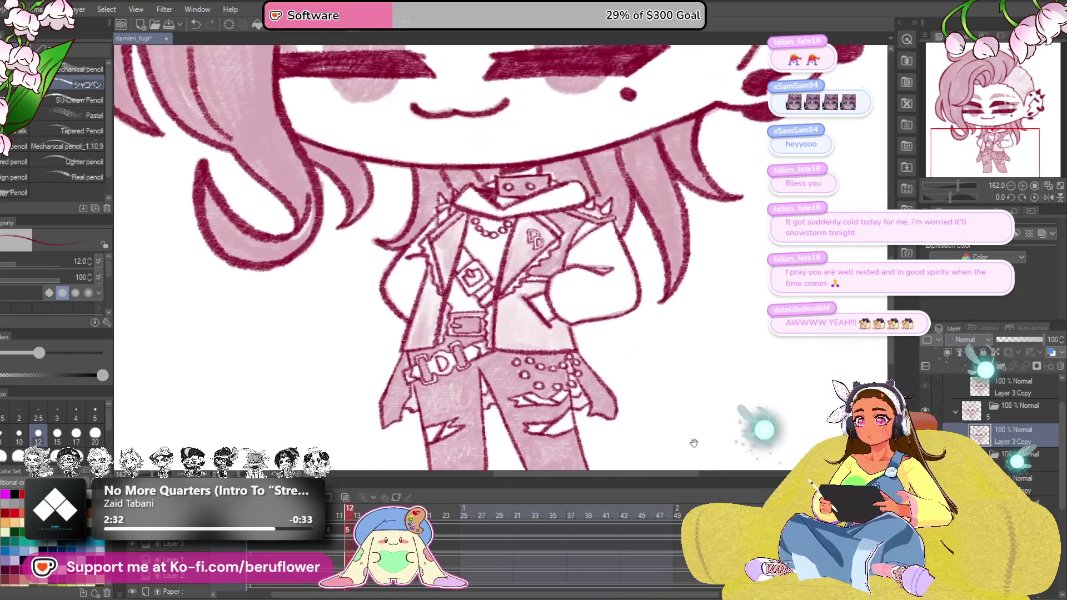
pyautogui.scroll(-3, 509, 283)
pyautogui.scroll(-2, 510, 284)
pyautogui.scroll(-3, 533, 317)
pyautogui.scroll(3, 551, 341)
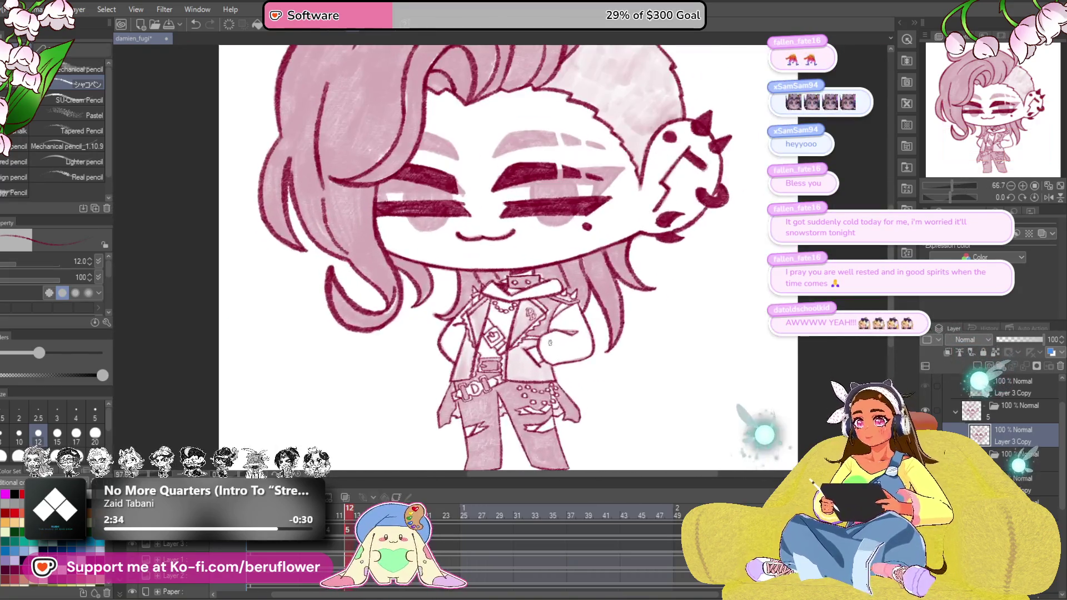
pyautogui.scroll(2, 542, 376)
pyautogui.scroll(1, 537, 426)
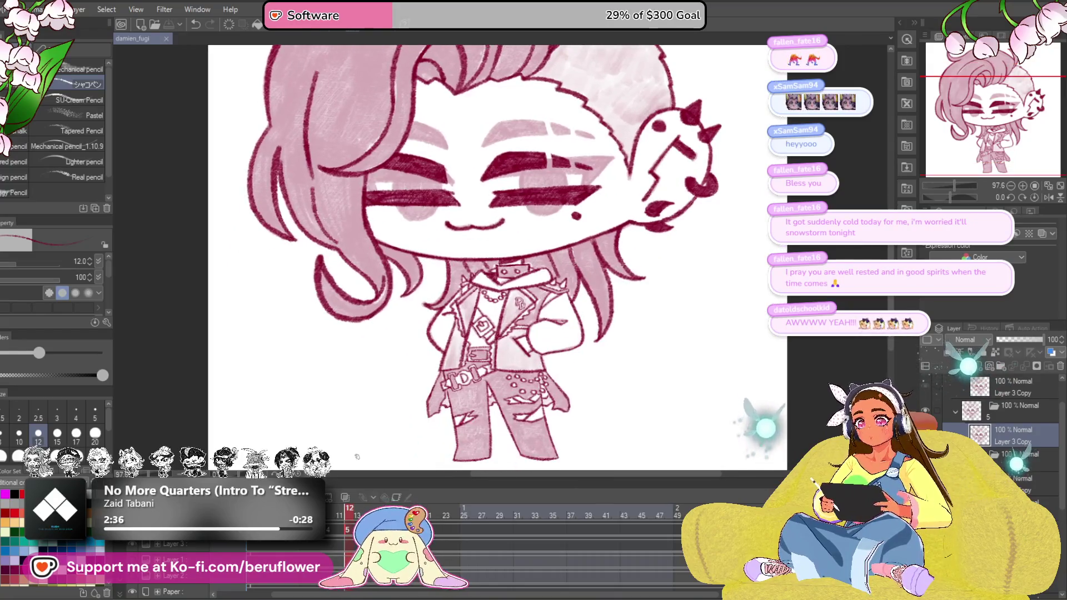
pyautogui.scroll(2, 467, 317)
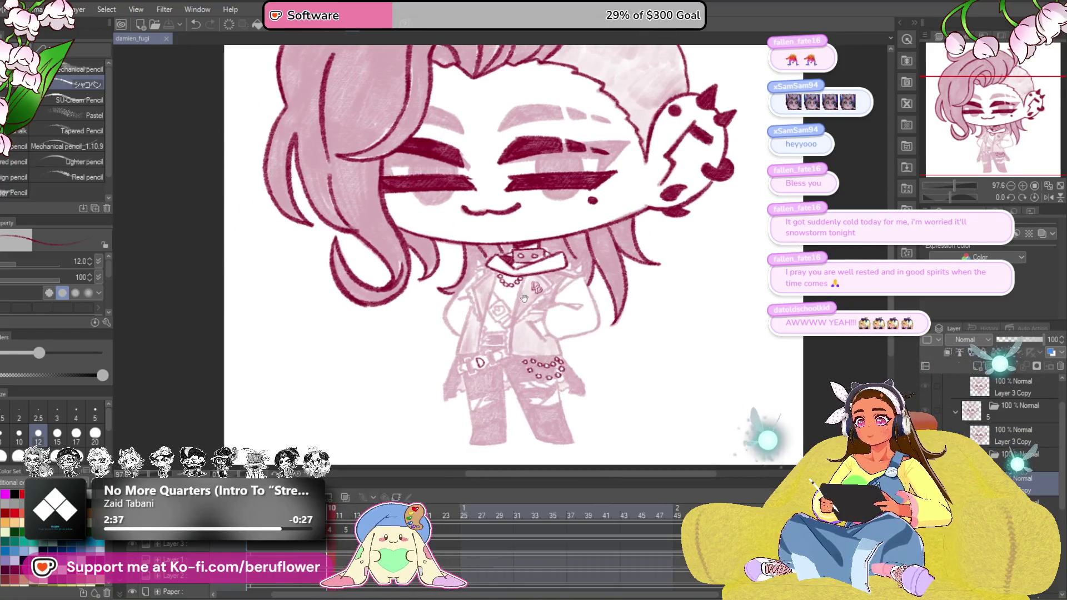
pyautogui.scroll(3, 500, 275)
pyautogui.scroll(2, 551, 237)
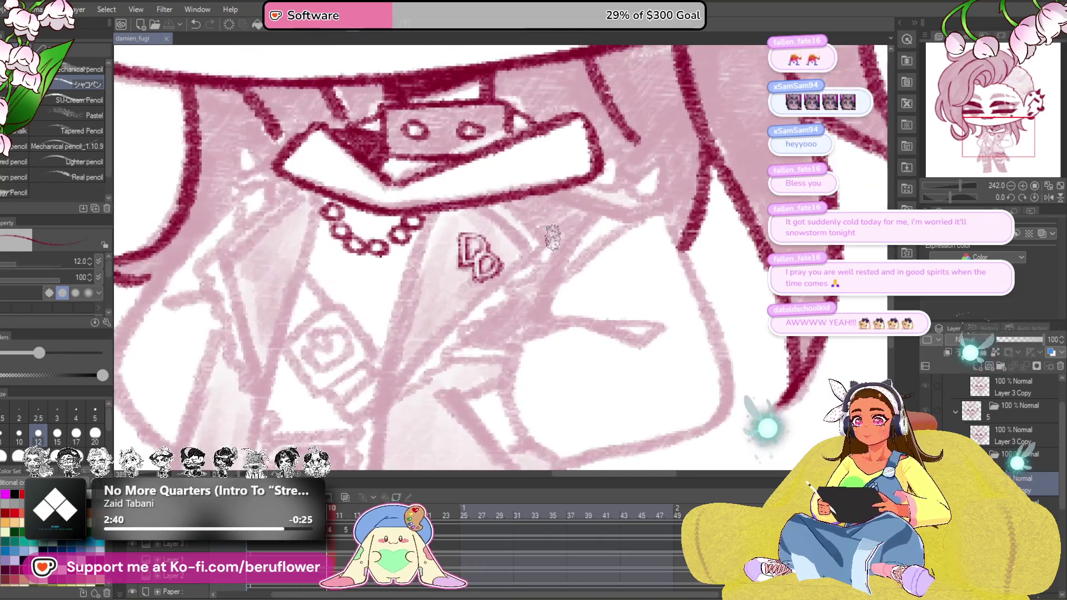
pyautogui.scroll(2, 534, 250)
# Ink the curved arm line by the chest and a short line at the hand
pyautogui.moveTo(500, 301); pyautogui.dragTo(538, 402)
pyautogui.scroll(-1, 538, 402)
pyautogui.moveTo(659, 305)
pyautogui.mouseDown()
pyautogui.moveTo(485, 316)
pyautogui.moveTo(479, 338)
pyautogui.mouseUp()
pyautogui.moveTo(533, 375); pyautogui.dragTo(542, 399)
pyautogui.moveTo(583, 217)
pyautogui.mouseDown()
pyautogui.moveTo(602, 187)
pyautogui.moveTo(659, 350)
pyautogui.mouseUp()
# Ink the jacket's right-side edge and the hand's bottom edge, undoing a bad sleeve stroke
pyautogui.moveTo(584, 358); pyautogui.dragTo(612, 267)
pyautogui.moveTo(686, 275)
pyautogui.mouseDown()
pyautogui.moveTo(517, 337)
pyautogui.moveTo(567, 359)
pyautogui.moveTo(478, 302)
pyautogui.mouseUp()
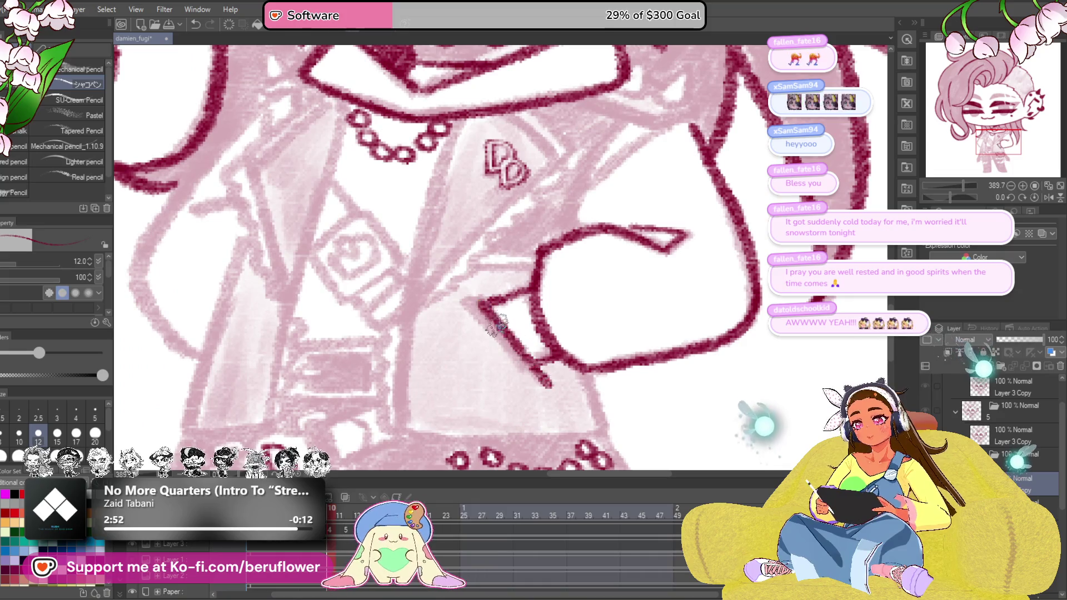
pyautogui.hotkey('ctrl', 'z')
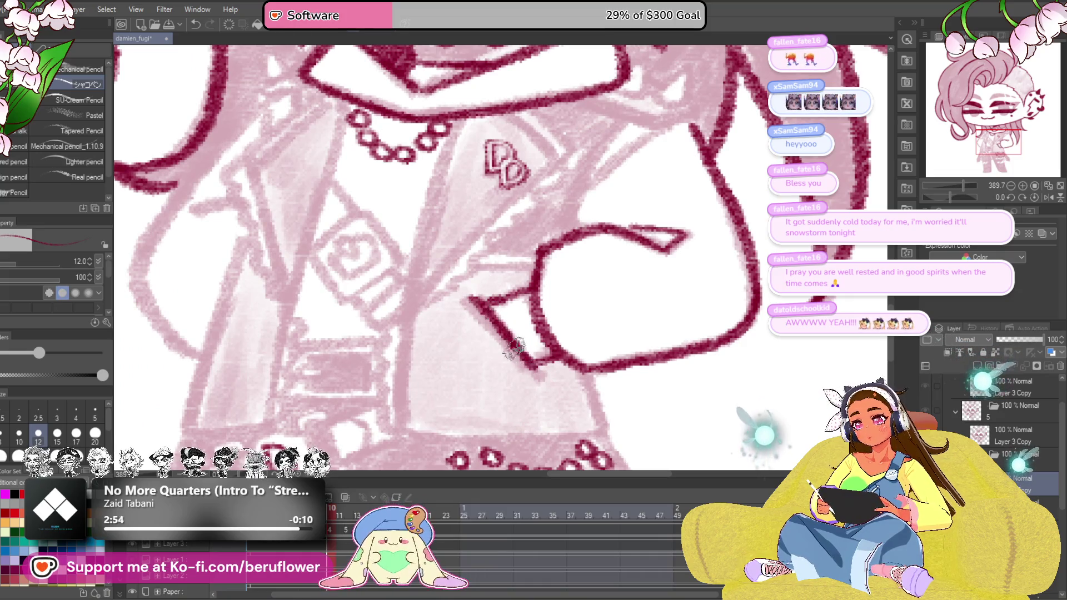
pyautogui.moveTo(575, 396); pyautogui.dragTo(582, 346)
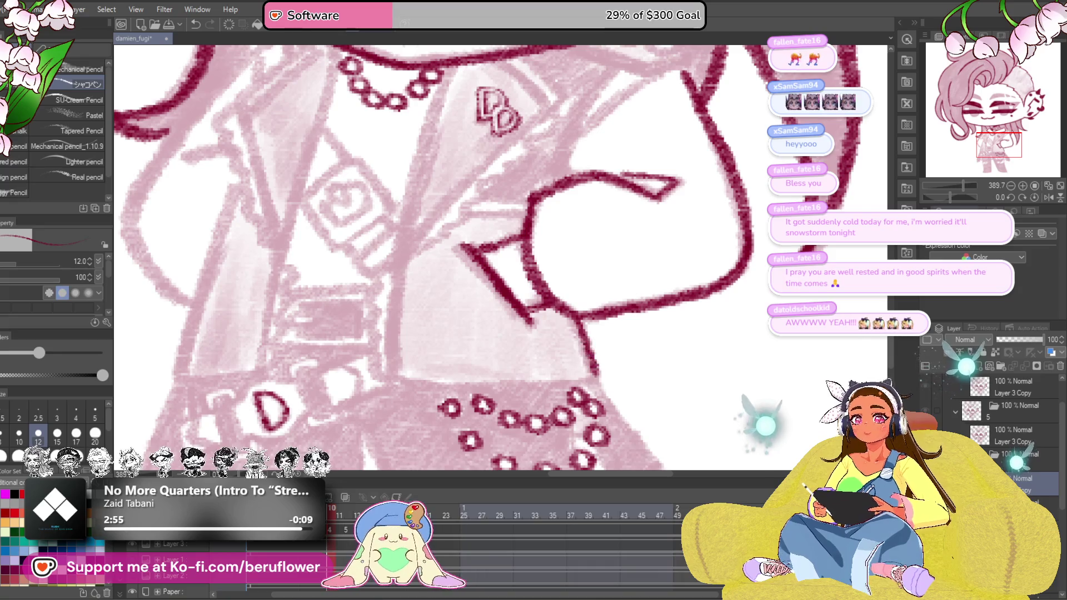
pyautogui.moveTo(959, 199); pyautogui.dragTo(948, 198)
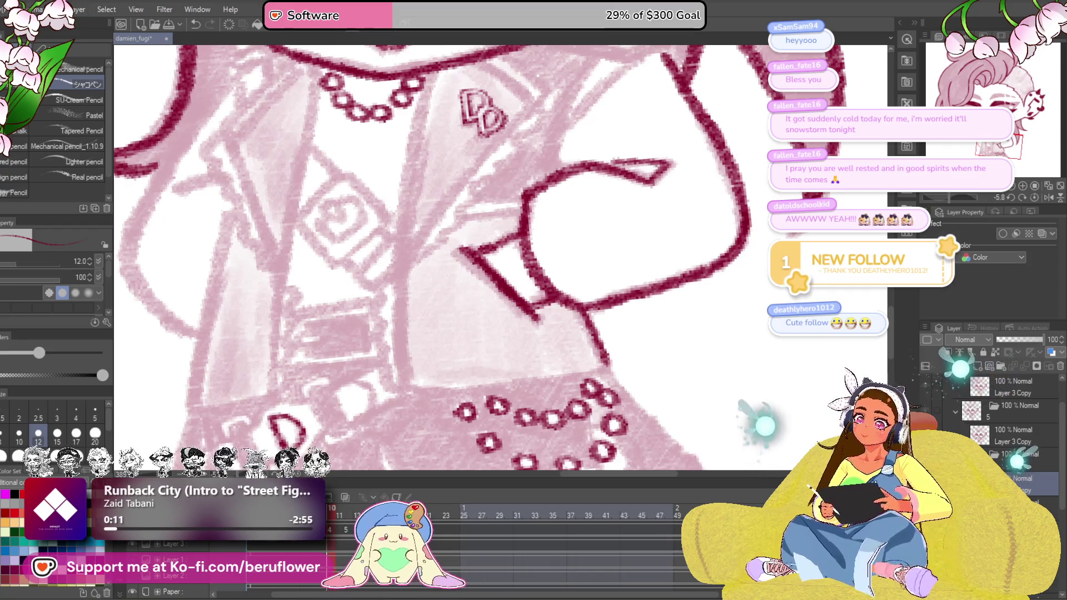
pyautogui.moveTo(425, 283); pyautogui.dragTo(459, 362)
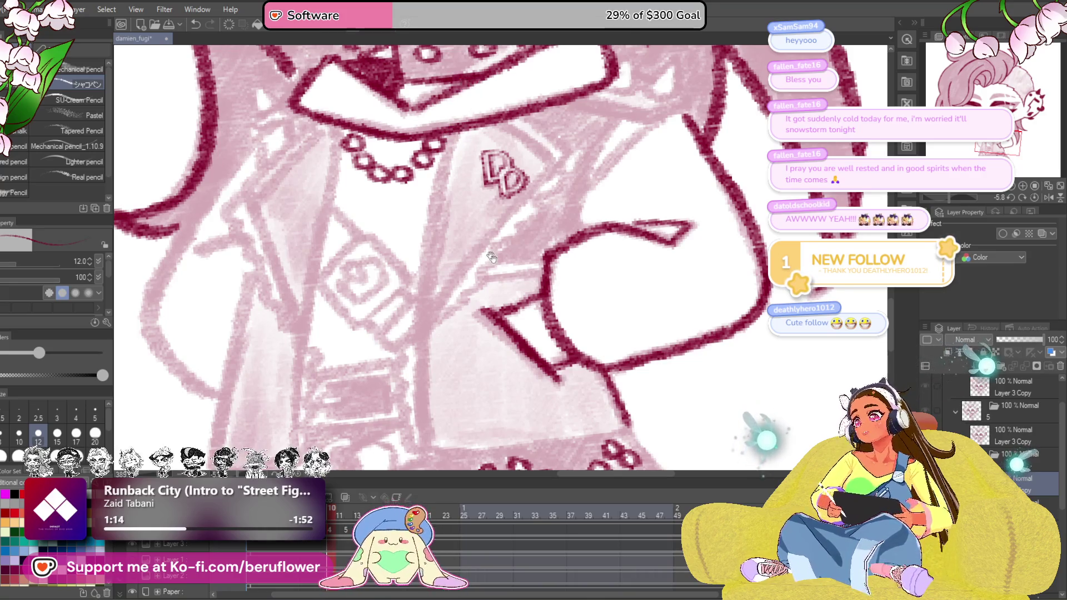
# Nudge the view down slightly over the jacket near the hand
pyautogui.moveTo(477, 311); pyautogui.dragTo(485, 328)
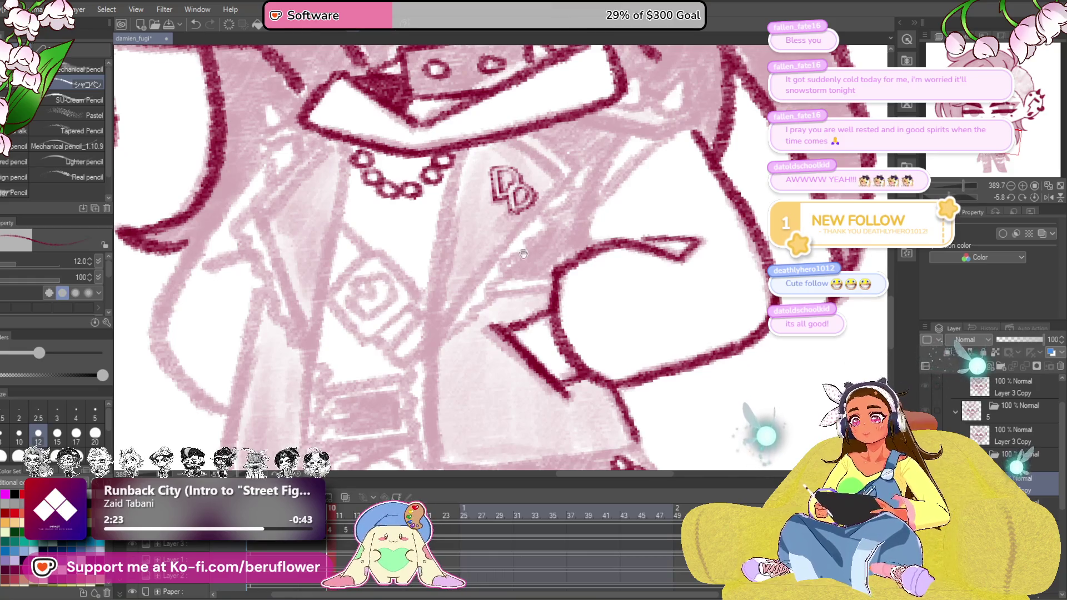
# Ink and touch up the jacket lines near the necklace and DD badge
pyautogui.moveTo(519, 249); pyautogui.dragTo(526, 260)
pyautogui.scroll(5, 467, 159)
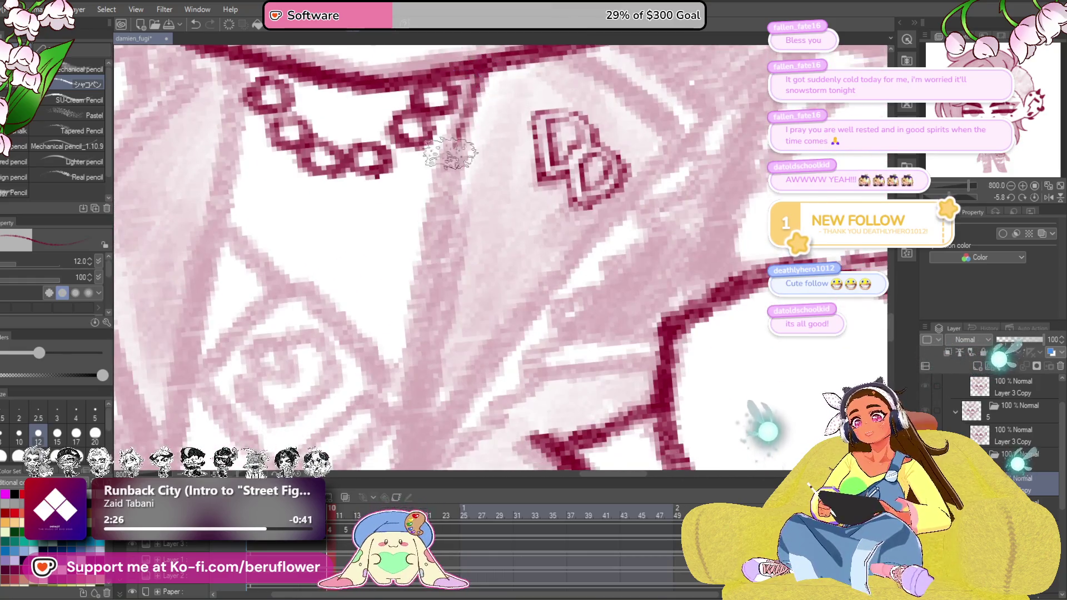
pyautogui.moveTo(457, 144); pyautogui.dragTo(416, 400)
pyautogui.scroll(-5, 467, 209)
pyautogui.moveTo(500, 251)
pyautogui.mouseDown()
pyautogui.moveTo(574, 289)
pyautogui.moveTo(617, 234)
pyautogui.mouseUp()
pyautogui.scroll(2, 584, 250)
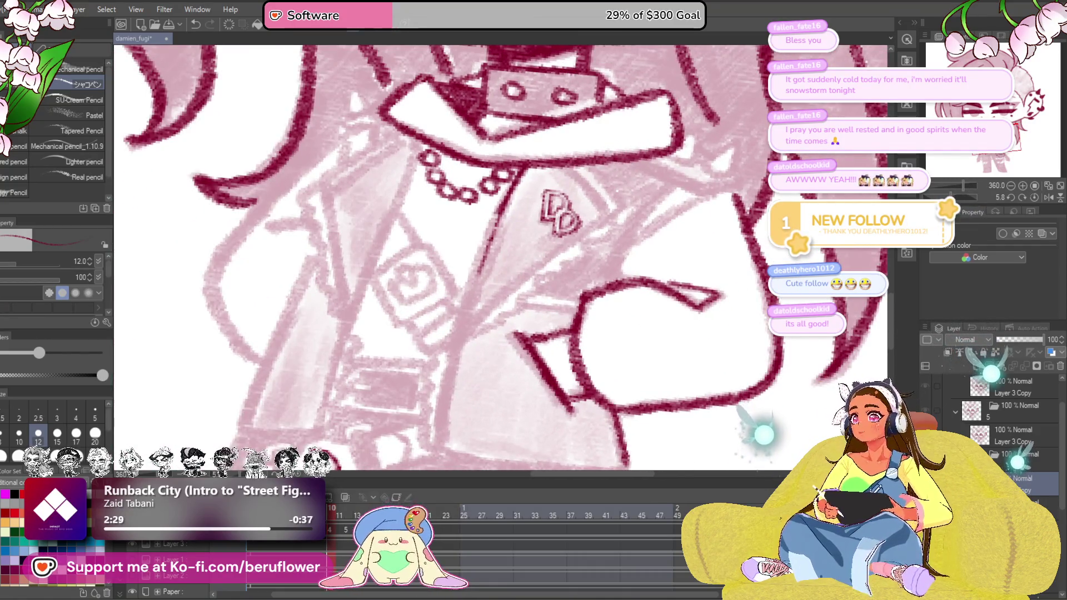
pyautogui.moveTo(525, 279); pyautogui.dragTo(529, 245)
pyautogui.moveTo(941, 200); pyautogui.dragTo(963, 198)
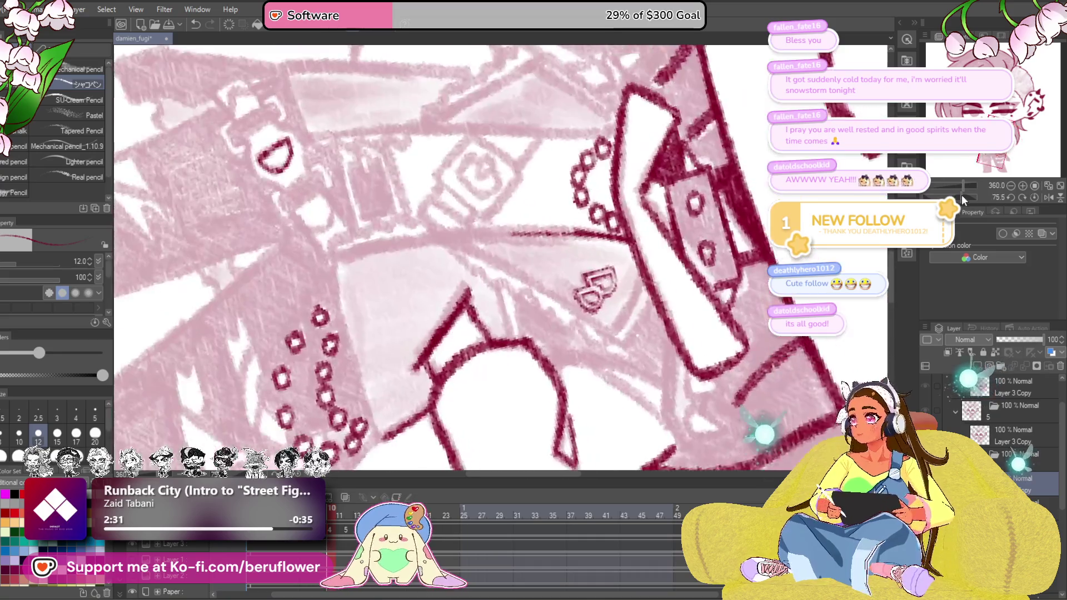
pyautogui.scroll(2, 500, 250)
pyautogui.scroll(4, 546, 227)
# Ink the long diagonal jacket line beside the DD badge and the front's diagonal edge
pyautogui.moveTo(545, 226)
pyautogui.mouseDown()
pyautogui.moveTo(500, 292)
pyautogui.moveTo(583, 250)
pyautogui.moveTo(667, 307)
pyautogui.mouseUp()
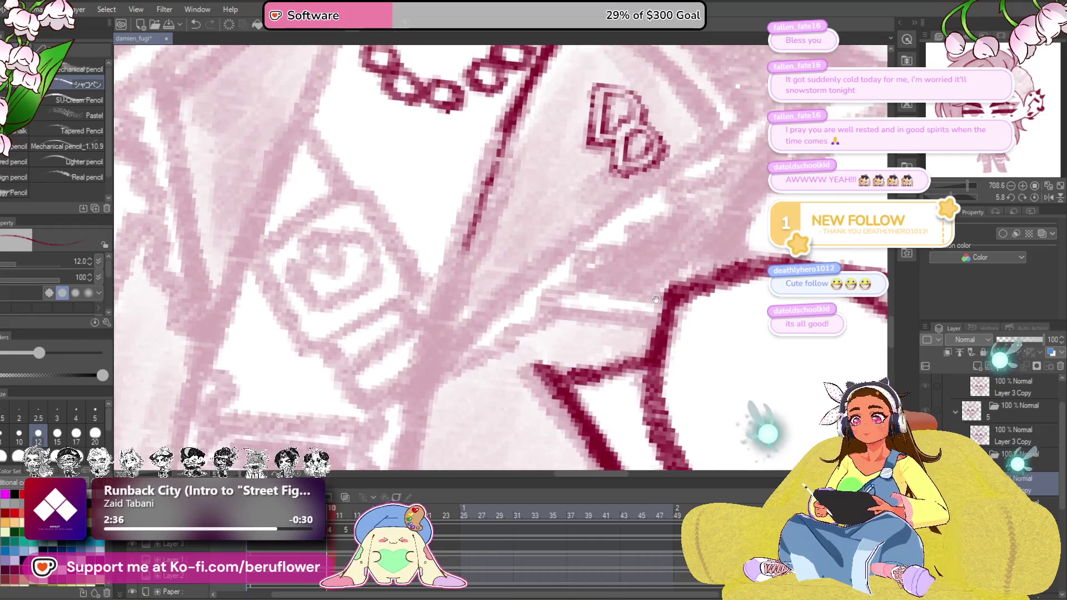
pyautogui.moveTo(509, 125); pyautogui.dragTo(424, 382)
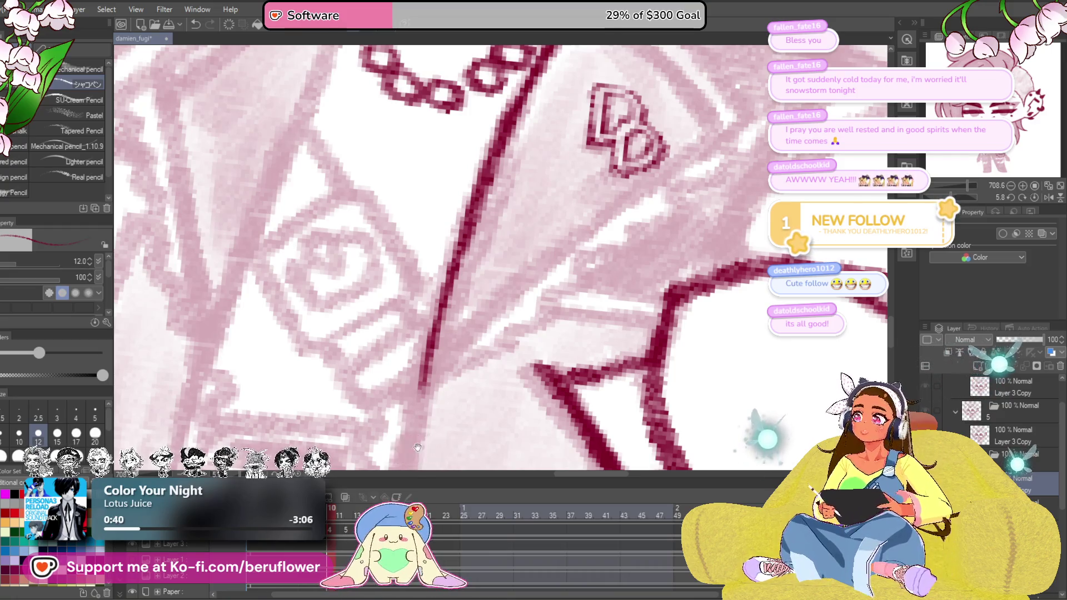
pyautogui.moveTo(450, 377); pyautogui.dragTo(540, 316)
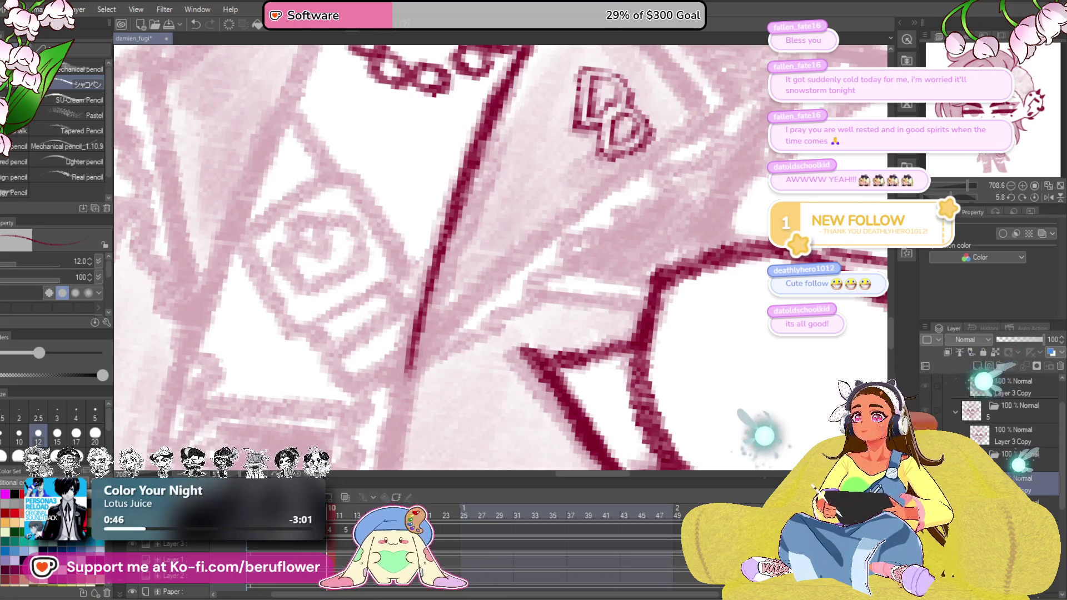
pyautogui.moveTo(433, 359); pyautogui.dragTo(467, 442)
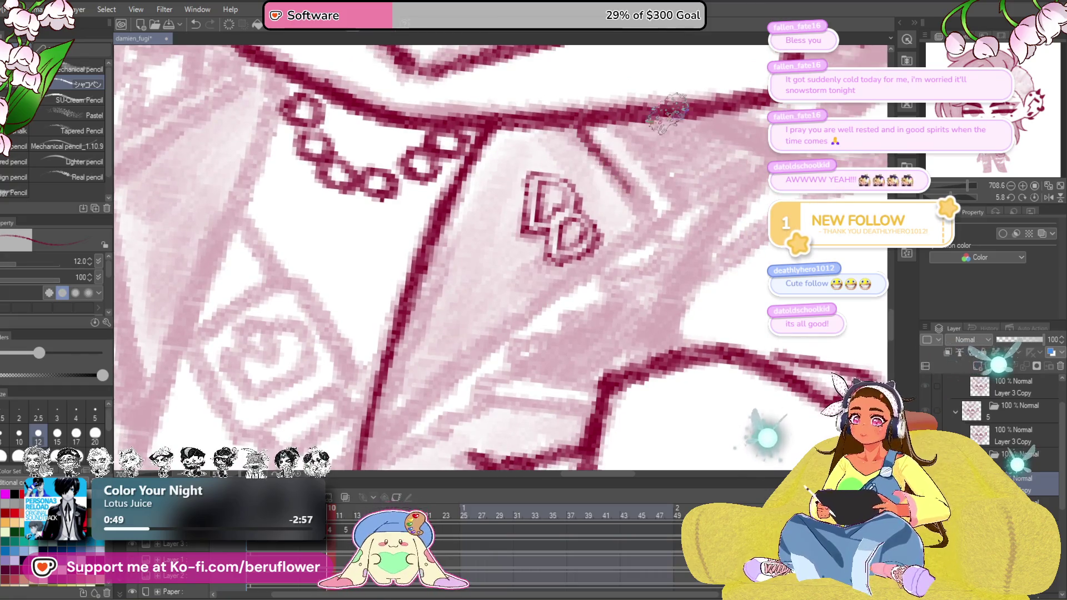
pyautogui.moveTo(675, 209); pyautogui.dragTo(660, 182)
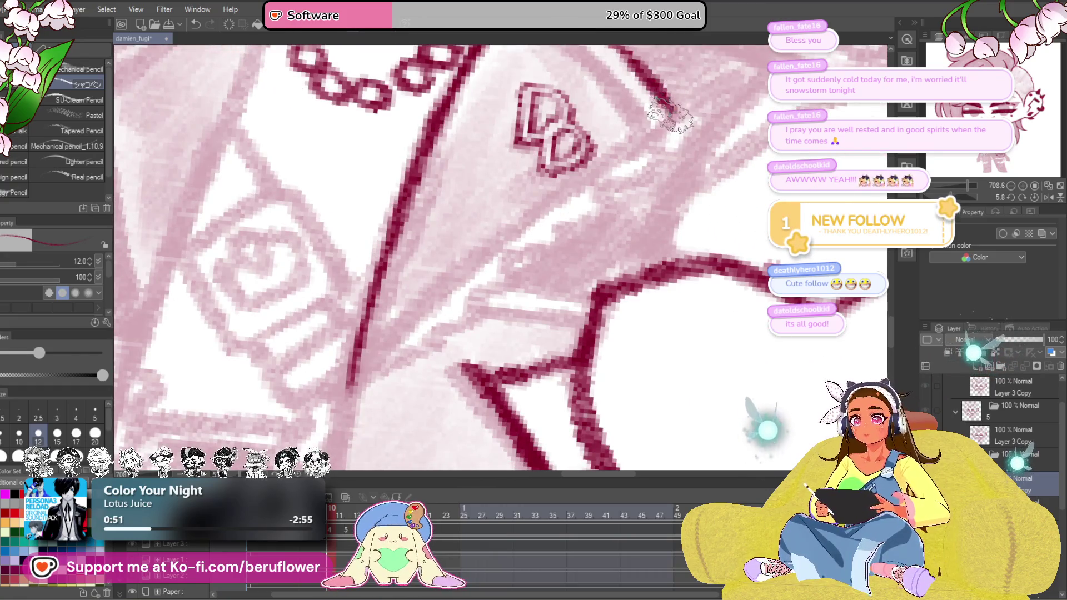
pyautogui.moveTo(676, 100); pyautogui.dragTo(341, 395)
# Ink the jacket's right edge near the arm and its vertical edge beside the studded pants
pyautogui.moveTo(517, 249); pyautogui.dragTo(534, 151)
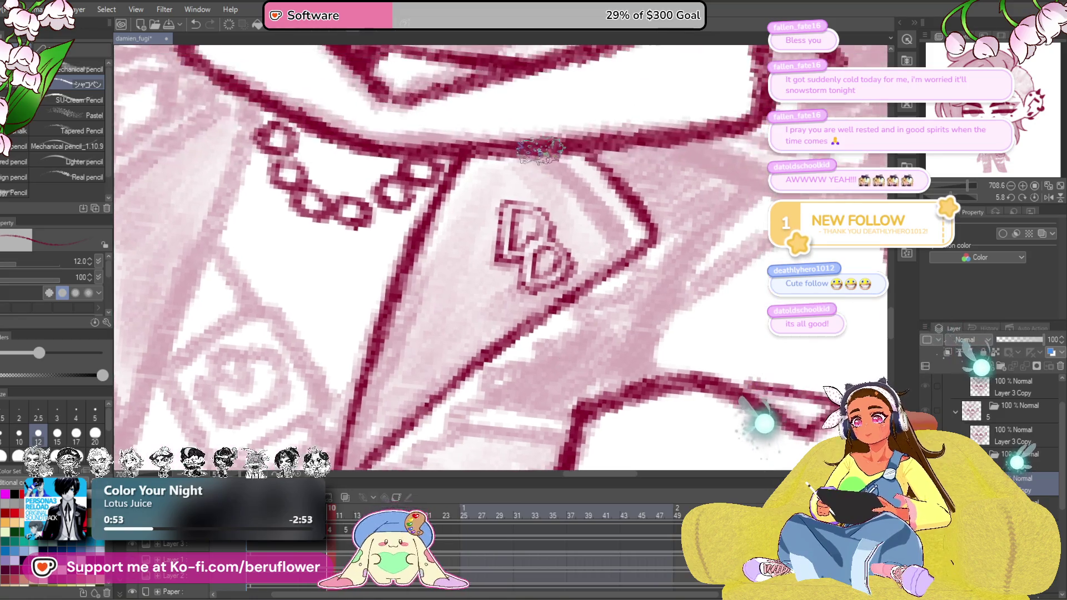
pyautogui.moveTo(609, 242)
pyautogui.mouseDown()
pyautogui.moveTo(616, 155)
pyautogui.moveTo(602, 209)
pyautogui.moveTo(584, 167)
pyautogui.mouseUp()
pyautogui.moveTo(701, 133)
pyautogui.mouseDown()
pyautogui.moveTo(500, 308)
pyautogui.moveTo(517, 275)
pyautogui.moveTo(471, 309)
pyautogui.mouseUp()
pyautogui.scroll(-2, 467, 313)
pyautogui.scroll(-2, 459, 275)
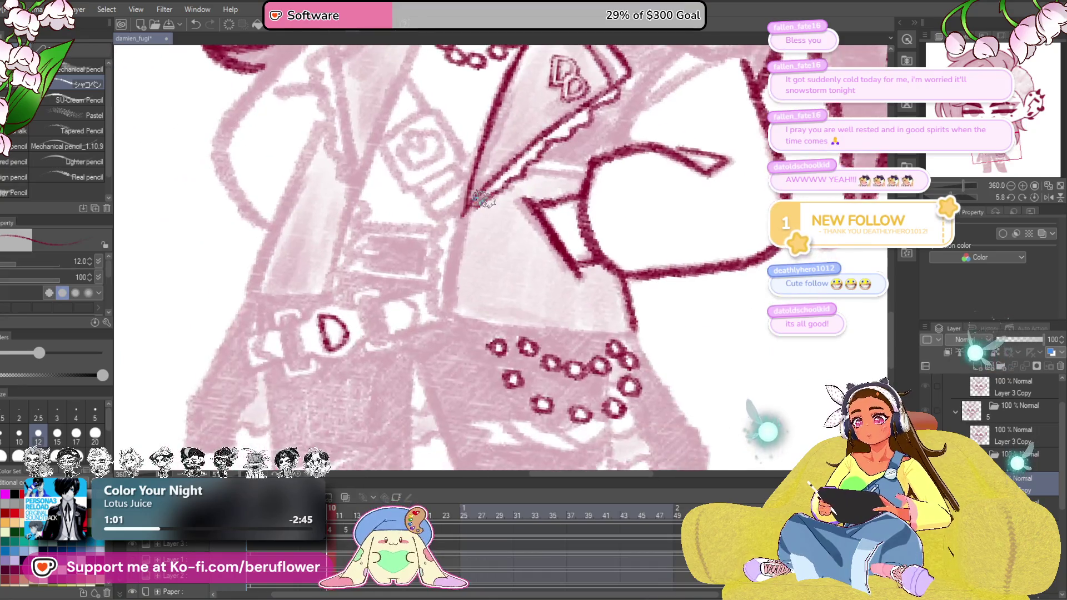
pyautogui.scroll(3, 457, 255)
pyautogui.scroll(2, 457, 254)
pyautogui.moveTo(475, 188)
pyautogui.mouseDown()
pyautogui.moveTo(427, 294)
pyautogui.moveTo(429, 392)
pyautogui.moveTo(375, 325)
pyautogui.mouseUp()
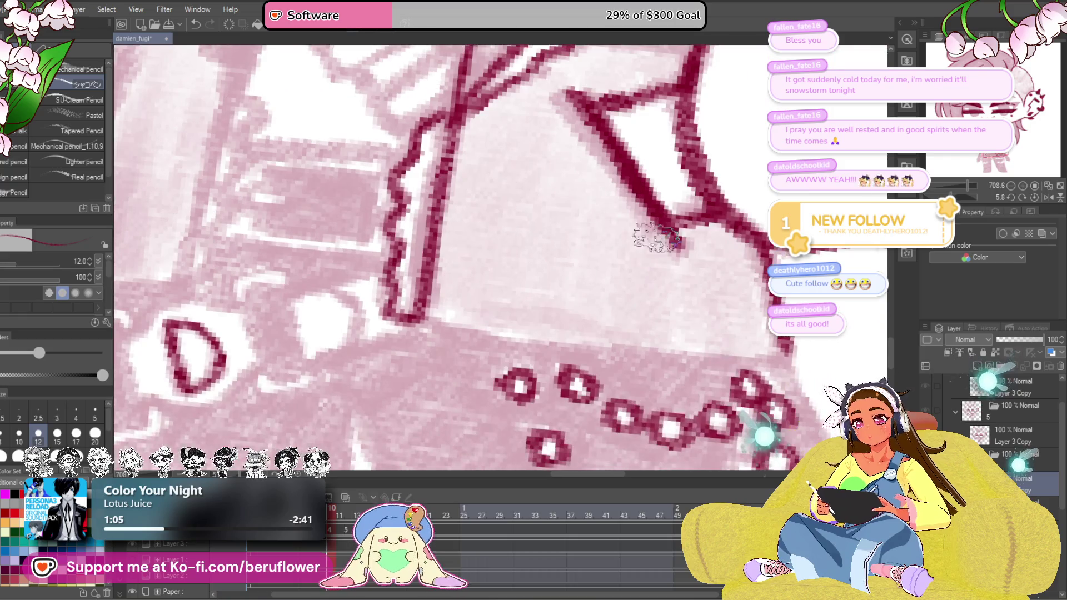
pyautogui.scroll(-3, 467, 275)
pyautogui.moveTo(583, 293); pyautogui.dragTo(375, 208)
pyautogui.scroll(3, 501, 250)
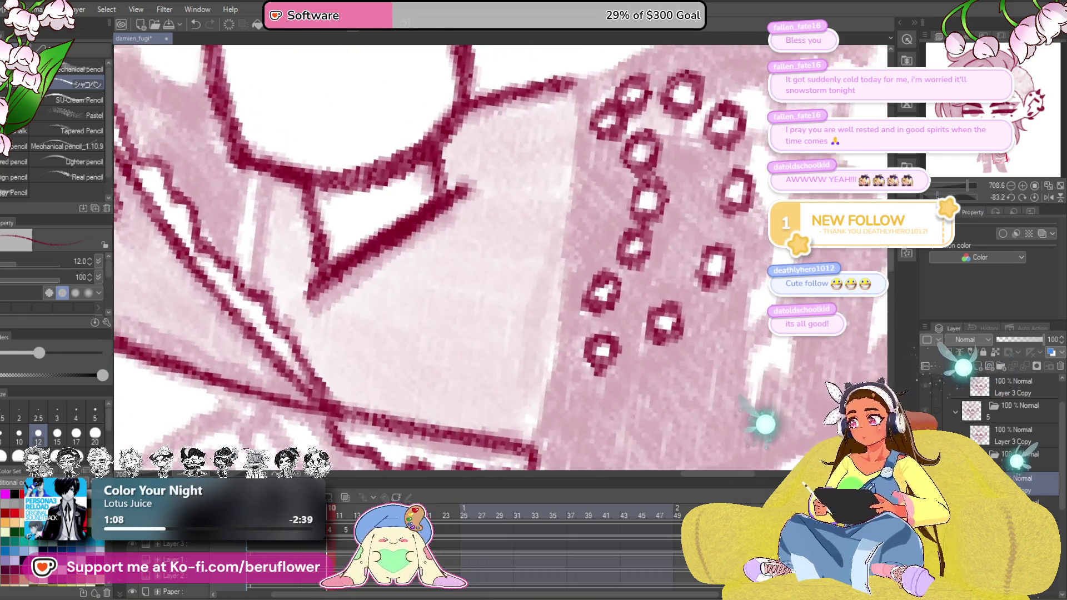
pyautogui.moveTo(607, 311); pyautogui.dragTo(513, 329)
pyautogui.moveTo(475, 88); pyautogui.dragTo(438, 457)
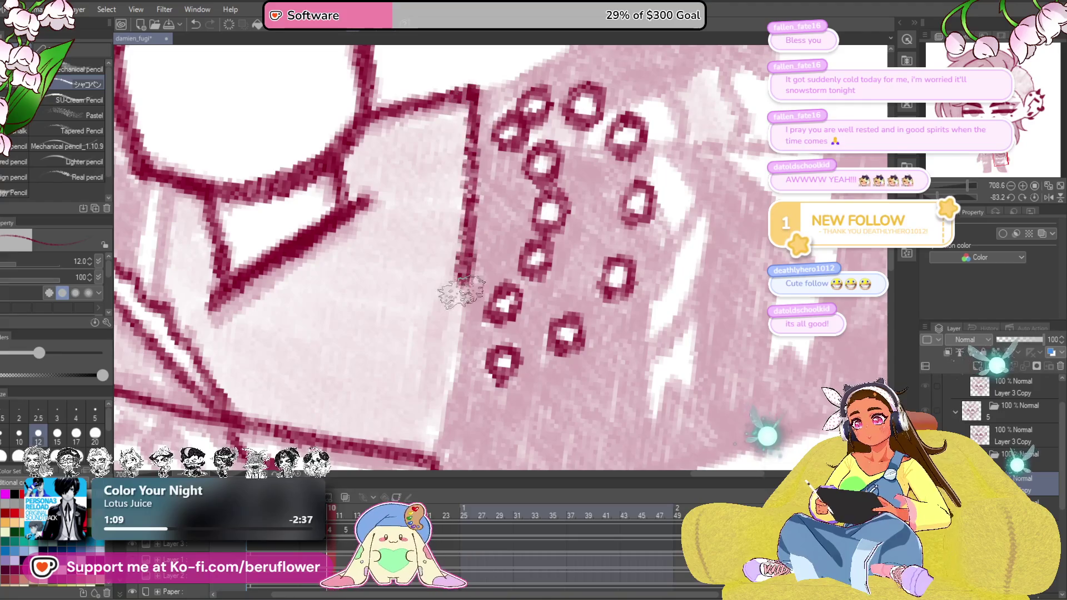
pyautogui.scroll(-5, 450, 376)
pyautogui.scroll(-2, 500, 292)
pyautogui.scroll(3, 610, 339)
pyautogui.moveTo(610, 340); pyautogui.dragTo(501, 251)
pyautogui.scroll(-3, 501, 250)
pyautogui.scroll(3, 517, 250)
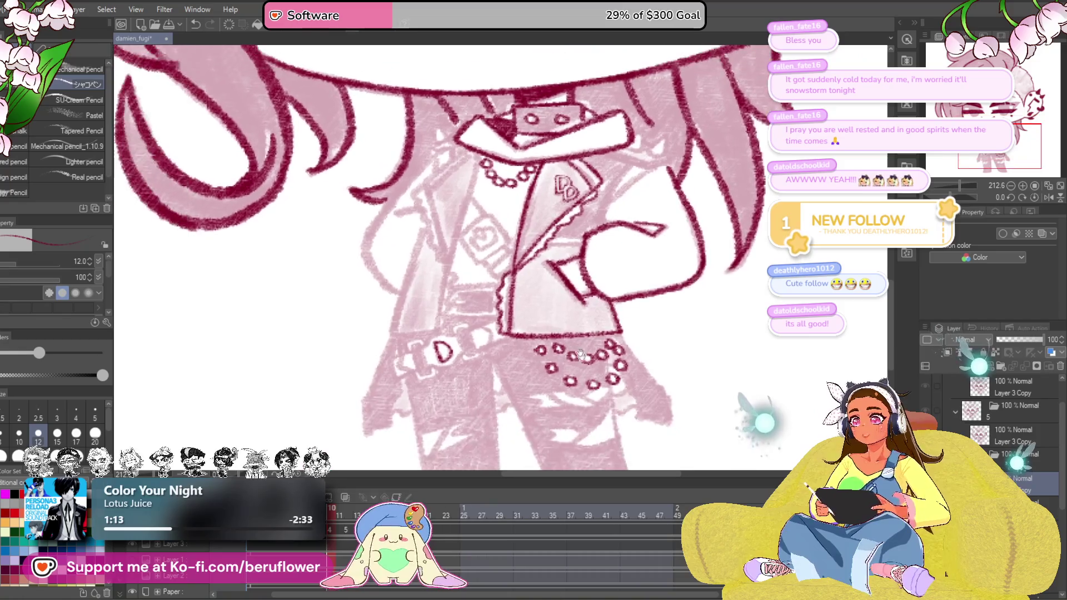
pyautogui.scroll(3, 567, 244)
pyautogui.scroll(-3, 566, 244)
# Ink the sleeve's small spike and lower edge in crimson
pyautogui.moveTo(617, 180); pyautogui.dragTo(575, 309)
pyautogui.moveTo(584, 251)
pyautogui.mouseDown()
pyautogui.moveTo(465, 385)
pyautogui.moveTo(500, 367)
pyautogui.mouseUp()
pyautogui.moveTo(533, 258); pyautogui.dragTo(571, 298)
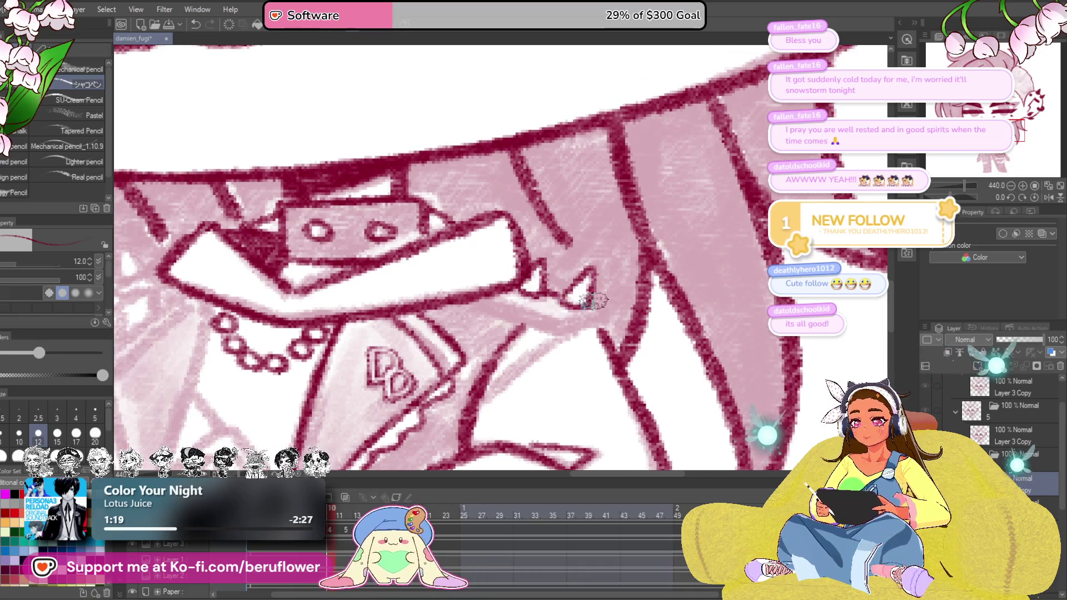
pyautogui.moveTo(598, 324); pyautogui.dragTo(561, 320)
pyautogui.moveTo(493, 296); pyautogui.dragTo(557, 332)
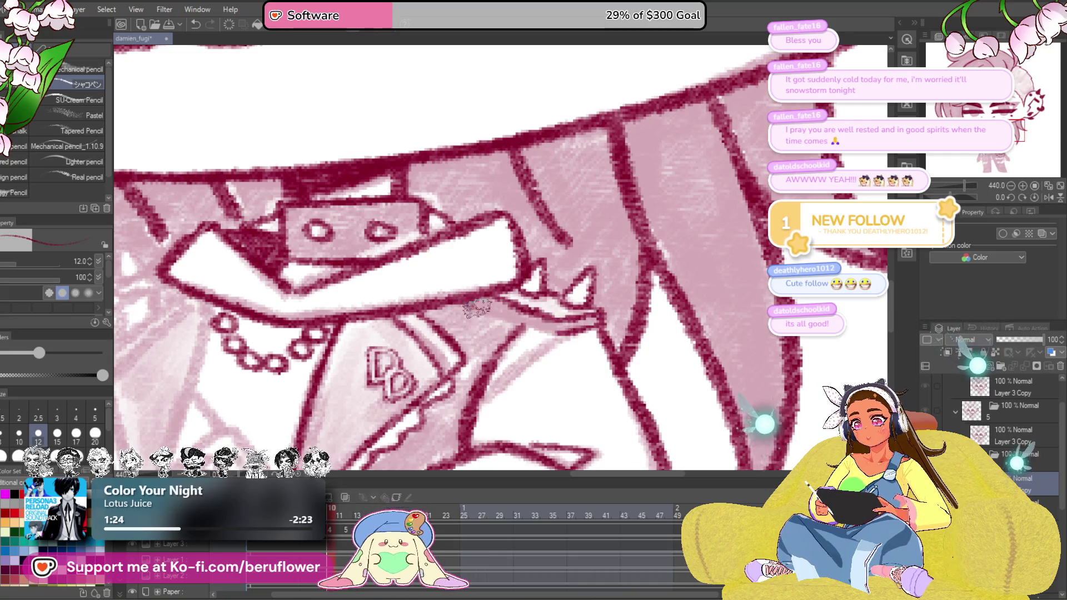
pyautogui.moveTo(467, 305)
pyautogui.mouseDown()
pyautogui.moveTo(555, 329)
pyautogui.moveTo(543, 334)
pyautogui.mouseUp()
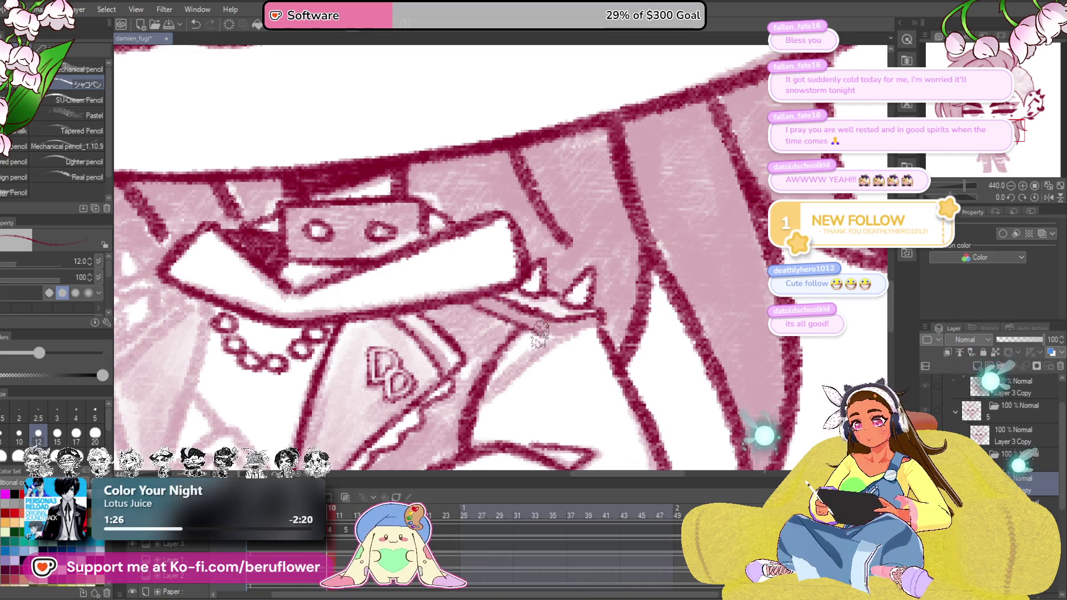
pyautogui.moveTo(600, 284)
pyautogui.mouseDown()
pyautogui.moveTo(551, 334)
pyautogui.moveTo(609, 329)
pyautogui.mouseUp()
pyautogui.press('space')
pyautogui.moveTo(533, 354)
pyautogui.mouseDown()
pyautogui.moveTo(619, 296)
pyautogui.moveTo(621, 269)
pyautogui.mouseUp()
# Outline the chest emblem with its small tab below and short line above
pyautogui.press('space')
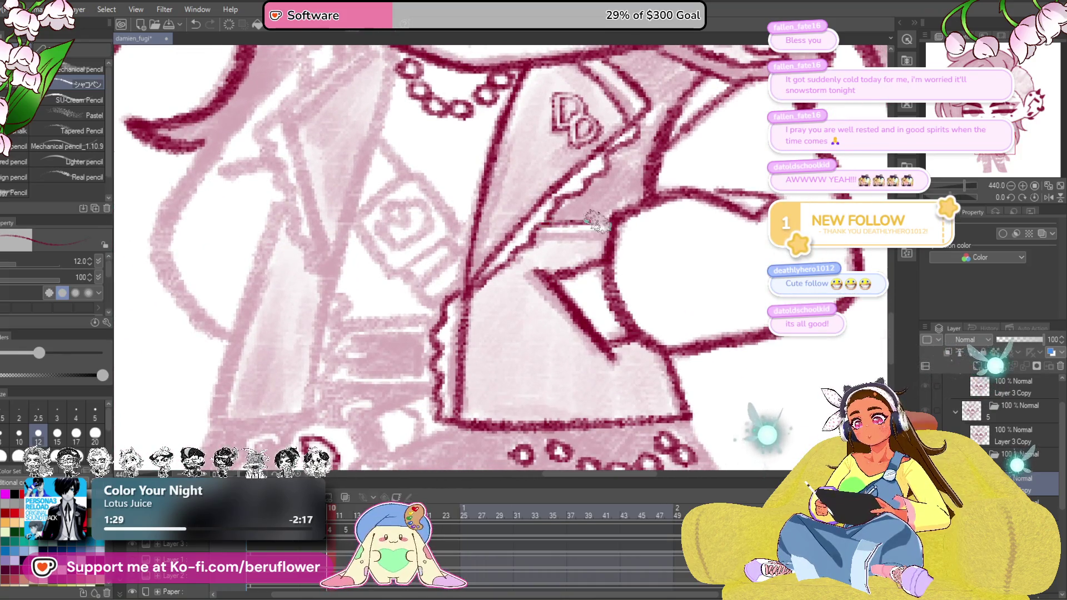
pyautogui.moveTo(587, 238); pyautogui.dragTo(551, 300)
pyautogui.moveTo(448, 300)
pyautogui.mouseDown()
pyautogui.moveTo(484, 354)
pyautogui.moveTo(512, 246)
pyautogui.moveTo(554, 312)
pyautogui.mouseUp()
pyautogui.moveTo(484, 359)
pyautogui.mouseDown()
pyautogui.moveTo(551, 313)
pyautogui.moveTo(467, 304)
pyautogui.moveTo(471, 321)
pyautogui.moveTo(494, 290)
pyautogui.moveTo(542, 297)
pyautogui.moveTo(529, 376)
pyautogui.moveTo(517, 380)
pyautogui.mouseUp()
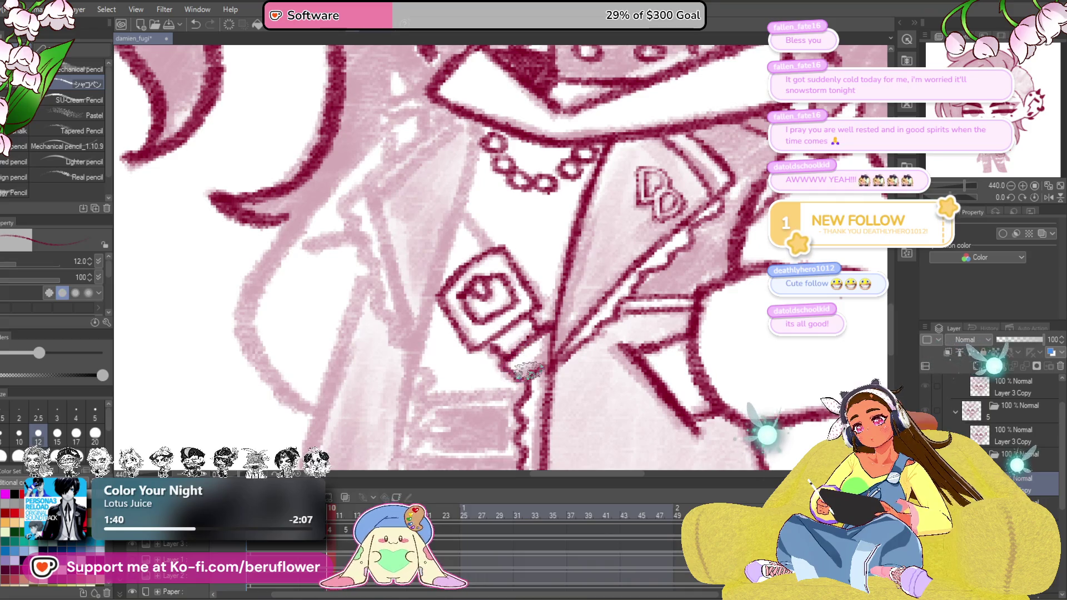
pyautogui.moveTo(500, 334); pyautogui.dragTo(508, 375)
pyautogui.moveTo(467, 258); pyautogui.dragTo(496, 288)
# Ink the left lapel and strap beside the emblem, redrawing the lapel edge as one clean line
pyautogui.moveTo(475, 163); pyautogui.dragTo(434, 383)
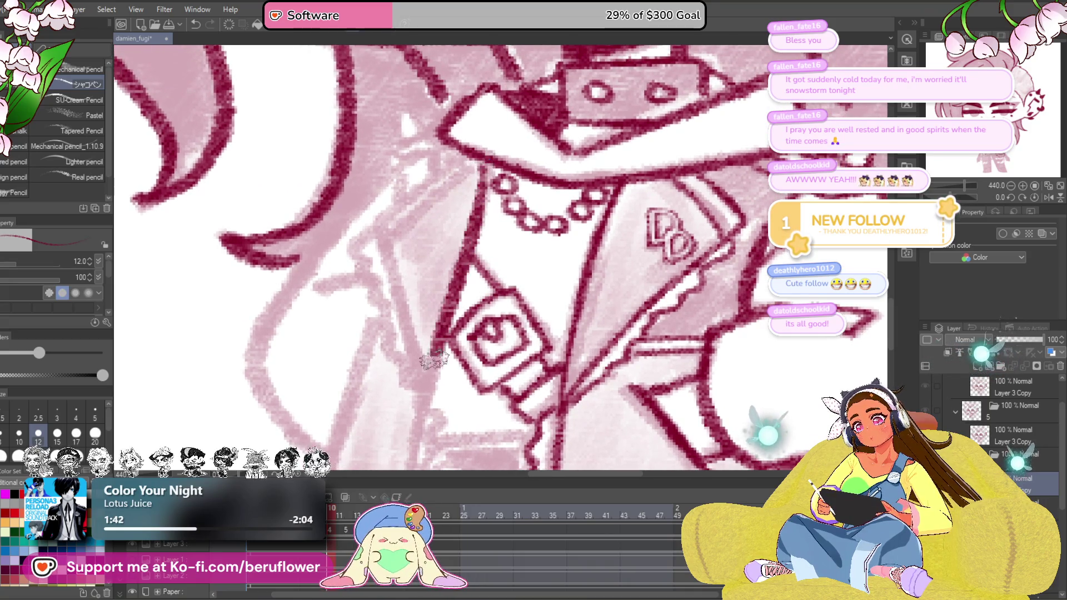
pyautogui.moveTo(466, 325); pyautogui.dragTo(500, 360)
pyautogui.moveTo(417, 279)
pyautogui.mouseDown()
pyautogui.moveTo(496, 215)
pyautogui.moveTo(417, 259)
pyautogui.mouseUp()
pyautogui.moveTo(417, 200); pyautogui.dragTo(480, 342)
pyautogui.moveTo(434, 185); pyautogui.dragTo(468, 348)
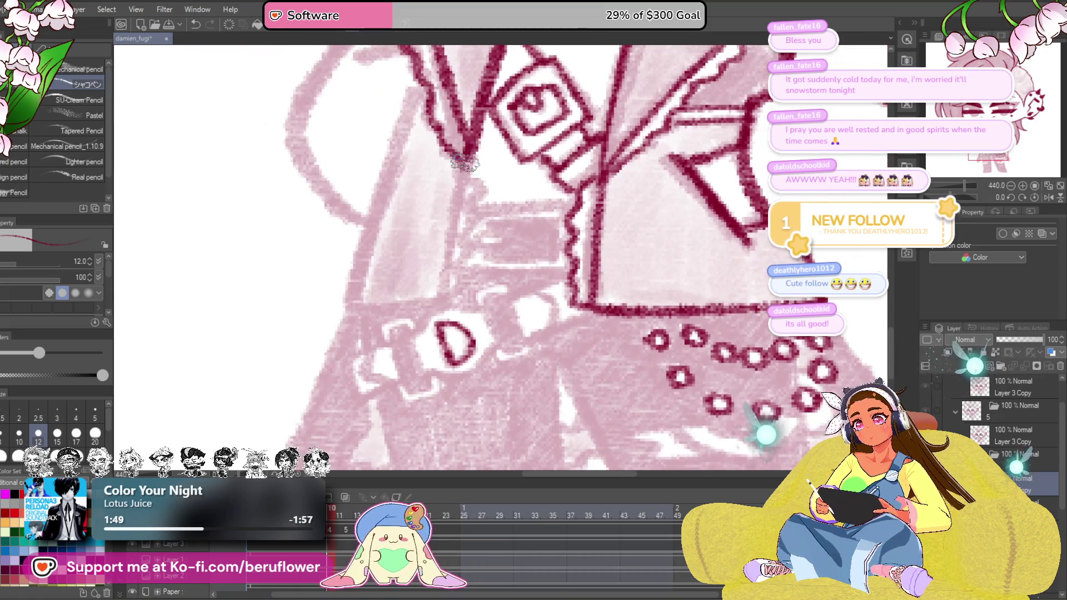
pyautogui.moveTo(466, 158); pyautogui.dragTo(442, 296)
pyautogui.moveTo(465, 242); pyautogui.dragTo(446, 316)
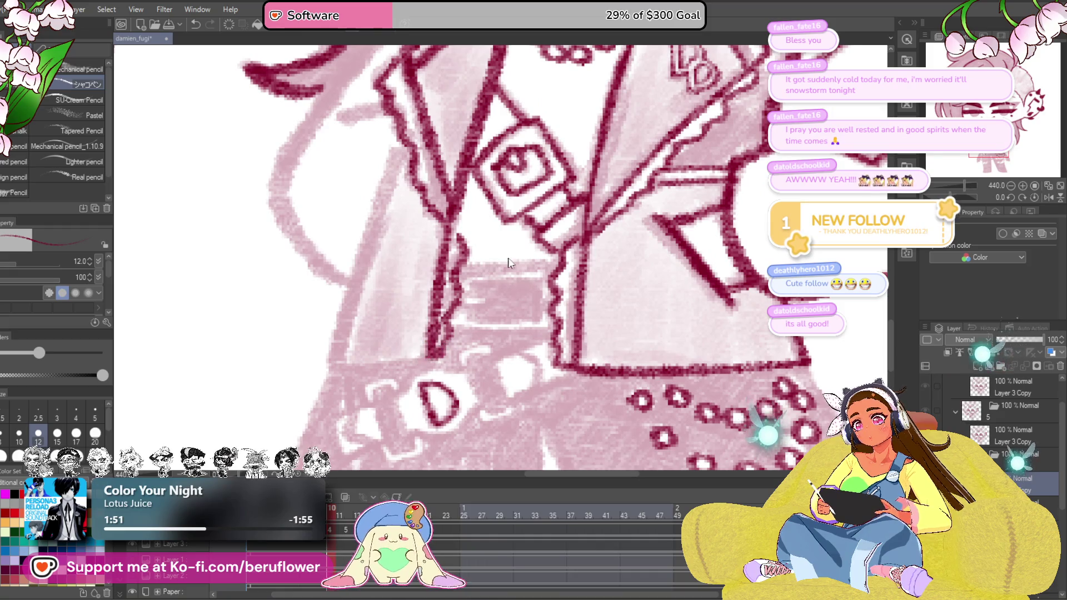
pyautogui.hotkey('ctrl', 'z')
pyautogui.moveTo(457, 221)
pyautogui.mouseDown()
pyautogui.moveTo(427, 358)
pyautogui.moveTo(467, 355)
pyautogui.mouseUp()
# Ink the hair curve at the shoulder, the collar edge and hair strands beside it
pyautogui.moveTo(421, 141); pyautogui.dragTo(359, 367)
pyautogui.moveTo(501, 375)
pyautogui.mouseDown()
pyautogui.moveTo(637, 324)
pyautogui.moveTo(516, 275)
pyautogui.mouseUp()
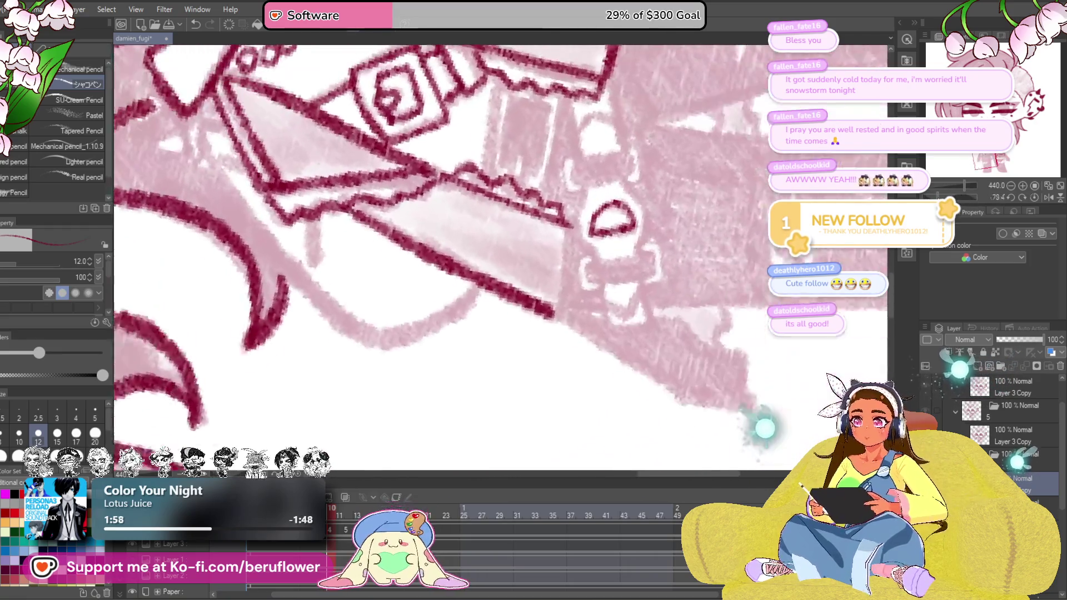
pyautogui.moveTo(518, 321)
pyautogui.mouseDown()
pyautogui.moveTo(516, 359)
pyautogui.moveTo(417, 250)
pyautogui.mouseUp()
pyautogui.moveTo(500, 291)
pyautogui.mouseDown()
pyautogui.moveTo(716, 227)
pyautogui.moveTo(516, 275)
pyautogui.moveTo(501, 217)
pyautogui.moveTo(525, 221)
pyautogui.moveTo(533, 208)
pyautogui.moveTo(505, 235)
pyautogui.mouseUp()
pyautogui.scroll(-3, 517, 250)
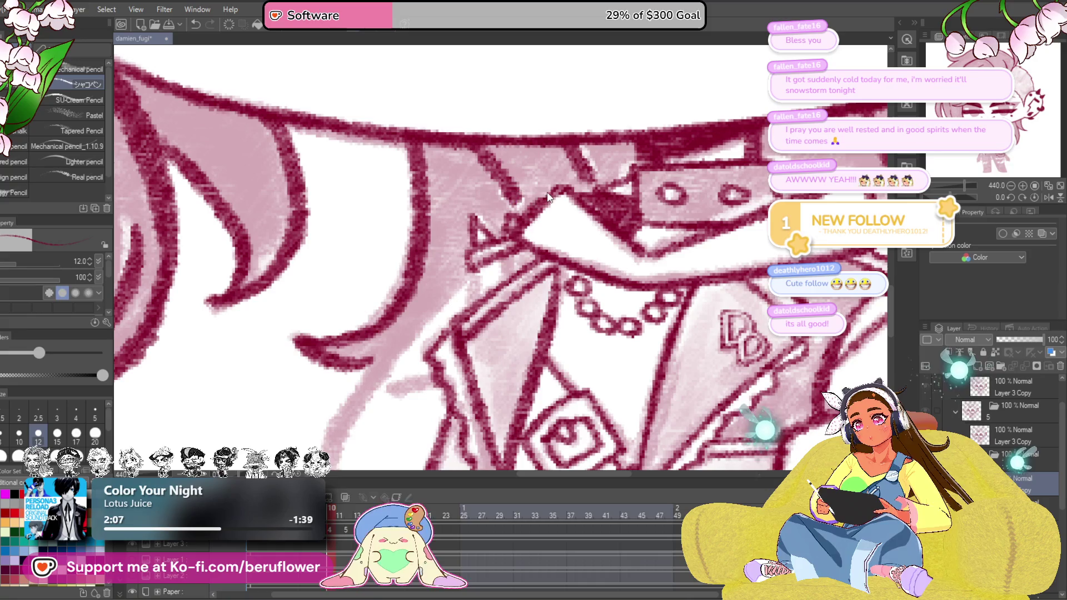
pyautogui.moveTo(546, 298); pyautogui.dragTo(613, 209)
pyautogui.moveTo(542, 218)
pyautogui.mouseDown()
pyautogui.moveTo(516, 250)
pyautogui.moveTo(551, 226)
pyautogui.mouseUp()
pyautogui.moveTo(523, 190); pyautogui.dragTo(434, 292)
pyautogui.moveTo(433, 291); pyautogui.dragTo(400, 375)
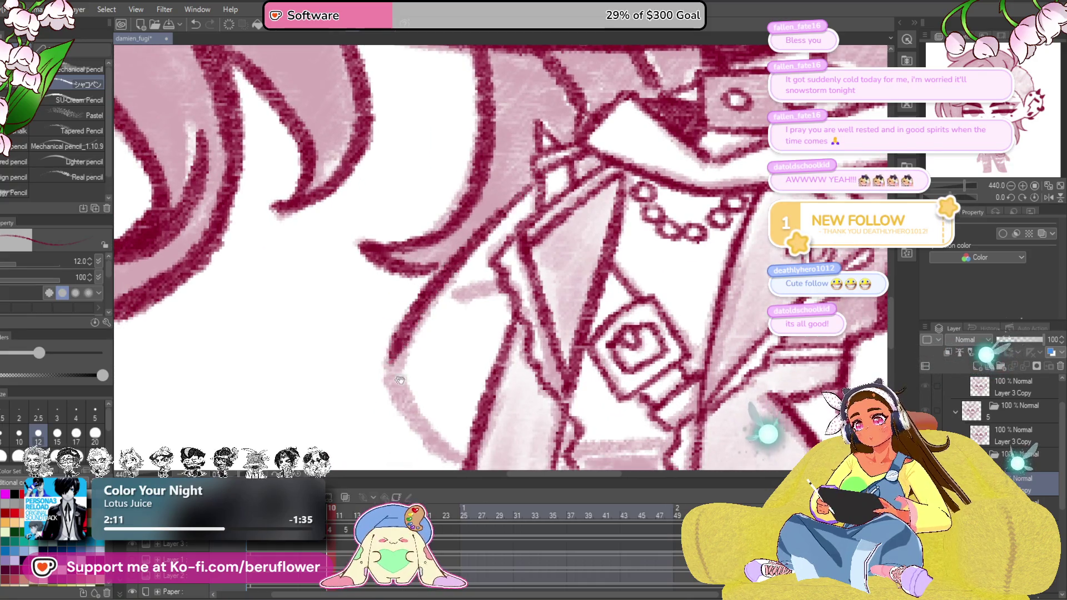
pyautogui.moveTo(417, 250); pyautogui.dragTo(467, 392)
pyautogui.moveTo(500, 250)
pyautogui.mouseDown()
pyautogui.moveTo(525, 221)
pyautogui.moveTo(483, 234)
pyautogui.mouseUp()
pyautogui.moveTo(534, 334); pyautogui.dragTo(467, 209)
# Ink the small belt rectangle and buckle pieces, then straighten the canvas
pyautogui.moveTo(550, 391); pyautogui.dragTo(501, 167)
pyautogui.moveTo(500, 251)
pyautogui.mouseDown()
pyautogui.moveTo(584, 166)
pyautogui.moveTo(491, 262)
pyautogui.moveTo(483, 330)
pyautogui.mouseUp()
pyautogui.moveTo(500, 270)
pyautogui.mouseDown()
pyautogui.moveTo(492, 342)
pyautogui.moveTo(542, 276)
pyautogui.moveTo(559, 308)
pyautogui.moveTo(525, 366)
pyautogui.moveTo(496, 358)
pyautogui.mouseUp()
pyautogui.moveTo(510, 312)
pyautogui.mouseDown()
pyautogui.moveTo(467, 283)
pyautogui.moveTo(552, 302)
pyautogui.moveTo(527, 288)
pyautogui.mouseUp()
pyautogui.moveTo(531, 385)
pyautogui.mouseDown()
pyautogui.moveTo(500, 275)
pyautogui.moveTo(551, 300)
pyautogui.moveTo(555, 346)
pyautogui.mouseUp()
pyautogui.moveTo(554, 346)
pyautogui.mouseDown()
pyautogui.moveTo(509, 334)
pyautogui.moveTo(525, 358)
pyautogui.mouseUp()
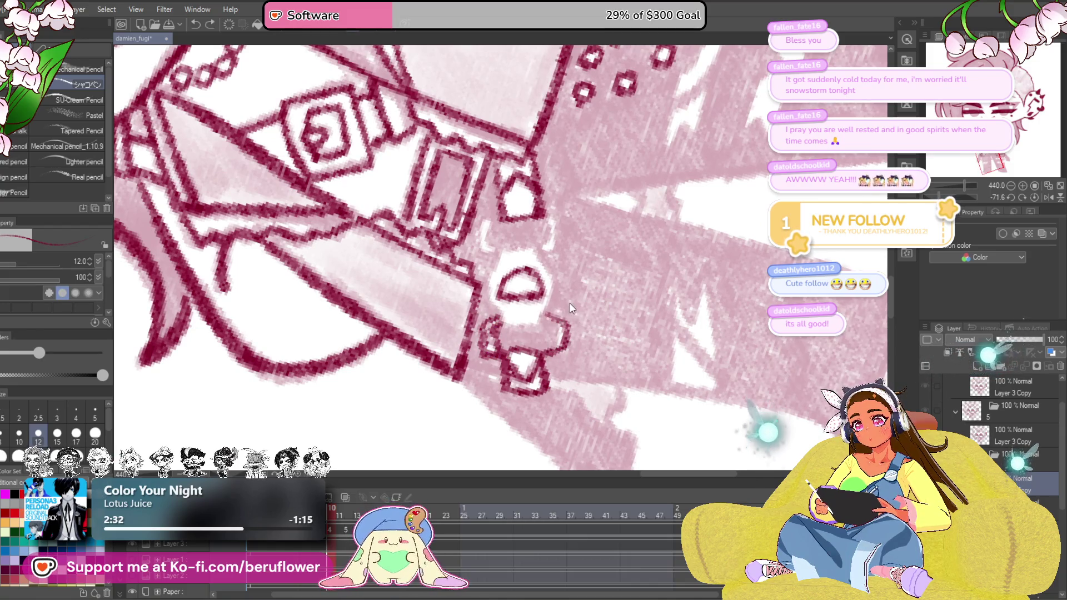
pyautogui.moveTo(555, 353)
pyautogui.mouseDown()
pyautogui.moveTo(559, 330)
pyautogui.moveTo(554, 355)
pyautogui.mouseUp()
pyautogui.moveTo(510, 271); pyautogui.dragTo(500, 337)
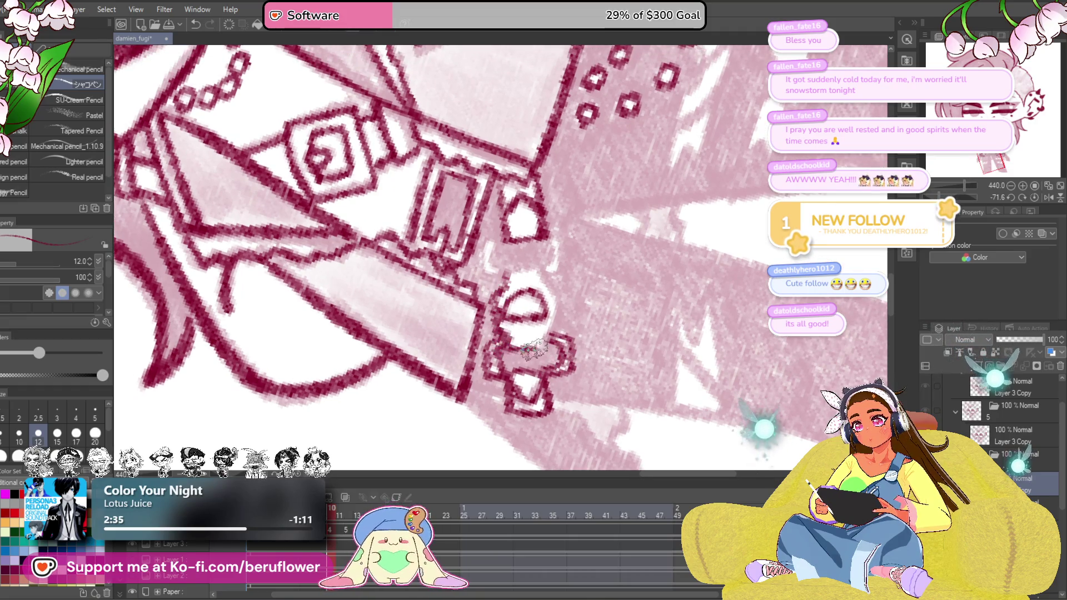
pyautogui.moveTo(510, 241); pyautogui.dragTo(522, 265)
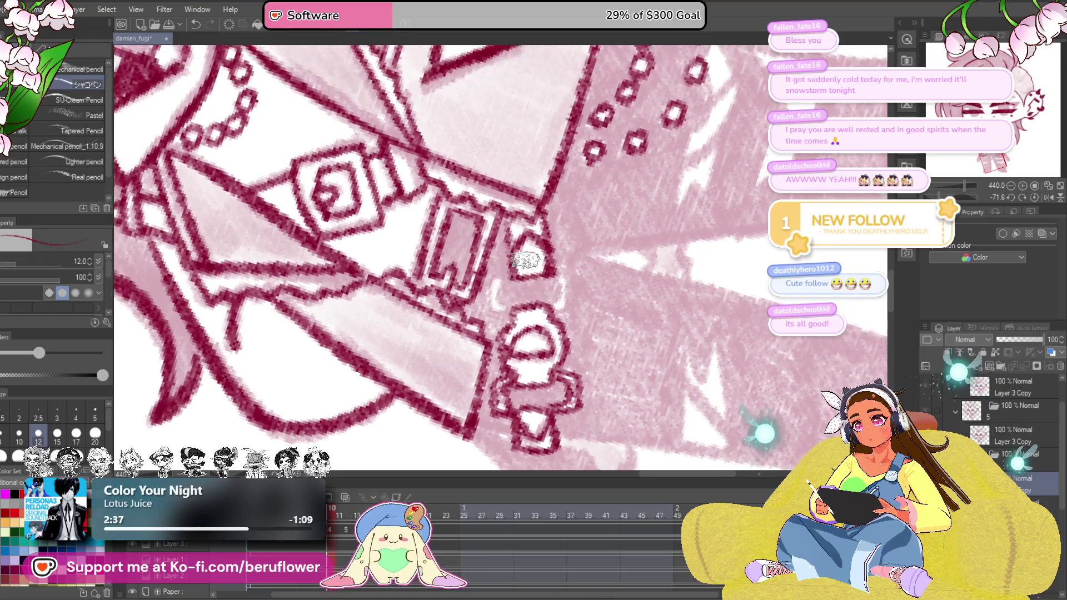
pyautogui.click(1029, 215)
pyautogui.moveTo(434, 292); pyautogui.dragTo(479, 275)
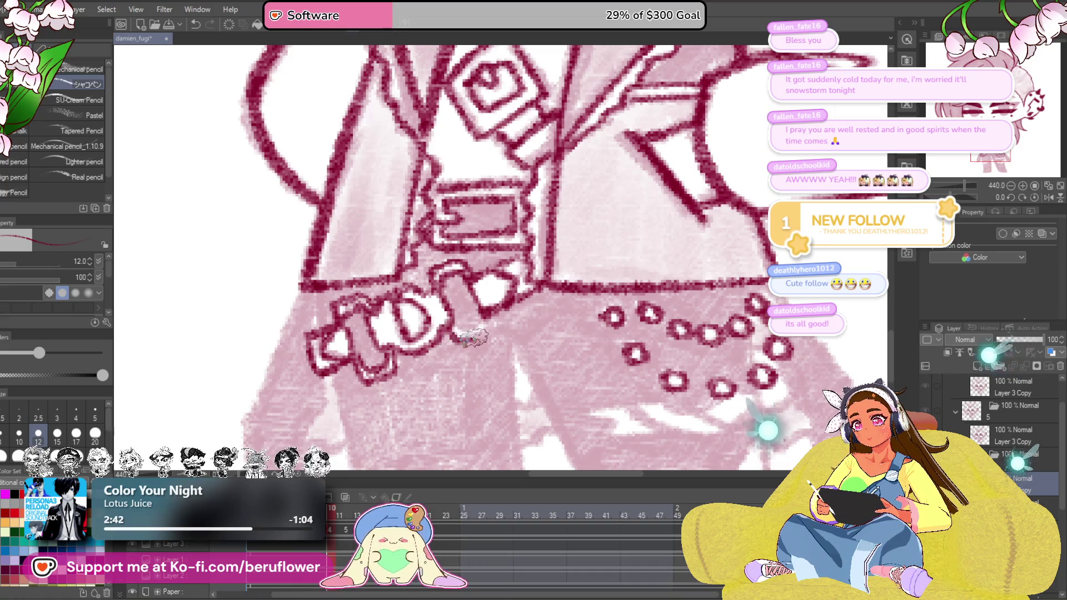
pyautogui.moveTo(450, 329); pyautogui.dragTo(496, 315)
pyautogui.scroll(-5, 492, 316)
pyautogui.scroll(2, 533, 267)
pyautogui.scroll(2, 535, 267)
pyautogui.scroll(2, 500, 283)
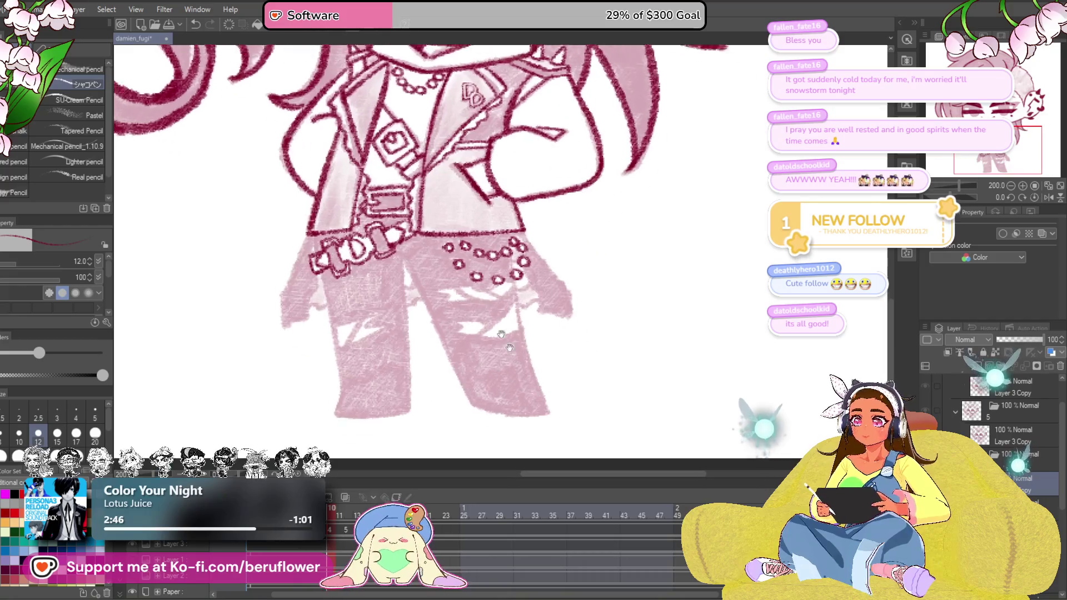
pyautogui.scroll(3, 481, 296)
# Ink the jacket hem edge beside and below the studs
pyautogui.moveTo(504, 166); pyautogui.dragTo(591, 309)
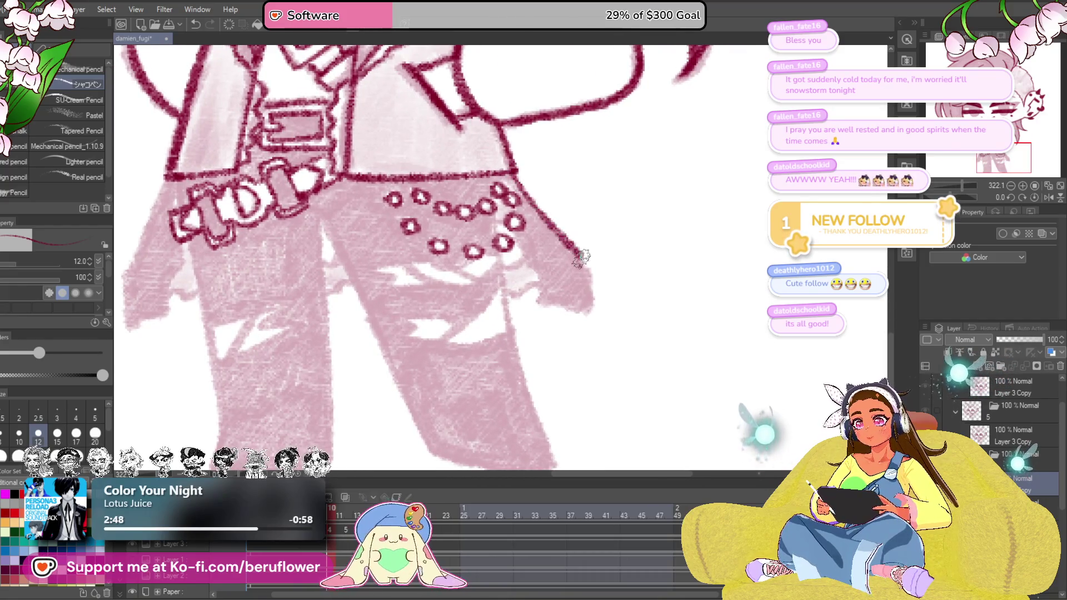
pyautogui.moveTo(518, 238); pyautogui.dragTo(536, 269)
pyautogui.moveTo(573, 311)
pyautogui.mouseDown()
pyautogui.moveTo(644, 265)
pyautogui.moveTo(598, 268)
pyautogui.moveTo(584, 150)
pyautogui.mouseUp()
# Ink the outer and inner edges of the right pant leg, partly on a turned view
pyautogui.moveTo(567, 192); pyautogui.dragTo(624, 400)
pyautogui.moveTo(408, 170); pyautogui.dragTo(521, 409)
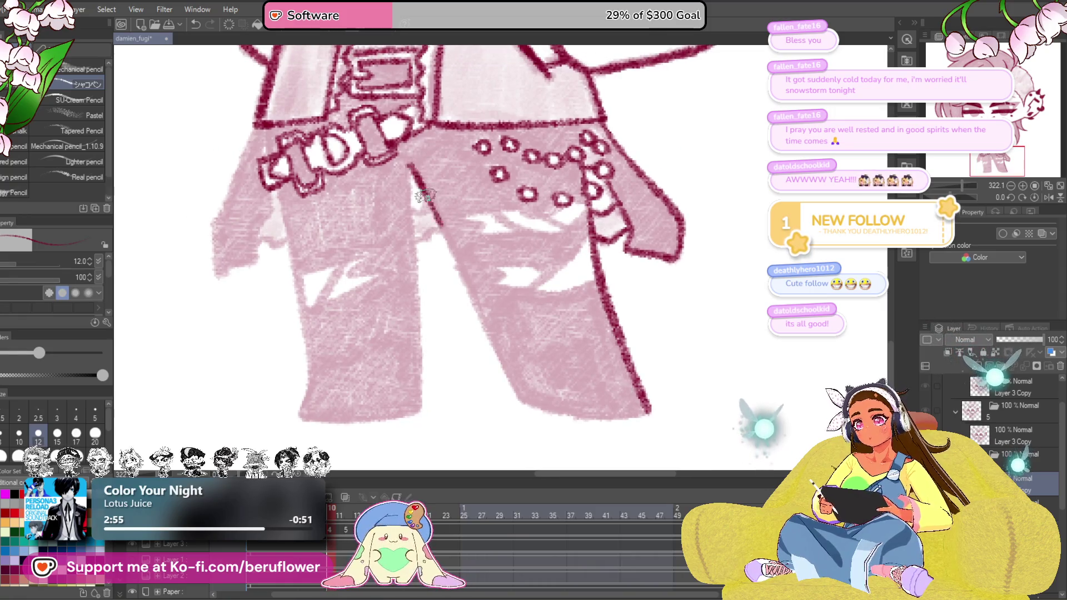
pyautogui.moveTo(584, 150); pyautogui.dragTo(416, 333)
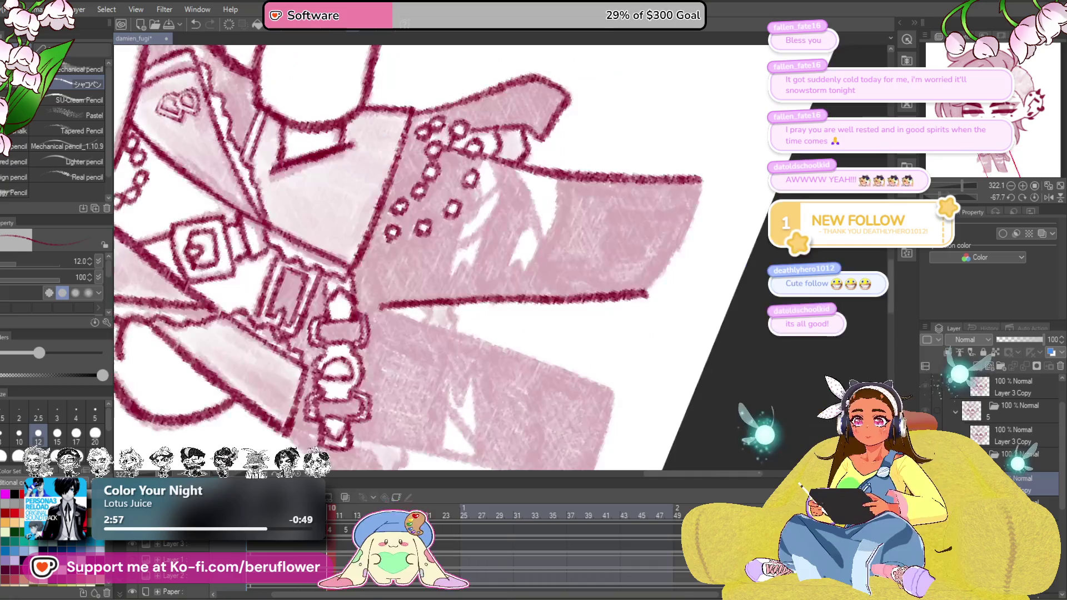
pyautogui.moveTo(673, 196); pyautogui.dragTo(624, 315)
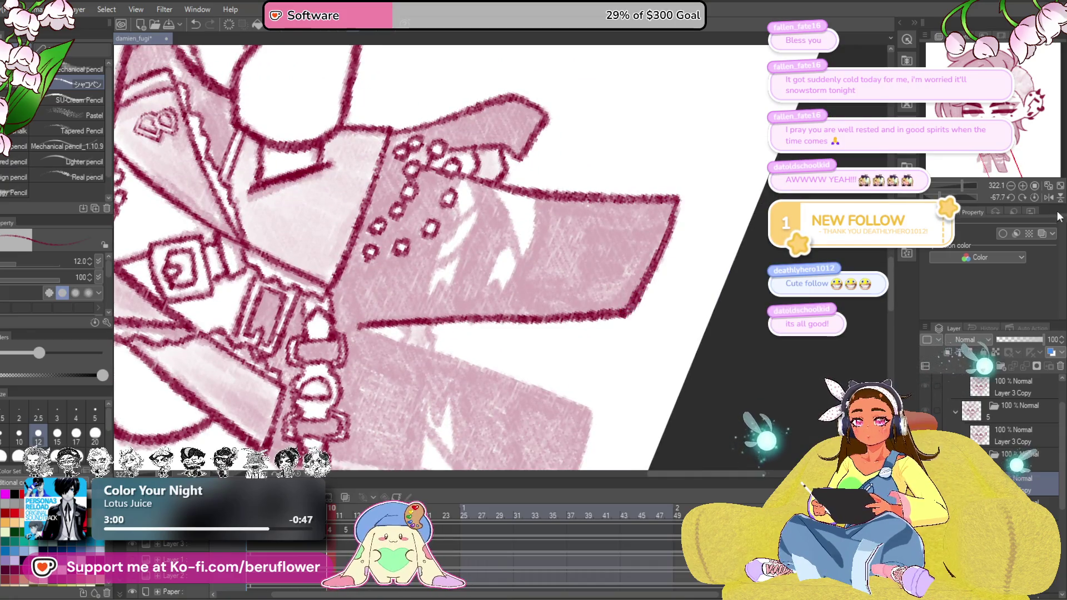
pyautogui.click(949, 215)
pyautogui.moveTo(584, 250)
pyautogui.mouseDown()
pyautogui.moveTo(467, 168)
pyautogui.moveTo(476, 284)
pyautogui.mouseUp()
# Redo the inner-leg line down to the hem and ink the left leg's outer edge
pyautogui.hotkey('ctrl', 'z')
pyautogui.moveTo(465, 141); pyautogui.dragTo(476, 288)
pyautogui.moveTo(473, 212); pyautogui.dragTo(480, 392)
pyautogui.moveTo(500, 250); pyautogui.dragTo(542, 250)
pyautogui.moveTo(383, 168); pyautogui.dragTo(400, 400)
# Ink the lower edge of the right pant leg on a rotated canvas, then reset upright
pyautogui.press('r')
pyautogui.moveTo(608, 294); pyautogui.dragTo(530, 385)
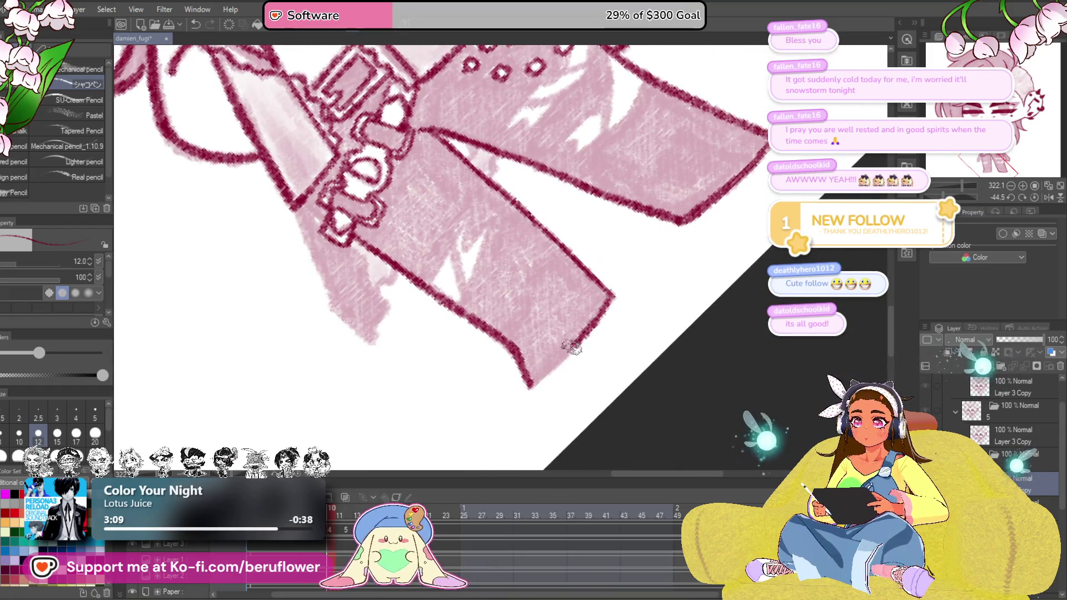
pyautogui.click(1036, 200)
pyautogui.moveTo(533, 251); pyautogui.dragTo(609, 343)
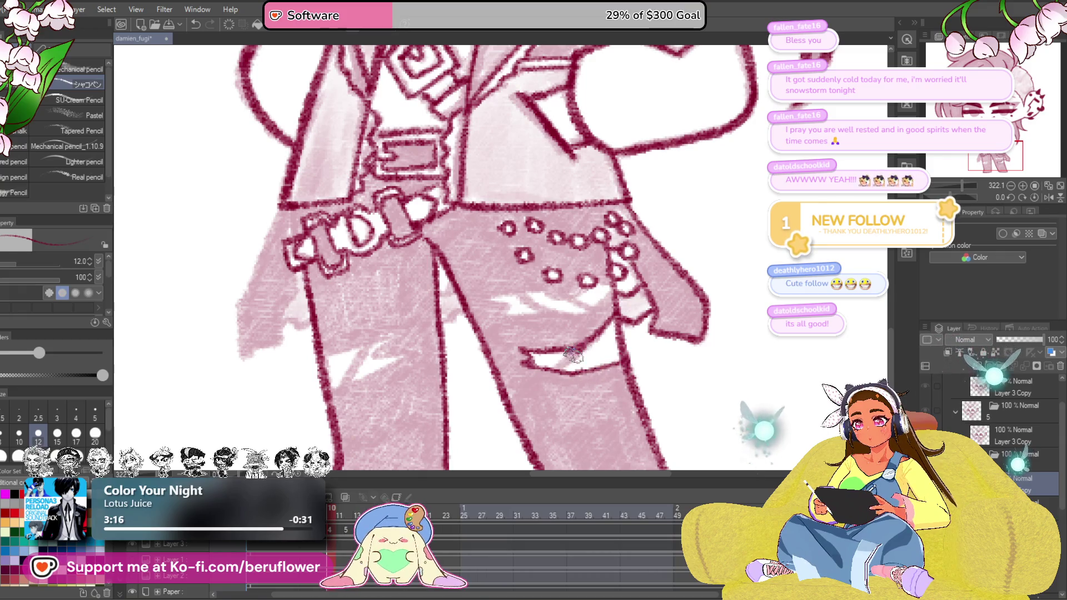
pyautogui.scroll(-3, 581, 350)
pyautogui.scroll(3, 598, 322)
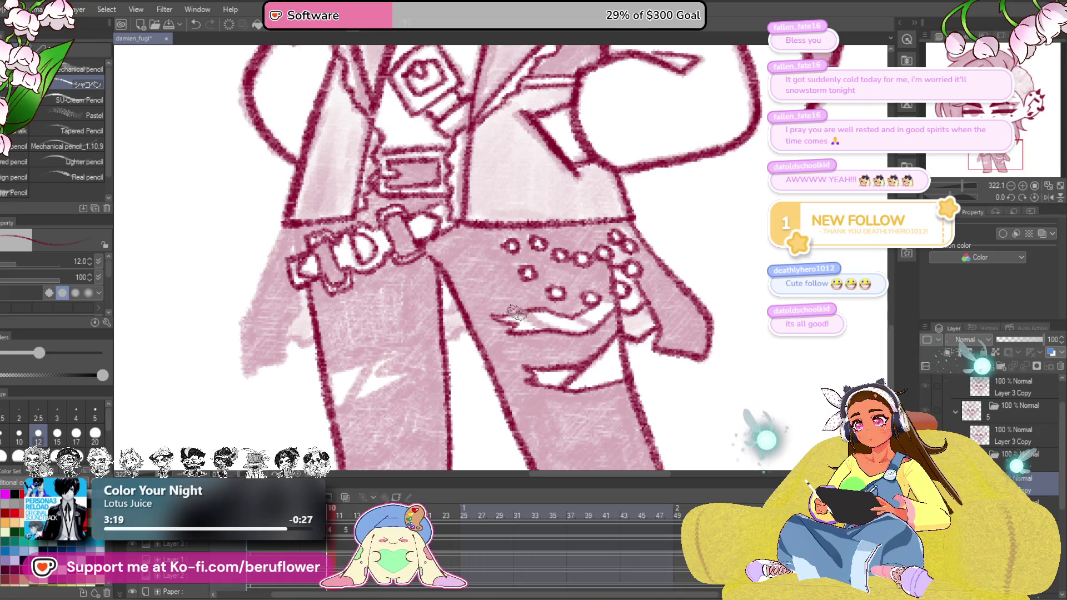
pyautogui.moveTo(568, 380); pyautogui.dragTo(584, 372)
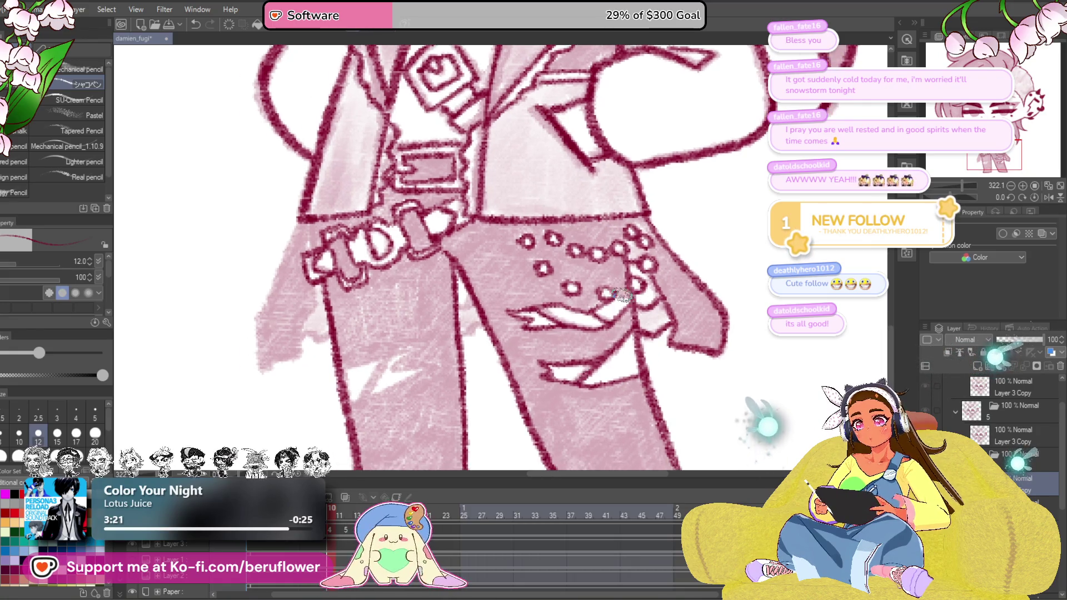
pyautogui.scroll(-3, 625, 297)
pyautogui.scroll(4, 594, 262)
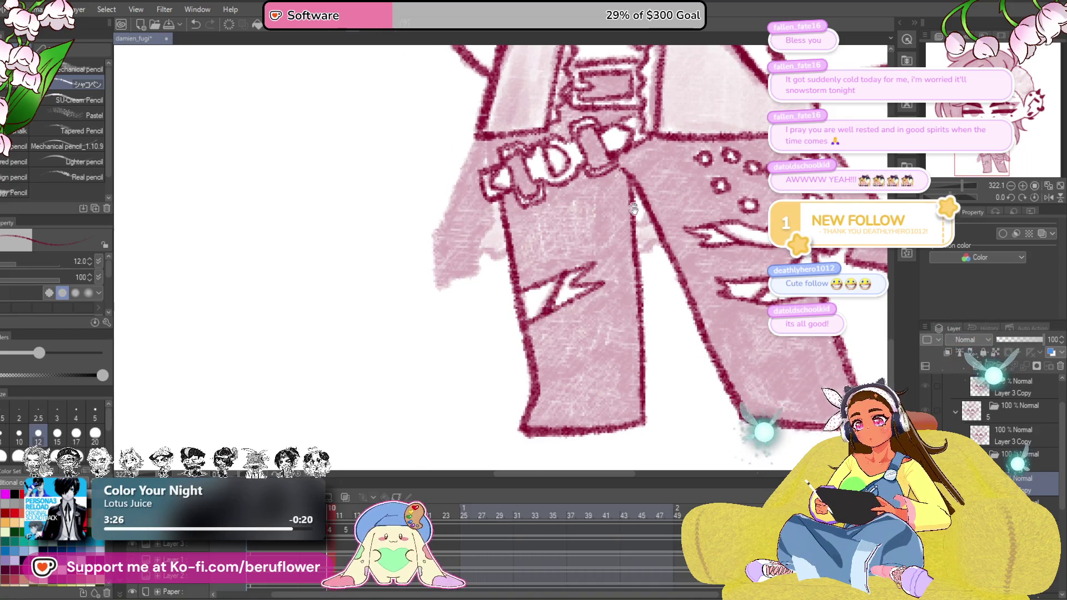
# Ink the left pant leg's outline and inner edge, then zoom out to the whole character
pyautogui.moveTo(632, 204); pyautogui.dragTo(631, 271)
pyautogui.moveTo(471, 200); pyautogui.dragTo(446, 346)
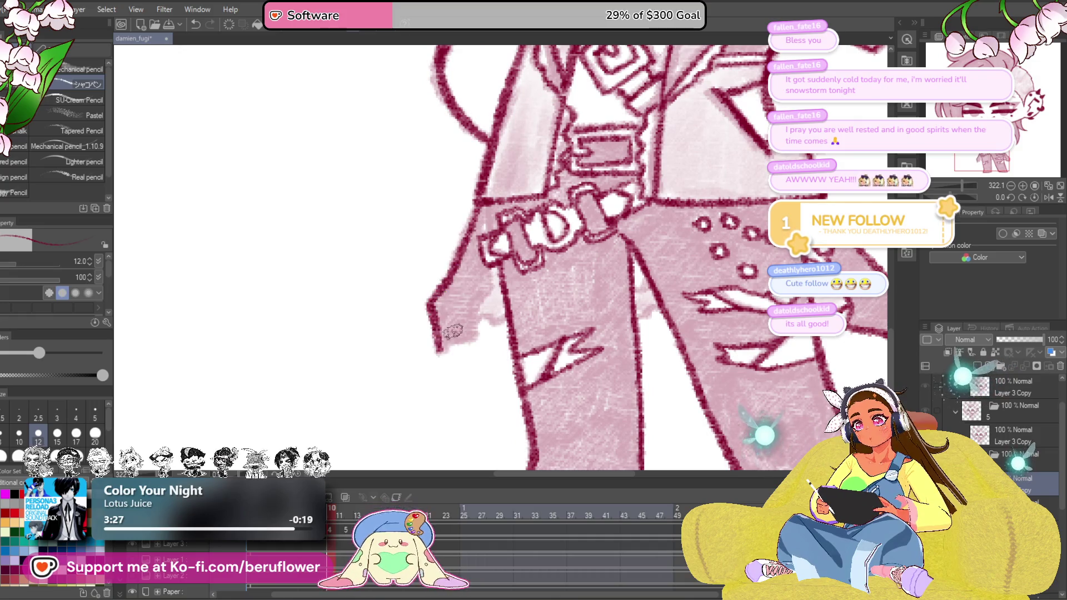
pyautogui.moveTo(491, 263); pyautogui.dragTo(478, 334)
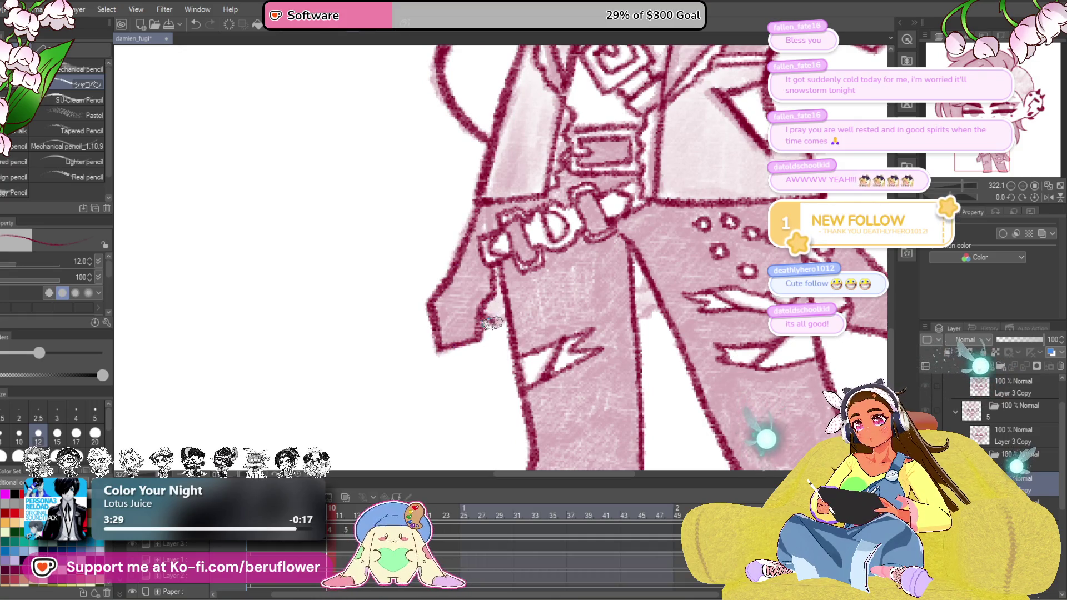
pyautogui.moveTo(728, 293); pyautogui.dragTo(603, 311)
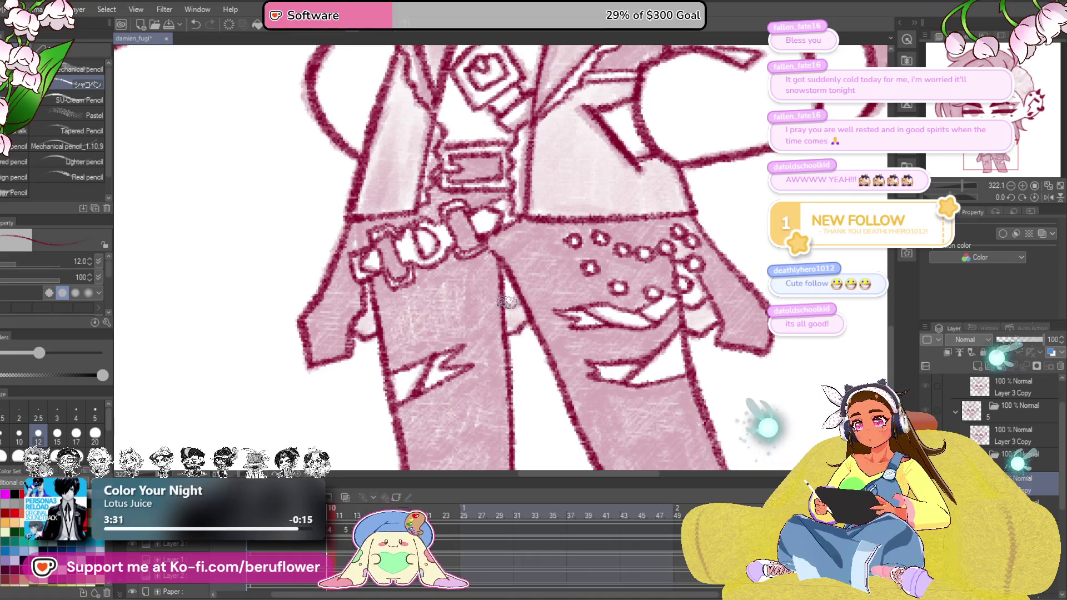
pyautogui.moveTo(734, 263); pyautogui.dragTo(649, 281)
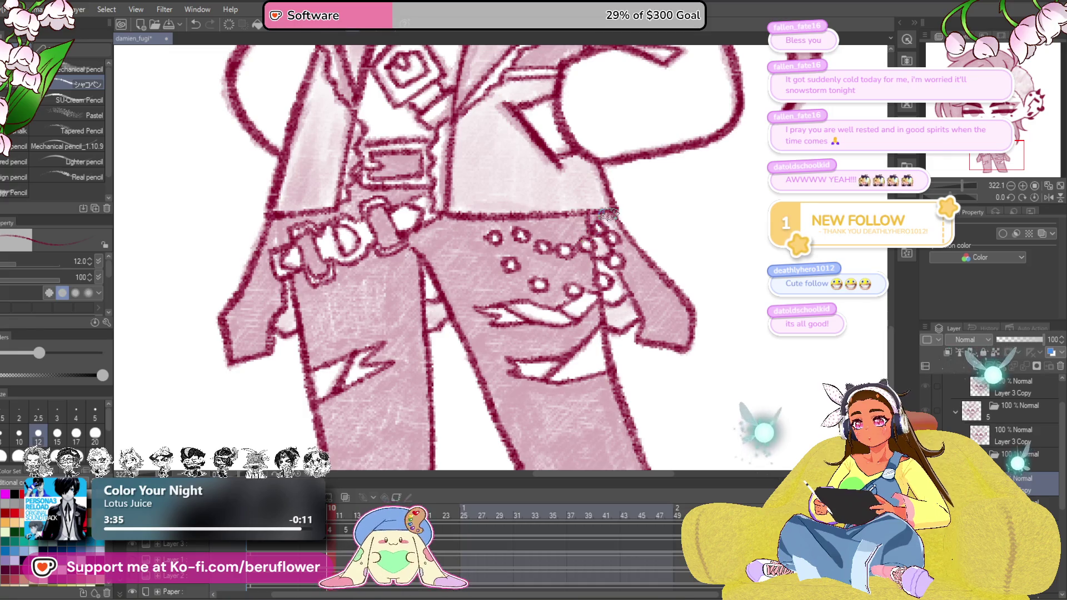
pyautogui.scroll(-4, 607, 215)
pyautogui.moveTo(534, 167); pyautogui.dragTo(583, 292)
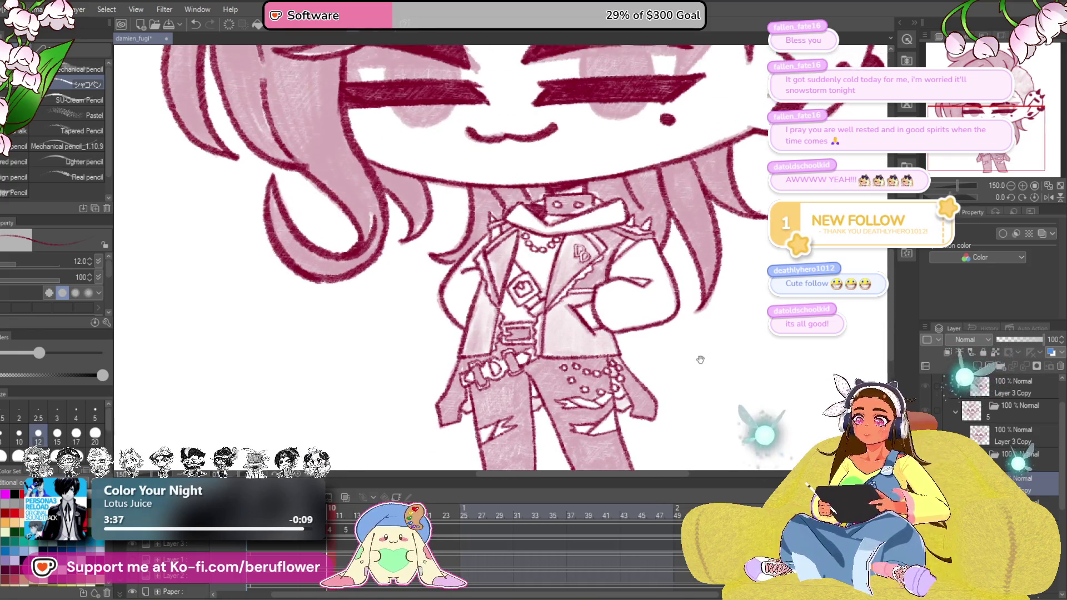
# Fade the sketch and ink the diagonal lapel line and jacket front edges down to the belt in crimson
pyautogui.hotkey('ctrl', 'z')
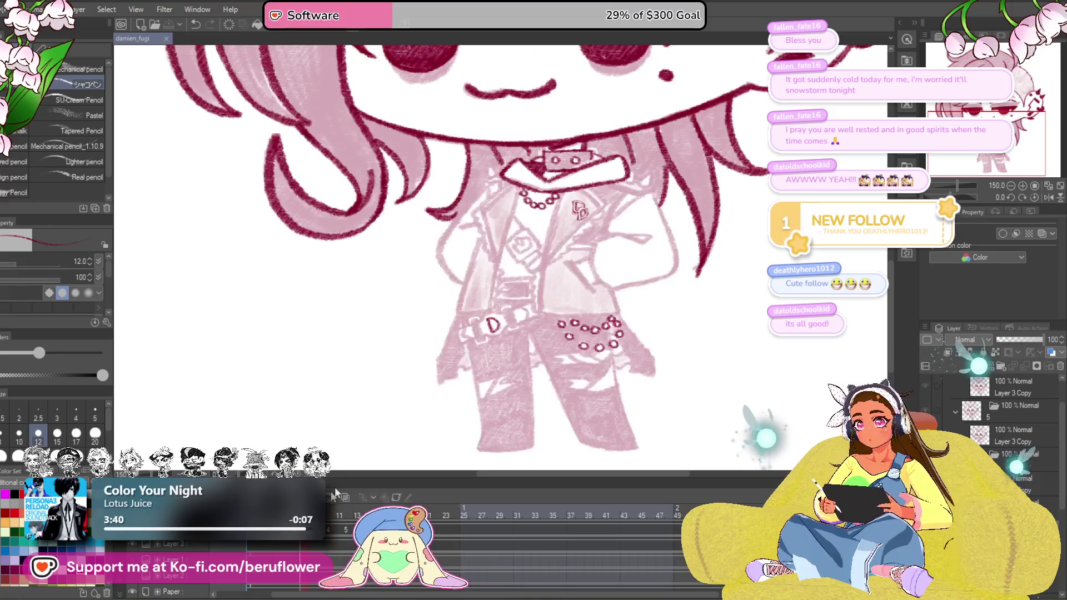
pyautogui.scroll(2, 551, 284)
pyautogui.scroll(2, 552, 284)
pyautogui.scroll(2, 542, 296)
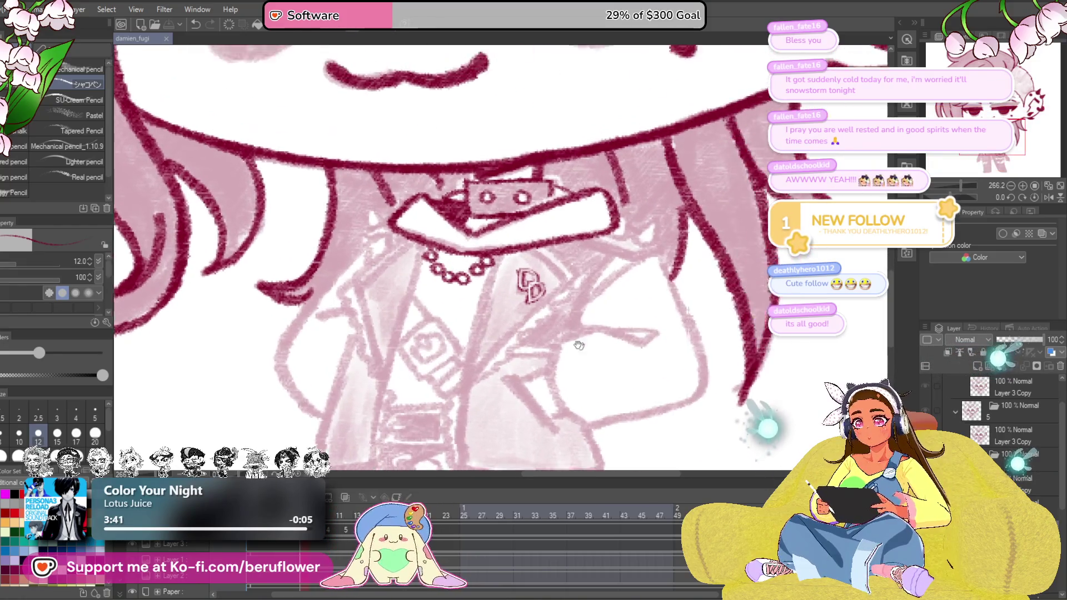
pyautogui.scroll(2, 528, 306)
pyautogui.scroll(1, 528, 307)
pyautogui.moveTo(409, 405)
pyautogui.mouseDown()
pyautogui.moveTo(551, 221)
pyautogui.moveTo(571, 250)
pyautogui.mouseUp()
pyautogui.hotkey('ctrl', 'z')
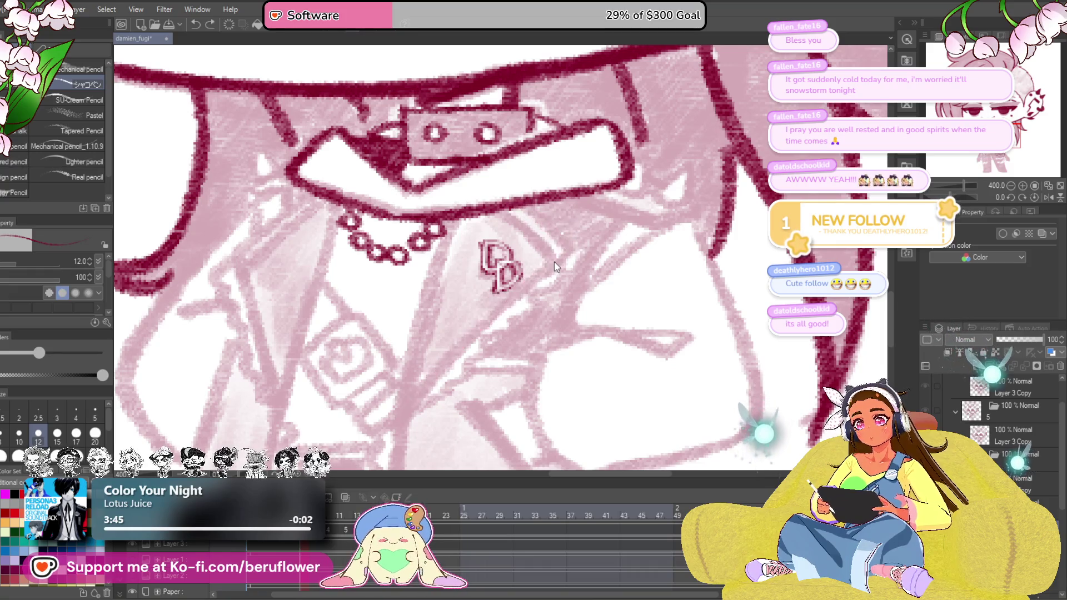
pyautogui.moveTo(408, 404)
pyautogui.mouseDown()
pyautogui.moveTo(567, 246)
pyautogui.moveTo(500, 216)
pyautogui.mouseUp()
pyautogui.scroll(-1, 500, 215)
pyautogui.moveTo(462, 154); pyautogui.dragTo(432, 278)
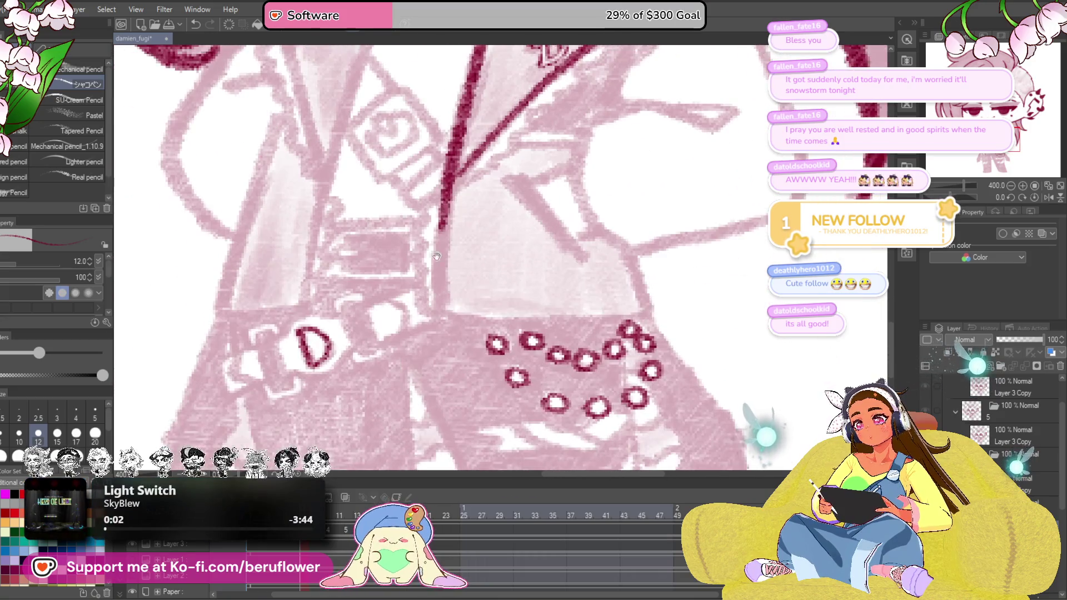
pyautogui.moveTo(446, 230); pyautogui.dragTo(442, 313)
pyautogui.moveTo(613, 267); pyautogui.dragTo(638, 333)
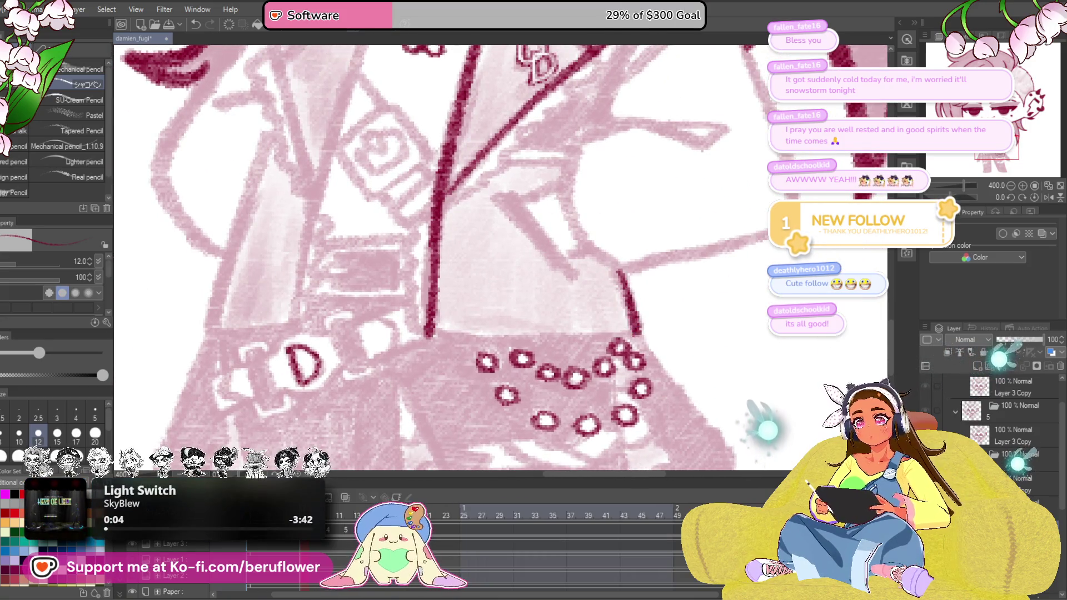
pyautogui.moveTo(433, 167); pyautogui.dragTo(434, 334)
pyautogui.moveTo(598, 171); pyautogui.dragTo(508, 354)
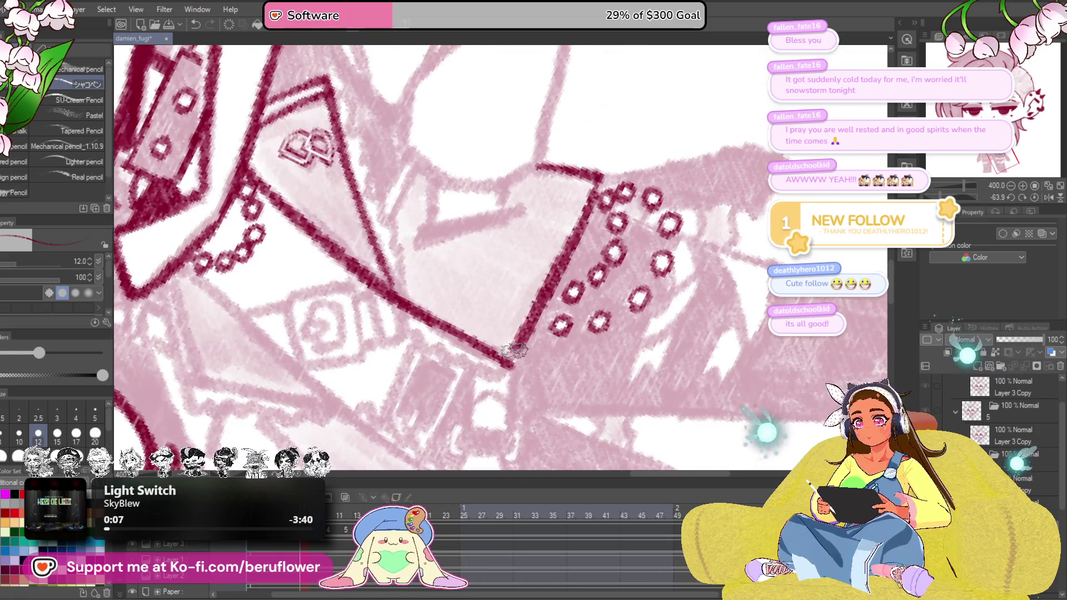
pyautogui.scroll(-2, 500, 250)
# Ink the diagonal jacket line and extend the front edges below the necklace
pyautogui.moveTo(500, 168)
pyautogui.mouseDown()
pyautogui.moveTo(500, 250)
pyautogui.moveTo(544, 327)
pyautogui.mouseUp()
pyautogui.moveTo(463, 242); pyautogui.dragTo(521, 318)
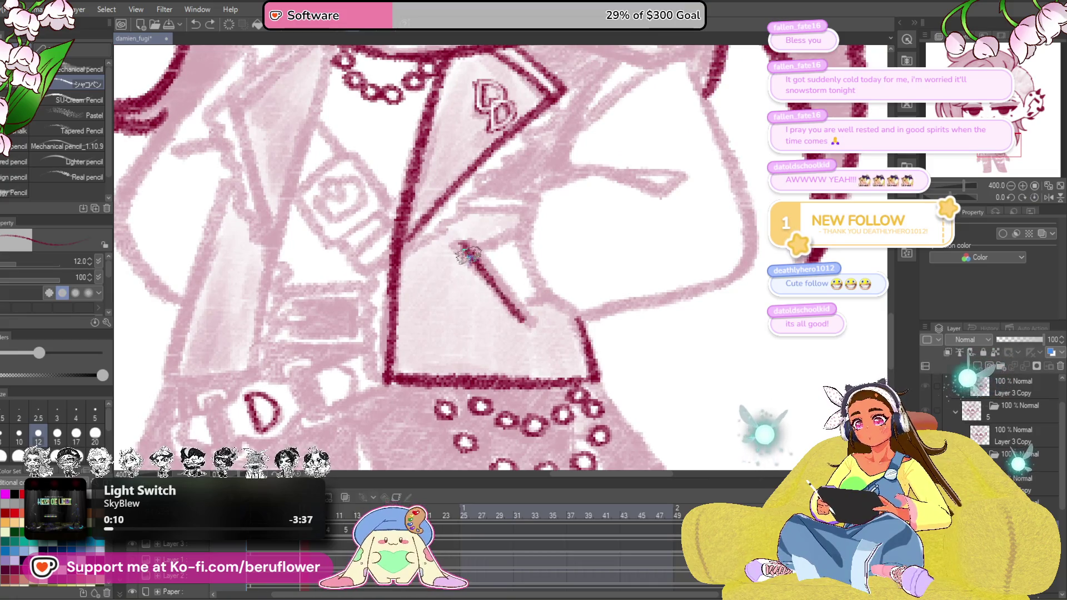
pyautogui.moveTo(500, 209); pyautogui.dragTo(543, 300)
pyautogui.moveTo(600, 195); pyautogui.dragTo(583, 226)
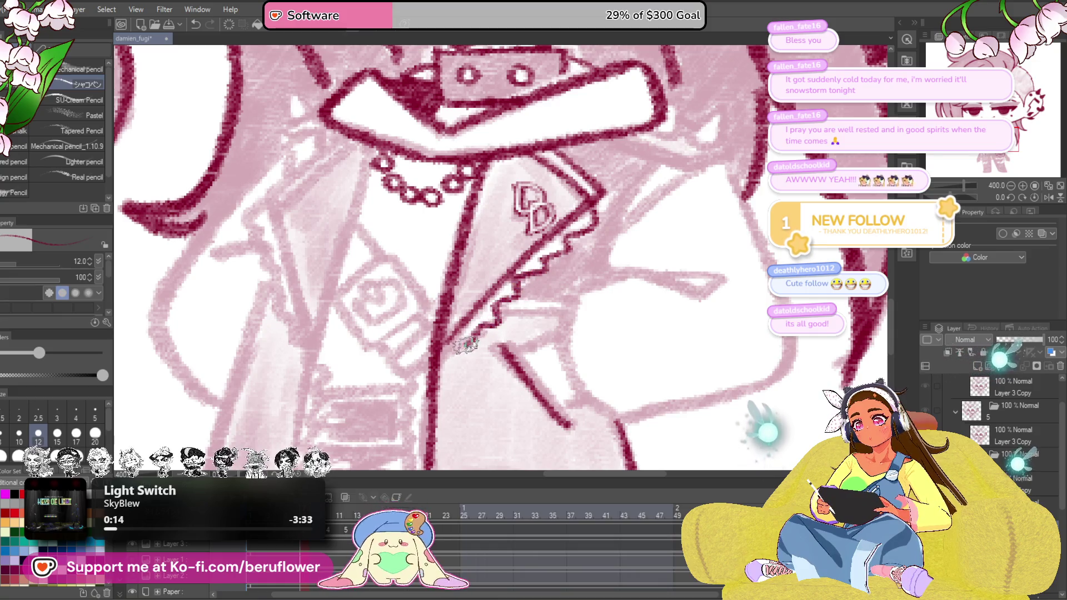
pyautogui.moveTo(466, 397)
pyautogui.mouseDown()
pyautogui.moveTo(500, 208)
pyautogui.moveTo(474, 277)
pyautogui.moveTo(480, 334)
pyautogui.mouseUp()
pyautogui.moveTo(500, 209)
pyautogui.mouseDown()
pyautogui.moveTo(592, 298)
pyautogui.moveTo(618, 358)
pyautogui.mouseUp()
pyautogui.moveTo(504, 195); pyautogui.dragTo(458, 413)
# Ink the triangular lapel from the collar point and its upper edge
pyautogui.moveTo(492, 196)
pyautogui.mouseDown()
pyautogui.moveTo(407, 254)
pyautogui.moveTo(455, 416)
pyautogui.mouseUp()
pyautogui.moveTo(492, 200); pyautogui.dragTo(433, 250)
pyautogui.moveTo(500, 250); pyautogui.dragTo(512, 205)
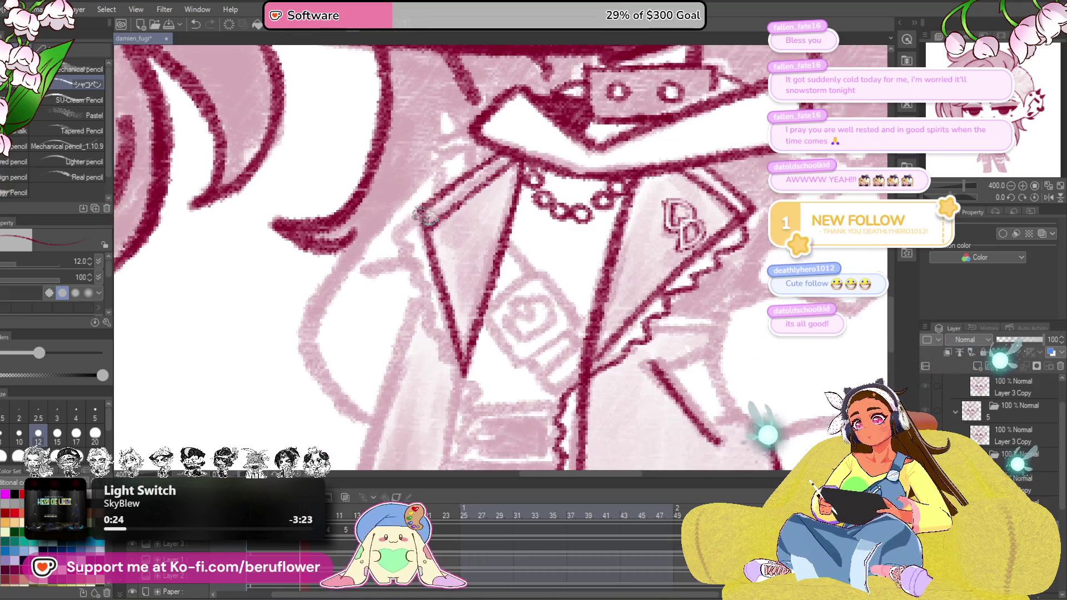
pyautogui.moveTo(525, 154); pyautogui.dragTo(425, 226)
pyautogui.moveTo(500, 250); pyautogui.dragTo(514, 266)
pyautogui.moveTo(442, 200)
pyautogui.mouseDown()
pyautogui.moveTo(413, 221)
pyautogui.moveTo(475, 366)
pyautogui.mouseUp()
# Ink the jagged lapel edge downward with touch-ups near the jacket's lower right
pyautogui.moveTo(501, 334)
pyautogui.mouseDown()
pyautogui.moveTo(501, 175)
pyautogui.moveTo(466, 284)
pyautogui.mouseUp()
pyautogui.moveTo(500, 188); pyautogui.dragTo(471, 292)
pyautogui.moveTo(500, 334); pyautogui.dragTo(512, 352)
pyautogui.moveTo(437, 121)
pyautogui.mouseDown()
pyautogui.moveTo(454, 132)
pyautogui.moveTo(408, 258)
pyautogui.moveTo(404, 309)
pyautogui.mouseUp()
pyautogui.moveTo(584, 351)
pyautogui.mouseDown()
pyautogui.moveTo(674, 282)
pyautogui.moveTo(617, 284)
pyautogui.moveTo(541, 346)
pyautogui.mouseUp()
pyautogui.moveTo(584, 251)
pyautogui.mouseDown()
pyautogui.moveTo(691, 327)
pyautogui.moveTo(500, 250)
pyautogui.moveTo(450, 213)
pyautogui.moveTo(479, 175)
pyautogui.moveTo(510, 252)
pyautogui.moveTo(492, 184)
pyautogui.moveTo(359, 343)
pyautogui.moveTo(399, 260)
pyautogui.moveTo(413, 333)
pyautogui.moveTo(437, 375)
pyautogui.moveTo(516, 271)
pyautogui.moveTo(467, 283)
pyautogui.moveTo(479, 288)
pyautogui.mouseUp()
pyautogui.scroll(-4, 479, 283)
pyautogui.scroll(-3, 490, 243)
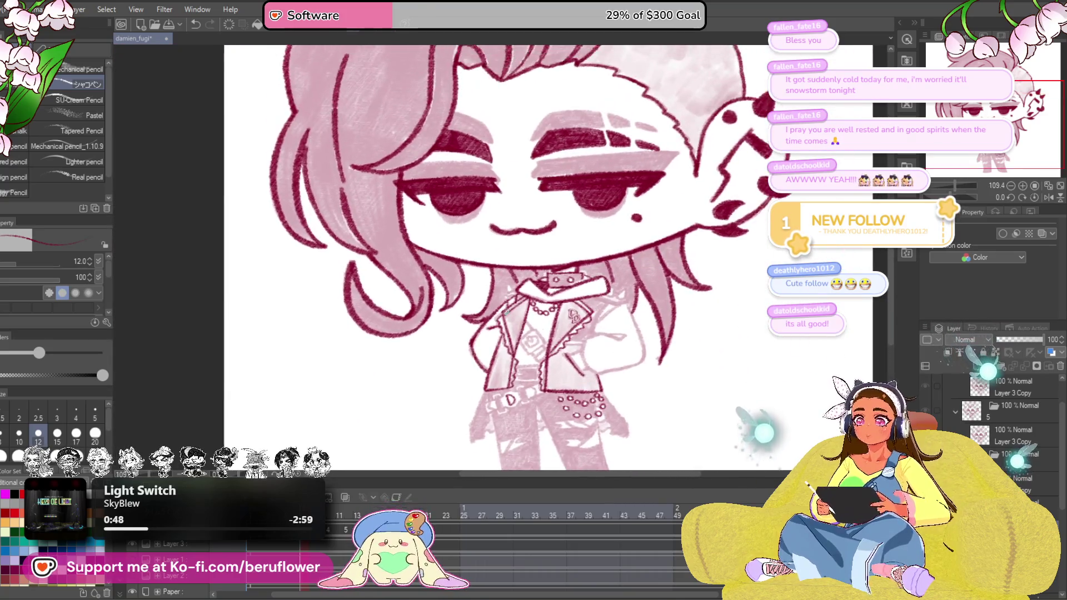
pyautogui.scroll(6, 517, 267)
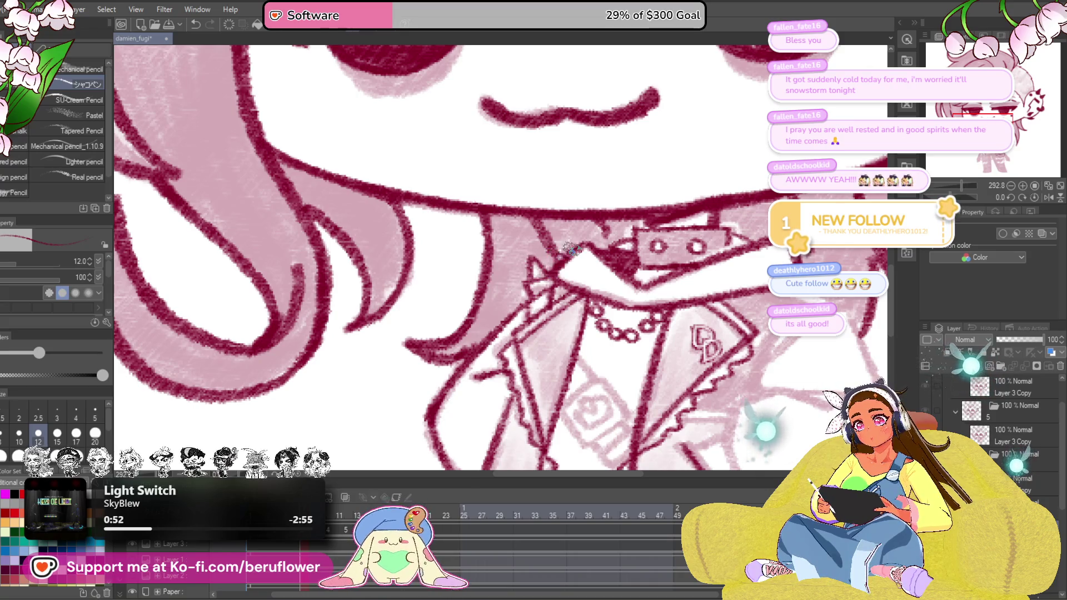
pyautogui.scroll(-4, 571, 249)
pyautogui.scroll(5, 542, 250)
# Undo the stray neck line and ink the shoulder outline in crimson
pyautogui.moveTo(541, 276); pyautogui.dragTo(596, 313)
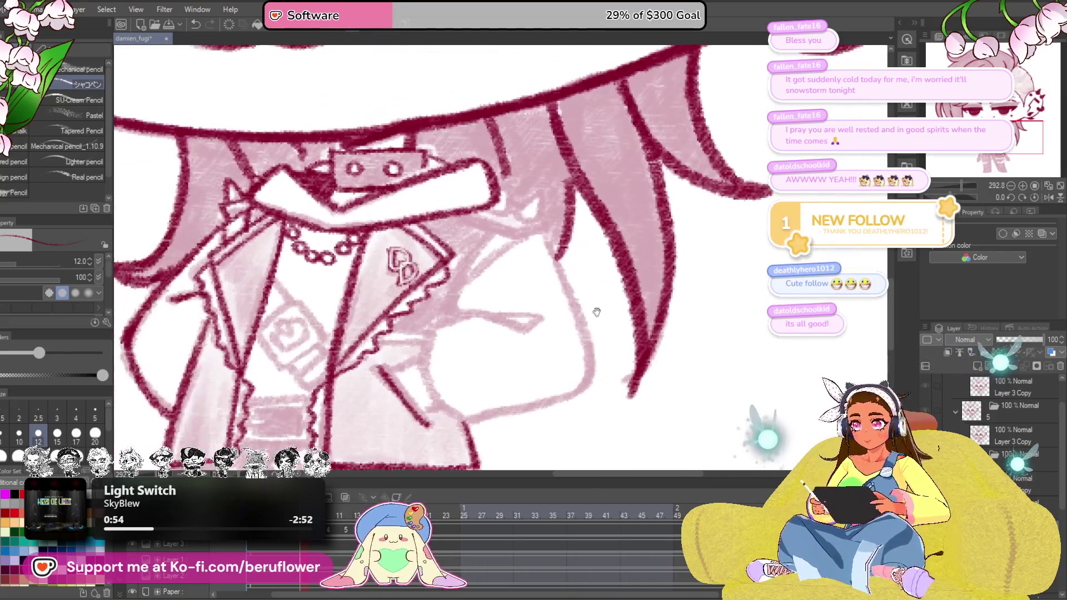
pyautogui.moveTo(543, 235); pyautogui.dragTo(579, 340)
pyautogui.hotkey('ctrl', 'z')
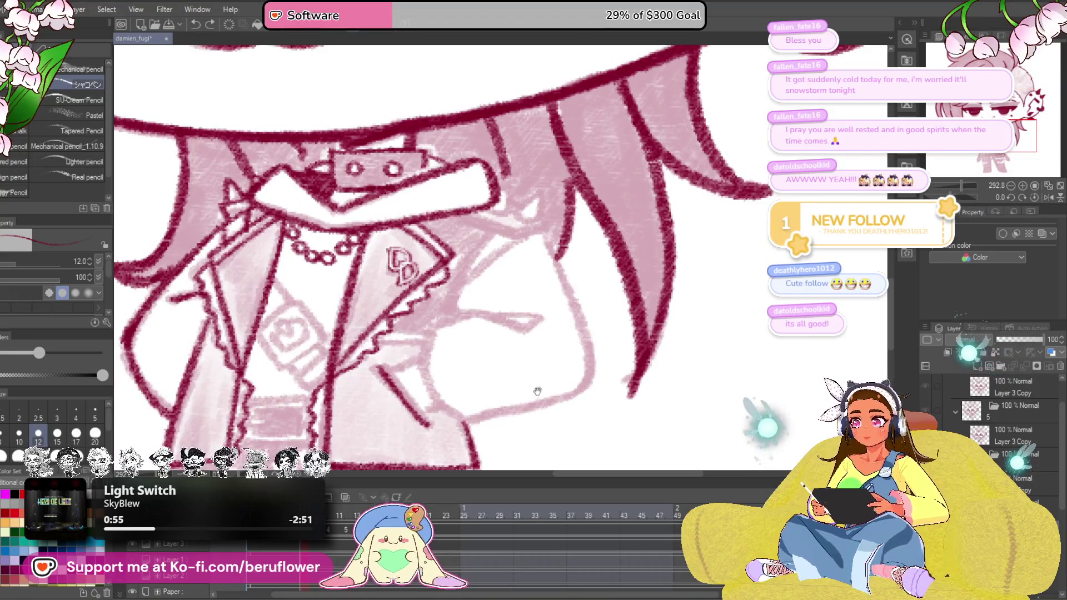
pyautogui.moveTo(500, 250); pyautogui.dragTo(576, 192)
pyautogui.moveTo(500, 271); pyautogui.dragTo(546, 363)
pyautogui.scroll(-3, 546, 348)
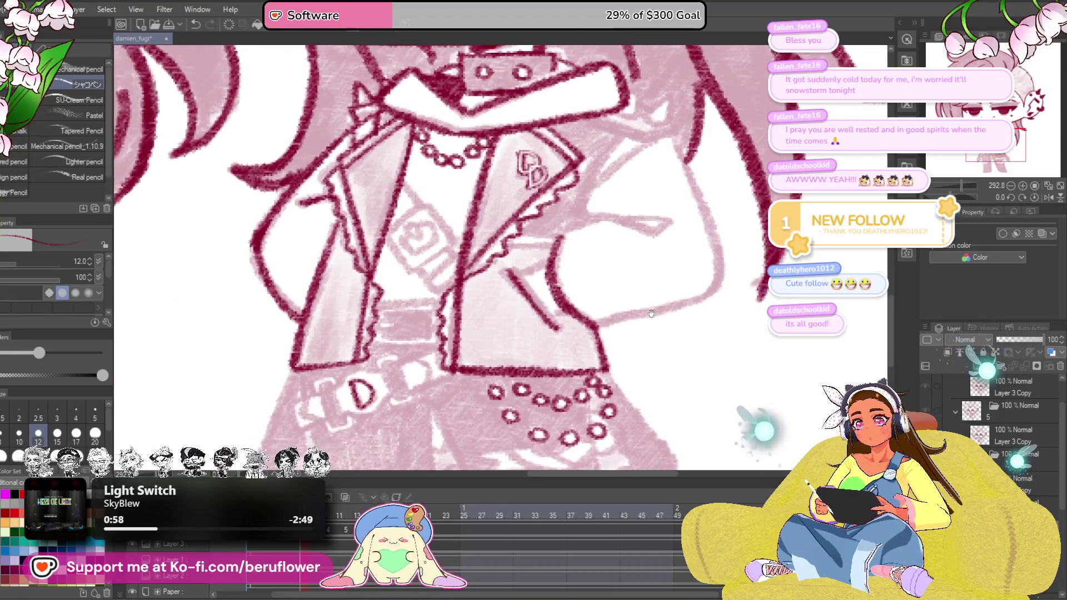
pyautogui.moveTo(584, 329); pyautogui.dragTo(691, 300)
pyautogui.scroll(2, 644, 340)
# Ink the arm line beside the hair with small touch-ups, then a diagonal over the chest patch
pyautogui.moveTo(585, 218)
pyautogui.mouseDown()
pyautogui.moveTo(637, 360)
pyautogui.moveTo(565, 324)
pyautogui.mouseUp()
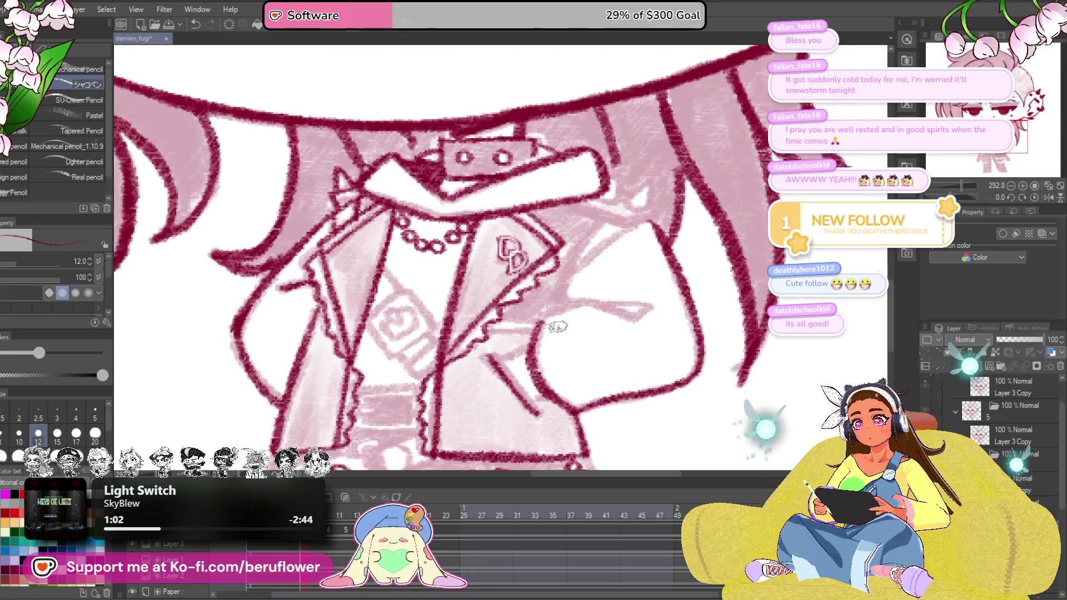
pyautogui.moveTo(629, 315); pyautogui.dragTo(591, 302)
pyautogui.scroll(1, 596, 301)
pyautogui.moveTo(626, 265)
pyautogui.mouseDown()
pyautogui.moveTo(575, 282)
pyautogui.moveTo(558, 341)
pyautogui.mouseUp()
pyautogui.moveTo(583, 250); pyautogui.dragTo(545, 304)
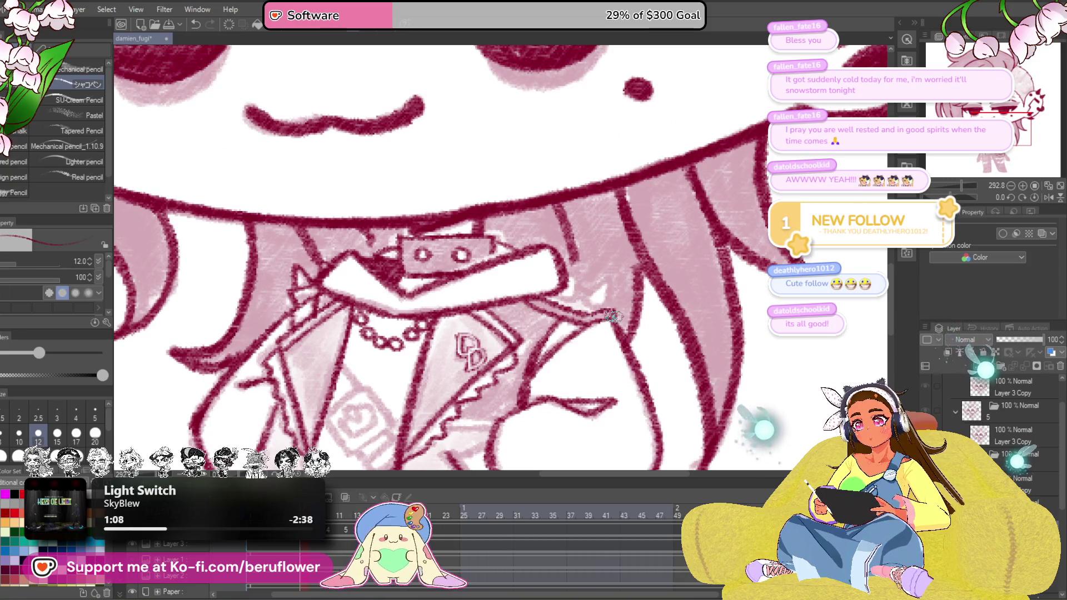
pyautogui.moveTo(567, 275); pyautogui.dragTo(596, 296)
pyautogui.moveTo(584, 379)
pyautogui.mouseDown()
pyautogui.moveTo(640, 252)
pyautogui.moveTo(649, 261)
pyautogui.mouseUp()
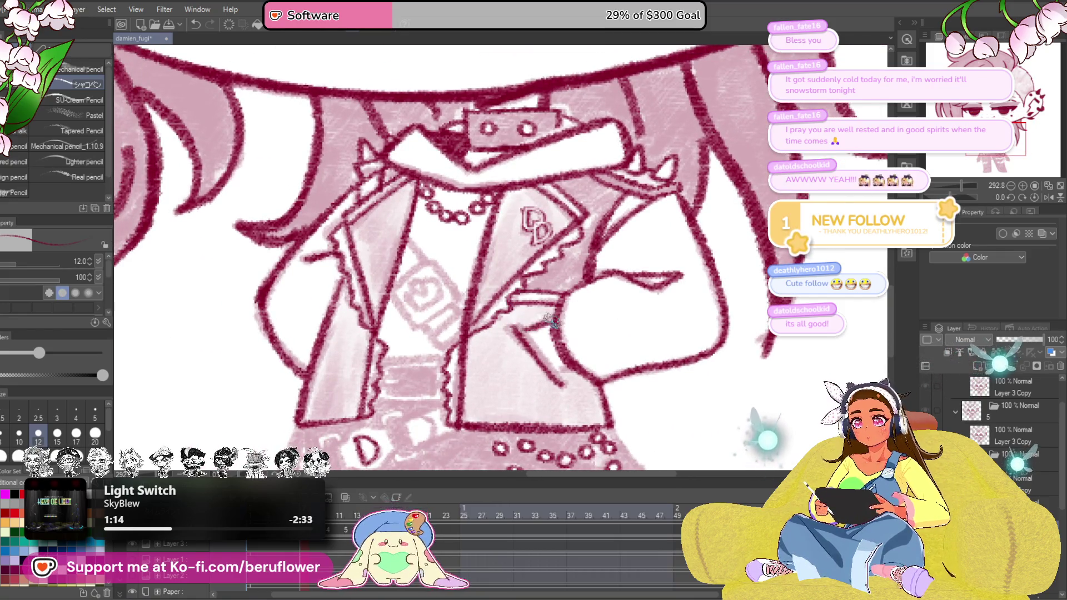
pyautogui.scroll(-5, 574, 360)
pyautogui.scroll(5, 574, 360)
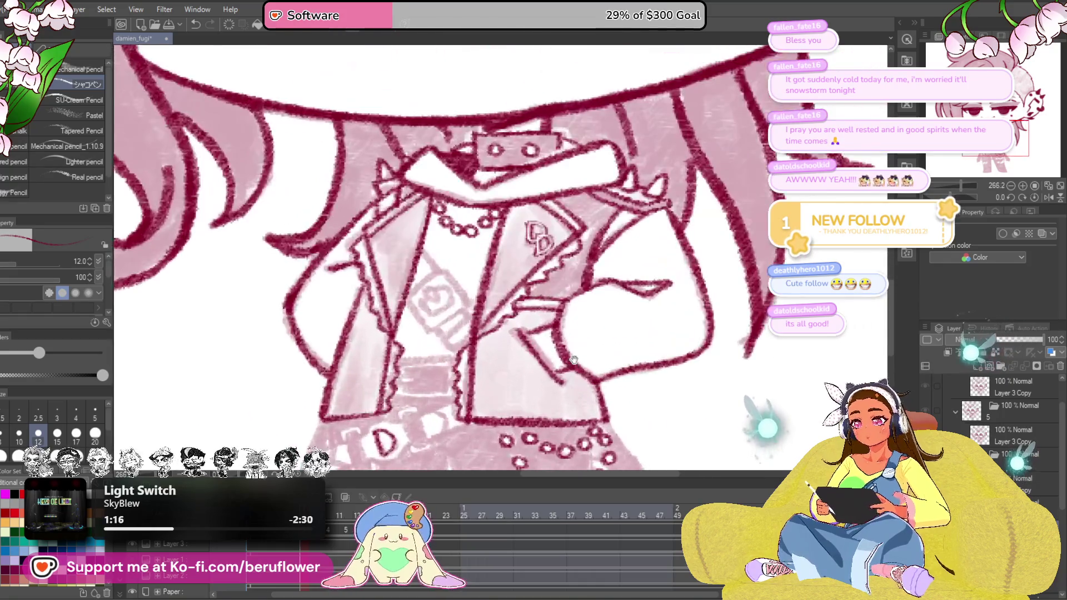
pyautogui.scroll(4, 406, 234)
pyautogui.moveTo(418, 317); pyautogui.dragTo(522, 307)
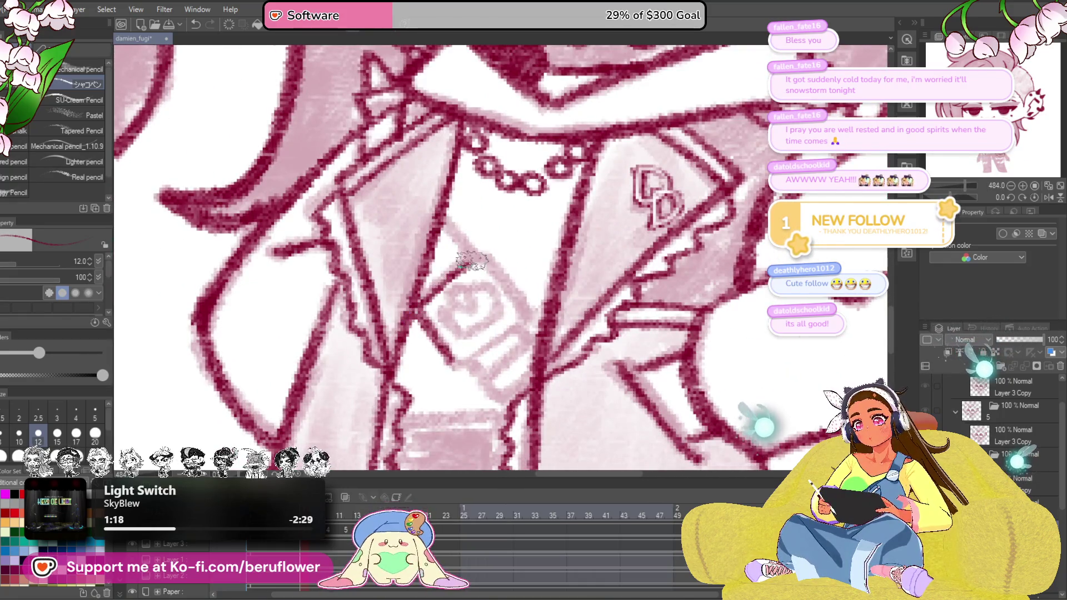
# Ink the chest patch outline, inner spiral and corner details in crimson
pyautogui.moveTo(441, 366); pyautogui.dragTo(534, 325)
pyautogui.moveTo(441, 334)
pyautogui.mouseDown()
pyautogui.moveTo(517, 300)
pyautogui.moveTo(491, 309)
pyautogui.mouseUp()
pyautogui.moveTo(441, 284)
pyautogui.mouseDown()
pyautogui.moveTo(484, 313)
pyautogui.moveTo(468, 304)
pyautogui.mouseUp()
pyautogui.press('space')
pyautogui.moveTo(467, 251); pyautogui.dragTo(492, 297)
pyautogui.moveTo(425, 304); pyautogui.dragTo(446, 334)
pyautogui.moveTo(537, 392)
pyautogui.mouseDown()
pyautogui.moveTo(500, 318)
pyautogui.moveTo(533, 309)
pyautogui.mouseUp()
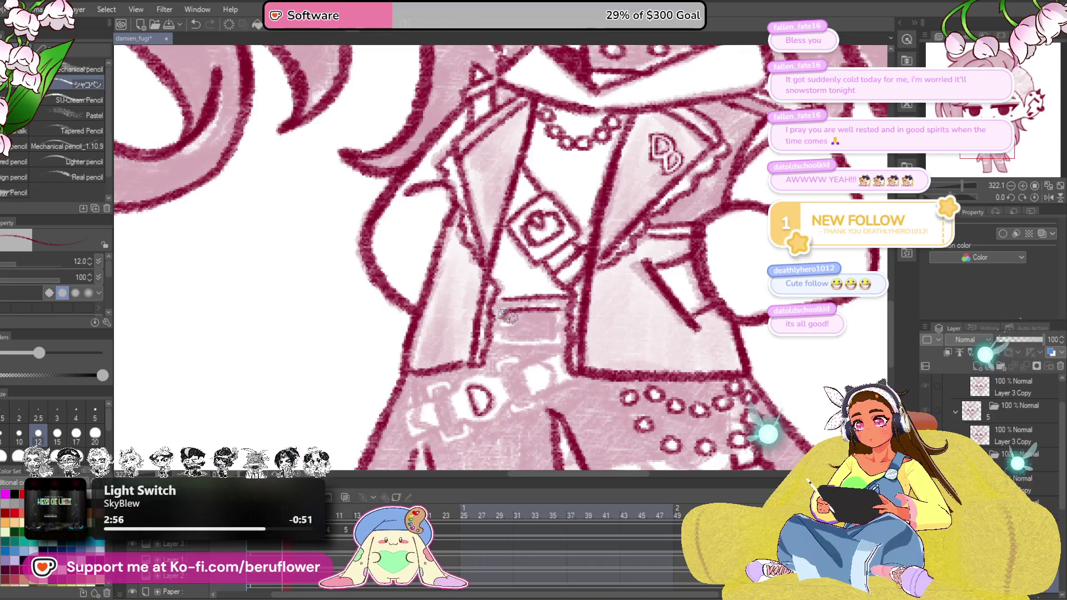
# Extend the pocket line and draw the small belt loop beside the D buckle
pyautogui.moveTo(500, 308); pyautogui.dragTo(534, 325)
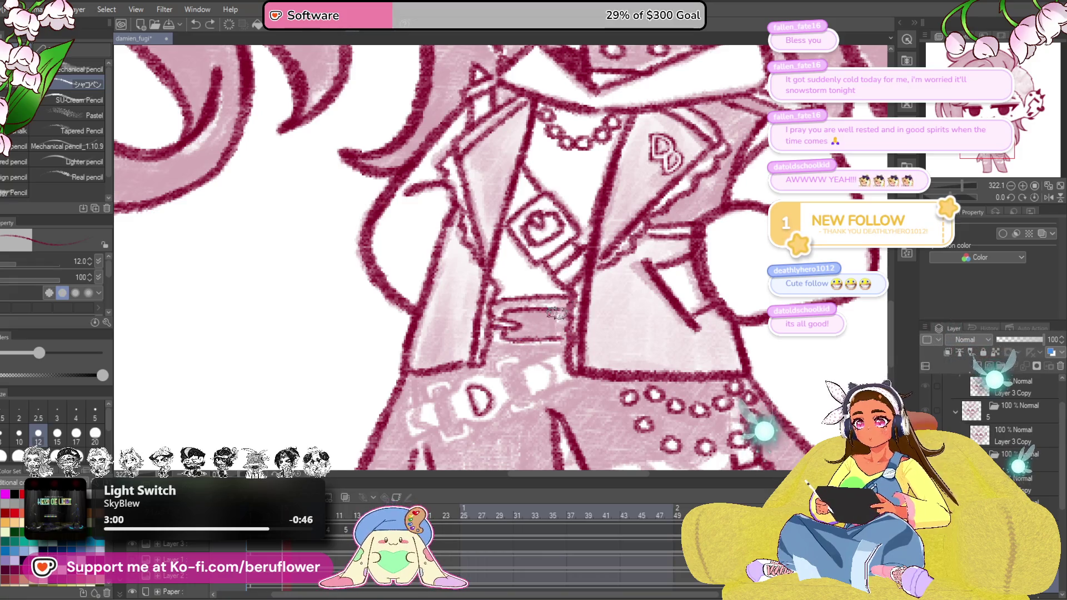
pyautogui.moveTo(534, 348)
pyautogui.mouseDown()
pyautogui.moveTo(575, 344)
pyautogui.moveTo(540, 298)
pyautogui.moveTo(621, 309)
pyautogui.moveTo(600, 321)
pyautogui.mouseUp()
pyautogui.moveTo(604, 280); pyautogui.dragTo(606, 269)
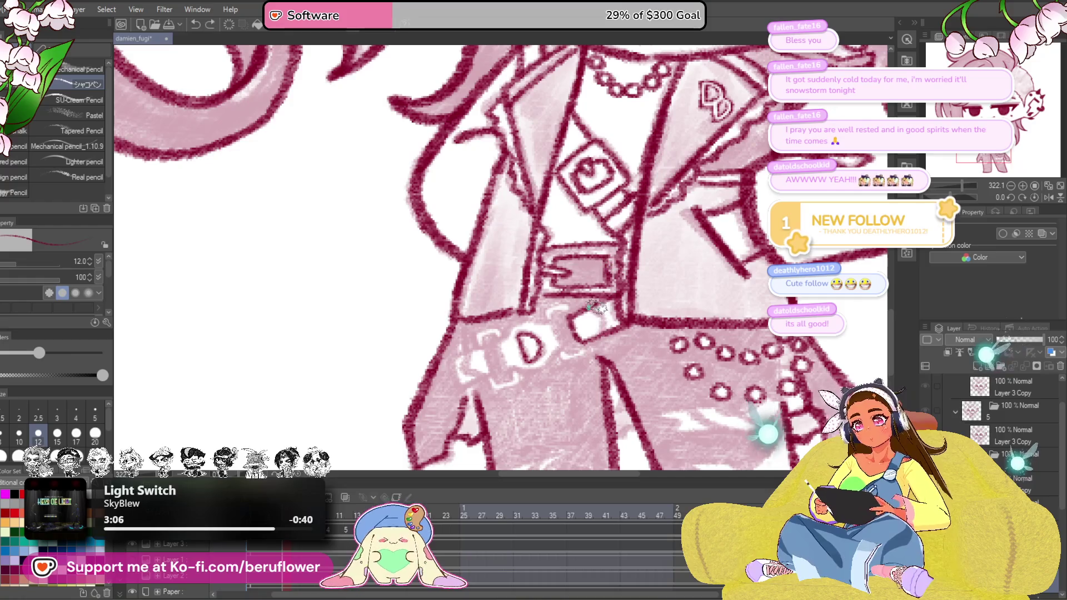
pyautogui.moveTo(601, 327); pyautogui.dragTo(546, 324)
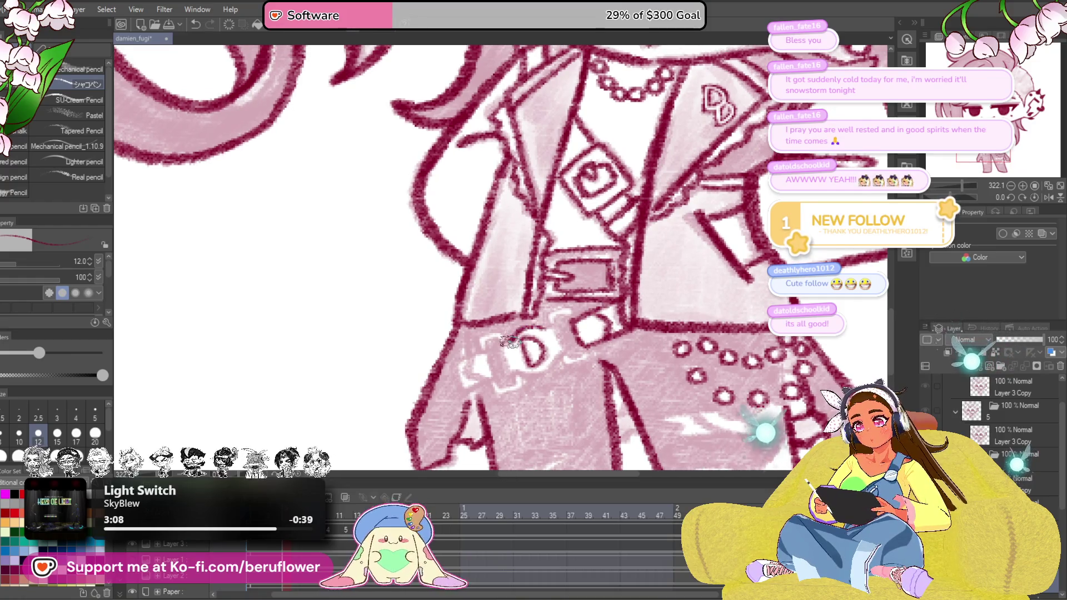
pyautogui.moveTo(565, 350); pyautogui.dragTo(545, 367)
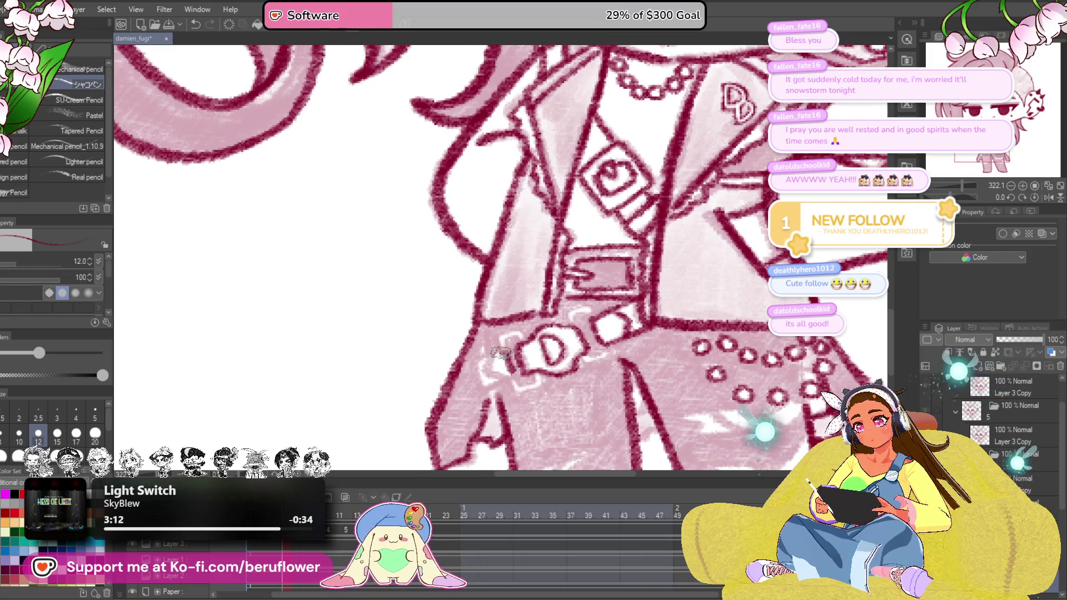
pyautogui.moveTo(486, 367); pyautogui.dragTo(638, 354)
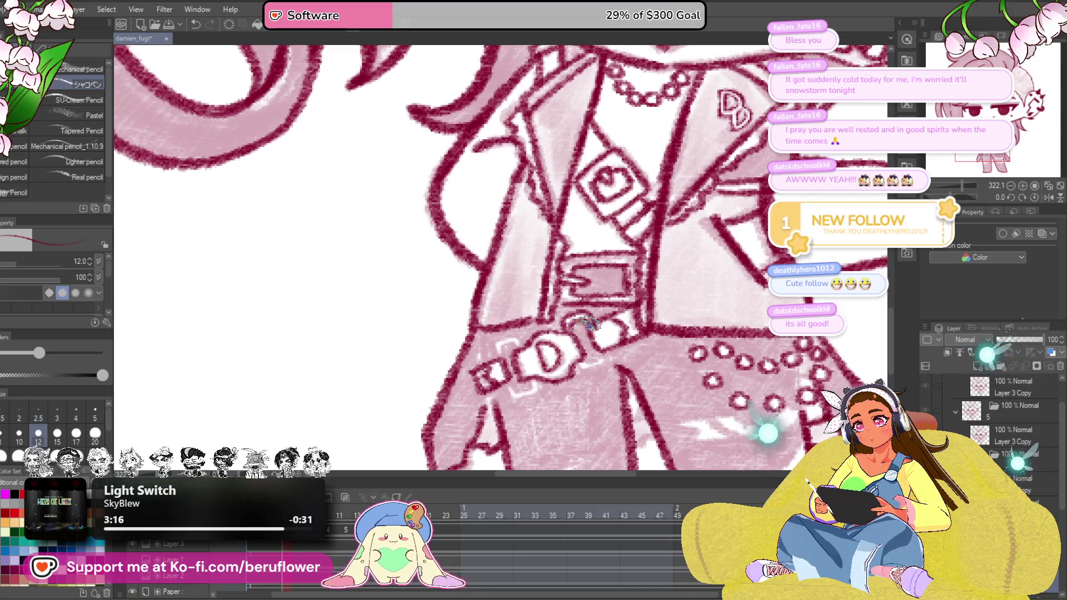
pyautogui.scroll(1, 586, 370)
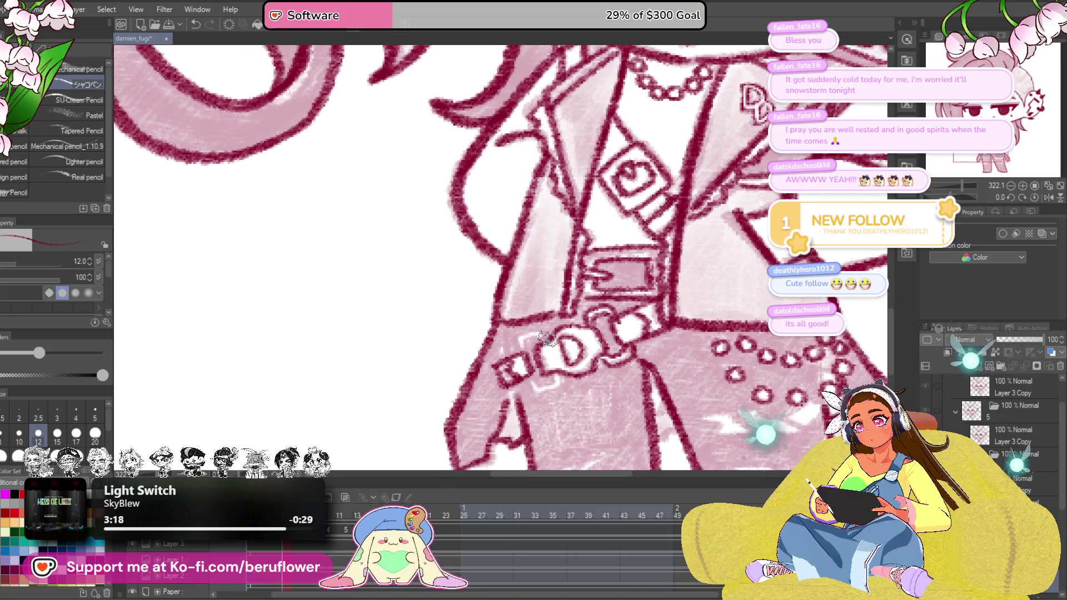
pyautogui.moveTo(540, 341); pyautogui.dragTo(522, 334)
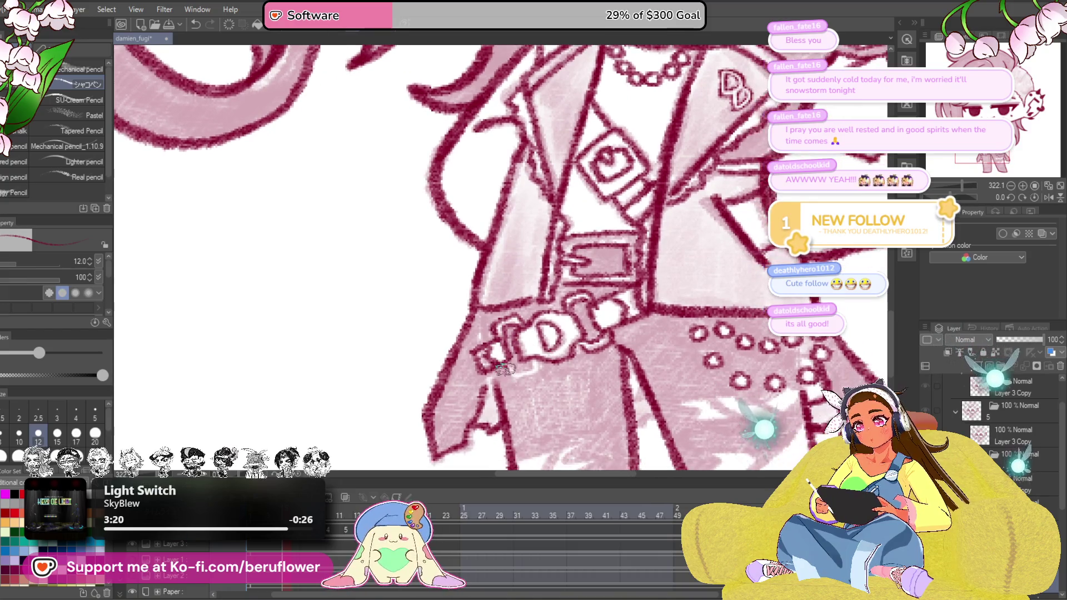
pyautogui.moveTo(523, 370); pyautogui.dragTo(467, 276)
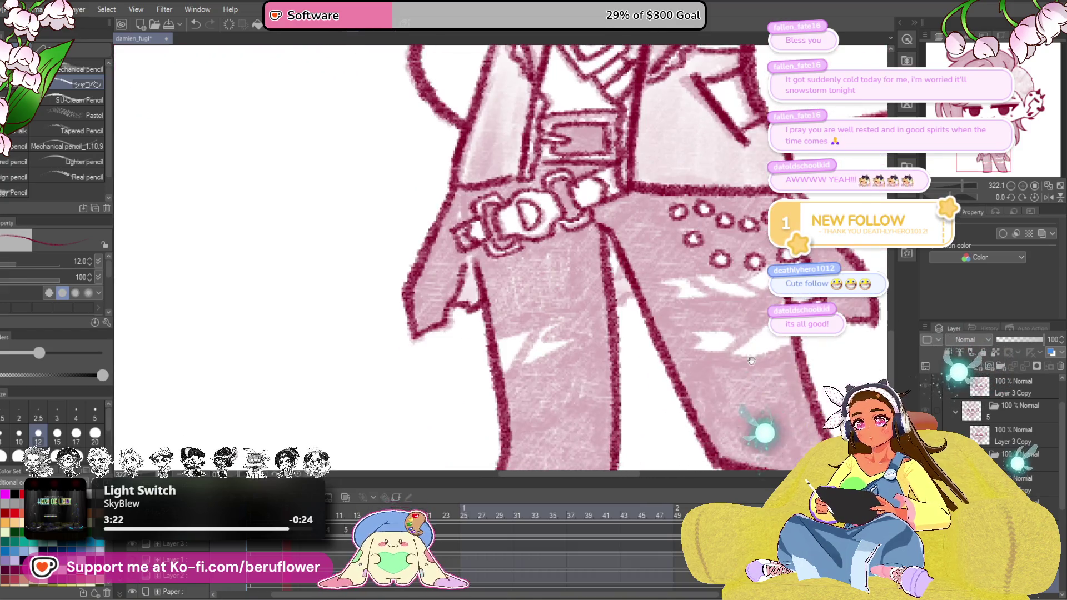
# Draw a curve across the trousers, darken the highlight edge and add strokes around the studs
pyautogui.moveTo(534, 351); pyautogui.dragTo(467, 251)
pyautogui.moveTo(654, 313); pyautogui.dragTo(583, 344)
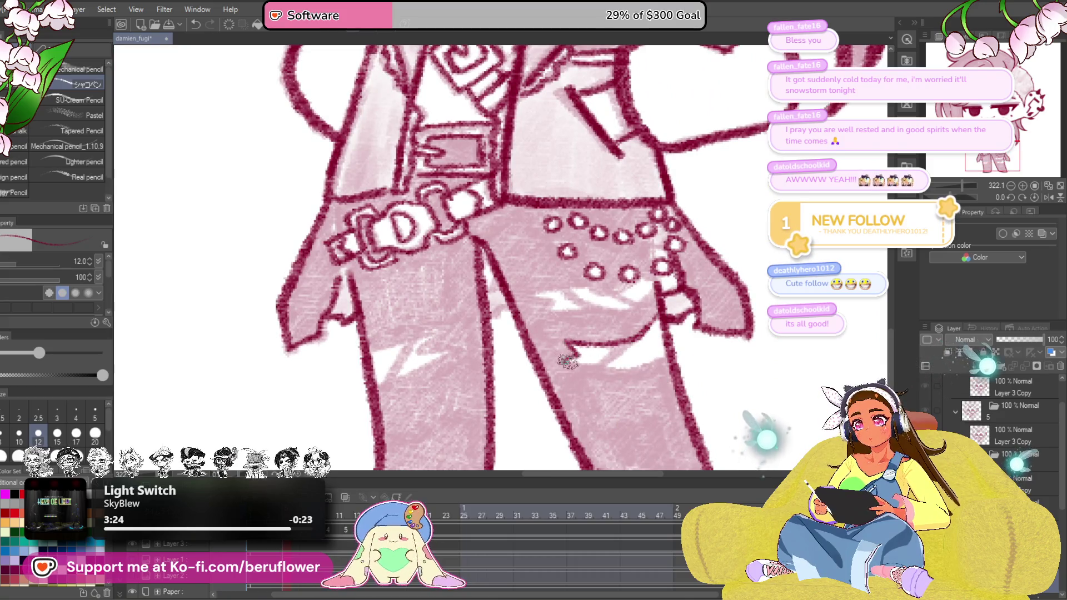
pyautogui.moveTo(633, 297)
pyautogui.mouseDown()
pyautogui.moveTo(648, 321)
pyautogui.moveTo(546, 333)
pyautogui.mouseUp()
pyautogui.moveTo(654, 313); pyautogui.dragTo(550, 329)
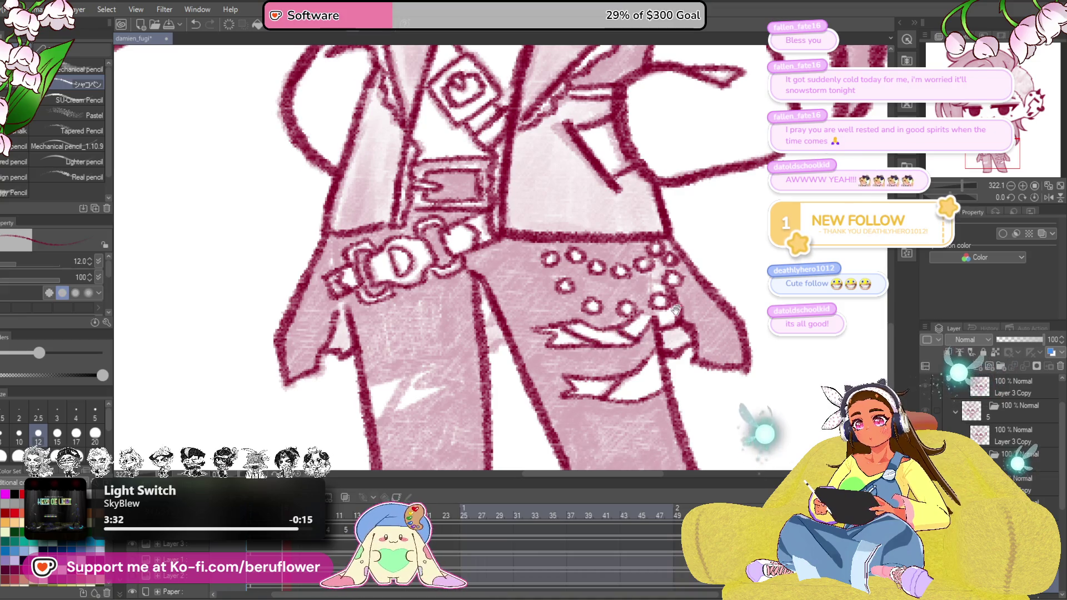
pyautogui.moveTo(677, 307); pyautogui.dragTo(659, 329)
pyautogui.moveTo(639, 291)
pyautogui.mouseDown()
pyautogui.moveTo(640, 341)
pyautogui.moveTo(628, 288)
pyautogui.mouseUp()
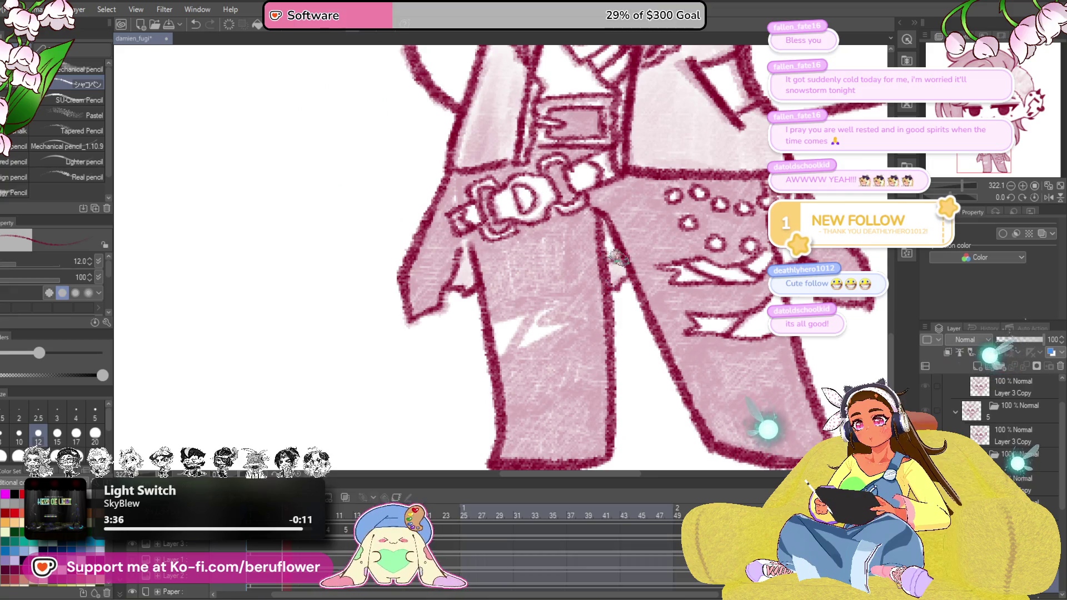
# Fill the white gap on the left pant leg with crimson
pyautogui.moveTo(754, 332)
pyautogui.mouseDown()
pyautogui.moveTo(642, 273)
pyautogui.moveTo(666, 248)
pyautogui.mouseUp()
pyautogui.moveTo(455, 298)
pyautogui.mouseDown()
pyautogui.moveTo(509, 284)
pyautogui.moveTo(533, 300)
pyautogui.moveTo(473, 343)
pyautogui.mouseUp()
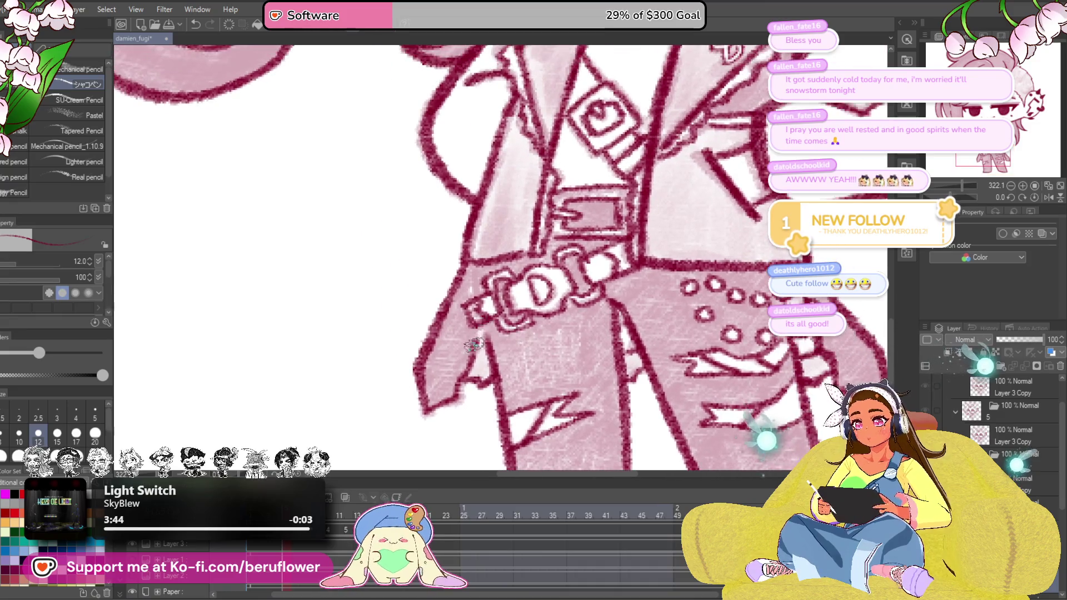
pyautogui.moveTo(484, 296); pyautogui.dragTo(480, 334)
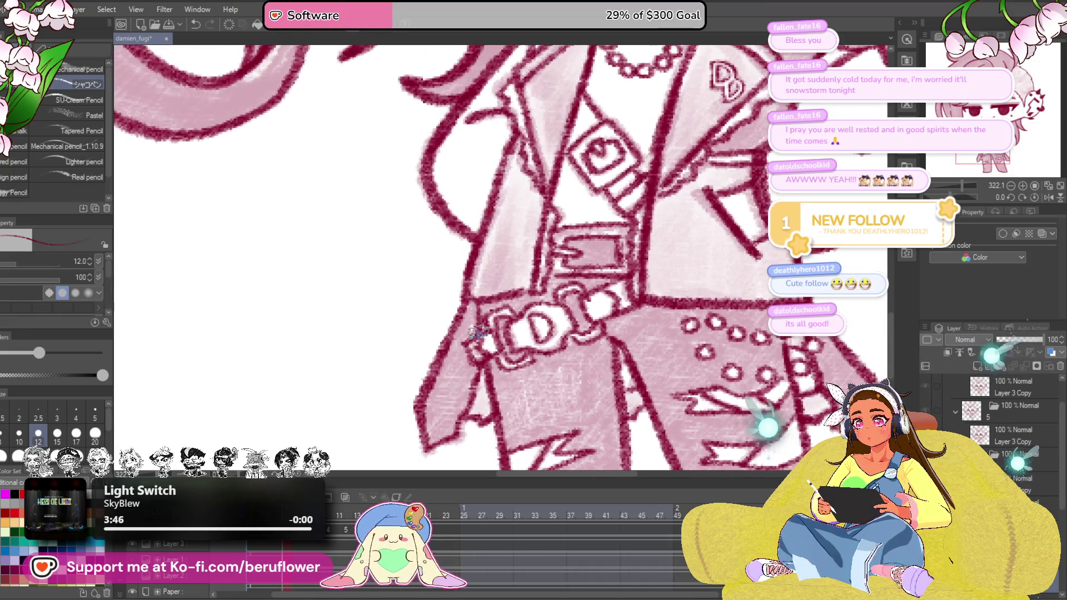
pyautogui.scroll(-5, 475, 315)
pyautogui.moveTo(698, 241); pyautogui.dragTo(506, 390)
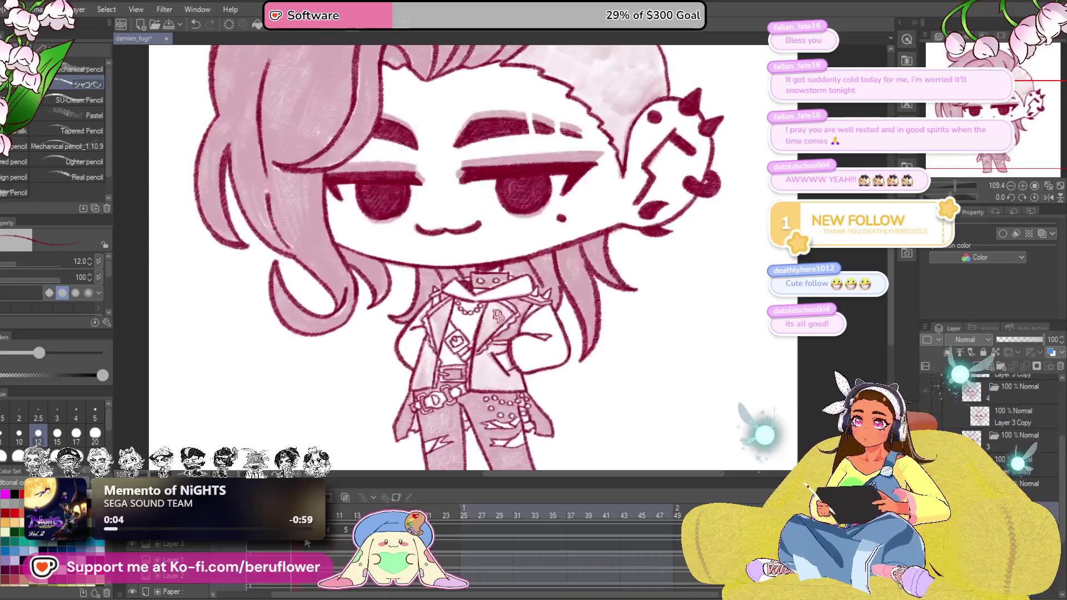
# Toggle the dark red colour layer, shrink the brush and hatch dark shading on the coat flaps beside the belt
pyautogui.click(266, 545)
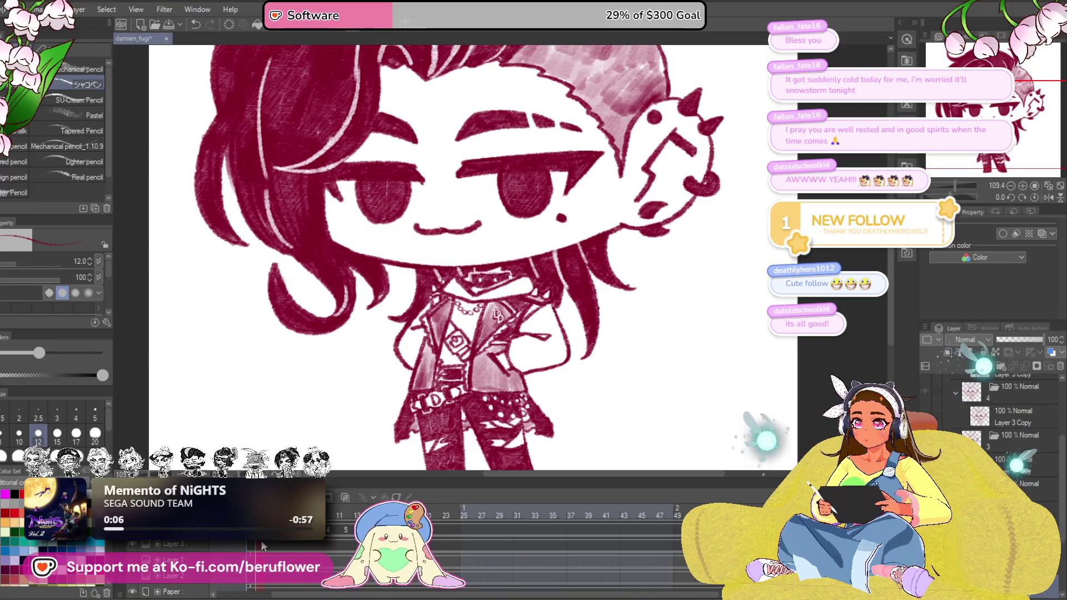
pyautogui.click(262, 546)
pyautogui.scroll(-1, 533, 400)
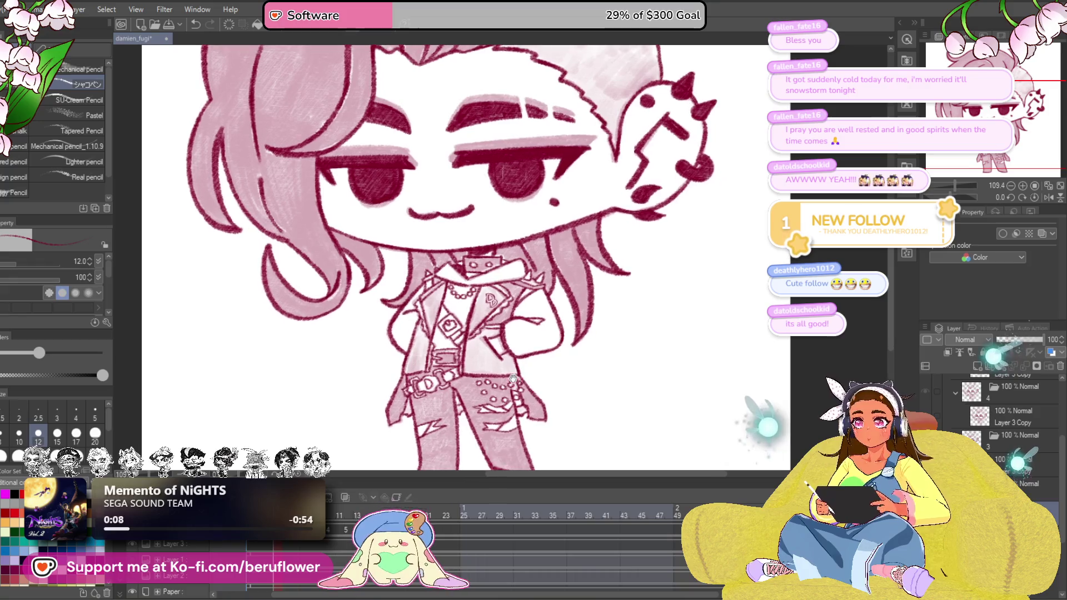
pyautogui.scroll(-2, 513, 387)
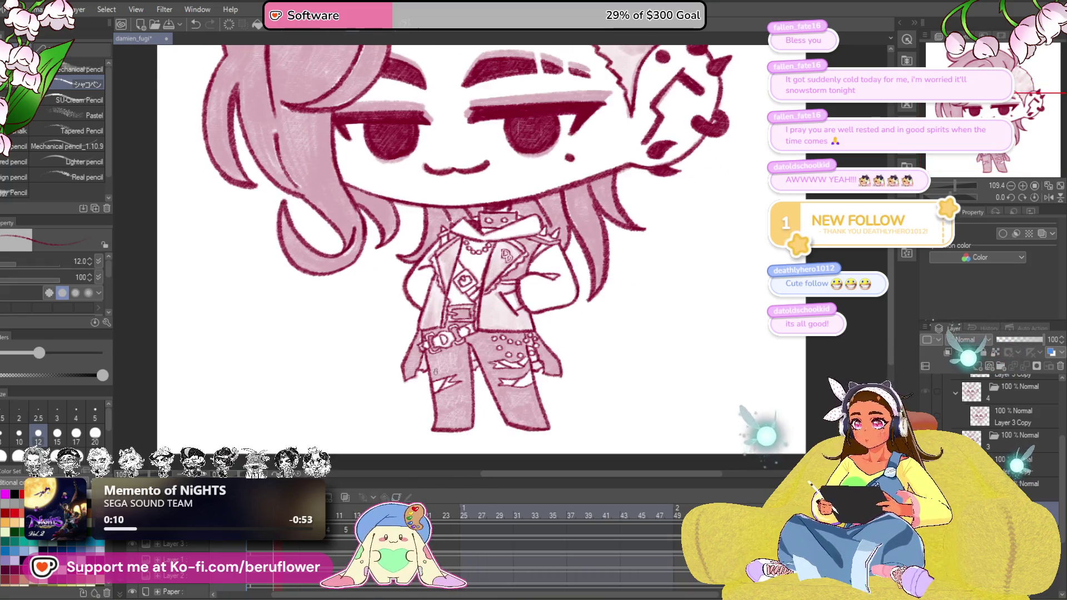
pyautogui.scroll(3, 517, 250)
pyautogui.scroll(2, 517, 250)
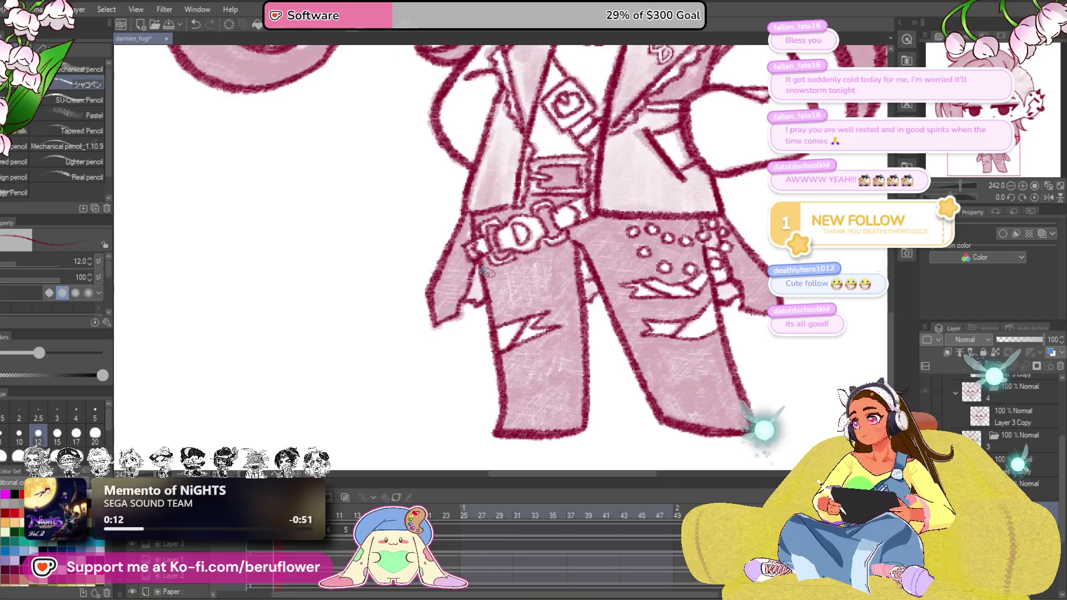
pyautogui.press('[')
pyautogui.moveTo(465, 215)
pyautogui.mouseDown()
pyautogui.moveTo(450, 284)
pyautogui.moveTo(459, 308)
pyautogui.mouseUp()
pyautogui.moveTo(454, 254); pyautogui.dragTo(462, 305)
pyautogui.scroll(3, 642, 343)
pyautogui.moveTo(634, 346); pyautogui.dragTo(609, 396)
pyautogui.scroll(-2, 642, 344)
pyautogui.moveTo(639, 268)
pyautogui.mouseDown()
pyautogui.moveTo(641, 312)
pyautogui.moveTo(674, 367)
pyautogui.moveTo(641, 338)
pyautogui.moveTo(687, 381)
pyautogui.mouseUp()
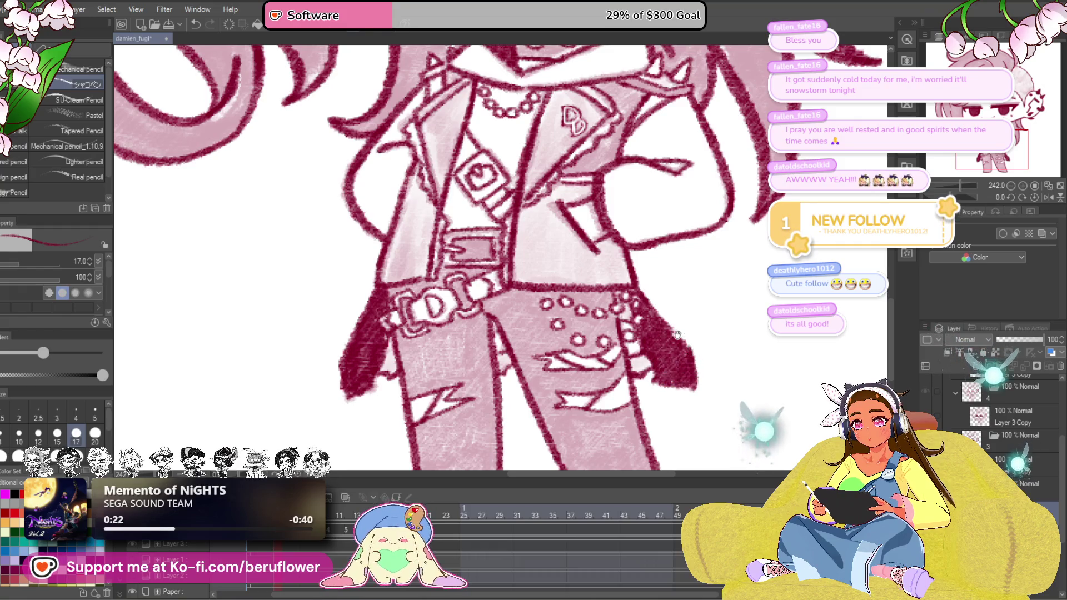
# Darken the strap around the belt buckle and shade the lower left leg
pyautogui.moveTo(681, 330); pyautogui.dragTo(550, 293)
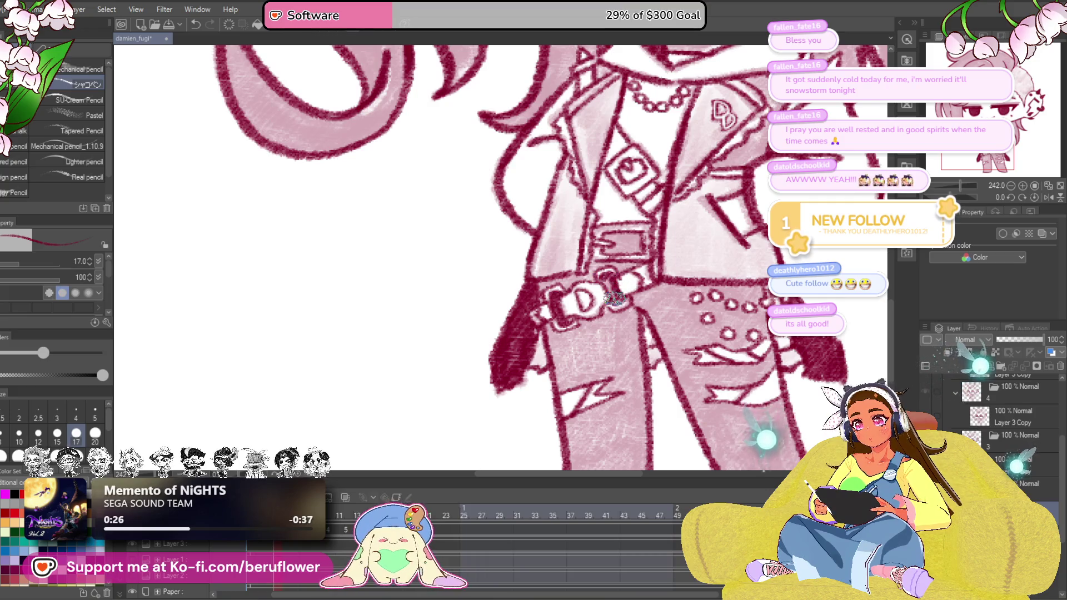
pyautogui.moveTo(617, 301); pyautogui.dragTo(621, 287)
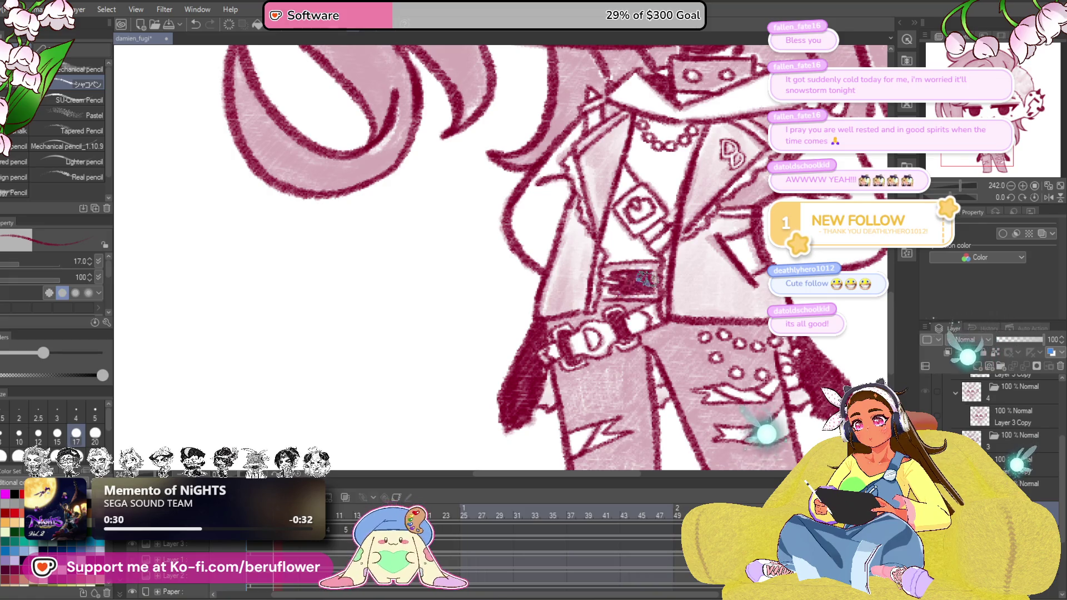
pyautogui.moveTo(638, 234); pyautogui.dragTo(681, 242)
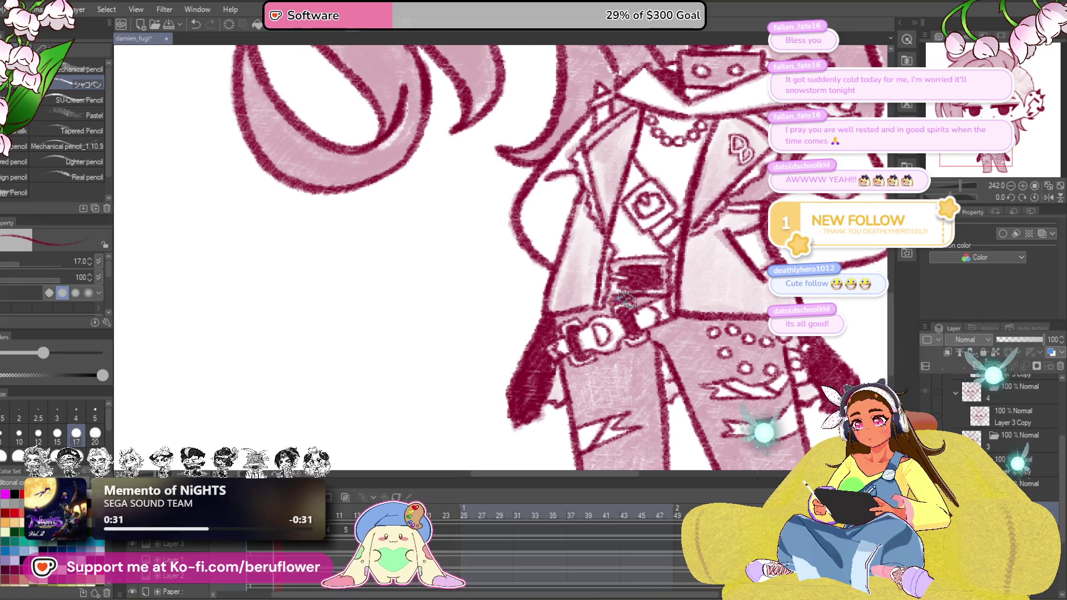
pyautogui.moveTo(638, 296); pyautogui.dragTo(602, 312)
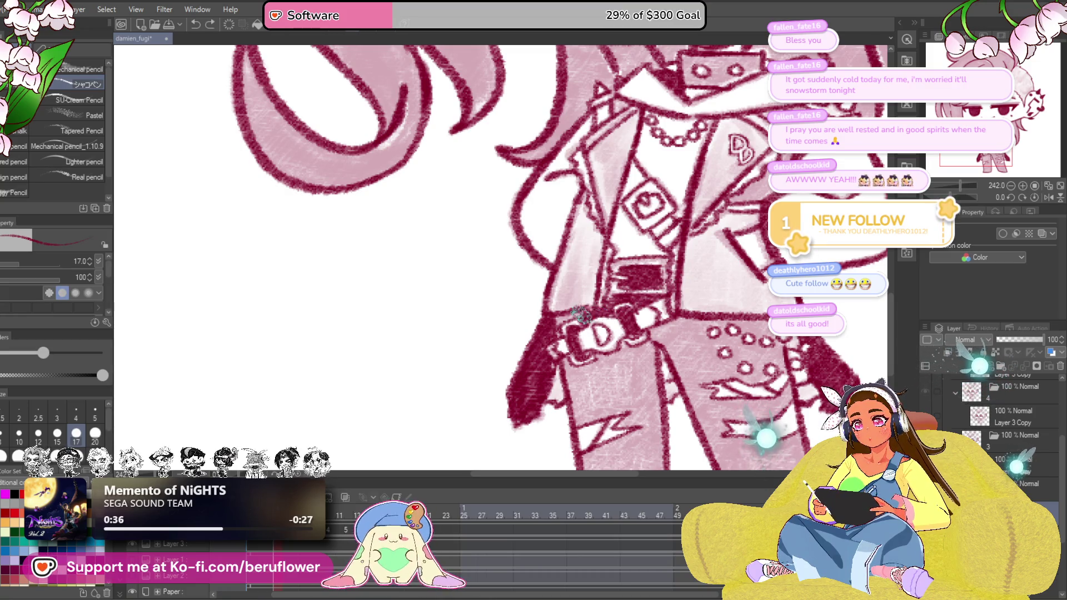
pyautogui.moveTo(634, 383)
pyautogui.mouseDown()
pyautogui.moveTo(583, 291)
pyautogui.moveTo(584, 430)
pyautogui.moveTo(584, 350)
pyautogui.moveTo(533, 384)
pyautogui.moveTo(563, 367)
pyautogui.moveTo(575, 426)
pyautogui.moveTo(579, 350)
pyautogui.mouseUp()
pyautogui.moveTo(603, 283)
pyautogui.mouseDown()
pyautogui.moveTo(604, 374)
pyautogui.moveTo(542, 384)
pyautogui.moveTo(525, 367)
pyautogui.moveTo(584, 366)
pyautogui.moveTo(608, 350)
pyautogui.mouseUp()
# Add more dark crimson shading near the belt buckle
pyautogui.moveTo(636, 280); pyautogui.dragTo(638, 381)
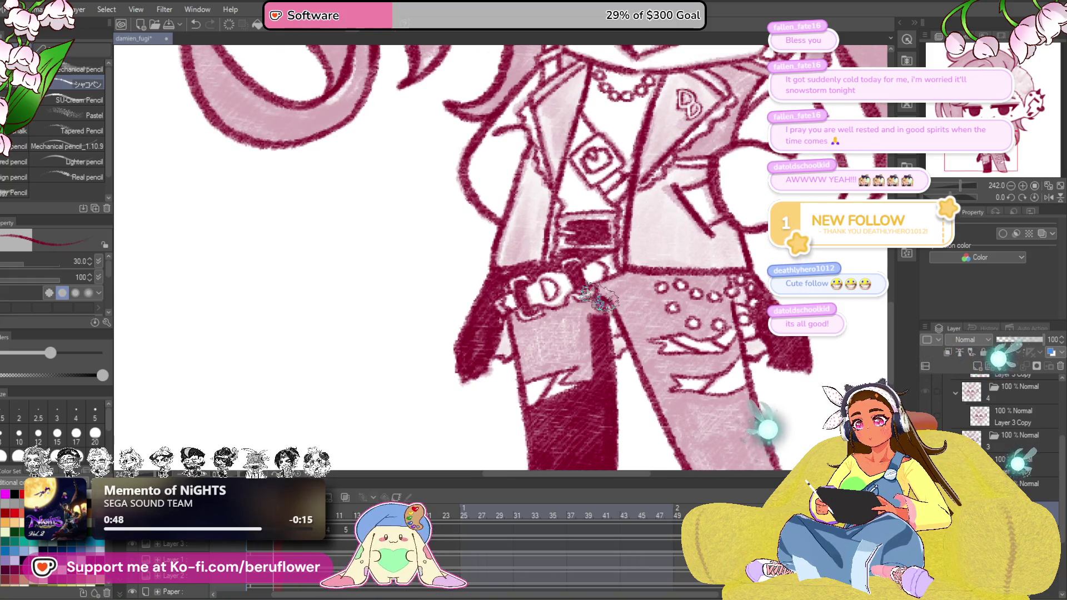
pyautogui.moveTo(575, 301); pyautogui.dragTo(554, 321)
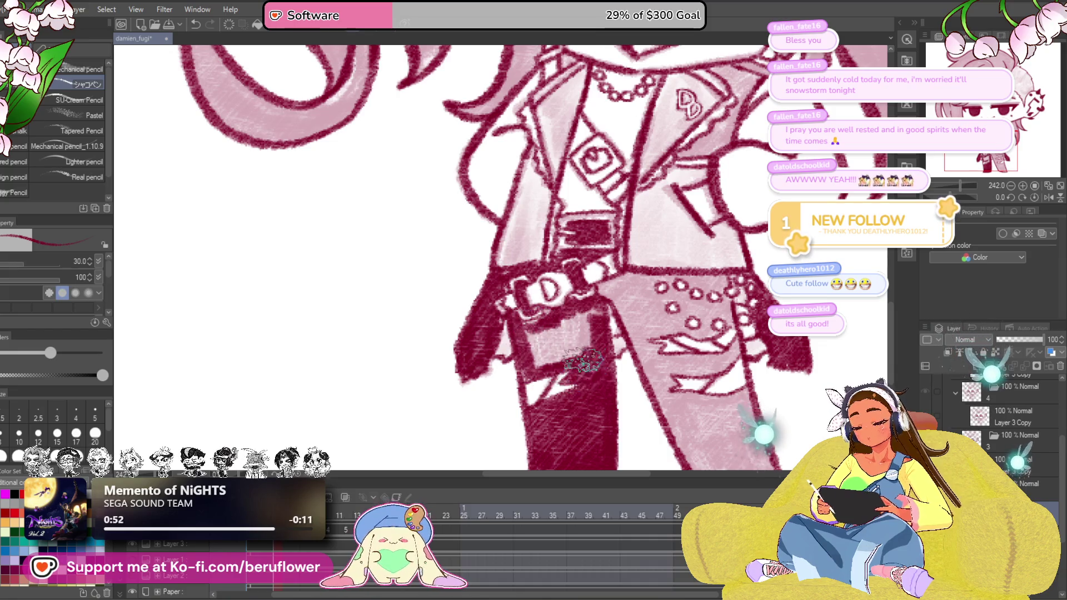
pyautogui.moveTo(583, 371); pyautogui.dragTo(558, 333)
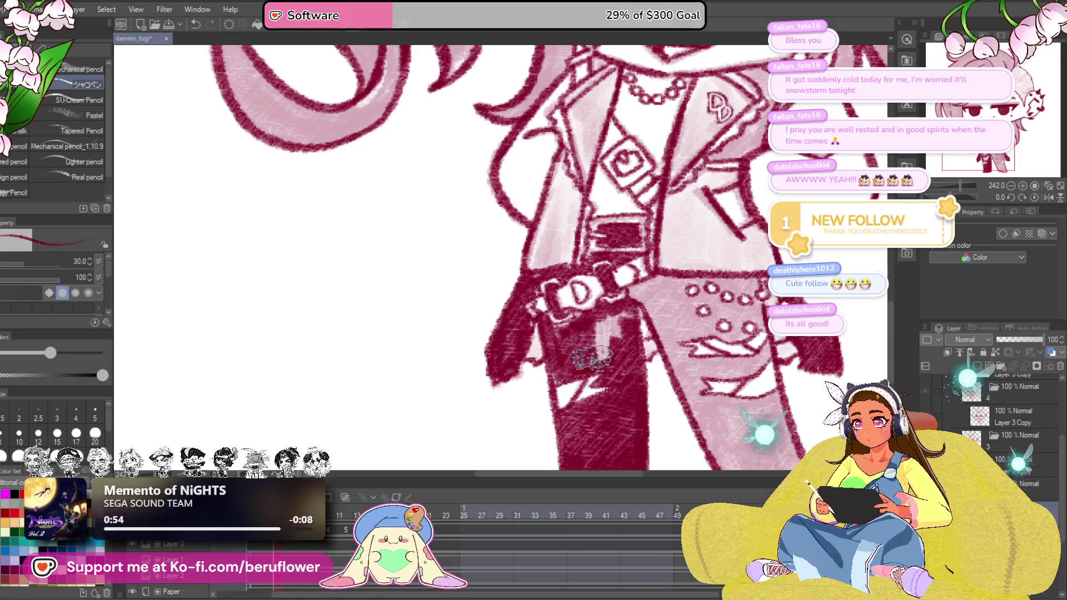
pyautogui.scroll(-2, 737, 311)
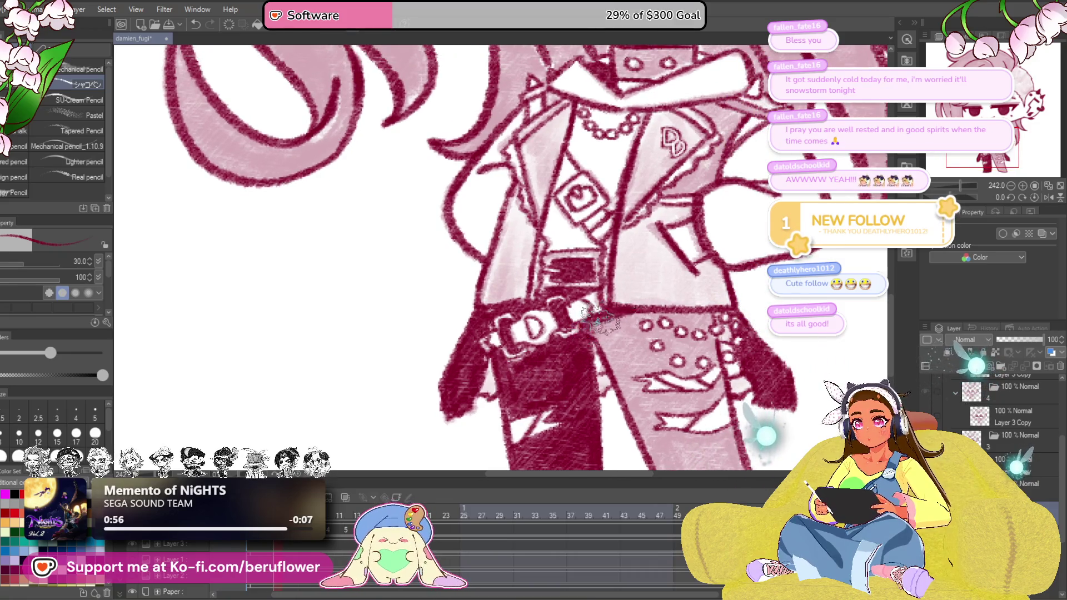
pyautogui.moveTo(602, 320); pyautogui.dragTo(685, 315)
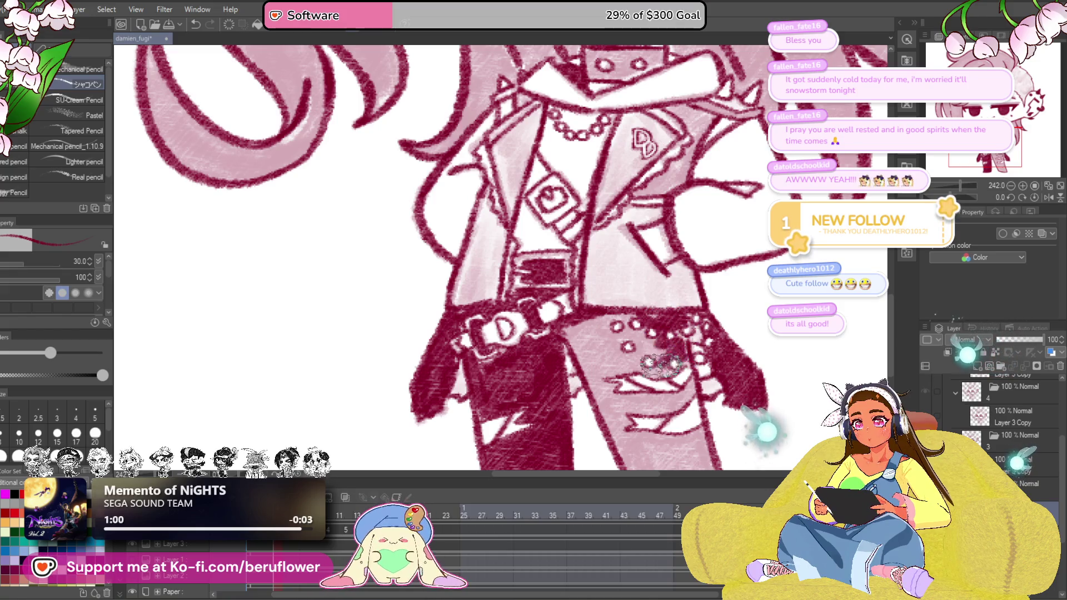
pyautogui.moveTo(621, 388)
pyautogui.mouseDown()
pyautogui.moveTo(637, 308)
pyautogui.moveTo(607, 307)
pyautogui.mouseUp()
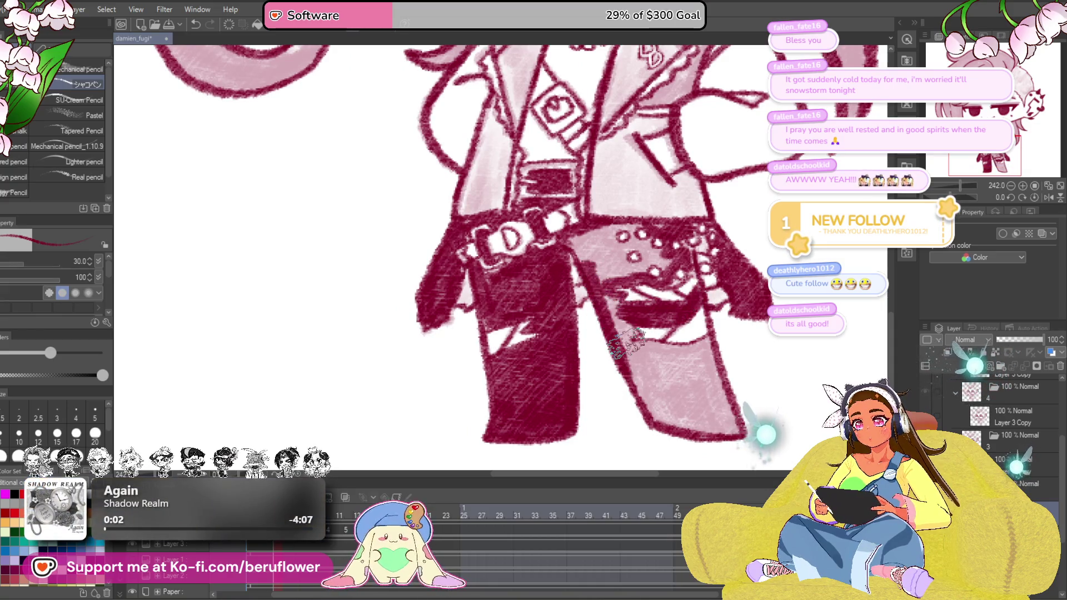
# Paint deep crimson over the remaining light pink patches on both pant legs
pyautogui.moveTo(545, 254); pyautogui.dragTo(554, 287)
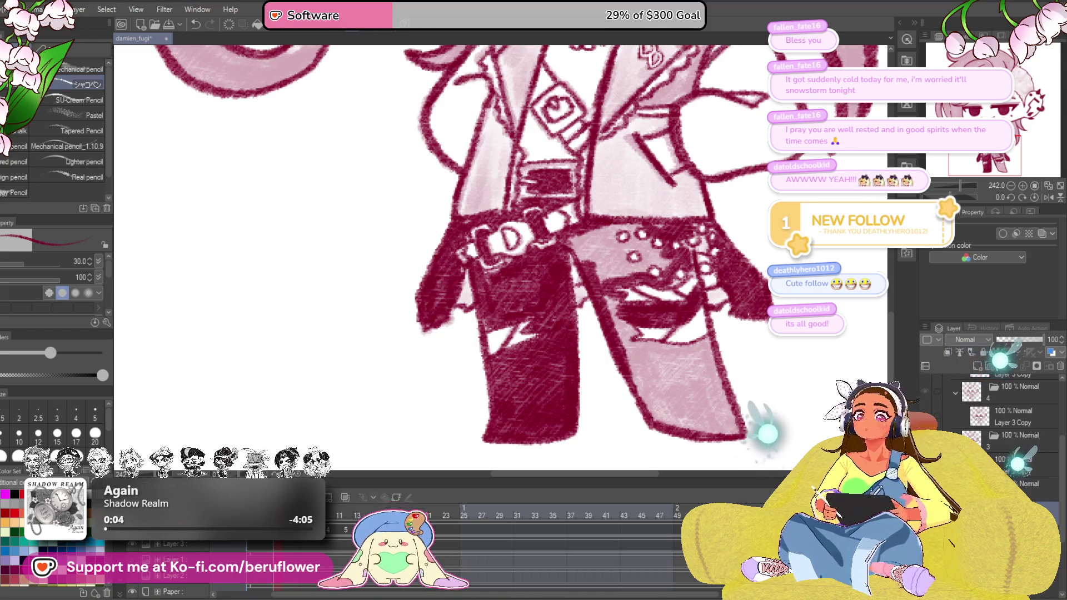
pyautogui.moveTo(593, 230)
pyautogui.mouseDown()
pyautogui.moveTo(594, 277)
pyautogui.moveTo(636, 298)
pyautogui.moveTo(679, 300)
pyautogui.mouseUp()
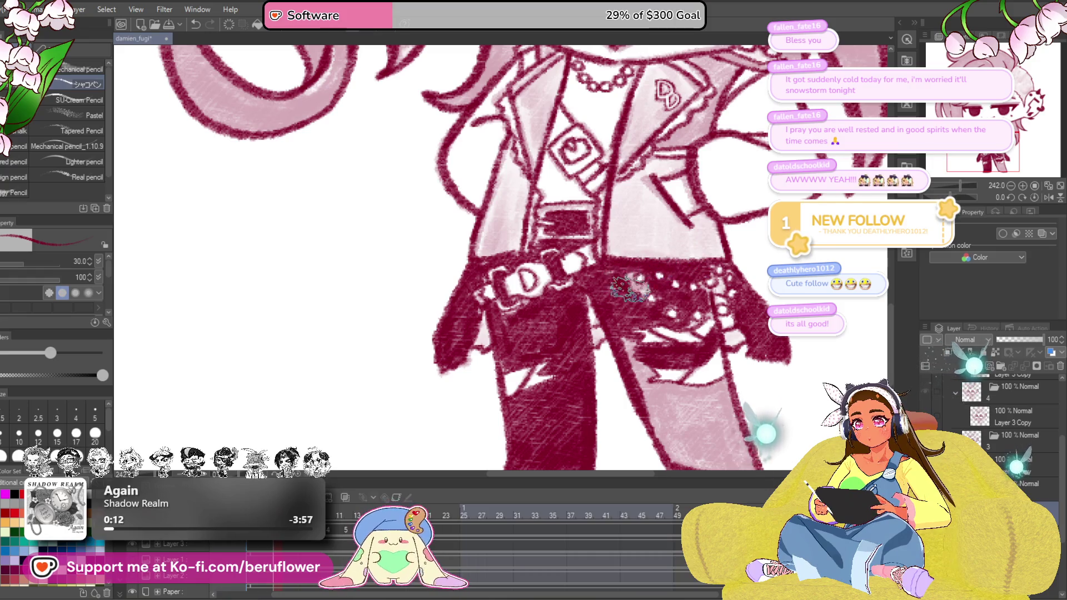
pyautogui.moveTo(734, 312); pyautogui.dragTo(696, 250)
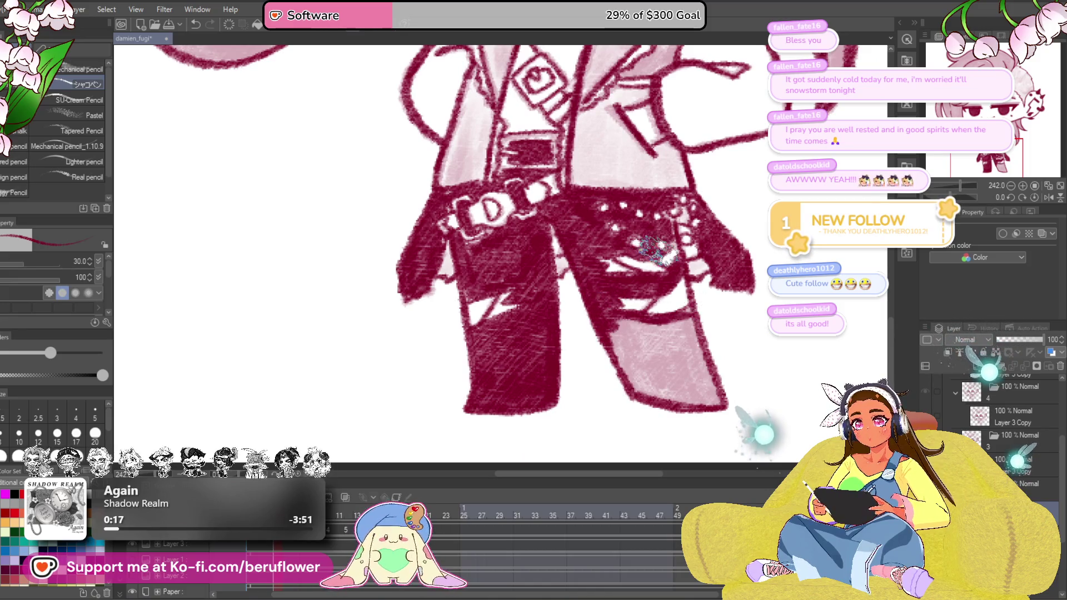
pyautogui.moveTo(663, 221); pyautogui.dragTo(705, 258)
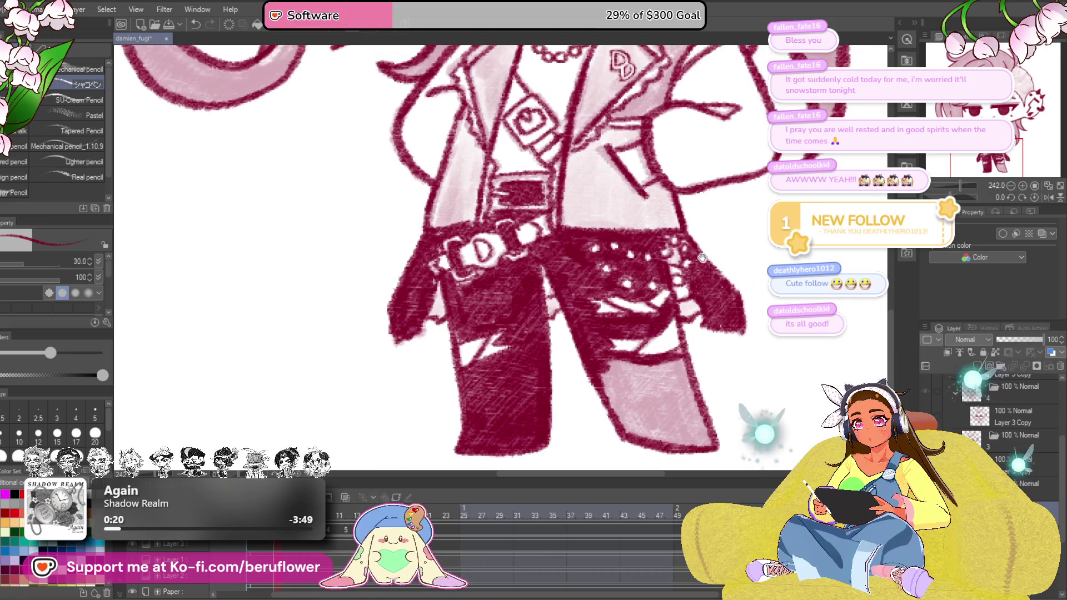
pyautogui.scroll(-2, 711, 302)
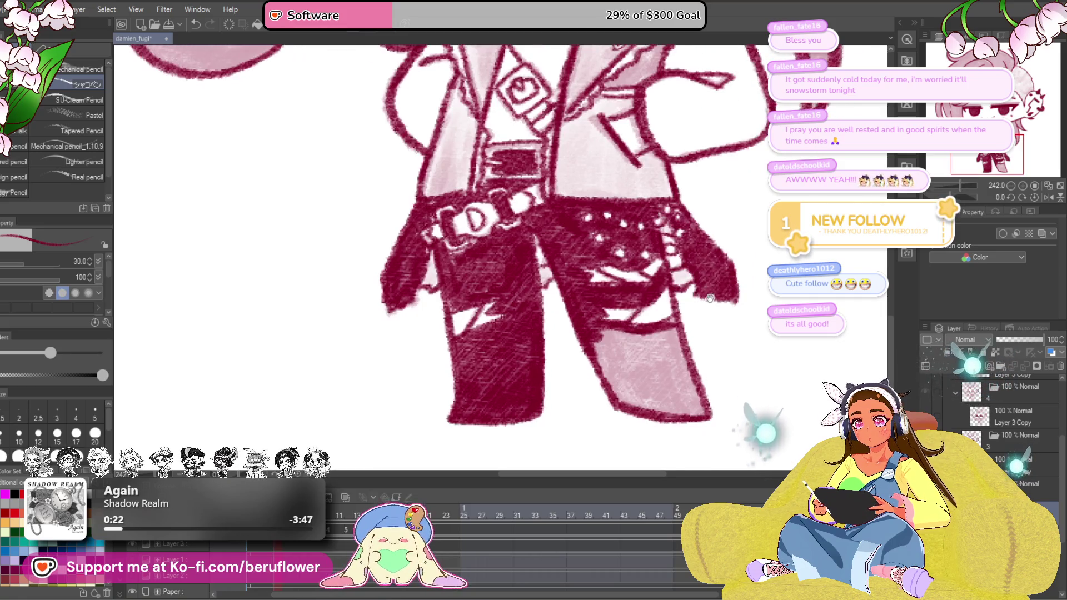
pyautogui.scroll(1, 688, 288)
pyautogui.scroll(1, 683, 300)
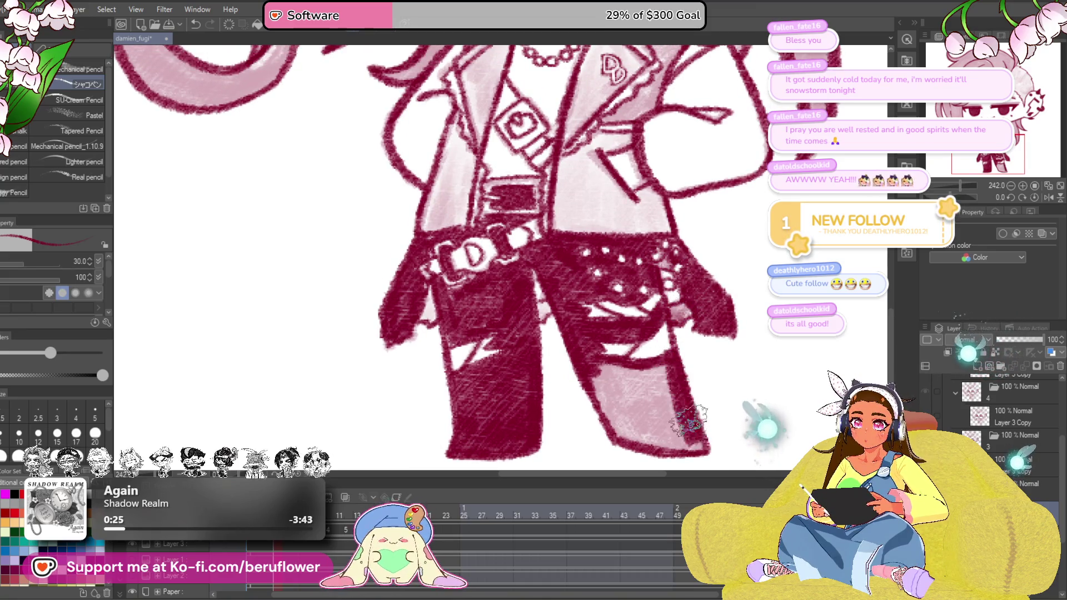
pyautogui.moveTo(631, 435)
pyautogui.mouseDown()
pyautogui.moveTo(609, 392)
pyautogui.moveTo(675, 434)
pyautogui.moveTo(658, 368)
pyautogui.moveTo(675, 400)
pyautogui.mouseUp()
pyautogui.moveTo(675, 358)
pyautogui.mouseDown()
pyautogui.moveTo(672, 421)
pyautogui.moveTo(658, 309)
pyautogui.mouseUp()
pyautogui.scroll(-3, 609, 321)
pyautogui.scroll(2, 500, 250)
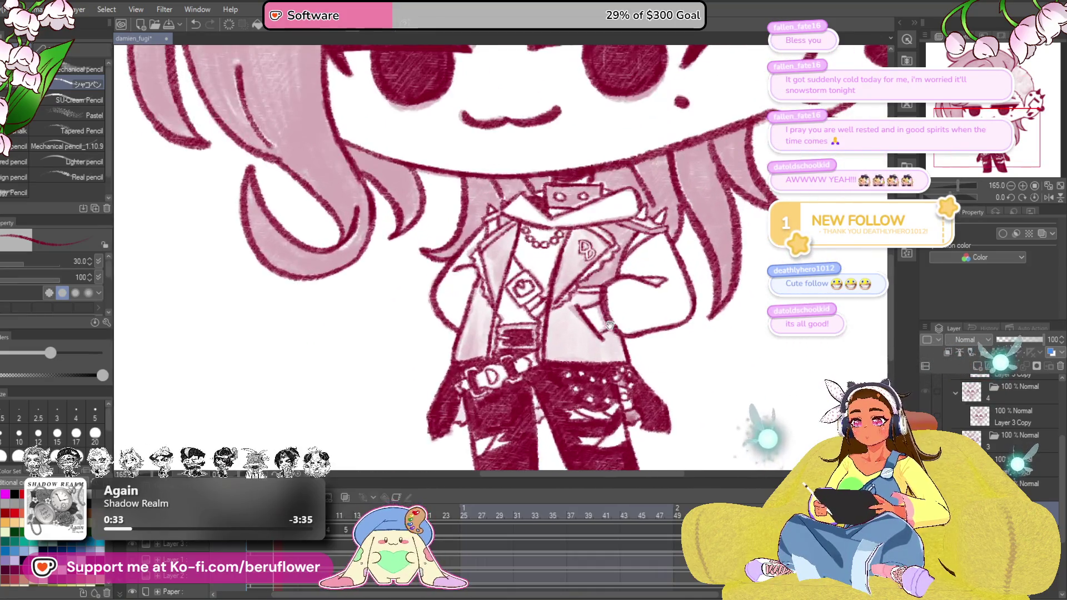
# Hatch shading down the jacket beside the DD badge and hide the pink tint layer
pyautogui.moveTo(501, 276); pyautogui.dragTo(501, 251)
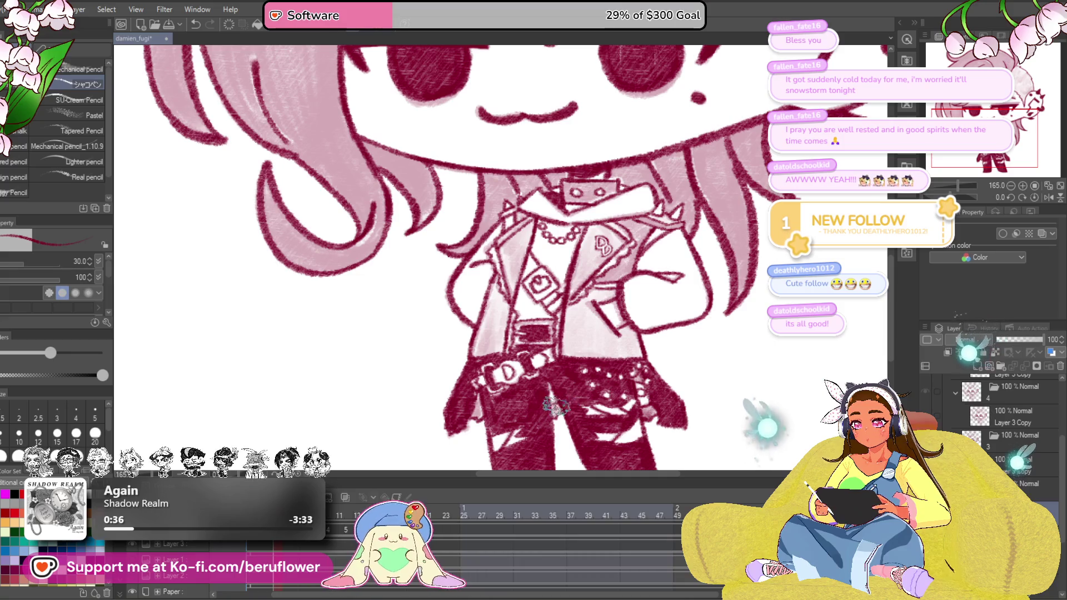
pyautogui.moveTo(596, 250); pyautogui.dragTo(596, 300)
pyautogui.scroll(-1, 596, 297)
pyautogui.scroll(3, 583, 275)
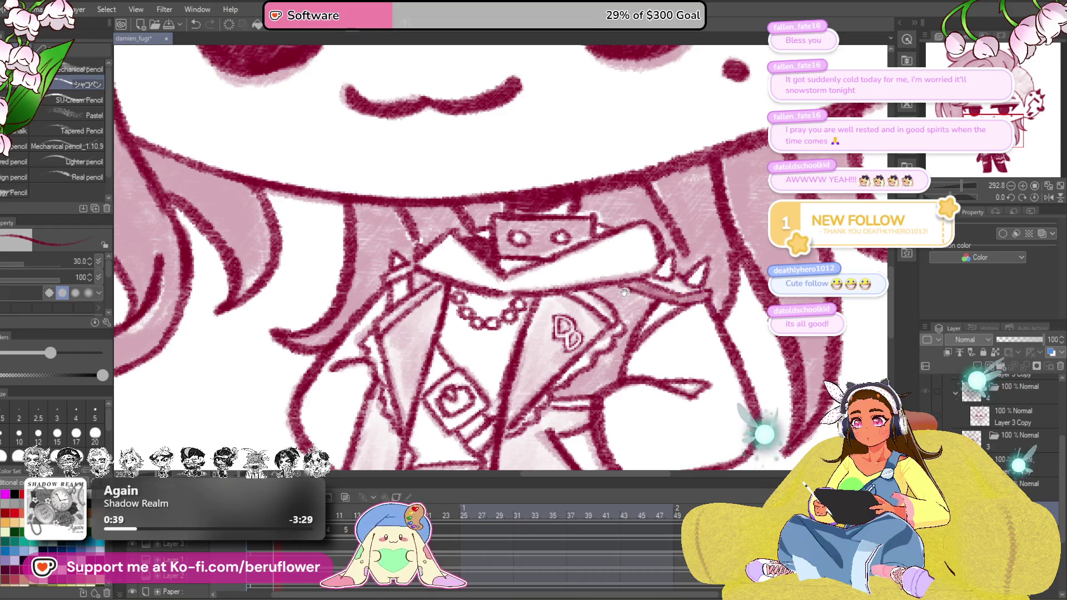
pyautogui.moveTo(617, 317); pyautogui.dragTo(596, 371)
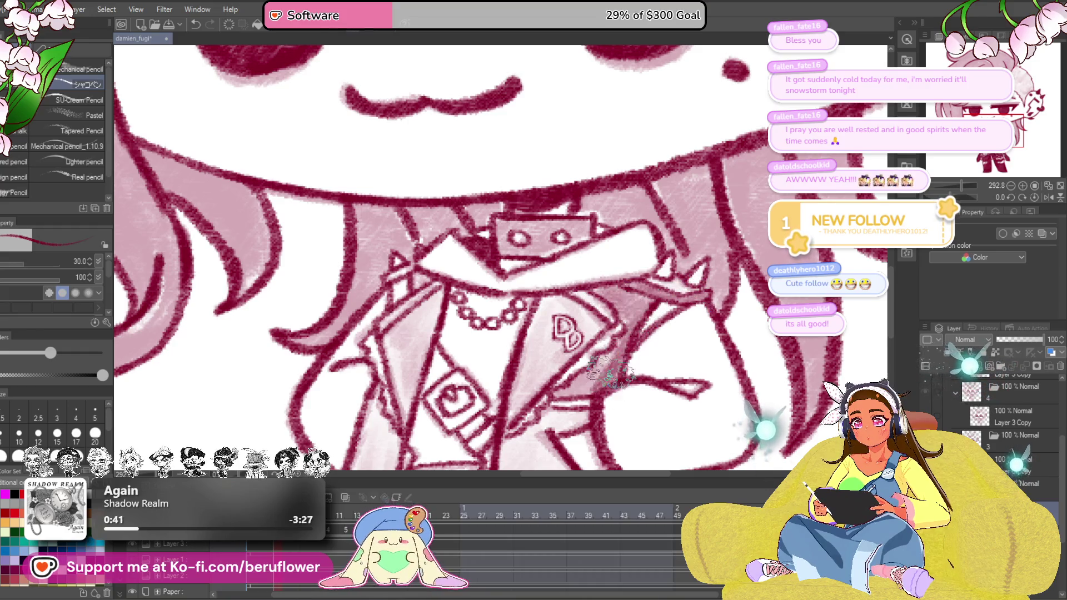
pyautogui.moveTo(625, 334); pyautogui.dragTo(626, 234)
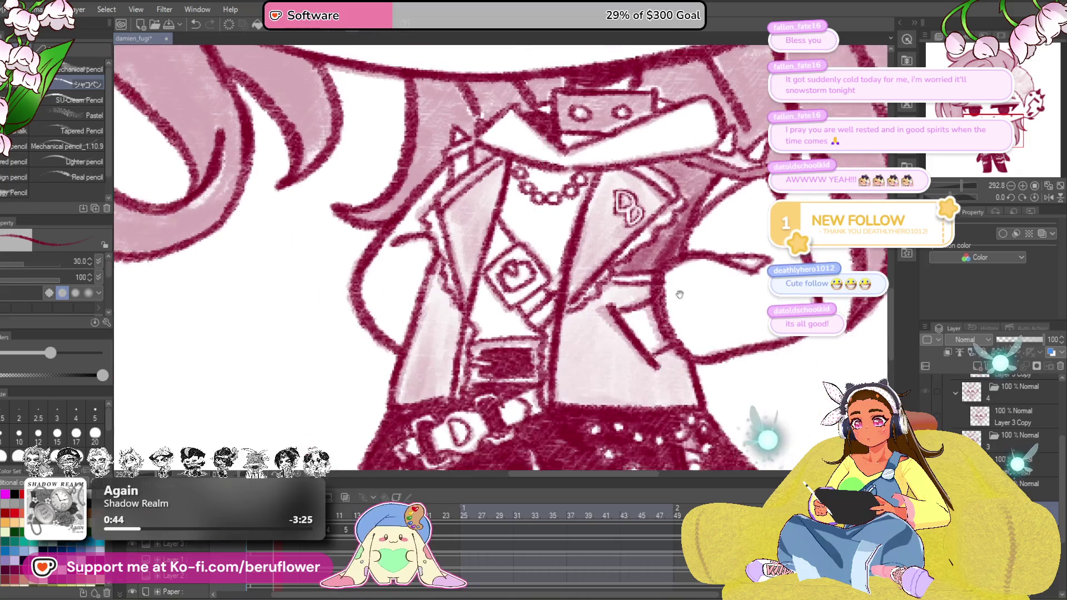
pyautogui.moveTo(616, 301)
pyautogui.mouseDown()
pyautogui.moveTo(550, 351)
pyautogui.moveTo(616, 392)
pyautogui.mouseUp()
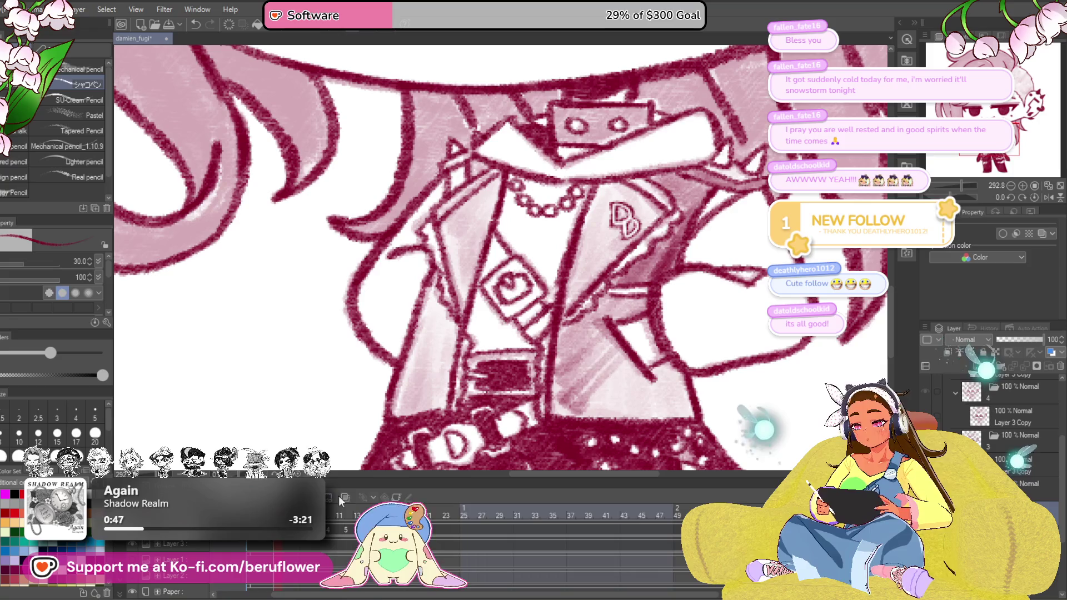
pyautogui.click(955, 392)
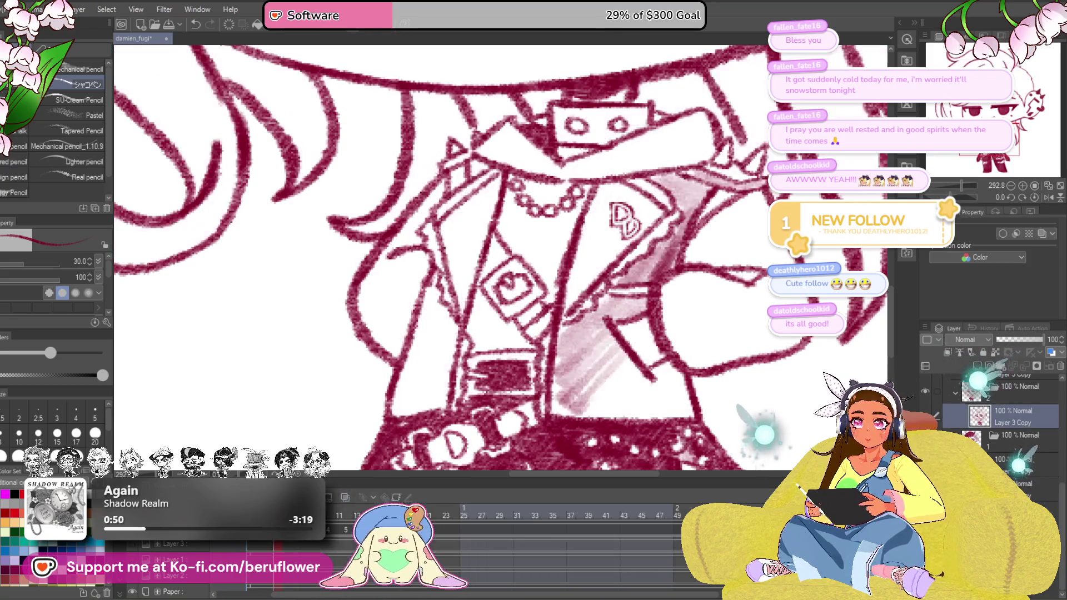
pyautogui.moveTo(567, 346)
pyautogui.mouseDown()
pyautogui.moveTo(550, 330)
pyautogui.moveTo(583, 384)
pyautogui.moveTo(750, 437)
pyautogui.mouseUp()
# Shade the jacket front, collar, shoulder and lapel strip, then show the filled hair layer
pyautogui.moveTo(518, 300)
pyautogui.mouseDown()
pyautogui.moveTo(537, 379)
pyautogui.moveTo(525, 333)
pyautogui.moveTo(512, 400)
pyautogui.moveTo(496, 417)
pyautogui.moveTo(518, 426)
pyautogui.mouseUp()
pyautogui.moveTo(500, 333); pyautogui.dragTo(513, 380)
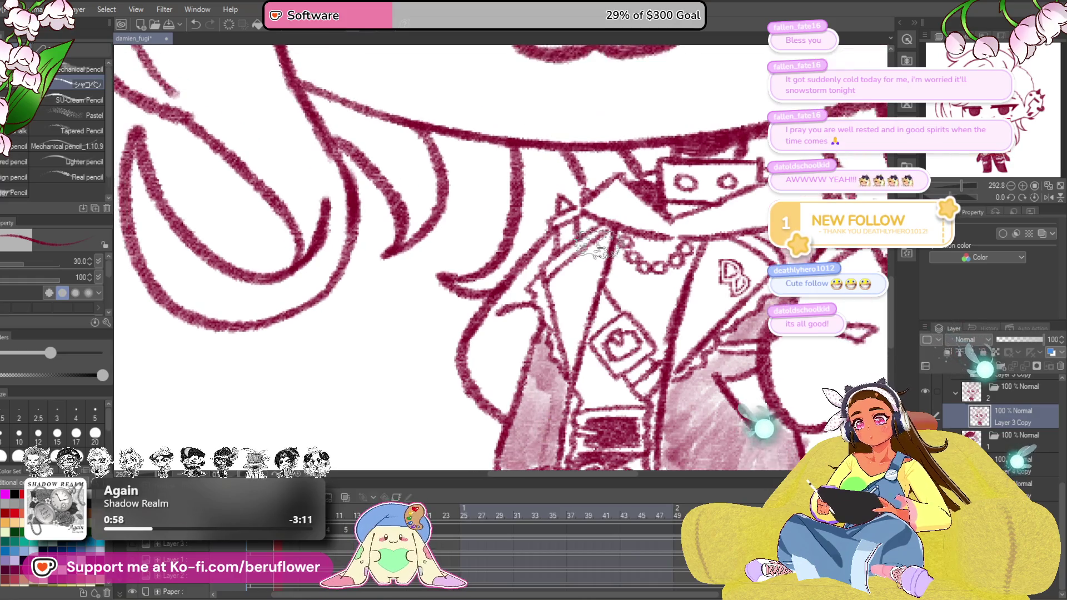
pyautogui.moveTo(600, 237)
pyautogui.mouseDown()
pyautogui.moveTo(576, 250)
pyautogui.moveTo(543, 300)
pyautogui.moveTo(575, 350)
pyautogui.moveTo(600, 233)
pyautogui.moveTo(584, 250)
pyautogui.mouseUp()
pyautogui.scroll(-2, 584, 250)
pyautogui.scroll(-2, 625, 316)
pyautogui.moveTo(642, 325)
pyautogui.mouseDown()
pyautogui.moveTo(666, 346)
pyautogui.moveTo(651, 369)
pyautogui.mouseUp()
pyautogui.moveTo(642, 251); pyautogui.dragTo(667, 275)
pyautogui.moveTo(575, 243)
pyautogui.mouseDown()
pyautogui.moveTo(525, 317)
pyautogui.moveTo(542, 366)
pyautogui.moveTo(600, 300)
pyautogui.mouseUp()
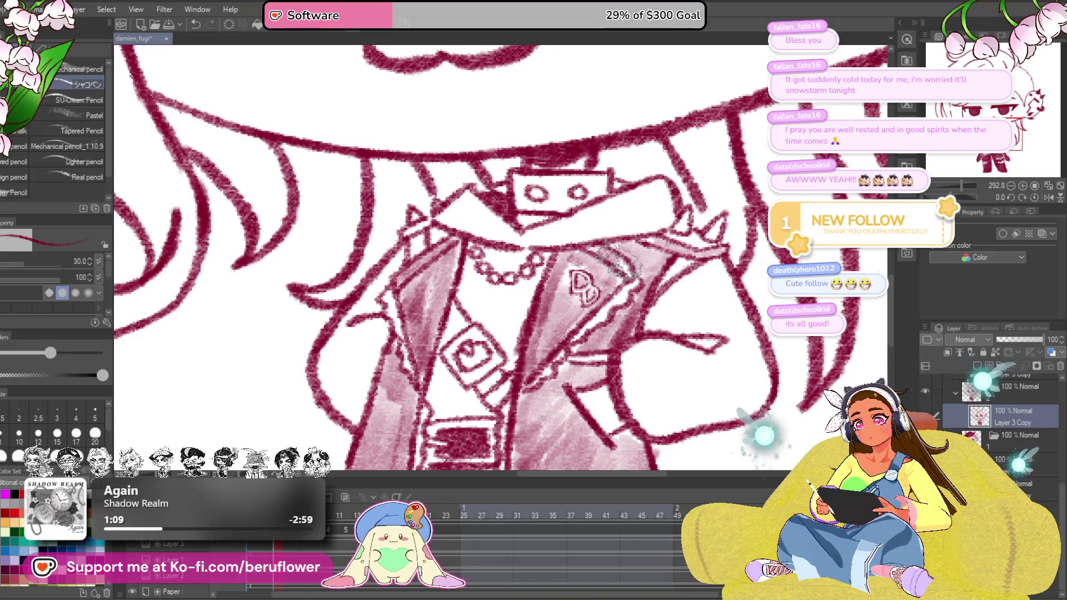
pyautogui.scroll(-3, 579, 275)
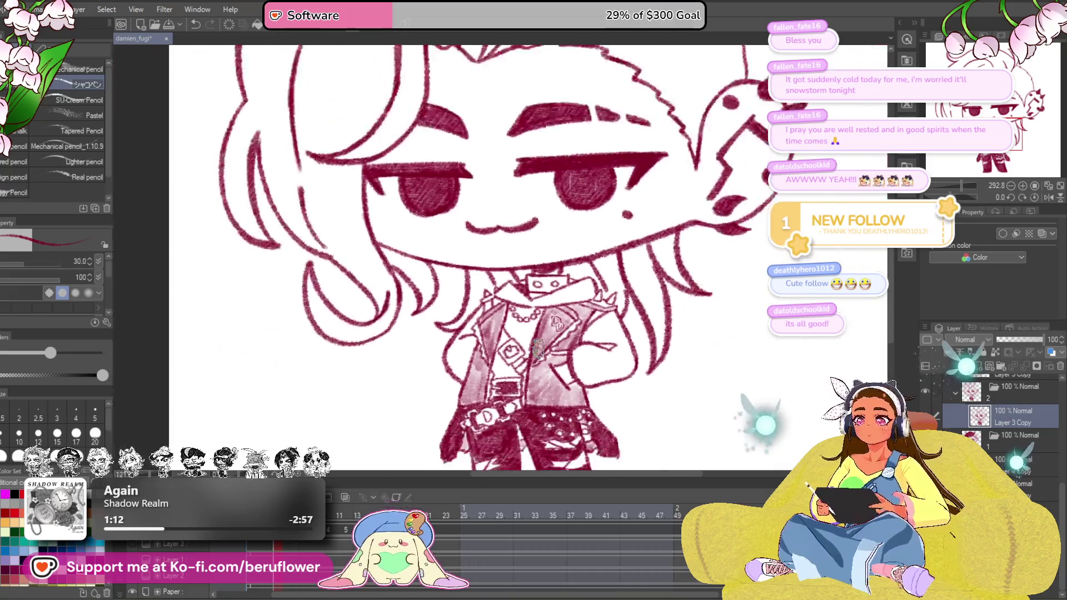
pyautogui.scroll(-3, 579, 275)
pyautogui.scroll(4, 534, 275)
pyautogui.scroll(3, 534, 275)
pyautogui.scroll(2, 534, 275)
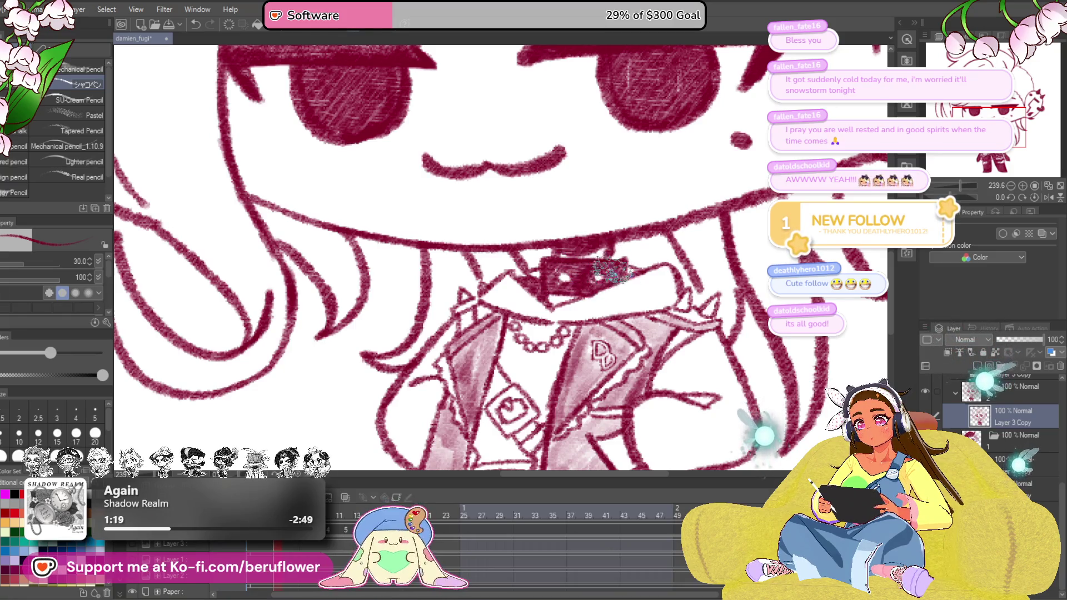
pyautogui.scroll(-5, 617, 250)
pyautogui.scroll(2, 617, 250)
pyautogui.scroll(1, 667, 292)
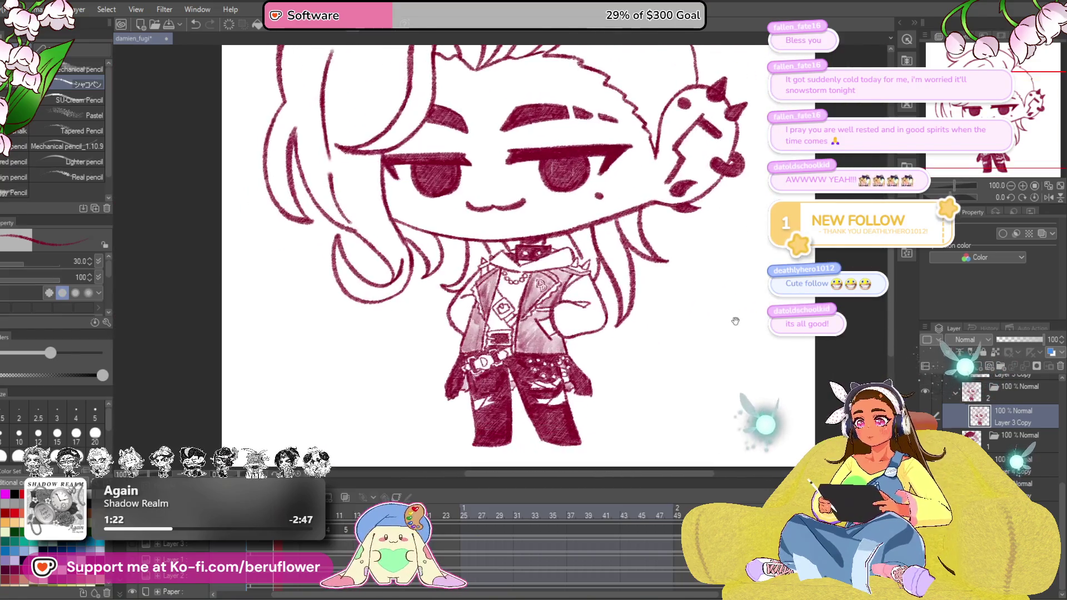
pyautogui.click(978, 494)
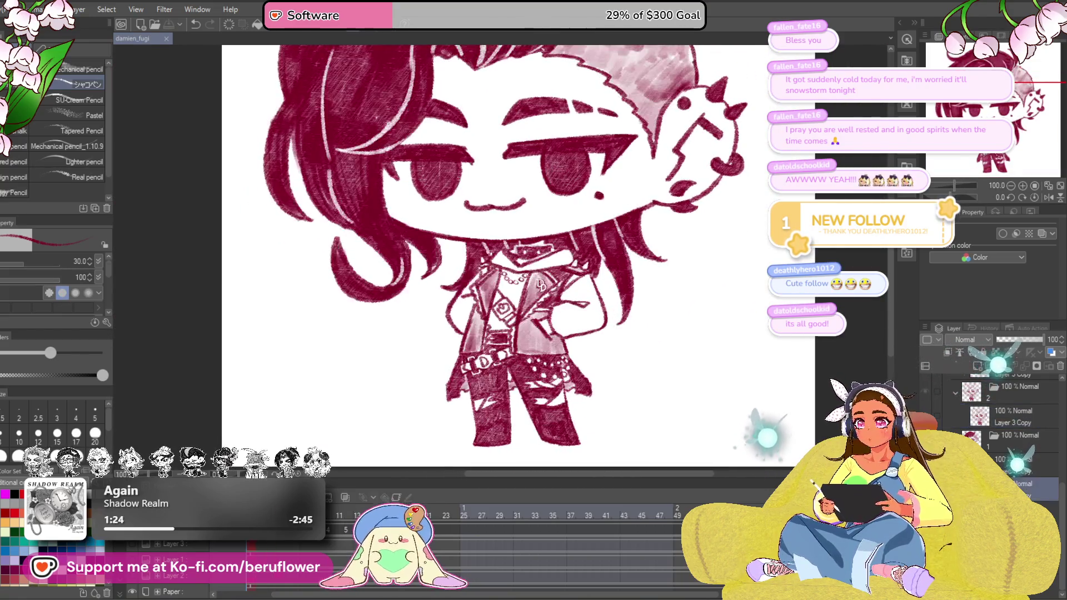
pyautogui.scroll(2, 534, 284)
pyautogui.scroll(4, 533, 283)
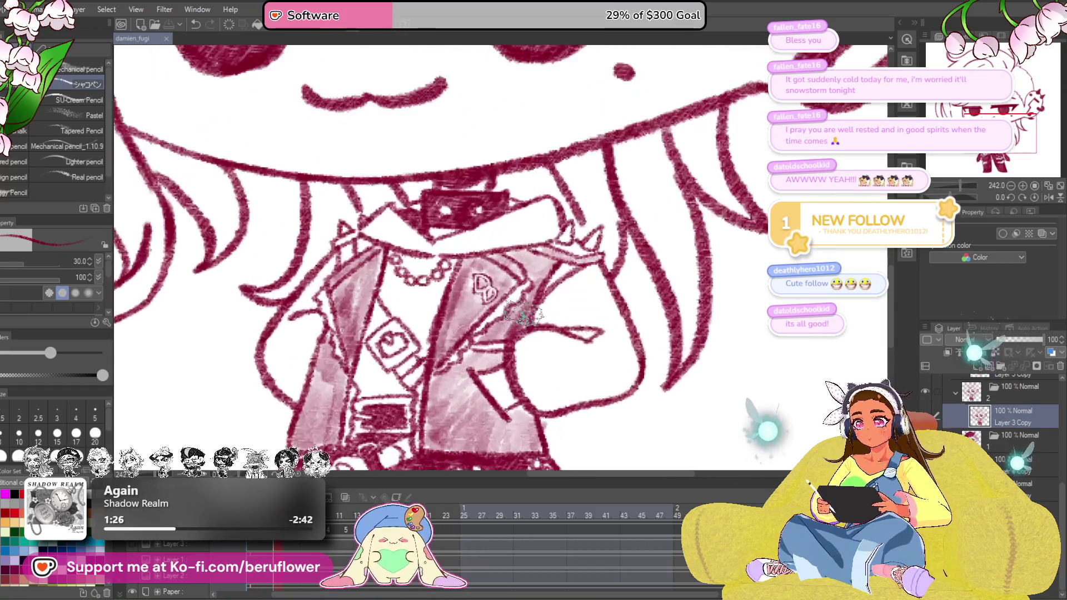
pyautogui.scroll(2, 550, 300)
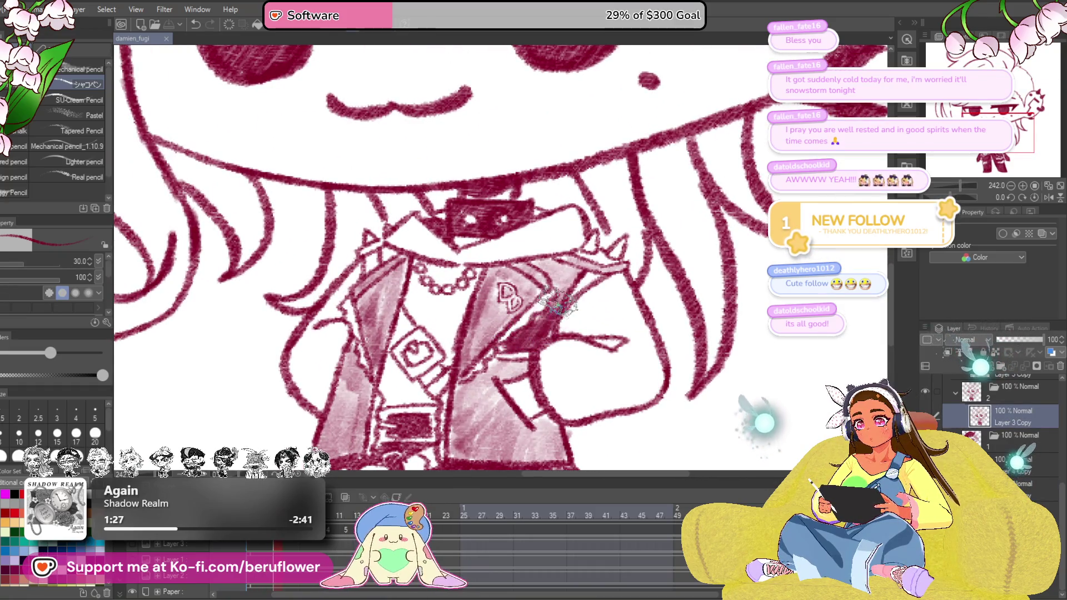
pyautogui.scroll(-3, 538, 259)
pyautogui.scroll(-3, 547, 250)
# Toggle the hair fill layer on and off to compare, leaving it hidden
pyautogui.click(950, 381)
pyautogui.click(951, 382)
pyautogui.click(950, 382)
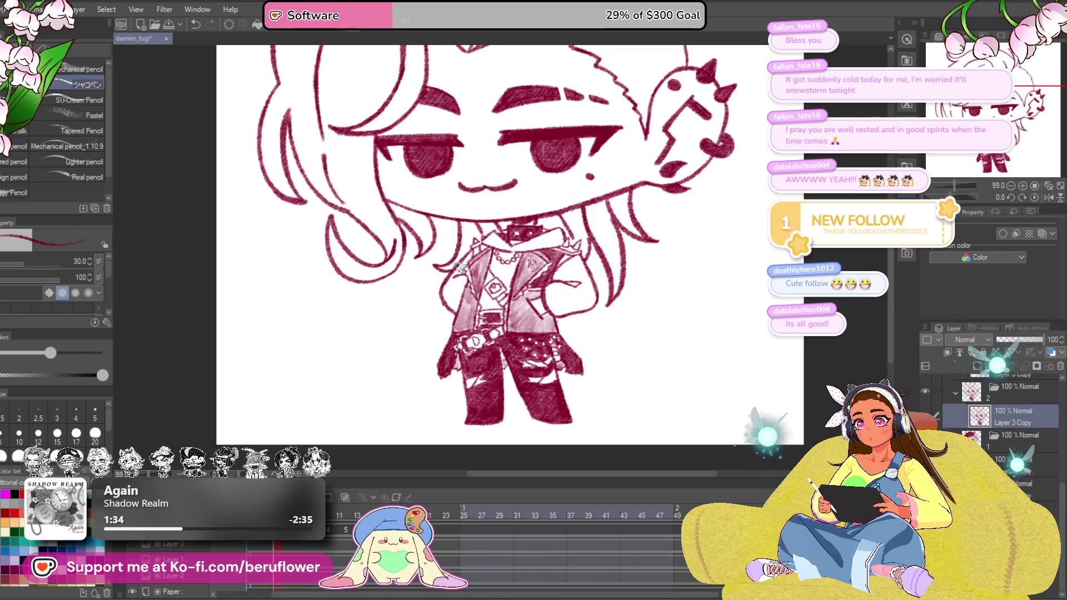
pyautogui.scroll(3, 500, 267)
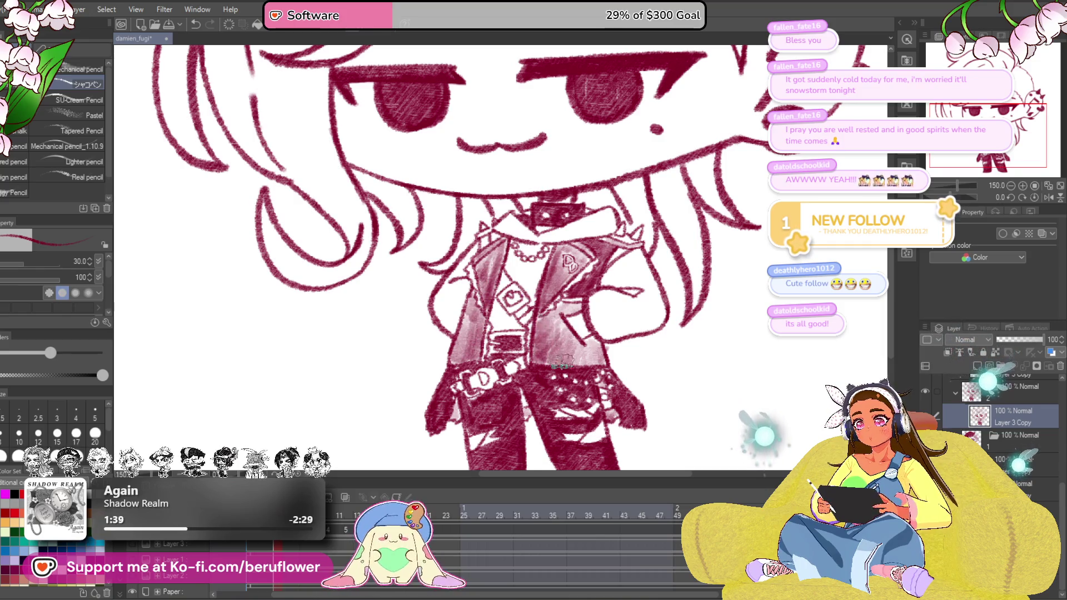
pyautogui.scroll(-4, 575, 414)
pyautogui.scroll(2, 575, 414)
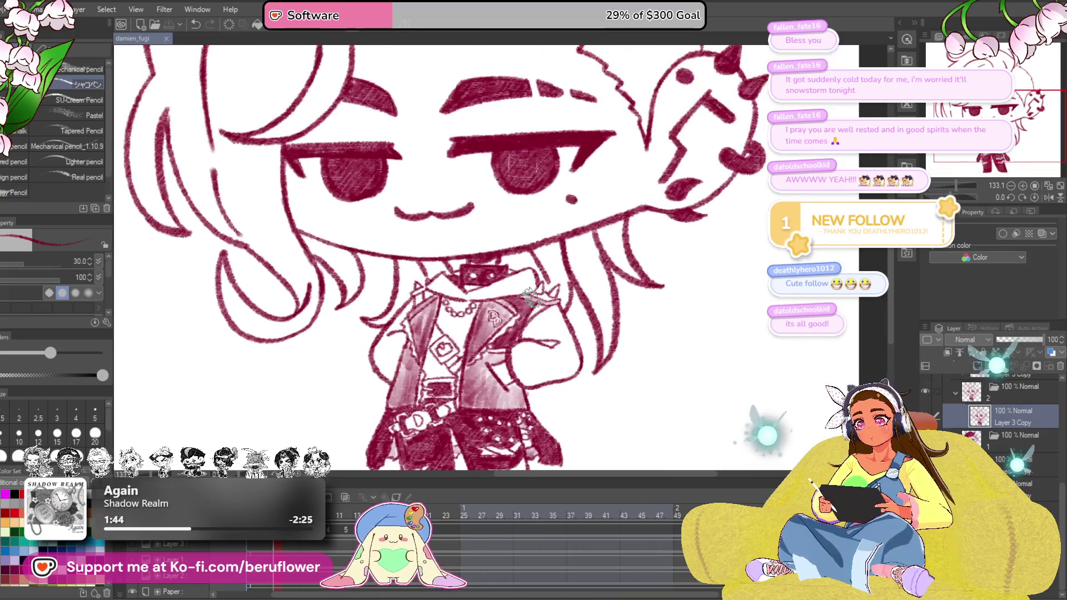
pyautogui.scroll(2, 542, 284)
pyautogui.scroll(2, 542, 283)
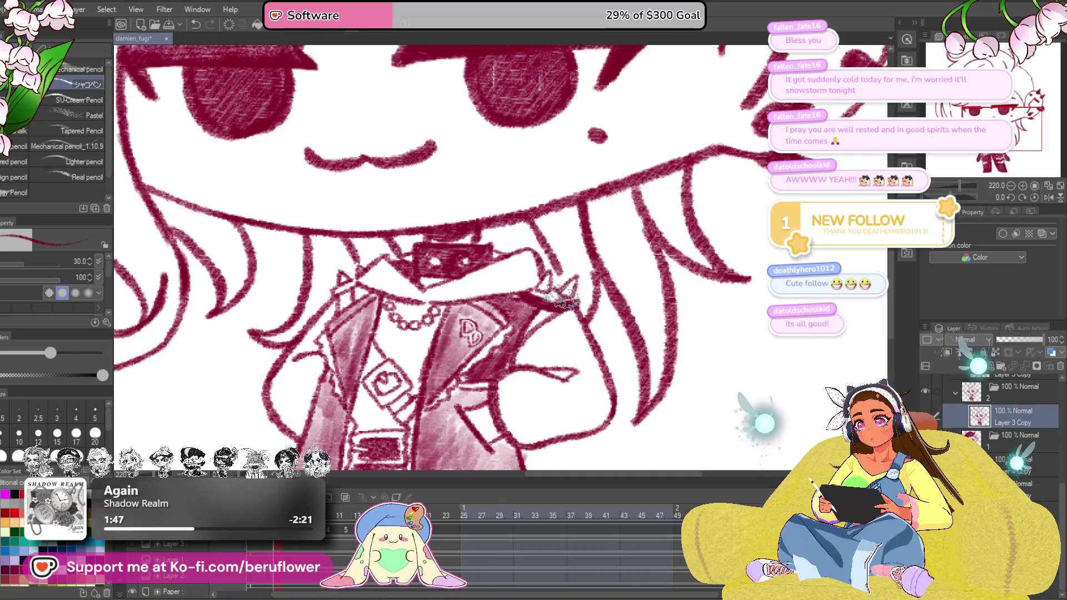
pyautogui.moveTo(538, 290); pyautogui.dragTo(462, 304)
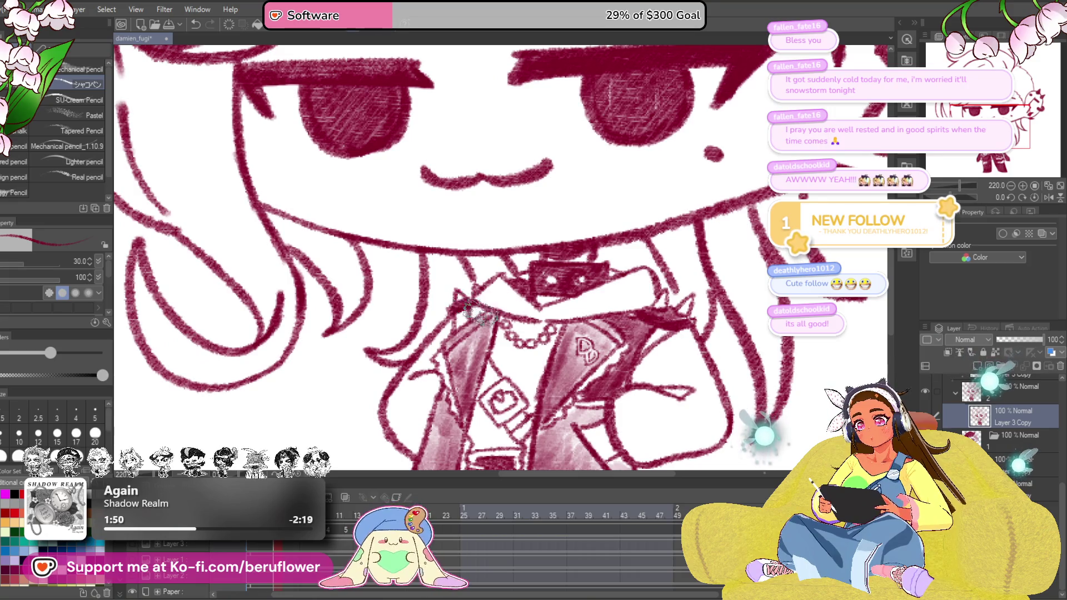
pyautogui.scroll(-4, 486, 300)
pyautogui.scroll(1, 486, 300)
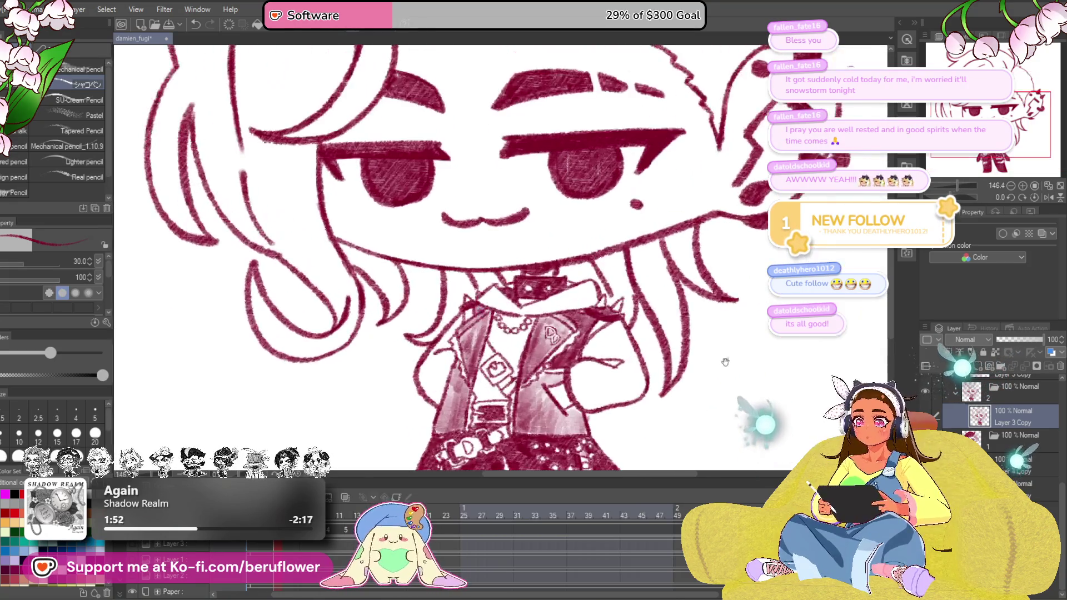
pyautogui.scroll(2, 584, 292)
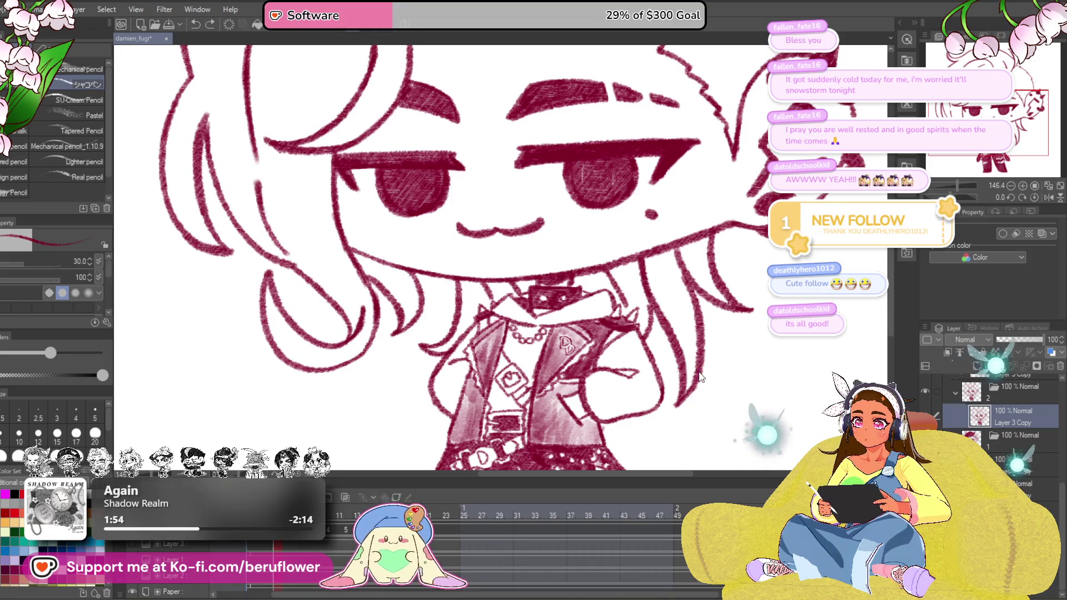
pyautogui.scroll(2, 505, 308)
pyautogui.scroll(2, 504, 307)
pyautogui.hotkey('ctrl', 'z')
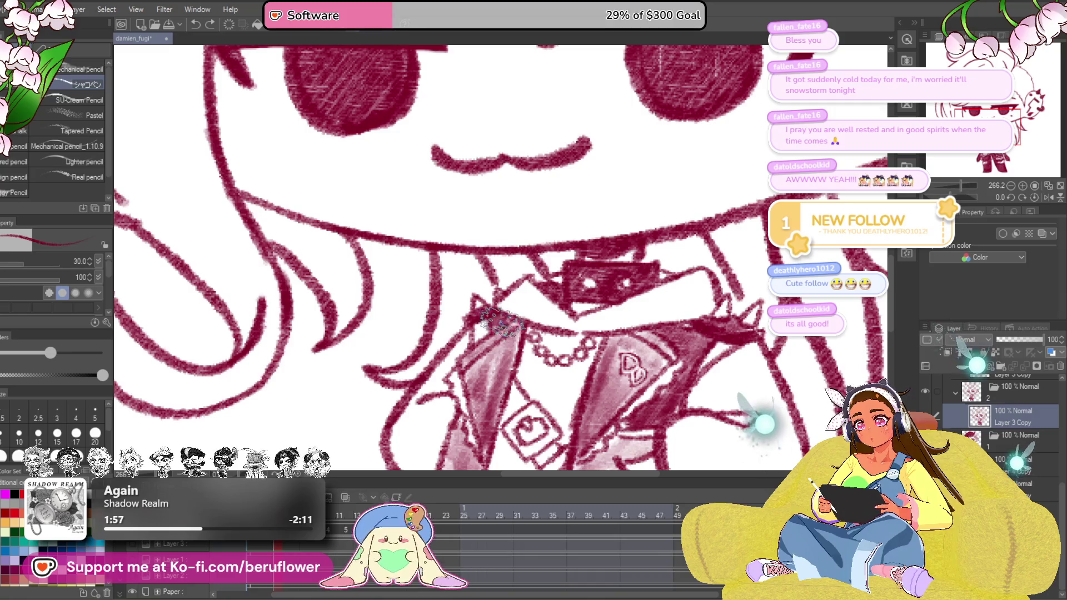
pyautogui.scroll(-3, 496, 316)
pyautogui.scroll(2, 495, 317)
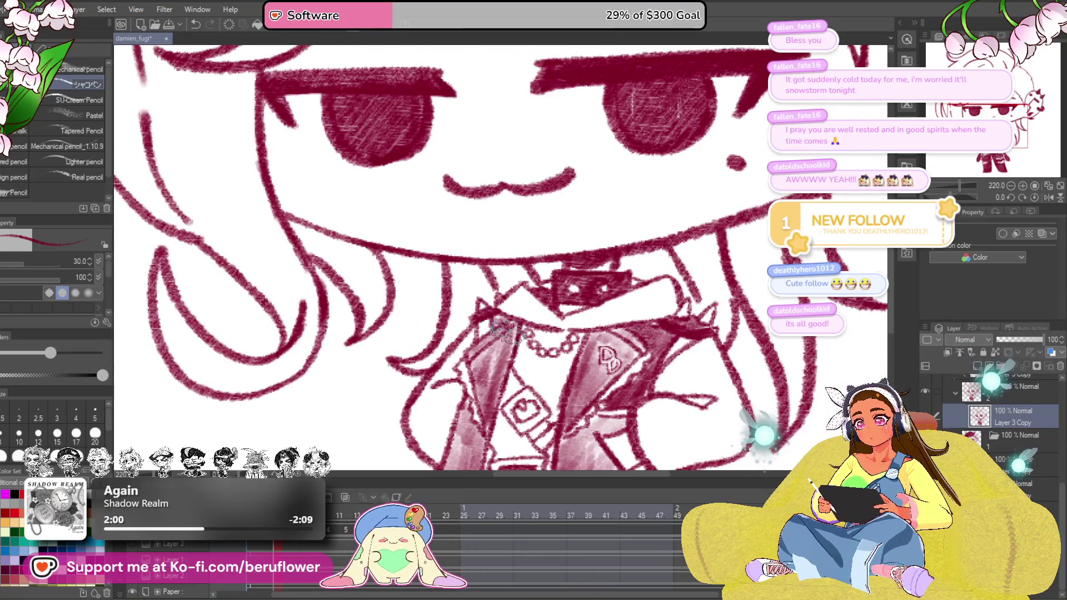
pyautogui.scroll(-3, 500, 325)
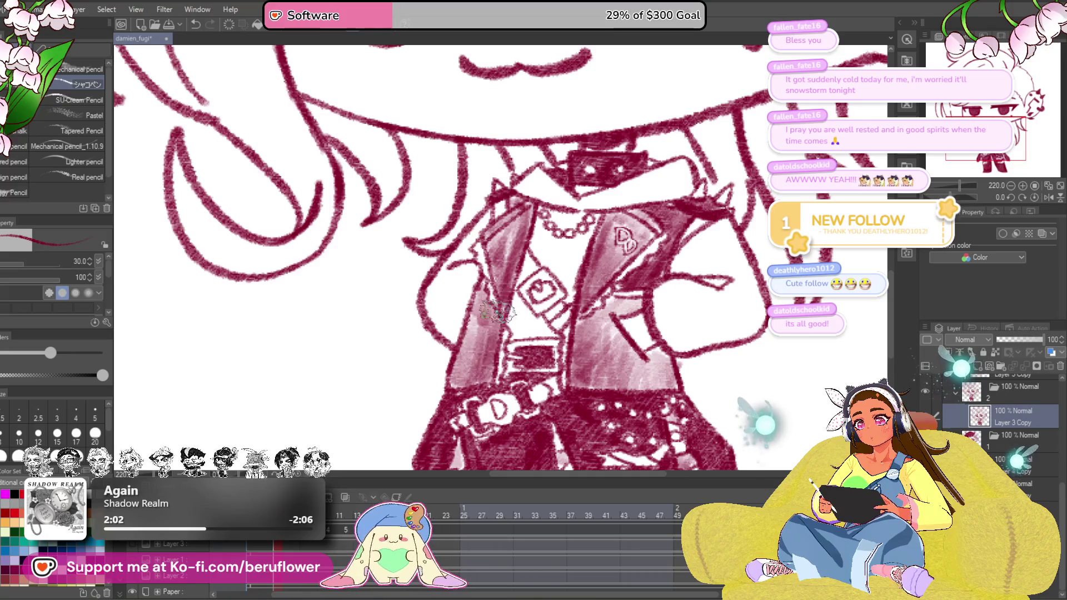
pyautogui.scroll(1, 504, 319)
# Add a small stroke on the jacket chest and show the dark-red hair fill
pyautogui.moveTo(584, 333)
pyautogui.mouseDown()
pyautogui.moveTo(596, 322)
pyautogui.moveTo(583, 367)
pyautogui.moveTo(630, 321)
pyautogui.mouseUp()
pyautogui.scroll(-3, 501, 250)
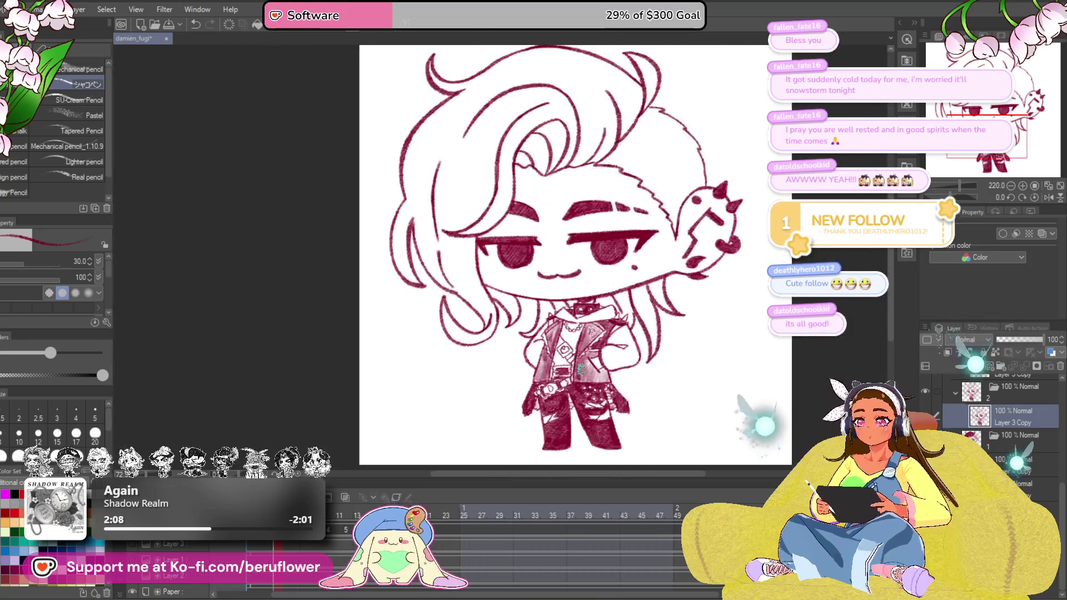
pyautogui.scroll(2, 500, 250)
pyautogui.moveTo(756, 368); pyautogui.dragTo(713, 386)
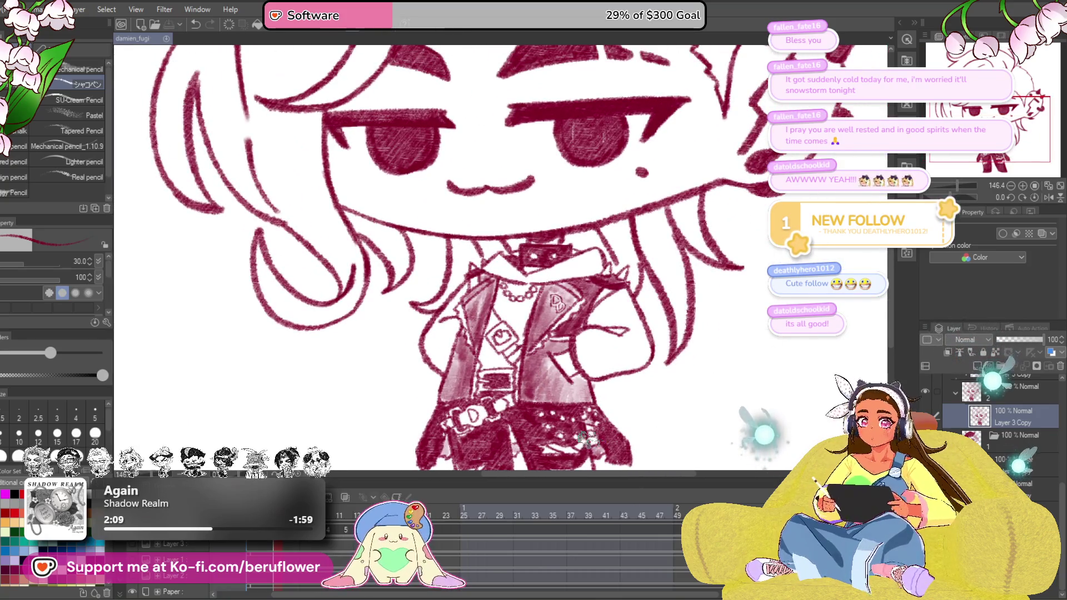
pyautogui.click(956, 367)
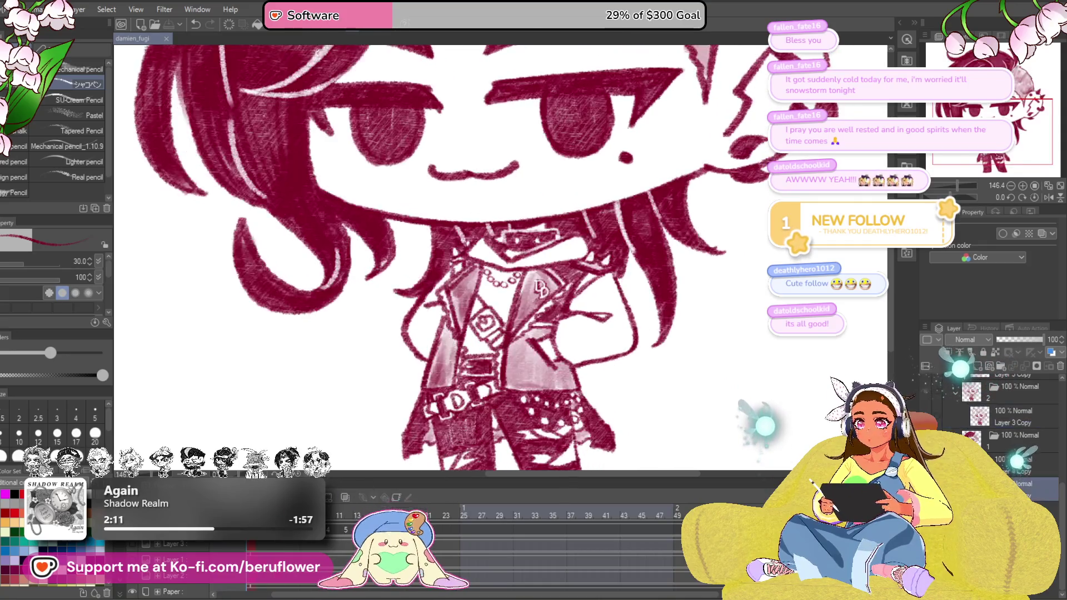
# Step through the animation frames comparing filled and line-art versions, settling on the plain line-art frame
pyautogui.press('Right')
pyautogui.press('Right')
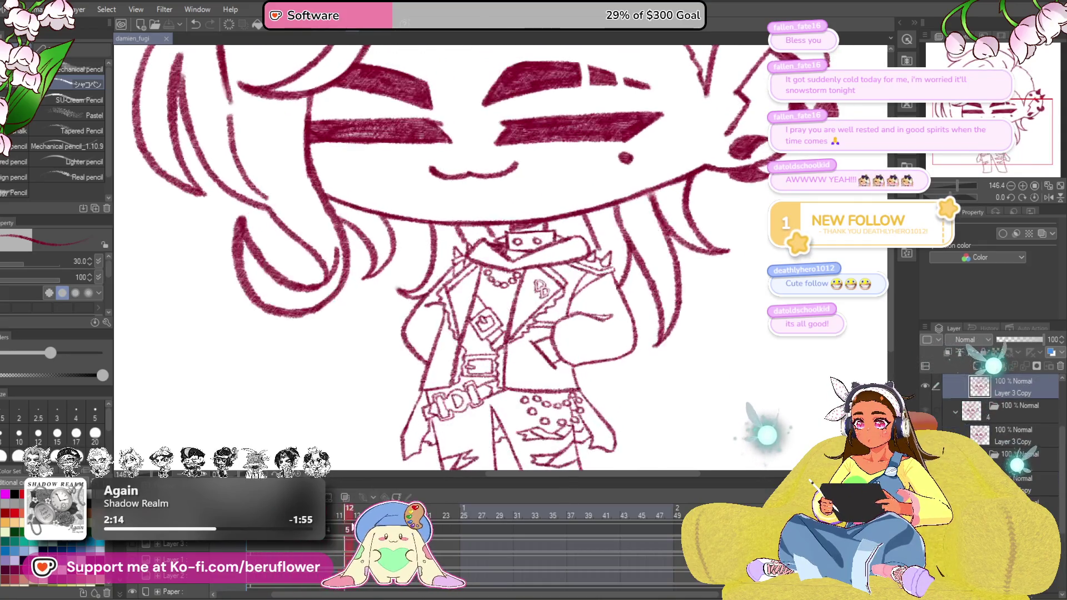
pyautogui.press('Right')
pyautogui.press('Right')
pyautogui.press('Right')
pyautogui.press('Right')
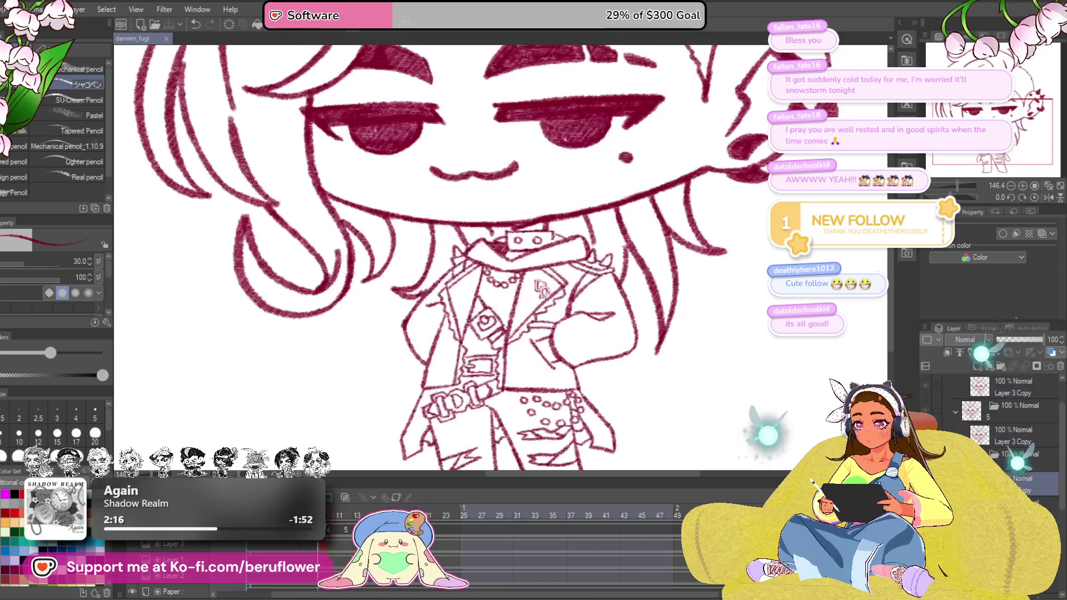
pyautogui.press('Right')
pyautogui.press('Left')
pyautogui.press('Right')
pyautogui.press('Right')
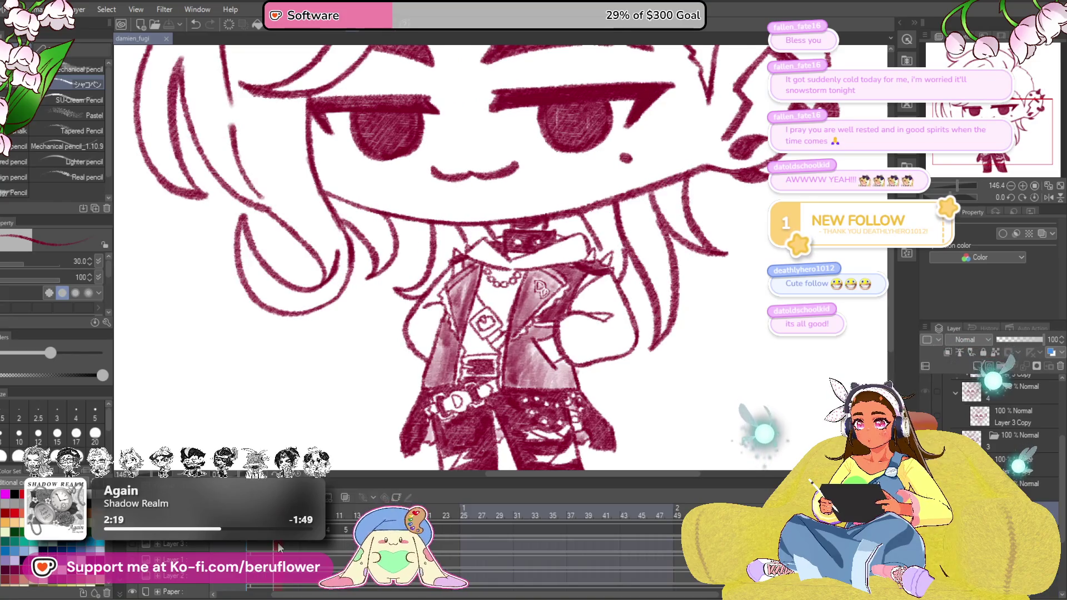
pyautogui.press('Left')
pyautogui.press('Right')
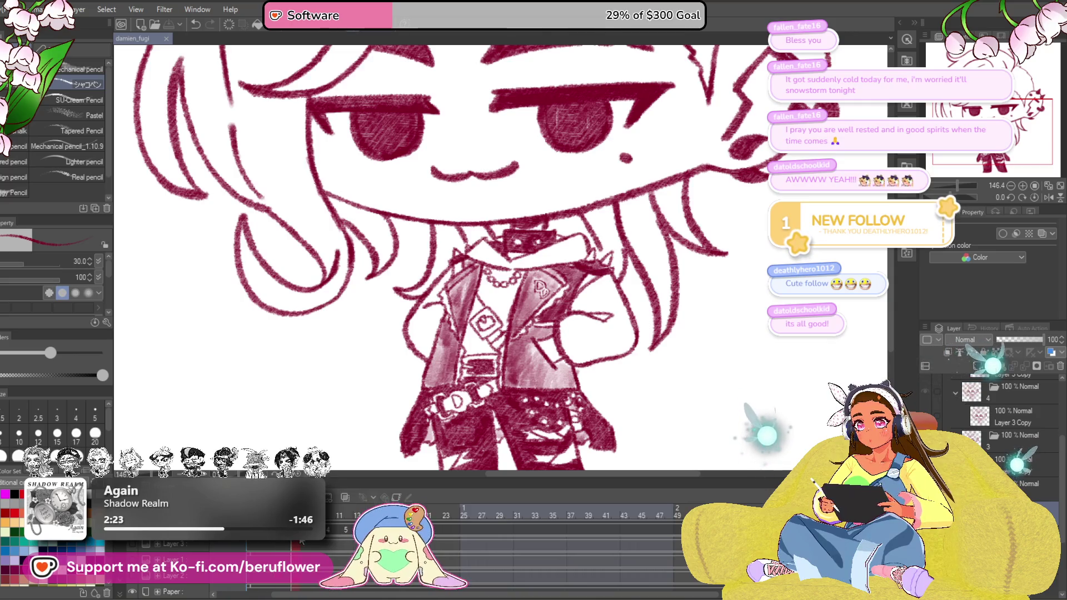
pyautogui.press('Left')
pyautogui.press('Right')
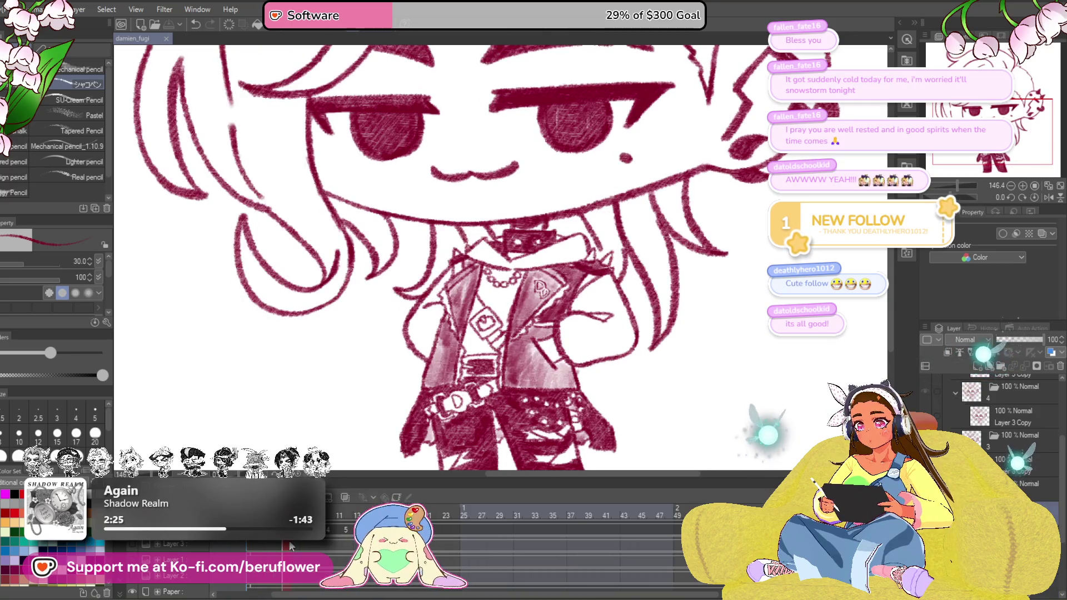
pyautogui.press('Right')
pyautogui.scroll(-3, 479, 281)
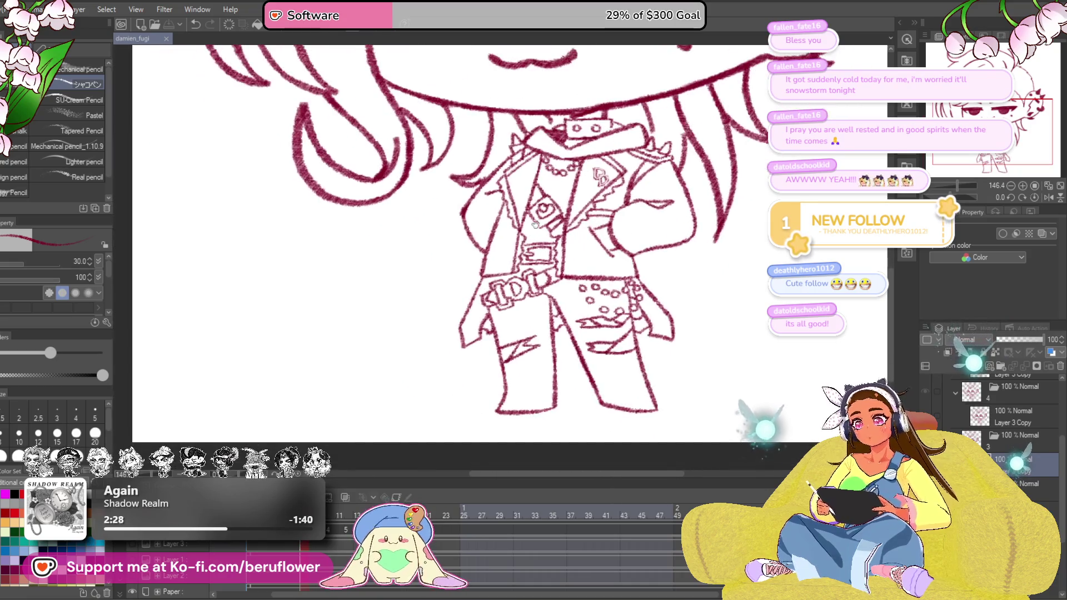
pyautogui.scroll(4, 480, 281)
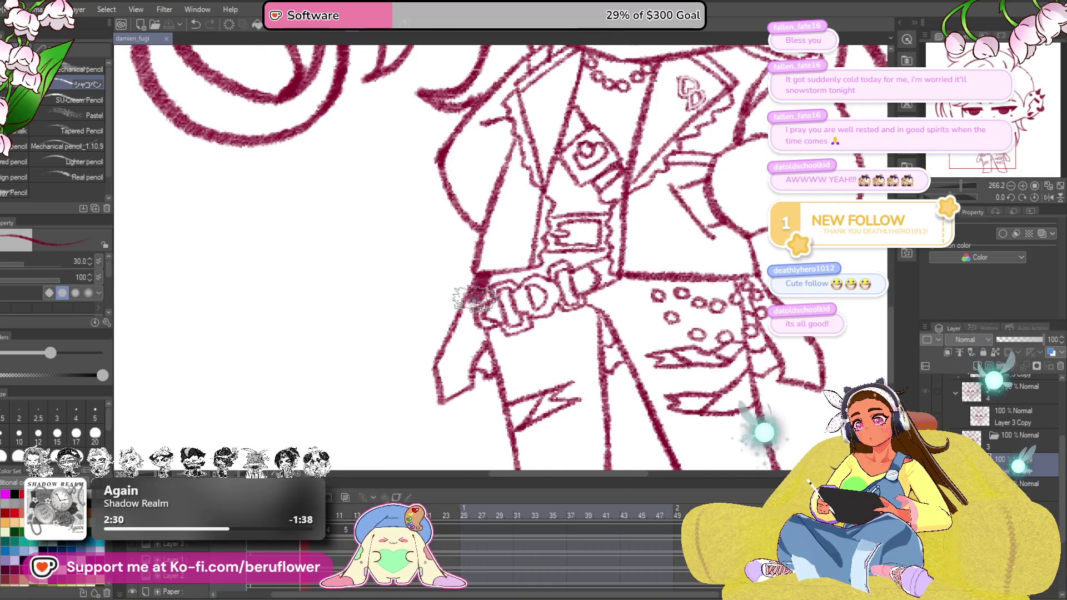
# Darken the left jacket flap edge and fill the collar band solid dark red
pyautogui.moveTo(477, 283)
pyautogui.mouseDown()
pyautogui.moveTo(442, 387)
pyautogui.moveTo(467, 333)
pyautogui.moveTo(463, 358)
pyautogui.mouseUp()
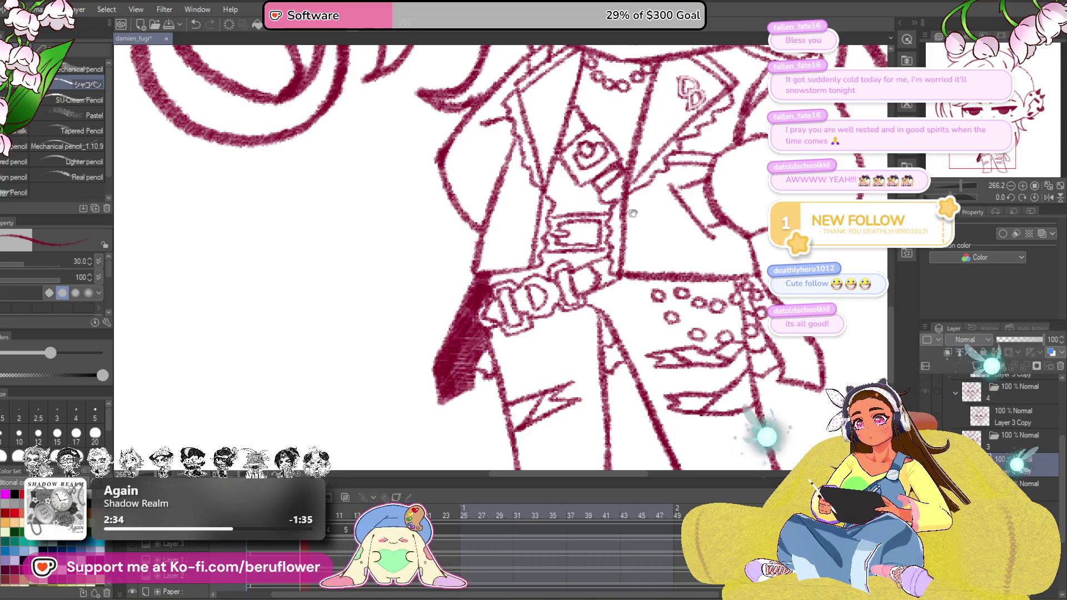
pyautogui.scroll(-3, 462, 355)
pyautogui.scroll(-2, 501, 292)
pyautogui.scroll(2, 583, 334)
pyautogui.moveTo(587, 232)
pyautogui.mouseDown()
pyautogui.moveTo(620, 236)
pyautogui.moveTo(555, 220)
pyautogui.mouseUp()
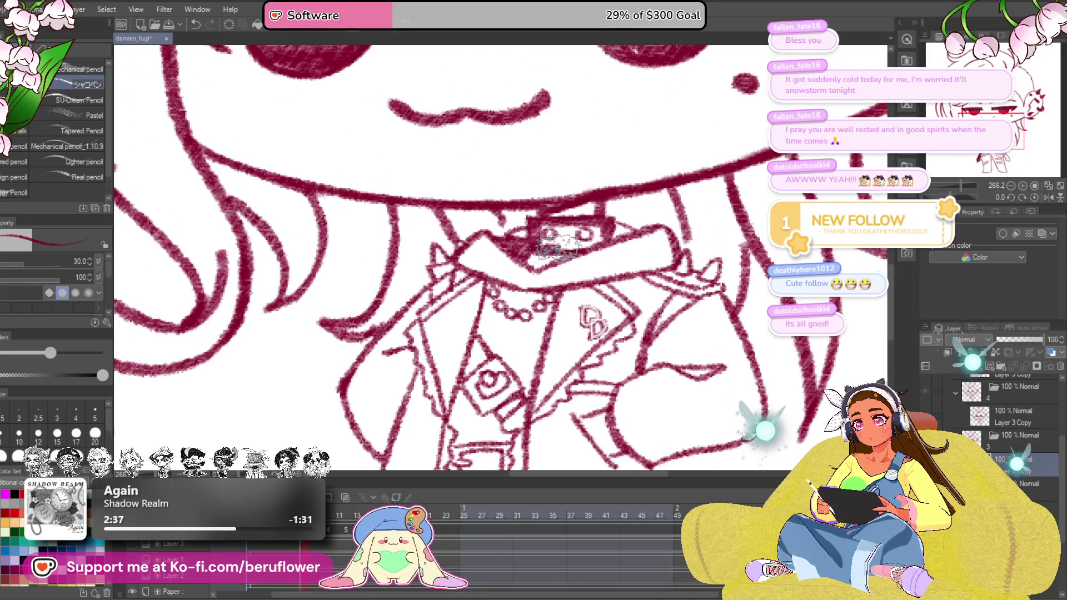
pyautogui.moveTo(575, 231)
pyautogui.mouseDown()
pyautogui.moveTo(613, 234)
pyautogui.moveTo(600, 229)
pyautogui.moveTo(610, 189)
pyautogui.mouseUp()
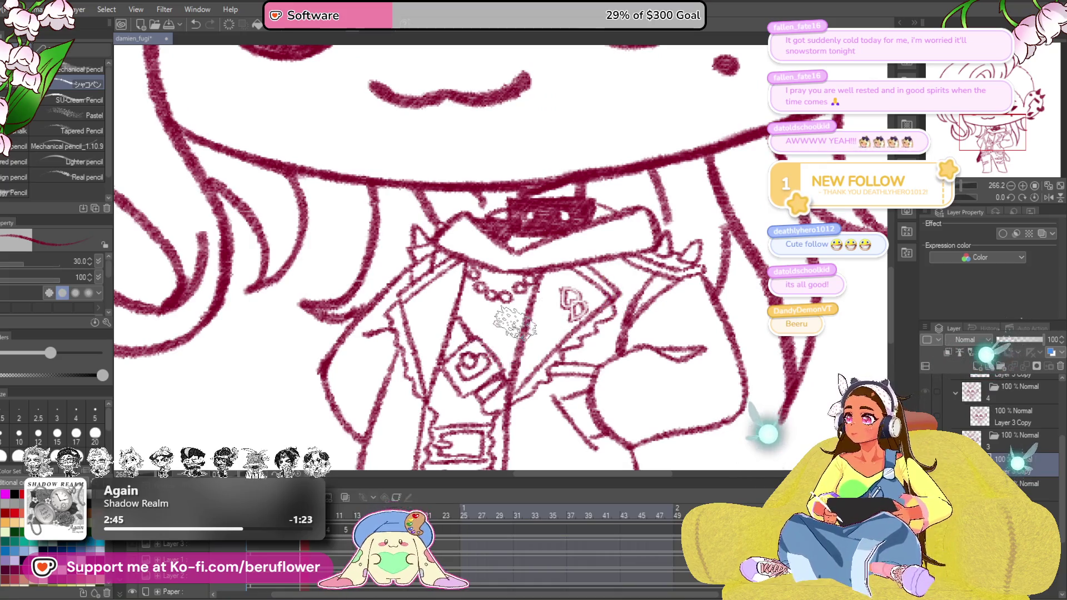
pyautogui.scroll(-5, 513, 321)
pyautogui.scroll(4, 512, 321)
pyautogui.scroll(-3, 533, 250)
pyautogui.scroll(3, 584, 250)
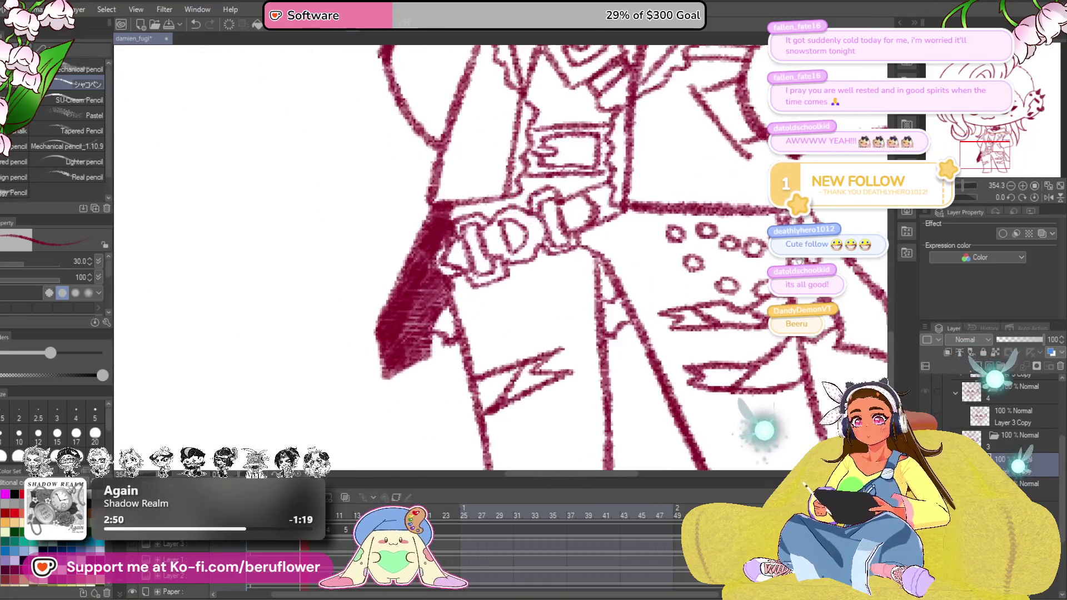
pyautogui.scroll(3, 595, 246)
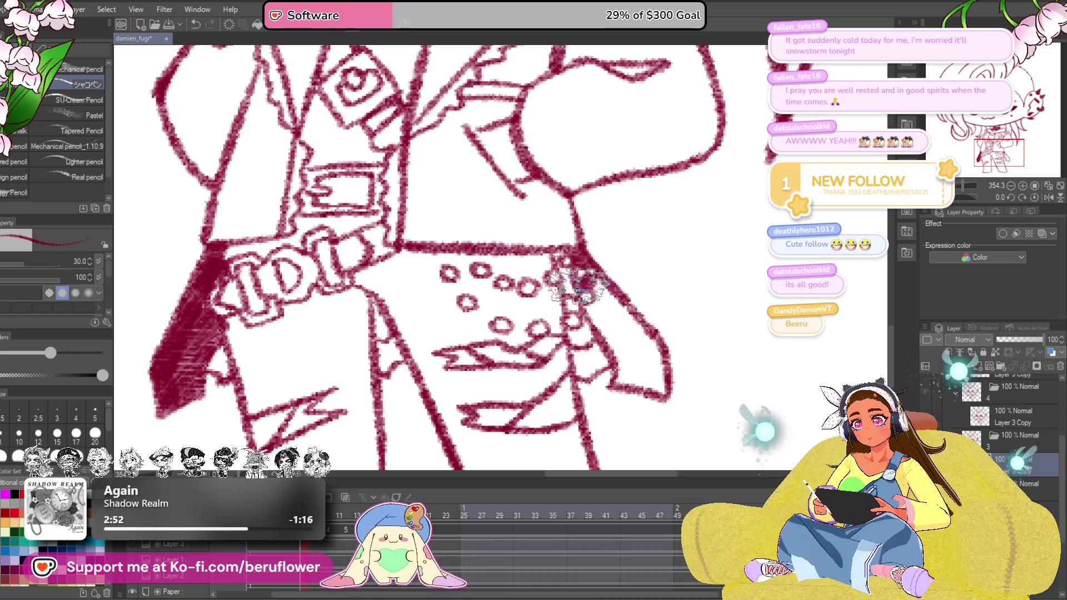
# Scribble dark crimson shading along the jacket side, beside the sleeve and over the jacket flap
pyautogui.moveTo(588, 267)
pyautogui.mouseDown()
pyautogui.moveTo(659, 367)
pyautogui.moveTo(650, 400)
pyautogui.mouseUp()
pyautogui.moveTo(616, 333)
pyautogui.mouseDown()
pyautogui.moveTo(642, 391)
pyautogui.moveTo(667, 380)
pyautogui.moveTo(617, 376)
pyautogui.moveTo(625, 350)
pyautogui.mouseUp()
pyautogui.moveTo(618, 284); pyautogui.dragTo(634, 308)
pyautogui.moveTo(631, 271); pyautogui.dragTo(750, 250)
pyautogui.moveTo(583, 250); pyautogui.dragTo(492, 259)
pyautogui.moveTo(463, 225)
pyautogui.mouseDown()
pyautogui.moveTo(488, 267)
pyautogui.moveTo(509, 268)
pyautogui.moveTo(517, 243)
pyautogui.moveTo(555, 243)
pyautogui.moveTo(518, 275)
pyautogui.moveTo(588, 309)
pyautogui.mouseUp()
# Fill the small belt buckle beneath the heart emblem with dark red
pyautogui.moveTo(596, 255)
pyautogui.mouseDown()
pyautogui.moveTo(603, 281)
pyautogui.moveTo(634, 266)
pyautogui.mouseUp()
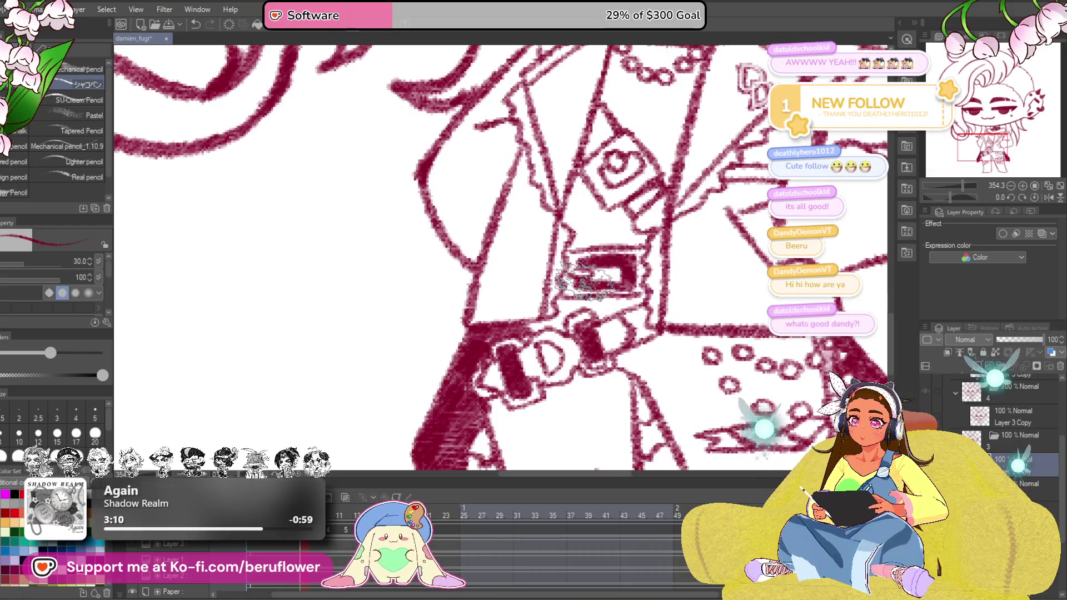
pyautogui.click(950, 383)
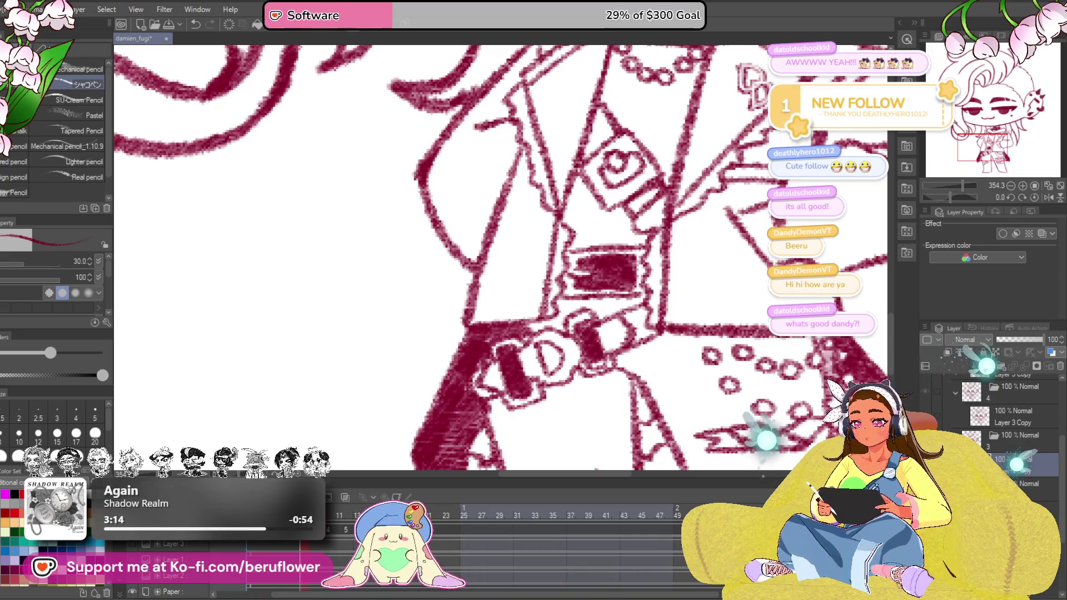
pyautogui.scroll(2, 660, 294)
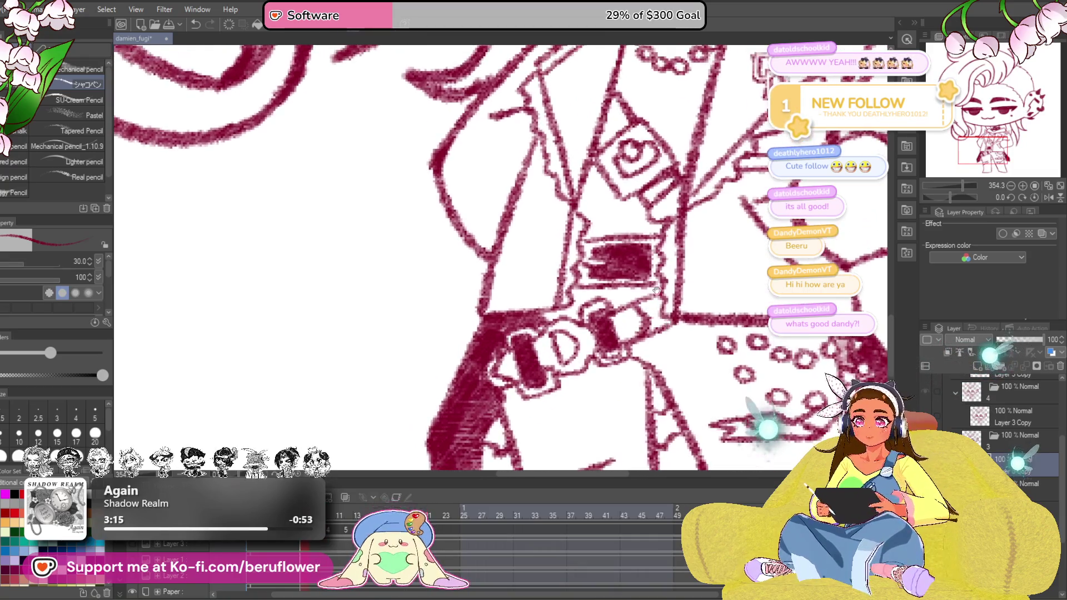
# Darken the belt strap and shade the area just below it in crimson
pyautogui.moveTo(633, 288); pyautogui.dragTo(554, 319)
pyautogui.moveTo(714, 350)
pyautogui.mouseDown()
pyautogui.moveTo(634, 291)
pyautogui.moveTo(567, 275)
pyautogui.moveTo(517, 292)
pyautogui.moveTo(533, 271)
pyautogui.moveTo(534, 334)
pyautogui.moveTo(492, 317)
pyautogui.moveTo(520, 321)
pyautogui.moveTo(476, 334)
pyautogui.moveTo(450, 358)
pyautogui.moveTo(493, 325)
pyautogui.moveTo(450, 333)
pyautogui.moveTo(479, 396)
pyautogui.moveTo(434, 318)
pyautogui.mouseUp()
pyautogui.moveTo(501, 317); pyautogui.dragTo(551, 292)
pyautogui.moveTo(551, 292); pyautogui.dragTo(650, 266)
pyautogui.moveTo(601, 300)
pyautogui.mouseDown()
pyautogui.moveTo(642, 283)
pyautogui.moveTo(617, 296)
pyautogui.moveTo(634, 288)
pyautogui.mouseUp()
pyautogui.moveTo(629, 316)
pyautogui.mouseDown()
pyautogui.moveTo(587, 298)
pyautogui.moveTo(590, 347)
pyautogui.mouseUp()
# Fill the left trouser leg from top to bottom with dense dark-red hatching
pyautogui.moveTo(559, 225)
pyautogui.mouseDown()
pyautogui.moveTo(612, 259)
pyautogui.moveTo(621, 293)
pyautogui.mouseUp()
pyautogui.moveTo(594, 240); pyautogui.dragTo(575, 283)
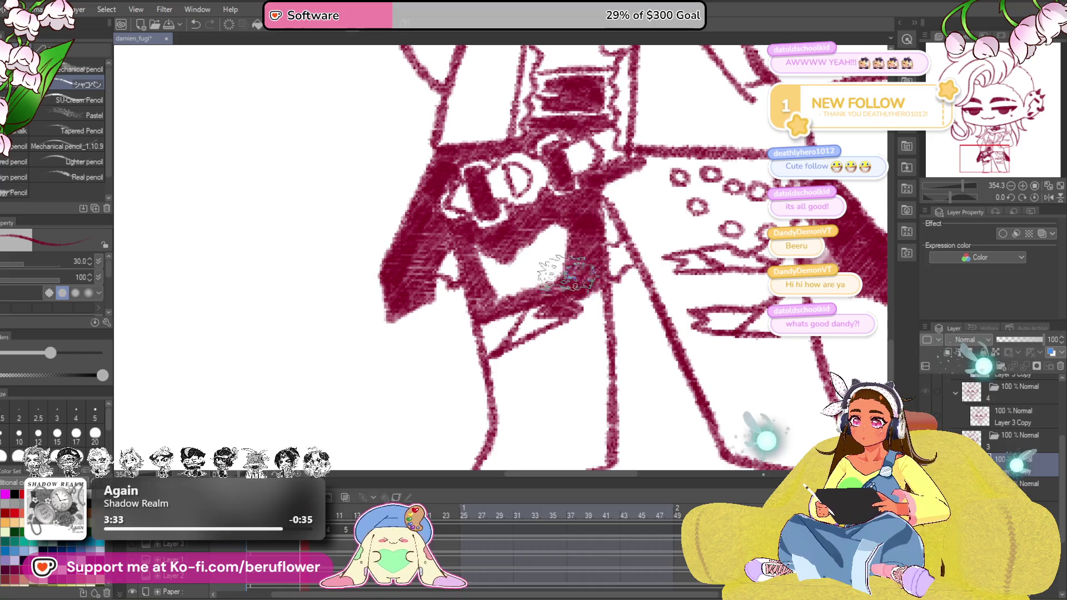
pyautogui.moveTo(566, 217); pyautogui.dragTo(534, 292)
pyautogui.moveTo(534, 209); pyautogui.dragTo(492, 317)
pyautogui.moveTo(500, 242); pyautogui.dragTo(459, 275)
pyautogui.moveTo(541, 244); pyautogui.dragTo(542, 215)
pyautogui.moveTo(584, 267); pyautogui.dragTo(500, 342)
pyautogui.moveTo(550, 283); pyautogui.dragTo(492, 366)
pyautogui.moveTo(542, 334); pyautogui.dragTo(518, 392)
# Darken the rest of the lower body and extend shading down the trouser leg
pyautogui.moveTo(534, 354); pyautogui.dragTo(583, 392)
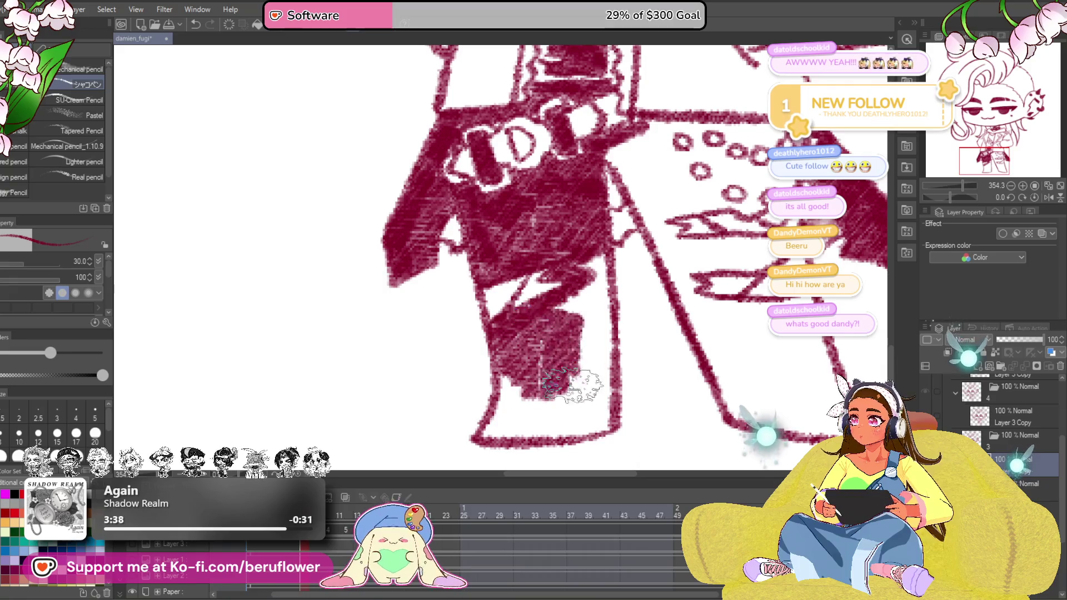
pyautogui.moveTo(575, 334); pyautogui.dragTo(608, 392)
pyautogui.moveTo(551, 250); pyautogui.dragTo(542, 238)
pyautogui.moveTo(533, 317)
pyautogui.mouseDown()
pyautogui.moveTo(584, 254)
pyautogui.moveTo(567, 308)
pyautogui.mouseUp()
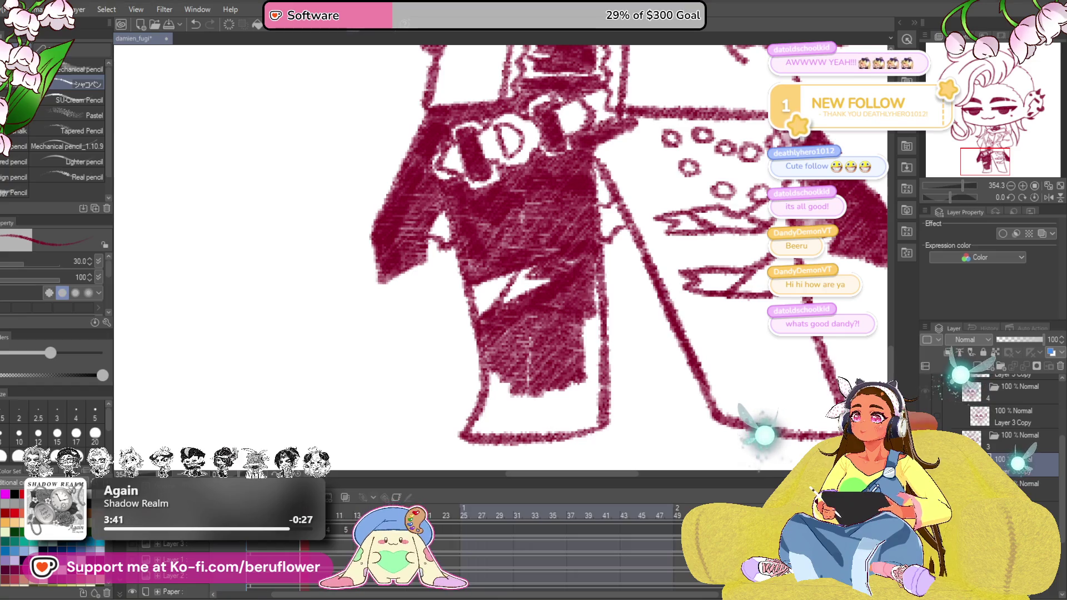
pyautogui.moveTo(583, 259); pyautogui.dragTo(592, 400)
pyautogui.moveTo(575, 333)
pyautogui.mouseDown()
pyautogui.moveTo(601, 413)
pyautogui.moveTo(655, 342)
pyautogui.moveTo(683, 334)
pyautogui.moveTo(567, 334)
pyautogui.moveTo(700, 329)
pyautogui.mouseUp()
pyautogui.scroll(-2, 633, 250)
pyautogui.moveTo(637, 260)
pyautogui.mouseDown()
pyautogui.moveTo(500, 284)
pyautogui.moveTo(467, 268)
pyautogui.mouseUp()
pyautogui.scroll(3, 500, 275)
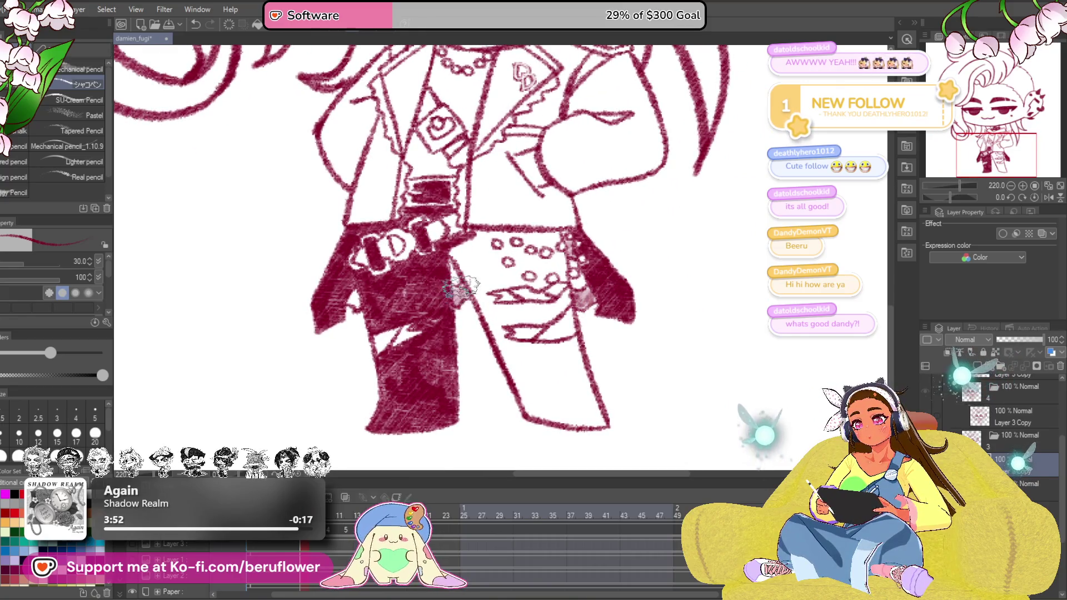
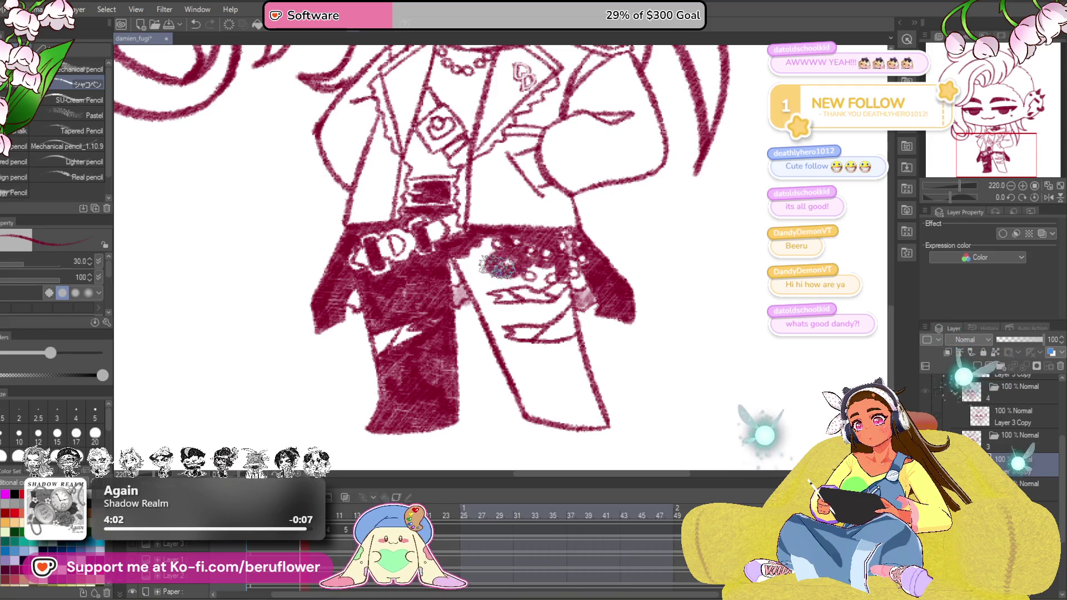
# Dab a light highlight on the belt and scribble dark crimson shading down both trouser legs
pyautogui.moveTo(488, 215)
pyautogui.mouseDown()
pyautogui.moveTo(544, 275)
pyautogui.moveTo(501, 313)
pyautogui.mouseUp()
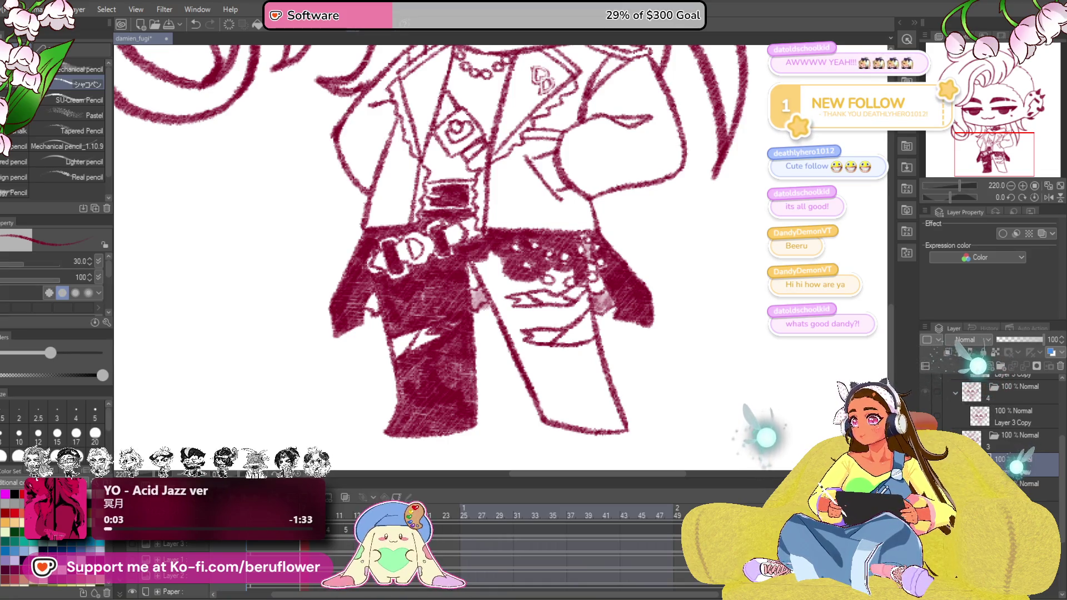
pyautogui.moveTo(501, 272)
pyautogui.mouseDown()
pyautogui.moveTo(471, 262)
pyautogui.moveTo(515, 285)
pyautogui.moveTo(571, 284)
pyautogui.mouseUp()
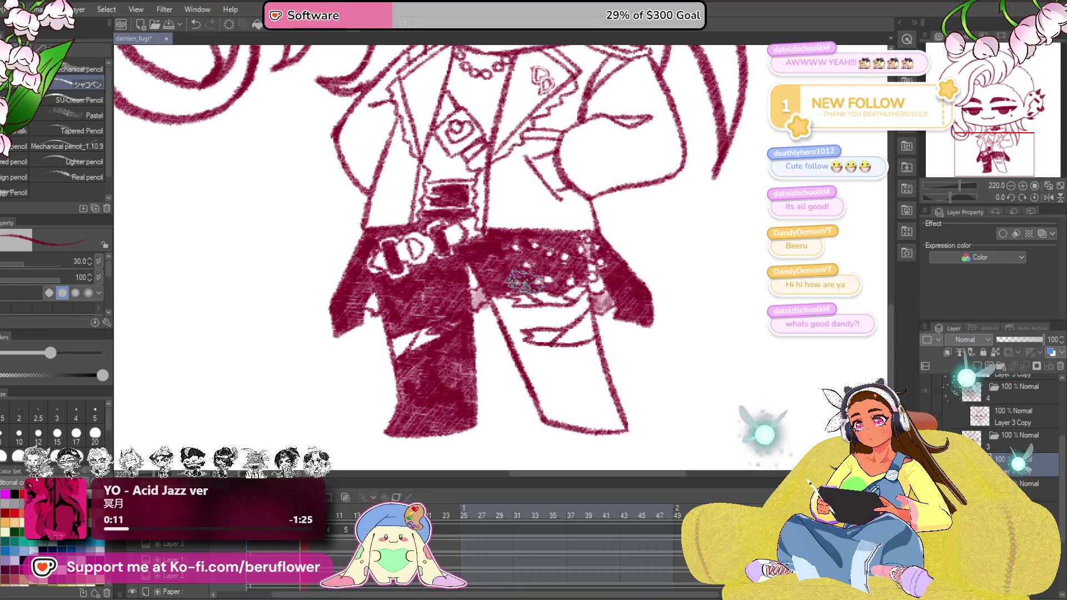
pyautogui.scroll(-1, 541, 282)
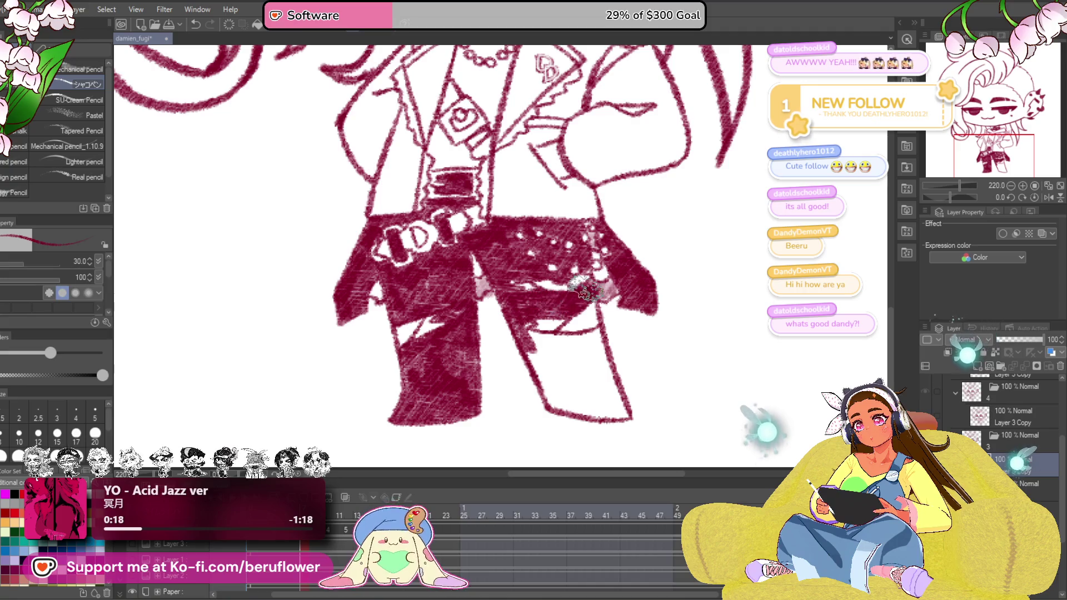
pyautogui.scroll(-1, 583, 292)
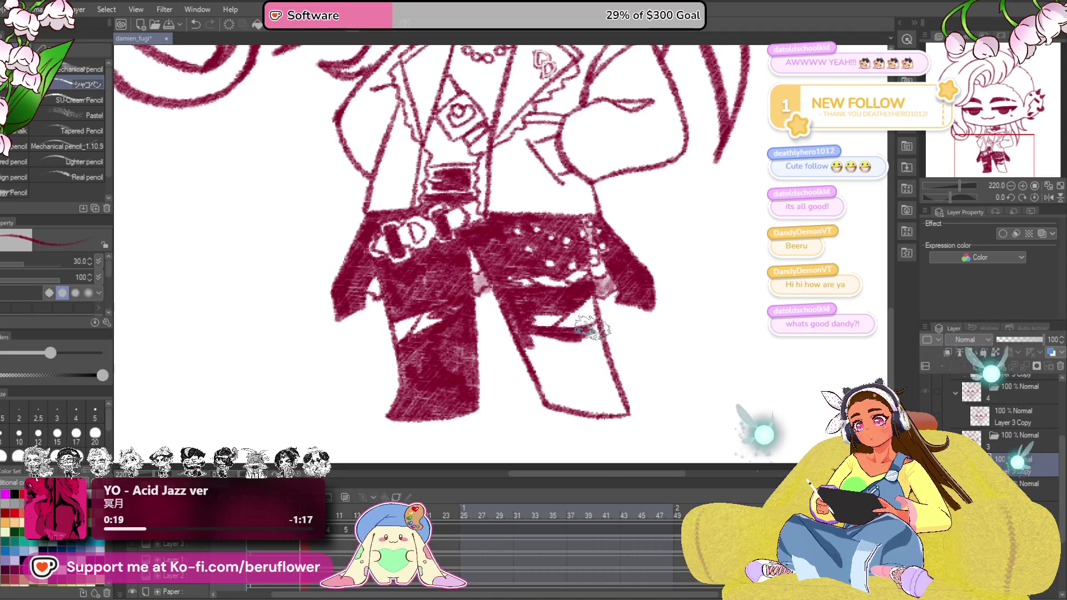
pyautogui.moveTo(596, 329)
pyautogui.mouseDown()
pyautogui.moveTo(607, 379)
pyautogui.moveTo(575, 391)
pyautogui.moveTo(596, 408)
pyautogui.mouseUp()
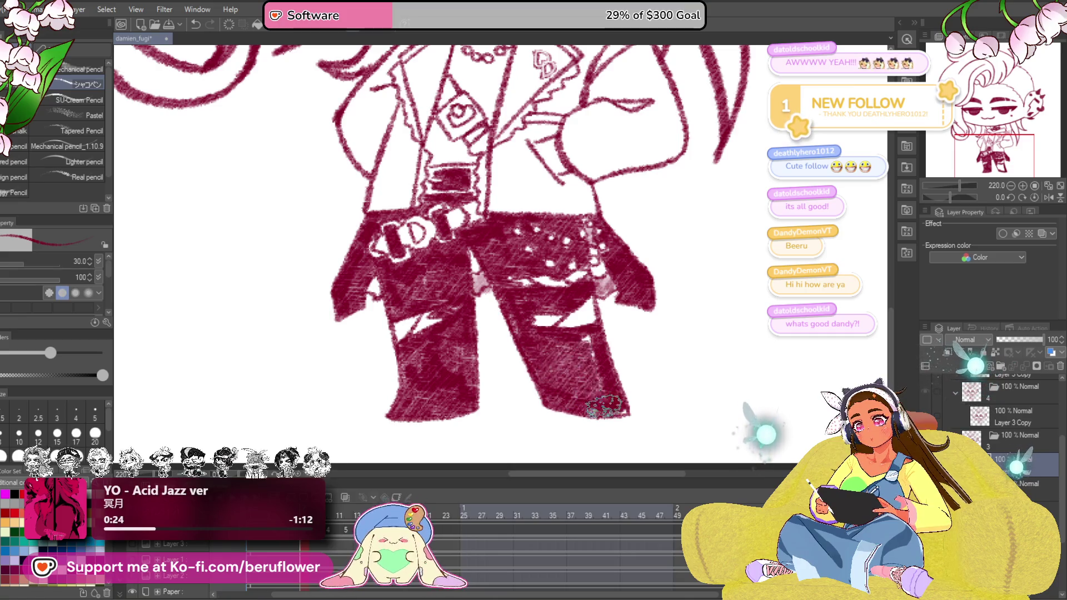
pyautogui.moveTo(576, 365); pyautogui.dragTo(579, 375)
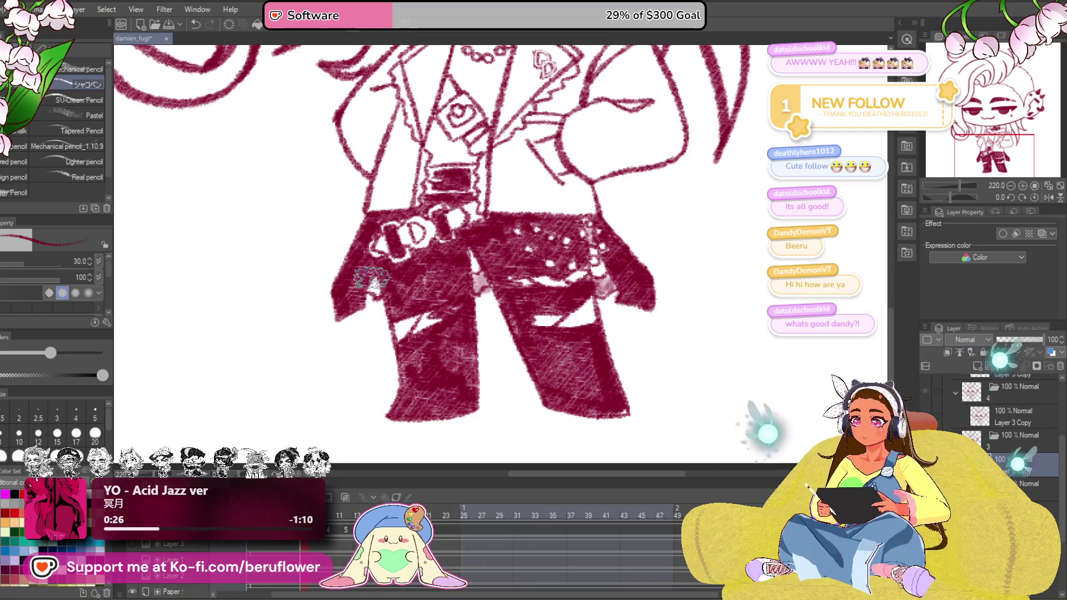
pyautogui.scroll(-4, 381, 281)
pyautogui.scroll(-2, 416, 251)
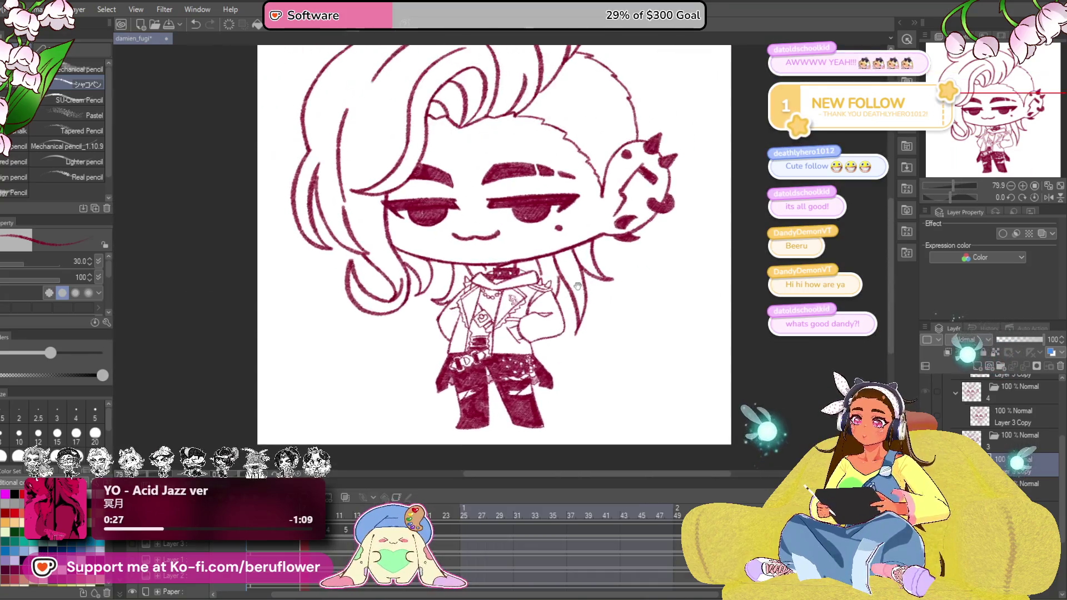
pyautogui.scroll(5, 475, 284)
pyautogui.scroll(2, 472, 286)
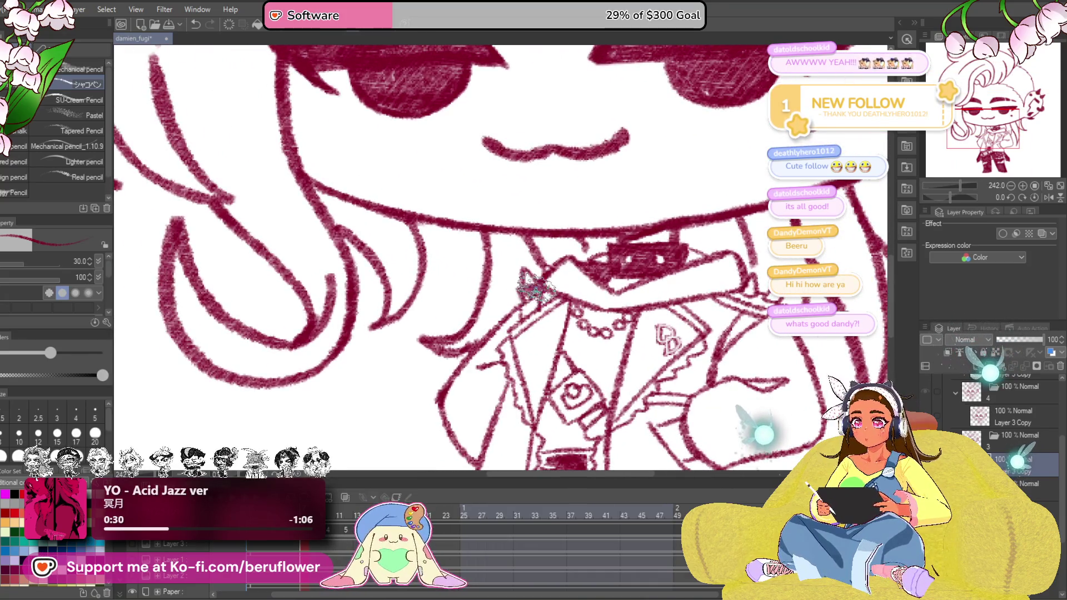
pyautogui.scroll(-2, 600, 265)
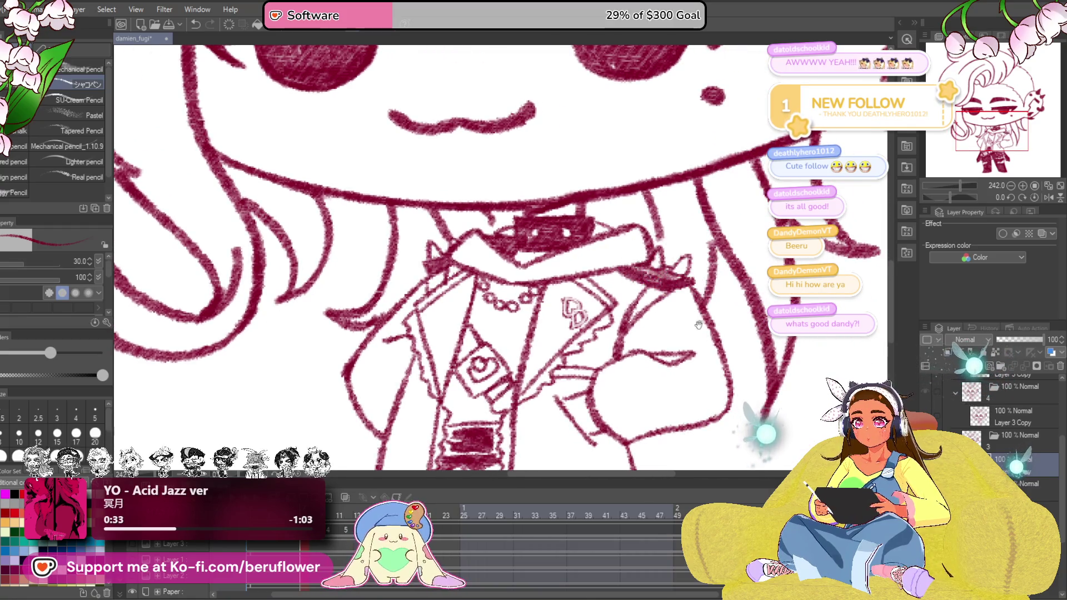
pyautogui.scroll(-1, 700, 319)
pyautogui.scroll(-1, 666, 326)
pyautogui.scroll(-1, 633, 332)
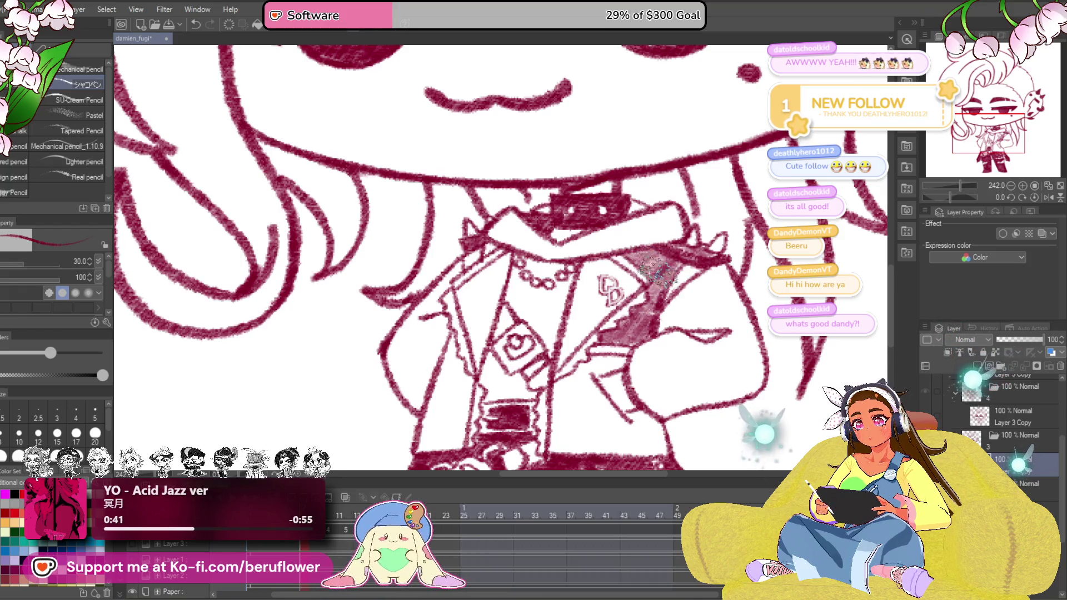
pyautogui.scroll(-1, 682, 315)
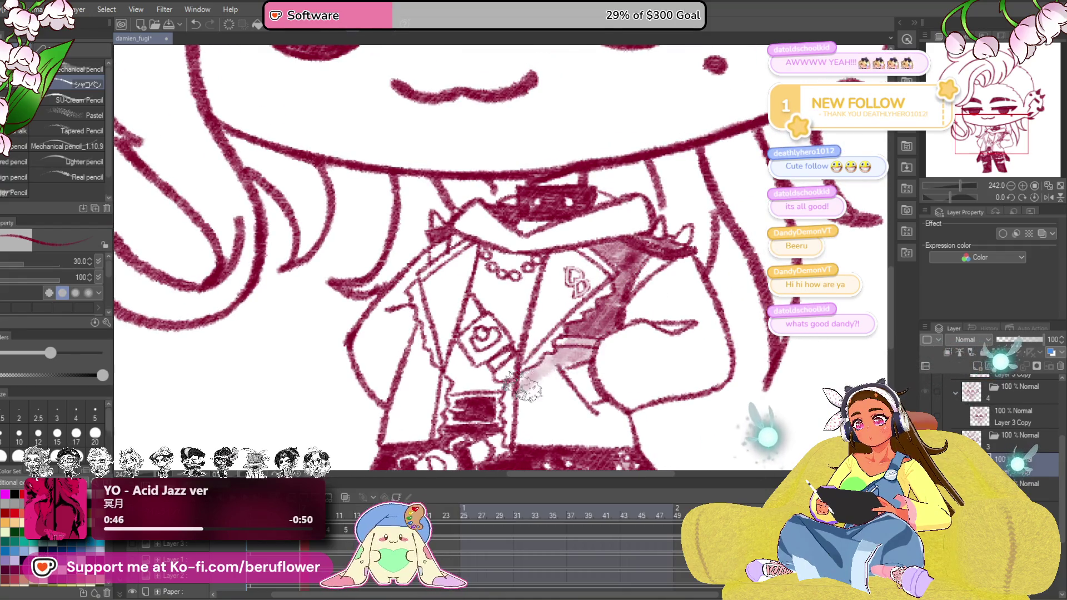
# Lay light pink shading on the coat front and the left lapel
pyautogui.moveTo(542, 399); pyautogui.dragTo(565, 393)
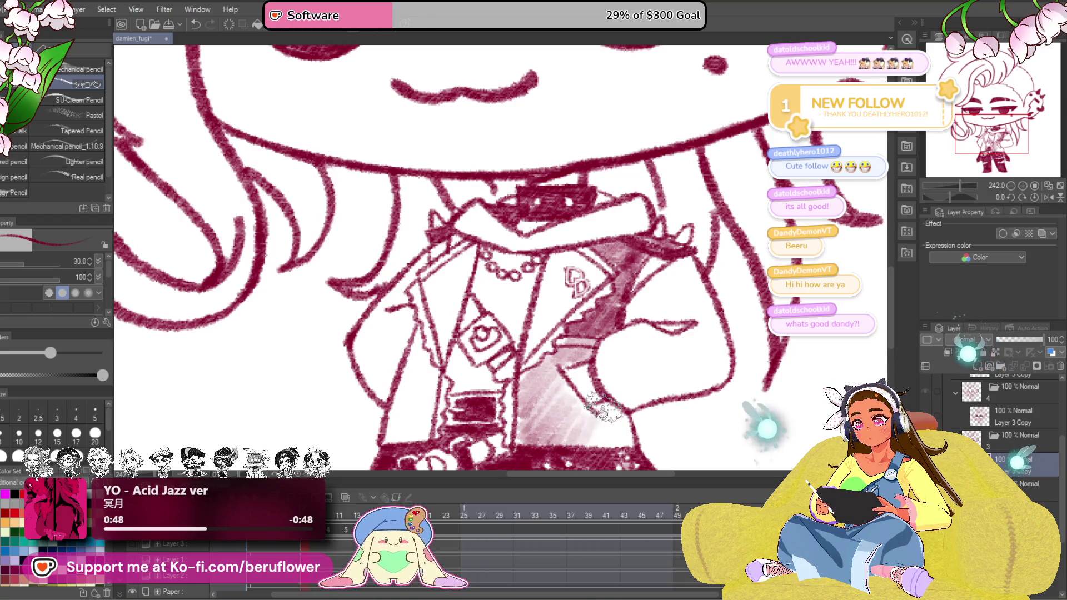
pyautogui.moveTo(618, 446); pyautogui.dragTo(629, 312)
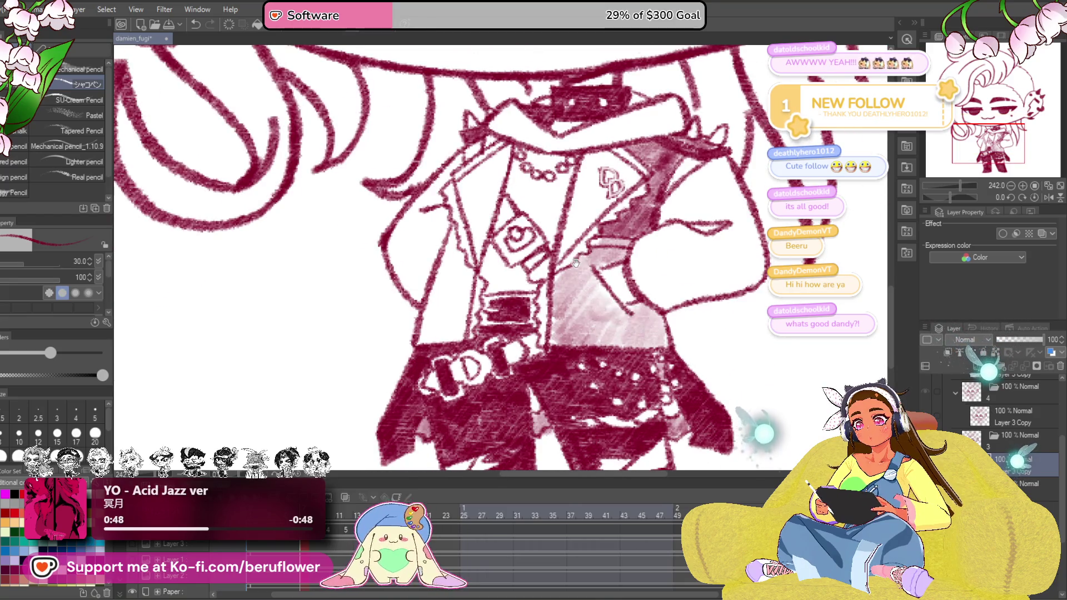
pyautogui.moveTo(575, 264); pyautogui.dragTo(543, 375)
pyautogui.moveTo(541, 208)
pyautogui.mouseDown()
pyautogui.moveTo(520, 289)
pyautogui.moveTo(548, 305)
pyautogui.moveTo(519, 340)
pyautogui.mouseUp()
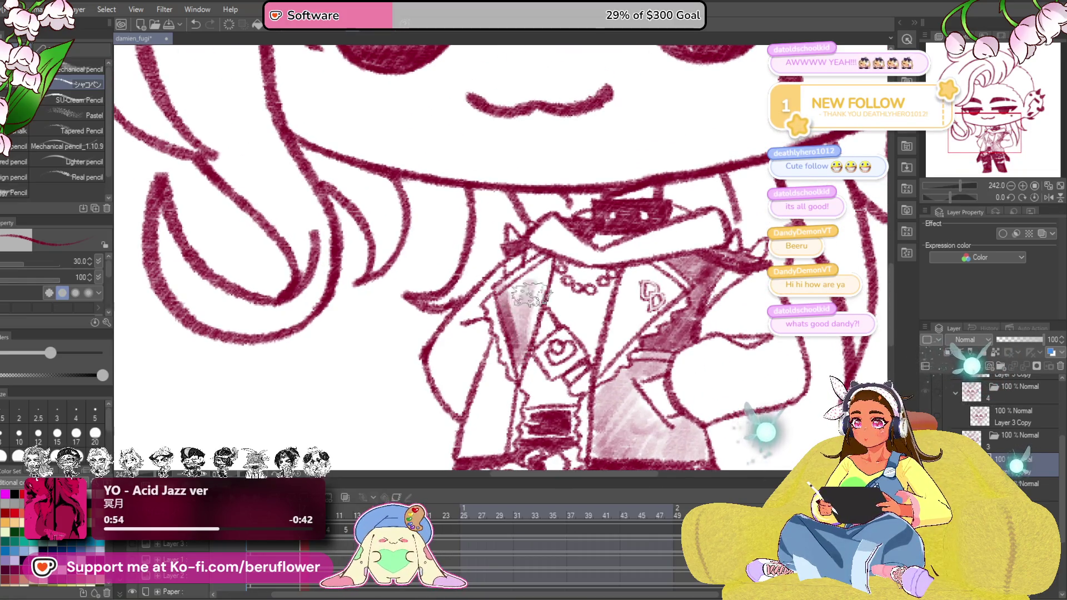
pyautogui.moveTo(526, 265); pyautogui.dragTo(513, 333)
# Shade the right lapel in pink, extending the shading below it and onto the coat's left side
pyautogui.moveTo(638, 267); pyautogui.dragTo(617, 342)
pyautogui.moveTo(613, 283); pyautogui.dragTo(601, 376)
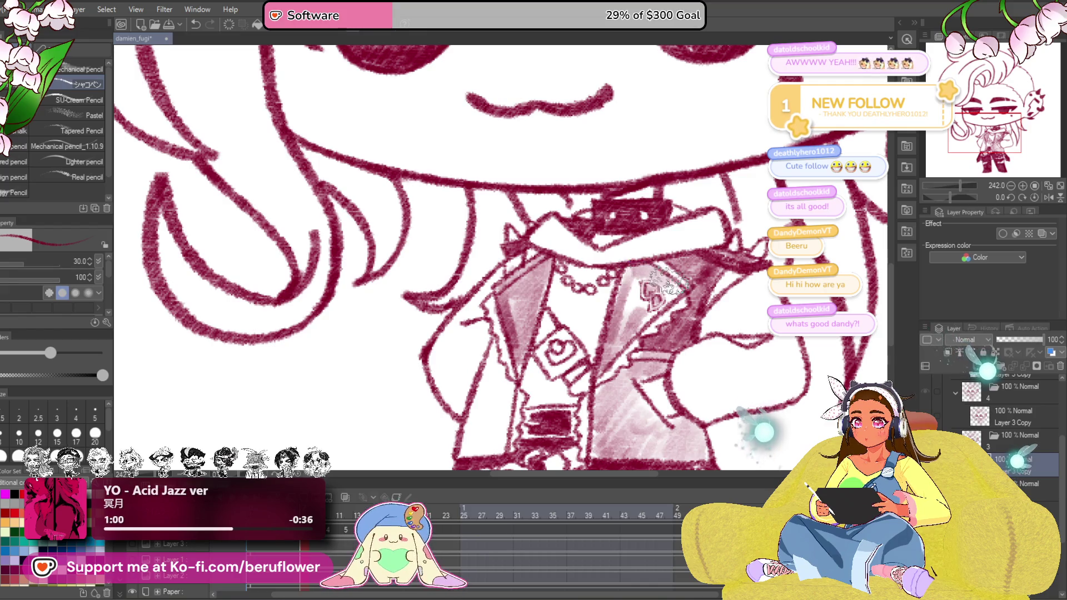
pyautogui.moveTo(659, 267); pyautogui.dragTo(600, 334)
pyautogui.moveTo(617, 271)
pyautogui.mouseDown()
pyautogui.moveTo(600, 342)
pyautogui.moveTo(537, 412)
pyautogui.mouseUp()
pyautogui.moveTo(538, 350)
pyautogui.mouseDown()
pyautogui.moveTo(534, 416)
pyautogui.moveTo(512, 413)
pyautogui.mouseUp()
pyautogui.scroll(3, 546, 332)
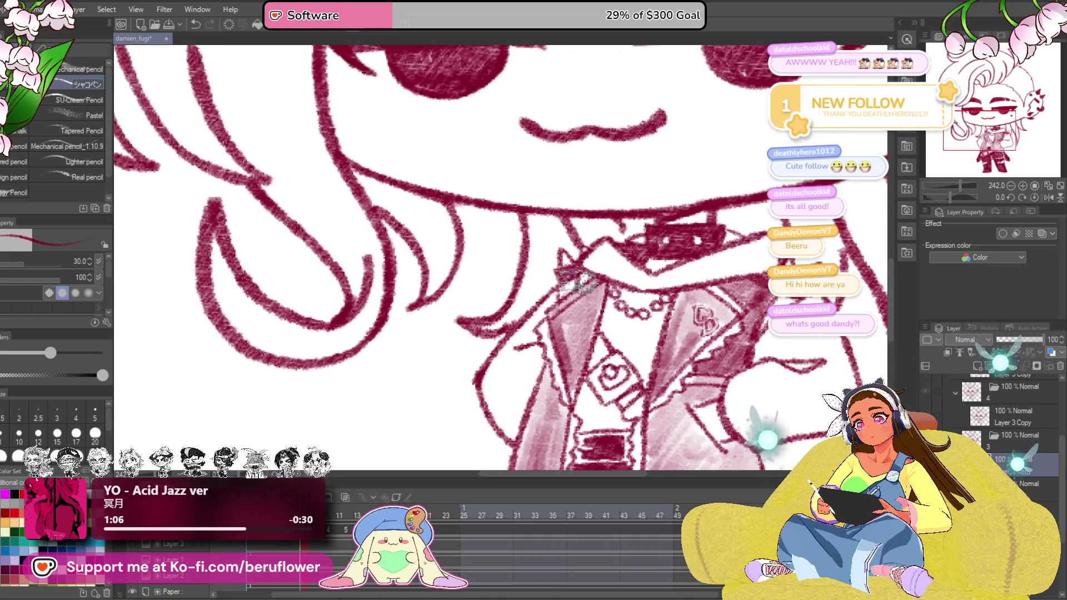
pyautogui.scroll(-5, 583, 265)
pyautogui.moveTo(584, 267); pyautogui.dragTo(617, 275)
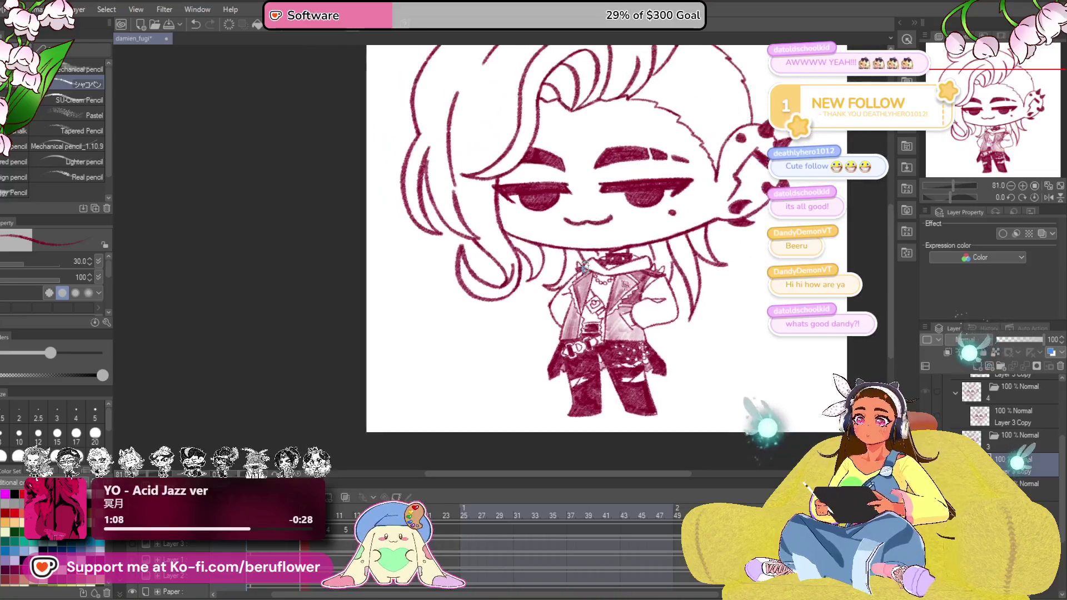
pyautogui.scroll(4, 625, 337)
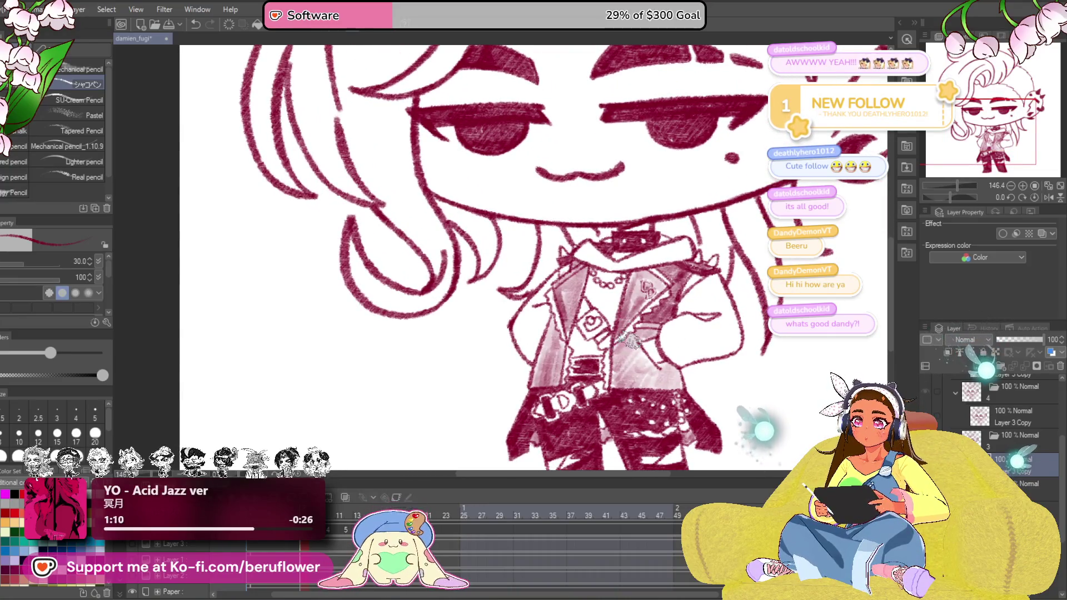
pyautogui.scroll(-3, 617, 385)
pyautogui.scroll(-3, 533, 373)
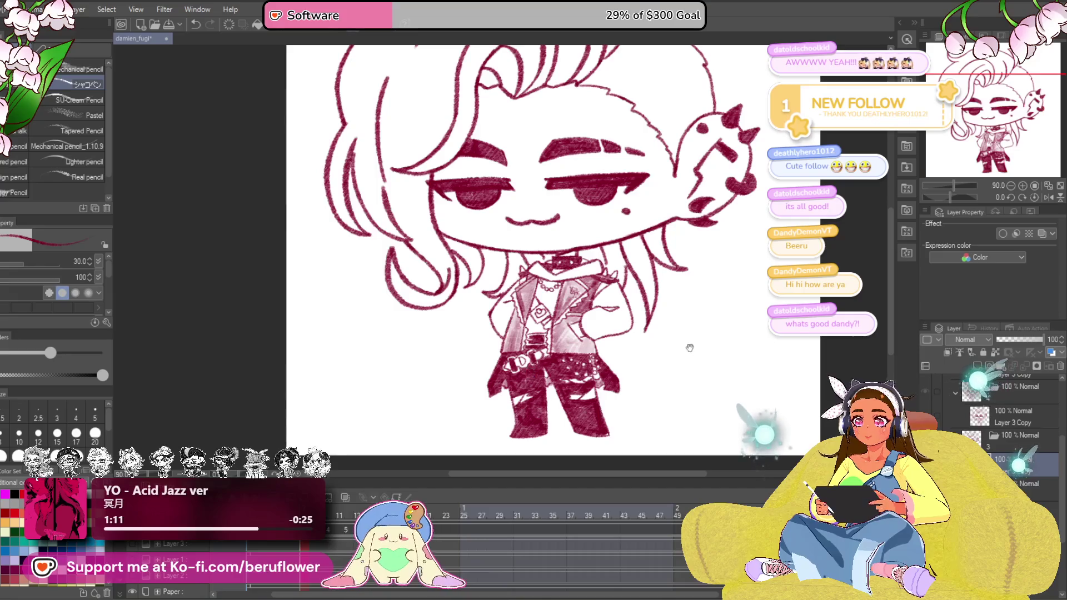
# Deepen the crimson shading across the jacket front, lapel and right panel
pyautogui.moveTo(681, 347); pyautogui.dragTo(593, 422)
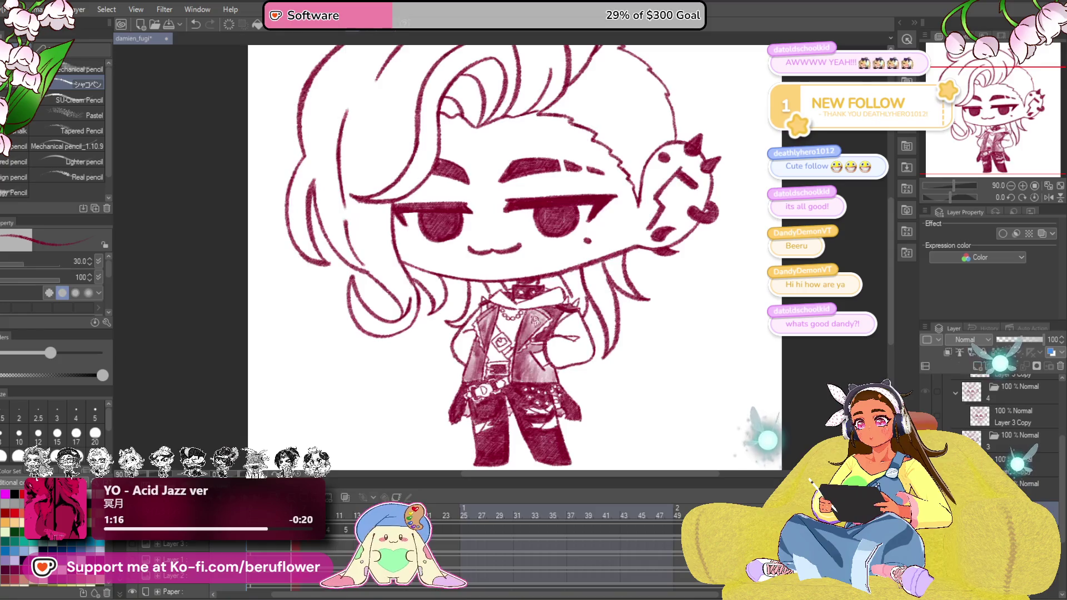
pyautogui.scroll(5, 537, 281)
pyautogui.moveTo(517, 300)
pyautogui.mouseDown()
pyautogui.moveTo(537, 282)
pyautogui.moveTo(576, 358)
pyautogui.mouseUp()
pyautogui.moveTo(488, 259)
pyautogui.mouseDown()
pyautogui.moveTo(533, 325)
pyautogui.moveTo(533, 384)
pyautogui.moveTo(592, 368)
pyautogui.moveTo(534, 334)
pyautogui.moveTo(617, 359)
pyautogui.mouseUp()
pyautogui.moveTo(517, 333); pyautogui.dragTo(584, 375)
pyautogui.moveTo(466, 293)
pyautogui.mouseDown()
pyautogui.moveTo(479, 300)
pyautogui.moveTo(475, 391)
pyautogui.moveTo(459, 400)
pyautogui.mouseUp()
pyautogui.moveTo(434, 367)
pyautogui.mouseDown()
pyautogui.moveTo(425, 417)
pyautogui.moveTo(479, 296)
pyautogui.moveTo(454, 325)
pyautogui.moveTo(501, 333)
pyautogui.moveTo(497, 271)
pyautogui.moveTo(484, 317)
pyautogui.mouseUp()
pyautogui.press('space')
pyautogui.moveTo(492, 268)
pyautogui.mouseDown()
pyautogui.moveTo(500, 329)
pyautogui.moveTo(551, 163)
pyautogui.mouseUp()
pyautogui.press('space')
pyautogui.moveTo(600, 350)
pyautogui.mouseDown()
pyautogui.moveTo(617, 316)
pyautogui.moveTo(613, 268)
pyautogui.moveTo(608, 346)
pyautogui.mouseUp()
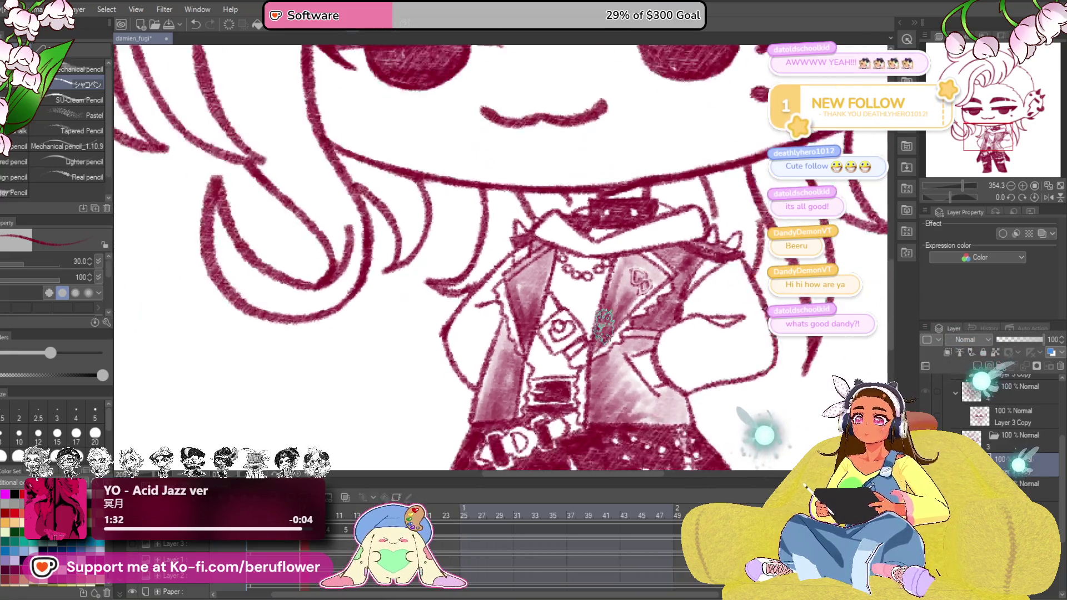
pyautogui.scroll(-3, 605, 342)
pyautogui.scroll(-2, 604, 341)
pyautogui.scroll(4, 618, 367)
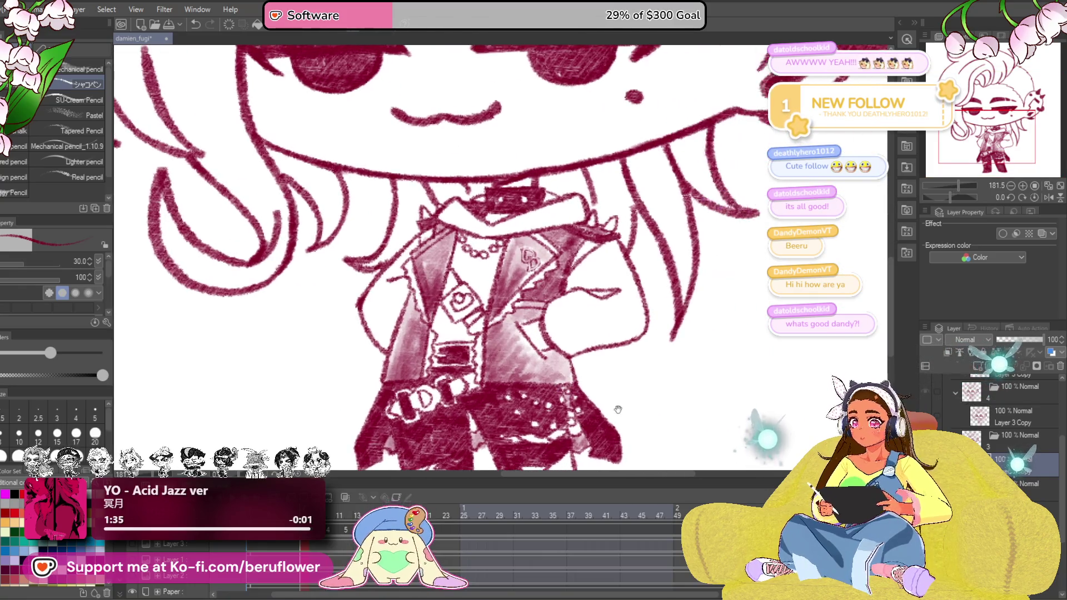
pyautogui.scroll(-1, 621, 375)
# Add a small scribble on the jacket and undo the stray mark
pyautogui.moveTo(608, 422); pyautogui.dragTo(594, 408)
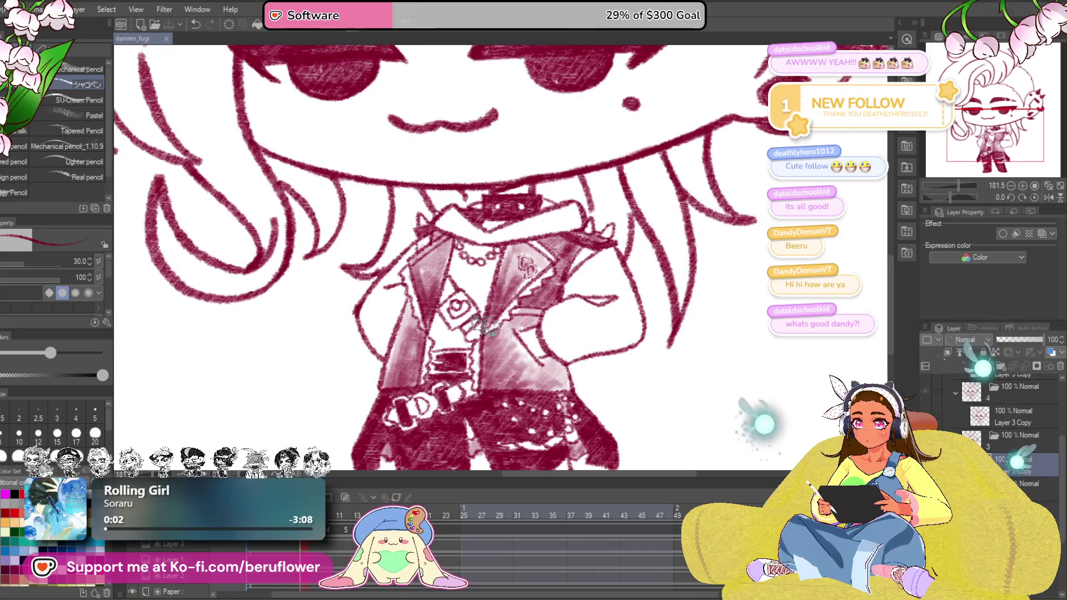
pyautogui.moveTo(559, 275); pyautogui.dragTo(530, 307)
pyautogui.hotkey('ctrl', 'z')
pyautogui.scroll(-2, 558, 226)
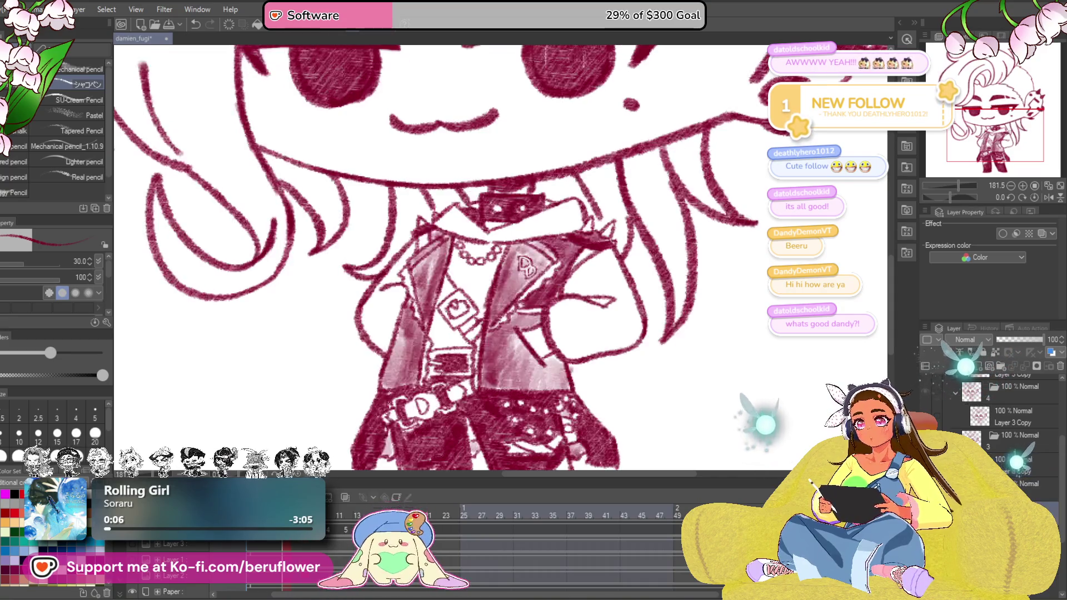
pyautogui.scroll(2, 559, 227)
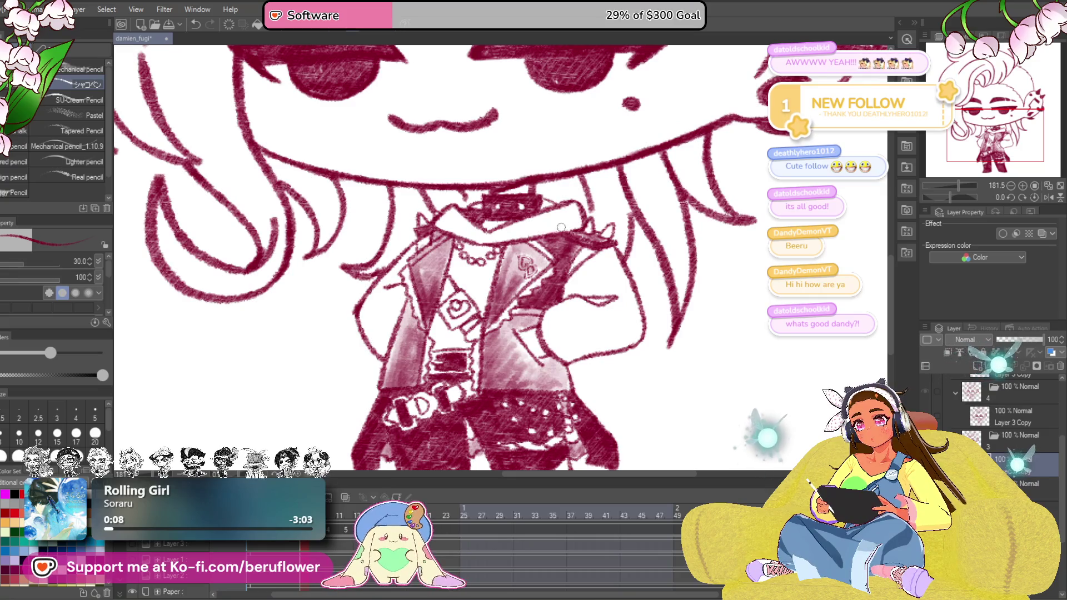
# Flip between the shaded and lineart frames and land on the closed-eyes frame
pyautogui.press('Right')
pyautogui.press('Right')
pyautogui.press('Right')
pyautogui.press('Right')
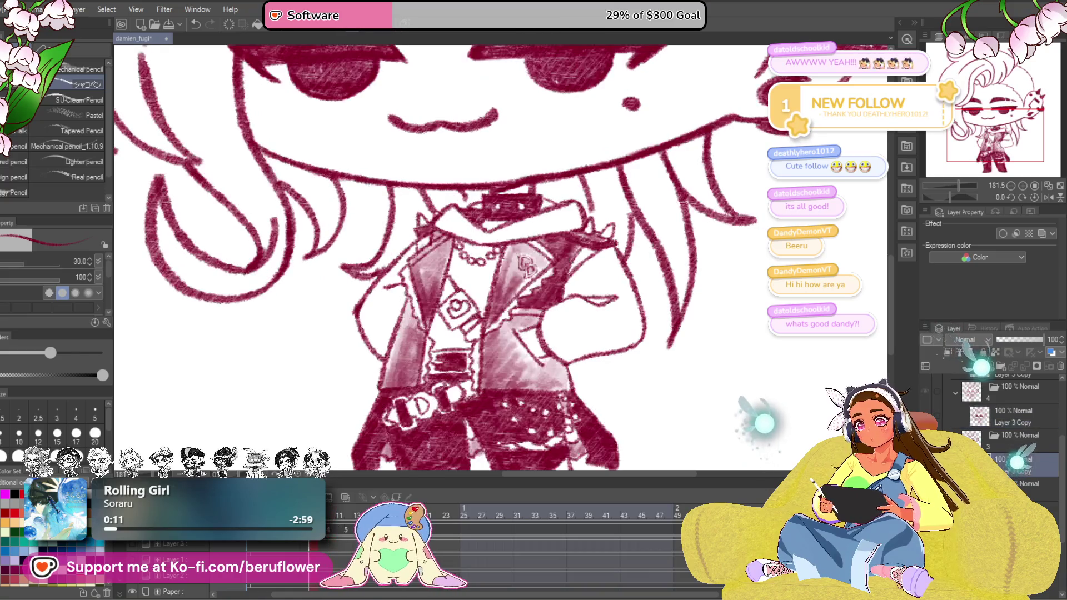
pyautogui.press('Left')
pyautogui.press('Right')
pyautogui.scroll(3, 456, 258)
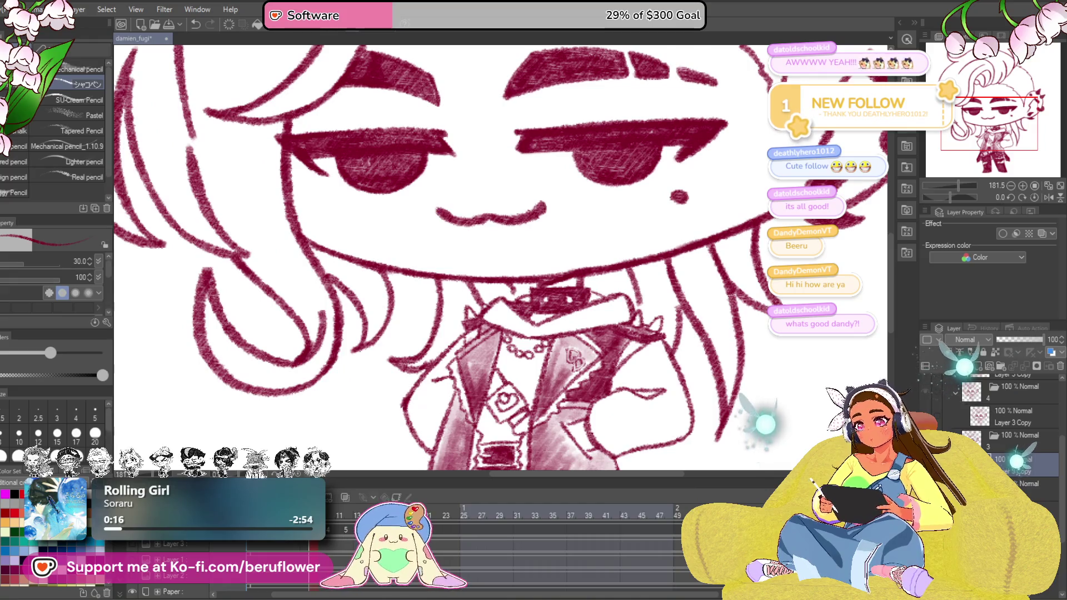
pyautogui.press('Right')
pyautogui.press('Right')
pyautogui.press('Left')
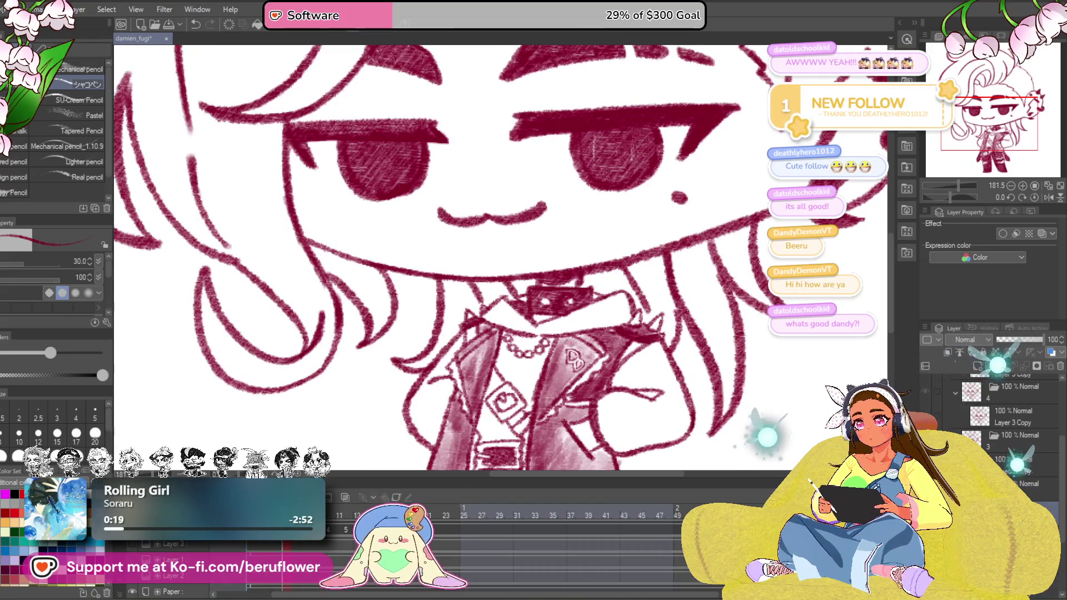
pyautogui.press('Right')
pyautogui.press('Right')
pyautogui.press('Right')
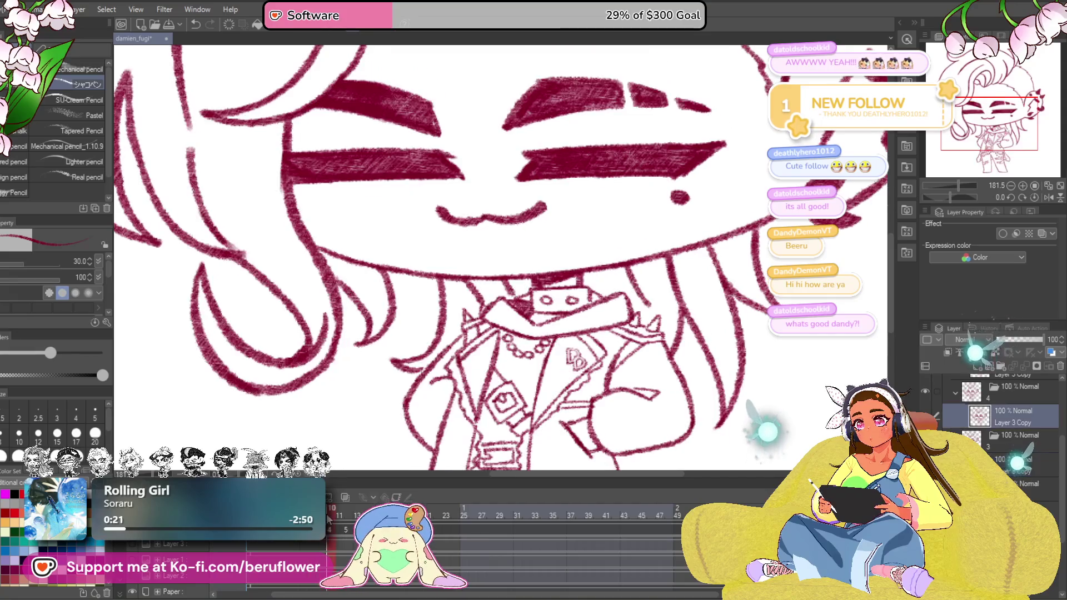
pyautogui.scroll(-3, 455, 259)
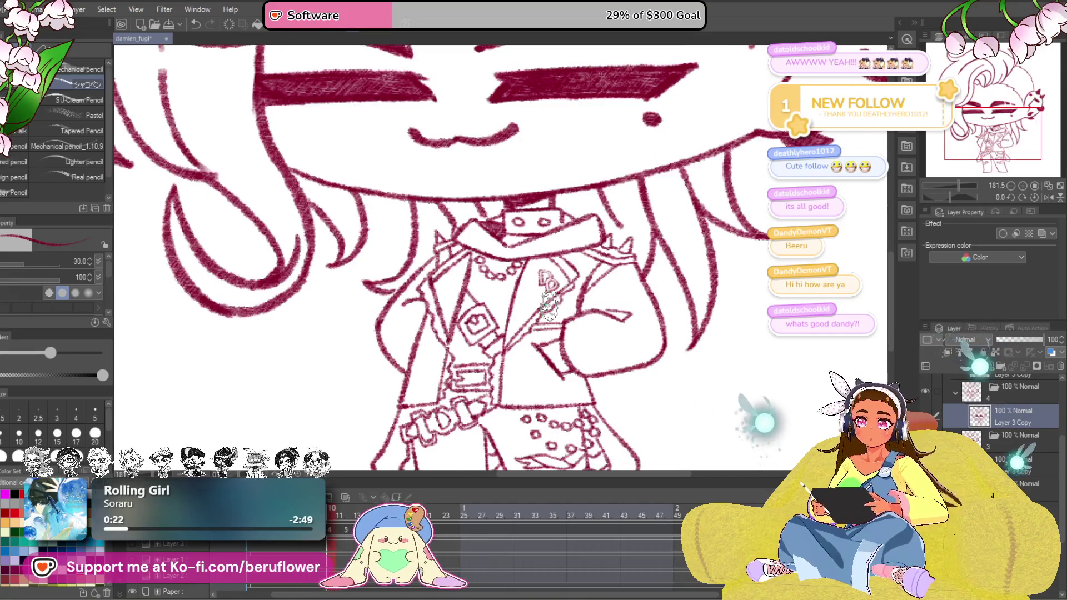
pyautogui.scroll(3, 549, 231)
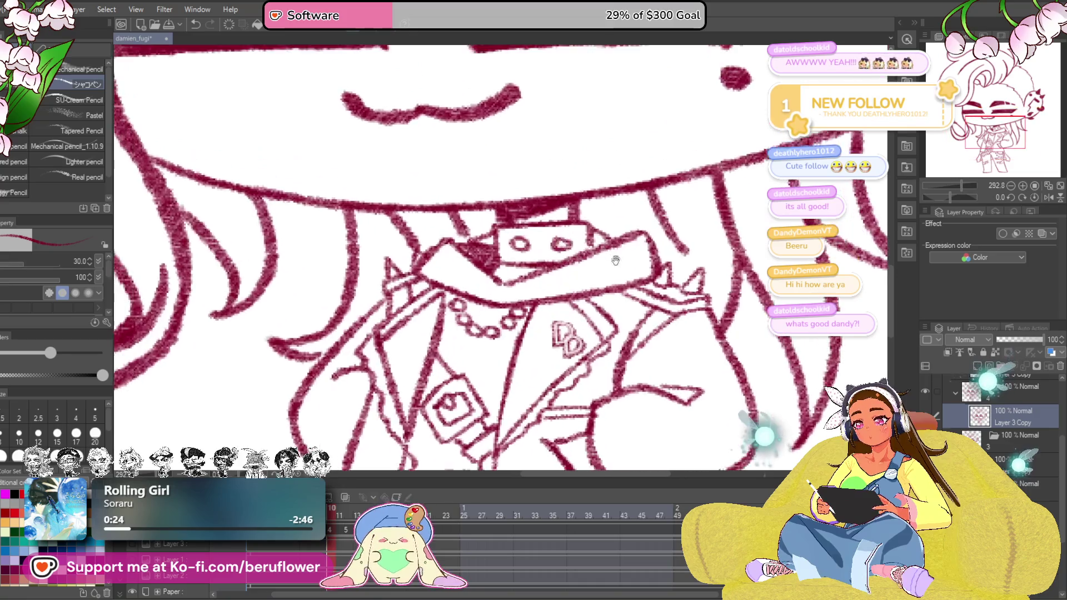
# Fill the collar knot with crimson and darken the shading along the jacket collar
pyautogui.moveTo(525, 229)
pyautogui.mouseDown()
pyautogui.moveTo(501, 250)
pyautogui.moveTo(533, 259)
pyautogui.moveTo(576, 238)
pyautogui.moveTo(587, 275)
pyautogui.moveTo(604, 279)
pyautogui.moveTo(575, 267)
pyautogui.mouseUp()
pyautogui.scroll(-1, 567, 242)
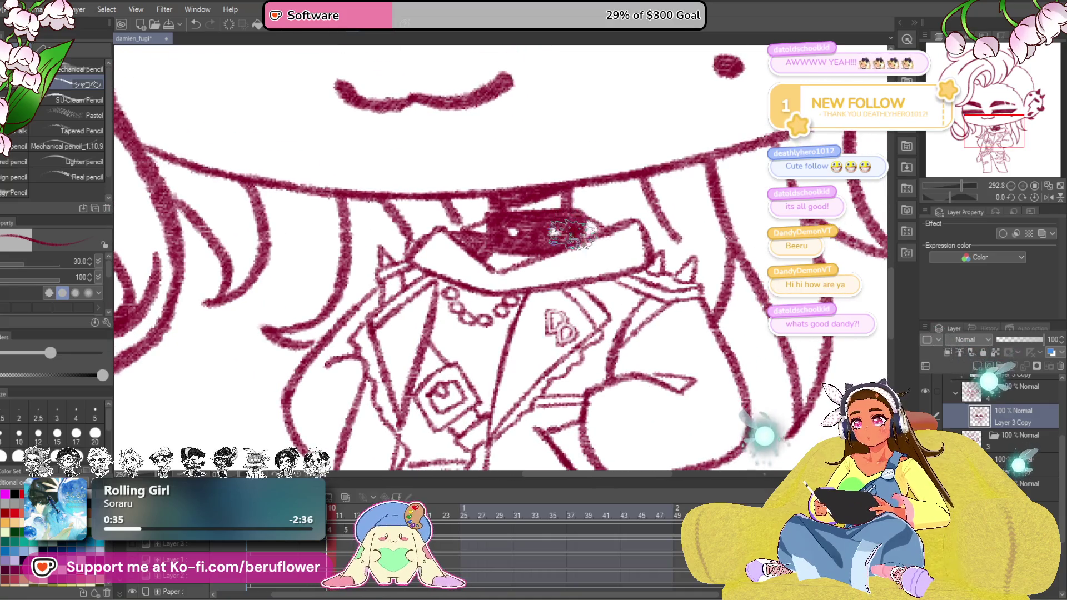
pyautogui.moveTo(642, 400); pyautogui.dragTo(642, 250)
pyautogui.moveTo(642, 208); pyautogui.dragTo(644, 292)
pyautogui.moveTo(643, 251); pyautogui.dragTo(644, 292)
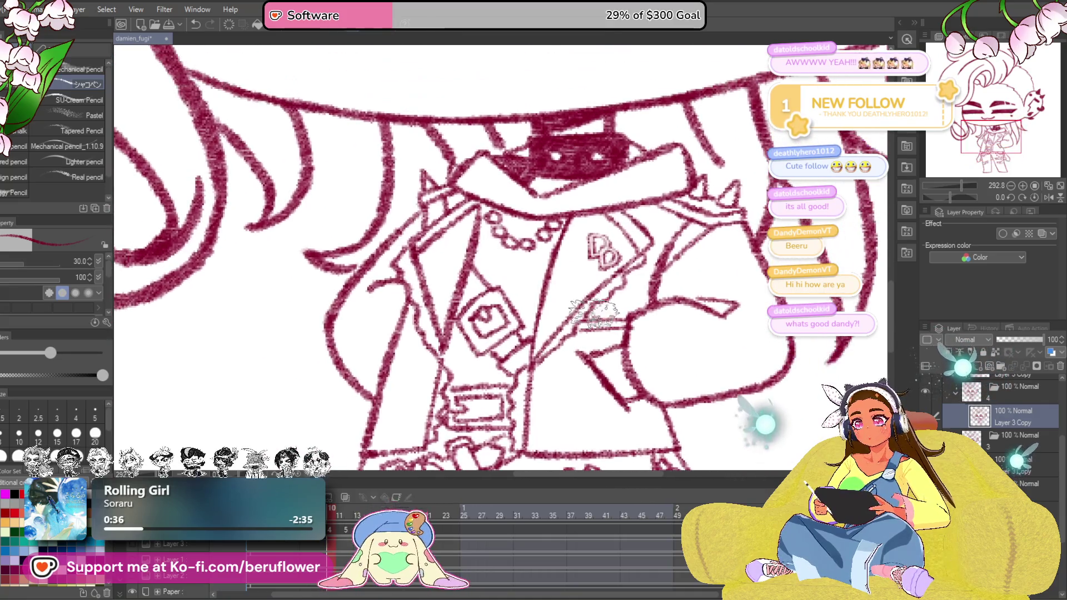
pyautogui.moveTo(583, 317); pyautogui.dragTo(658, 275)
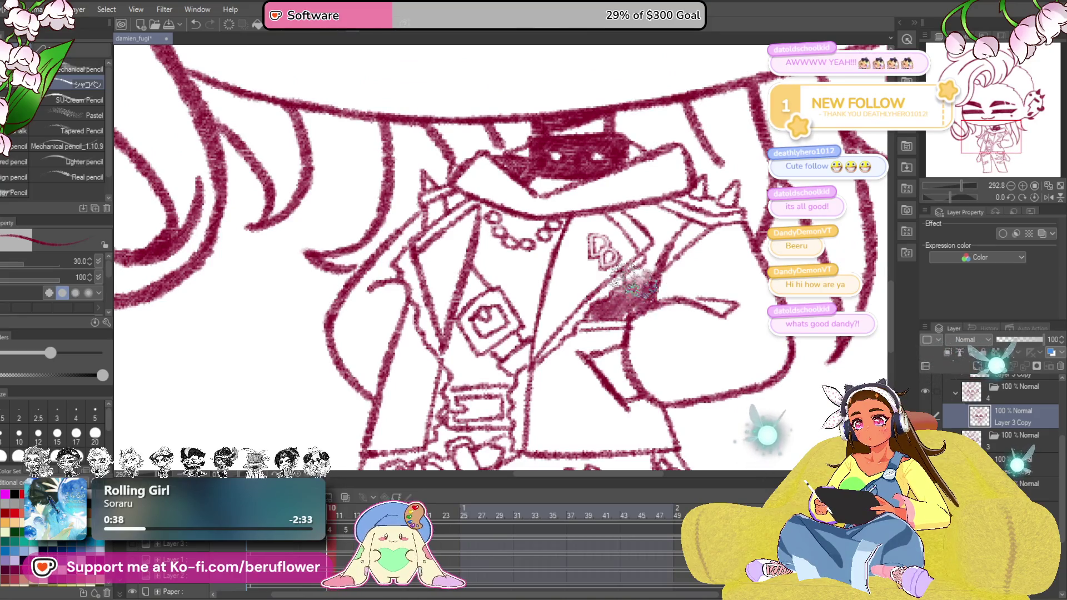
pyautogui.scroll(-1, 674, 232)
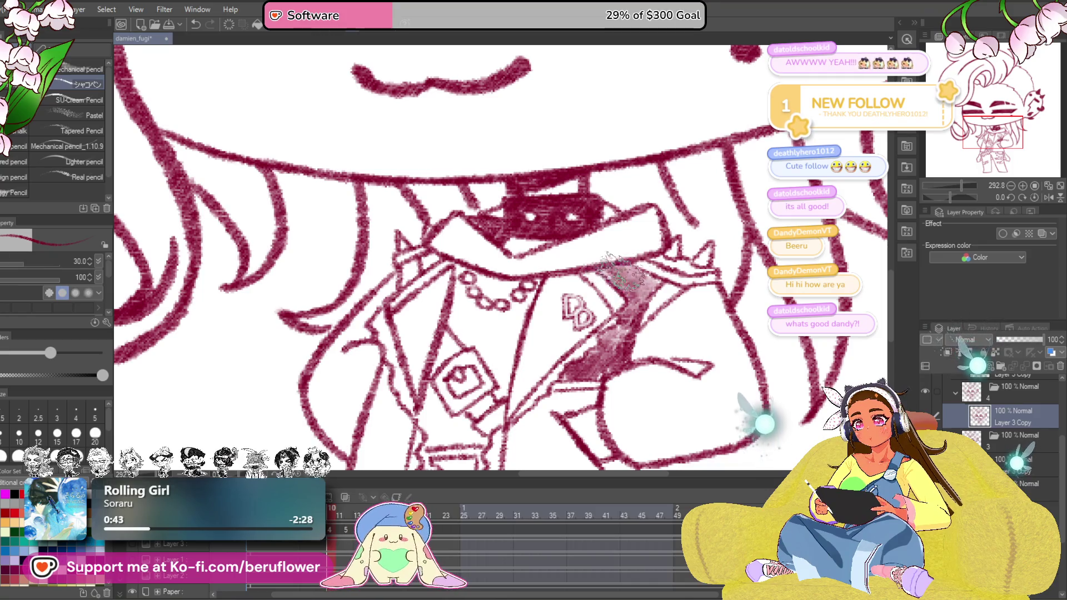
pyautogui.scroll(1, 575, 244)
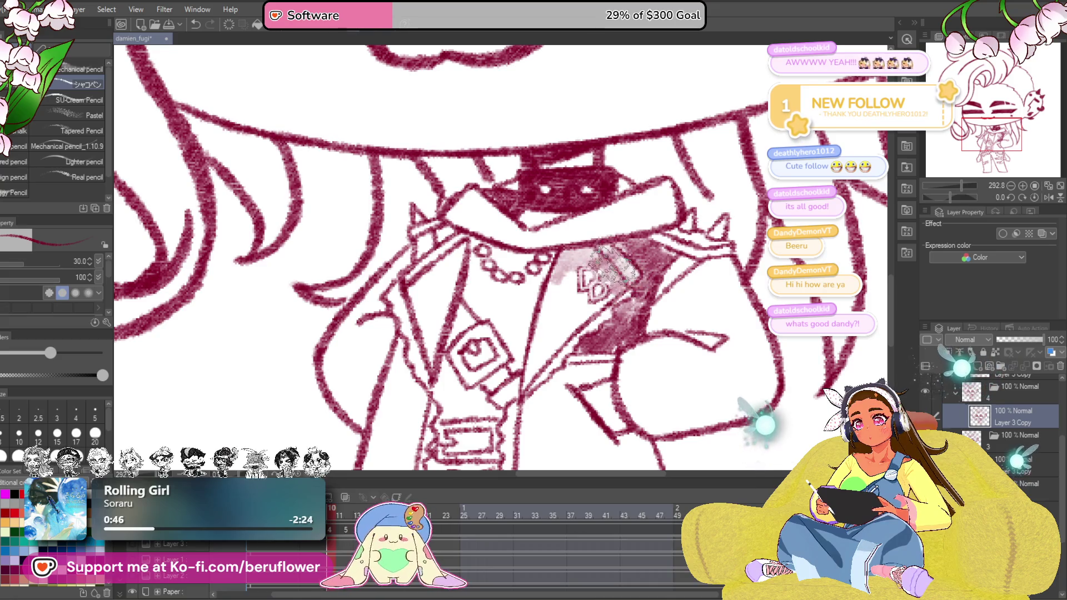
pyautogui.moveTo(546, 308)
pyautogui.mouseDown()
pyautogui.moveTo(550, 367)
pyautogui.moveTo(584, 309)
pyautogui.mouseUp()
pyautogui.moveTo(551, 358); pyautogui.dragTo(596, 295)
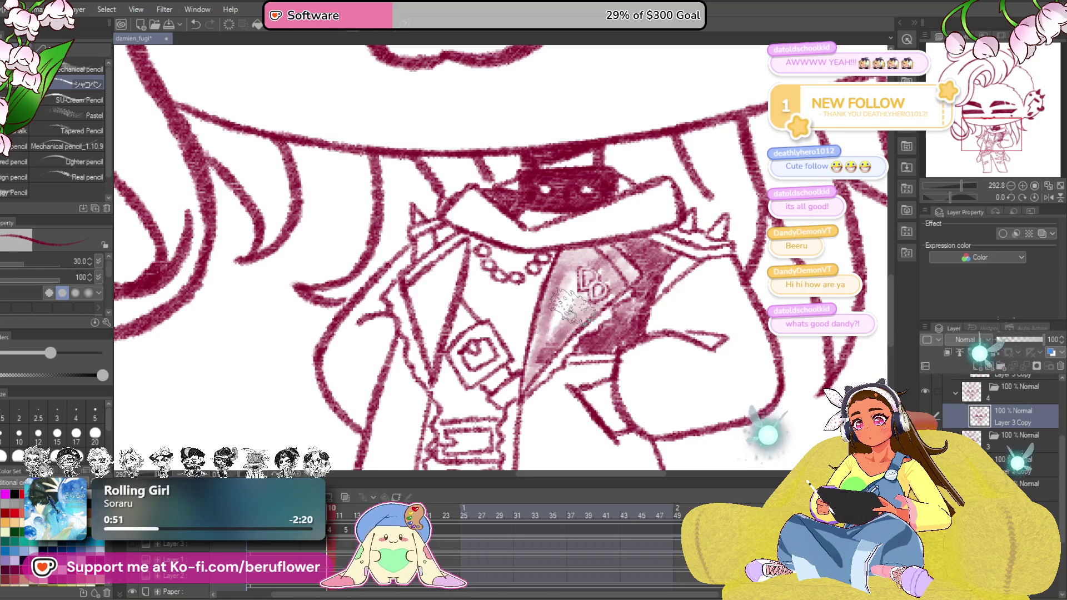
pyautogui.scroll(-1, 590, 288)
pyautogui.scroll(2, 584, 229)
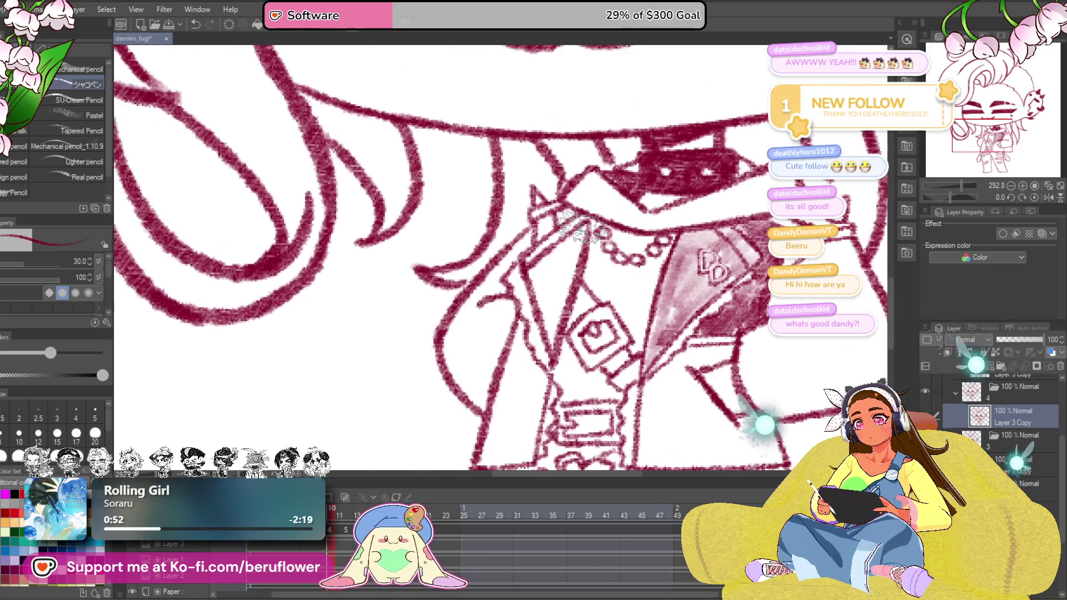
# Hatch crimson shading into the triangular lapel area
pyautogui.moveTo(543, 250)
pyautogui.mouseDown()
pyautogui.moveTo(550, 308)
pyautogui.moveTo(566, 334)
pyautogui.mouseUp()
pyautogui.moveTo(567, 226)
pyautogui.mouseDown()
pyautogui.moveTo(583, 316)
pyautogui.moveTo(550, 275)
pyautogui.moveTo(558, 317)
pyautogui.mouseUp()
pyautogui.moveTo(567, 259); pyautogui.dragTo(555, 333)
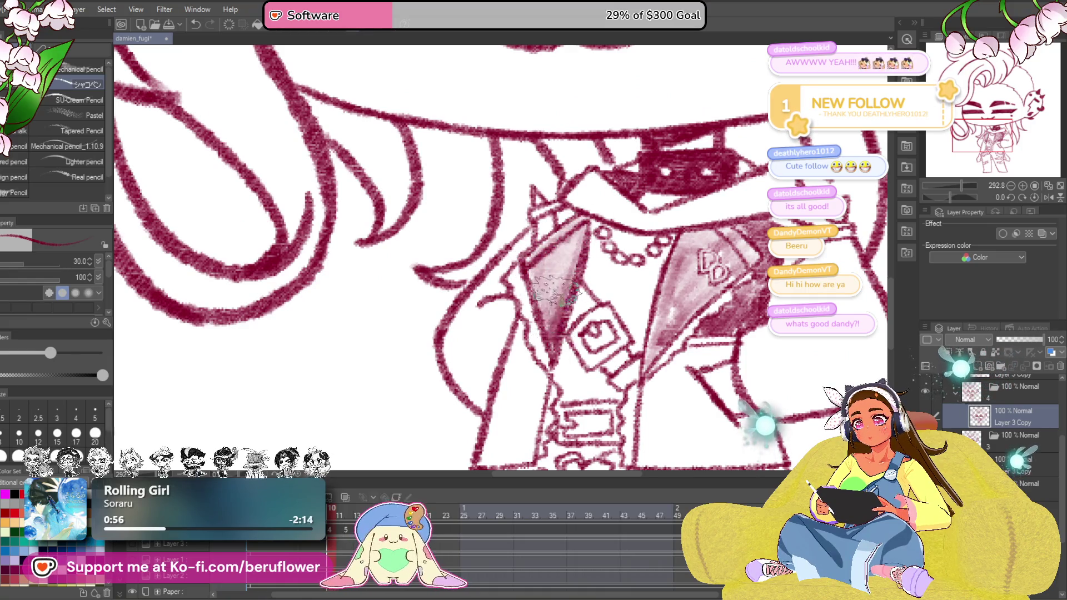
pyautogui.moveTo(712, 175); pyautogui.dragTo(659, 141)
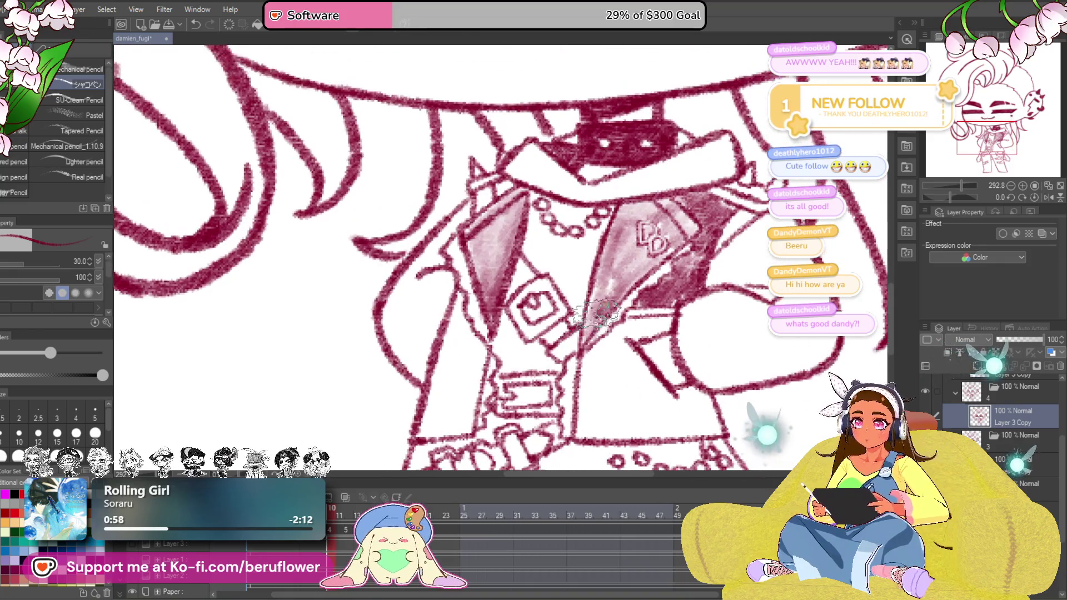
pyautogui.moveTo(609, 300)
pyautogui.mouseDown()
pyautogui.moveTo(596, 287)
pyautogui.moveTo(609, 337)
pyautogui.moveTo(634, 346)
pyautogui.moveTo(659, 321)
pyautogui.mouseUp()
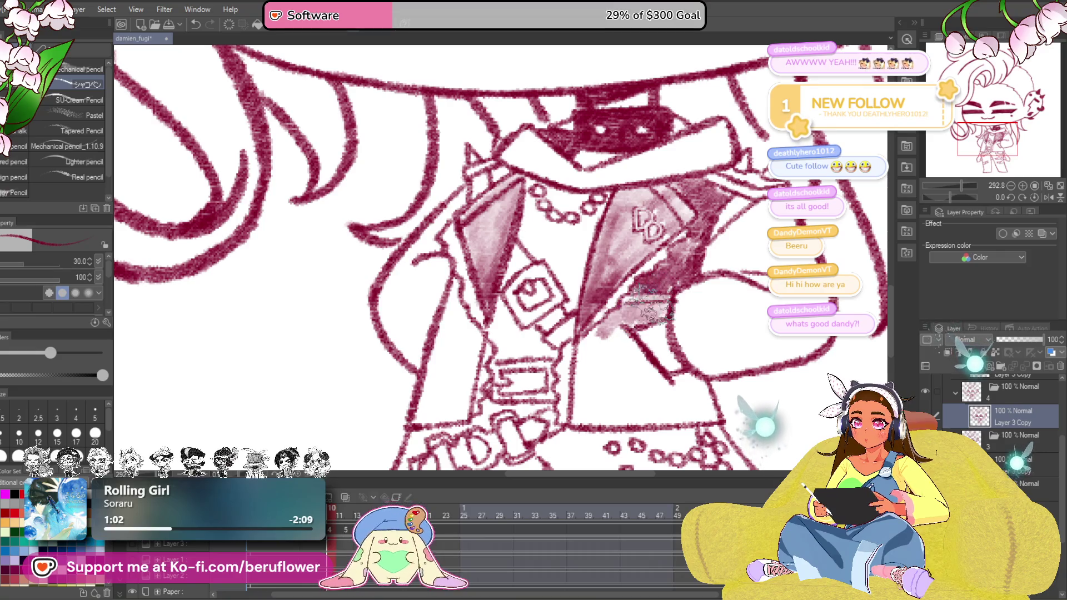
# Shade the lower right jacket panel, extending and darkening it rightward
pyautogui.moveTo(584, 333); pyautogui.dragTo(650, 417)
pyautogui.moveTo(609, 350); pyautogui.dragTo(667, 418)
pyautogui.moveTo(625, 366)
pyautogui.mouseDown()
pyautogui.moveTo(667, 429)
pyautogui.moveTo(692, 425)
pyautogui.mouseUp()
pyautogui.moveTo(658, 367); pyautogui.dragTo(713, 421)
pyautogui.moveTo(675, 383); pyautogui.dragTo(721, 430)
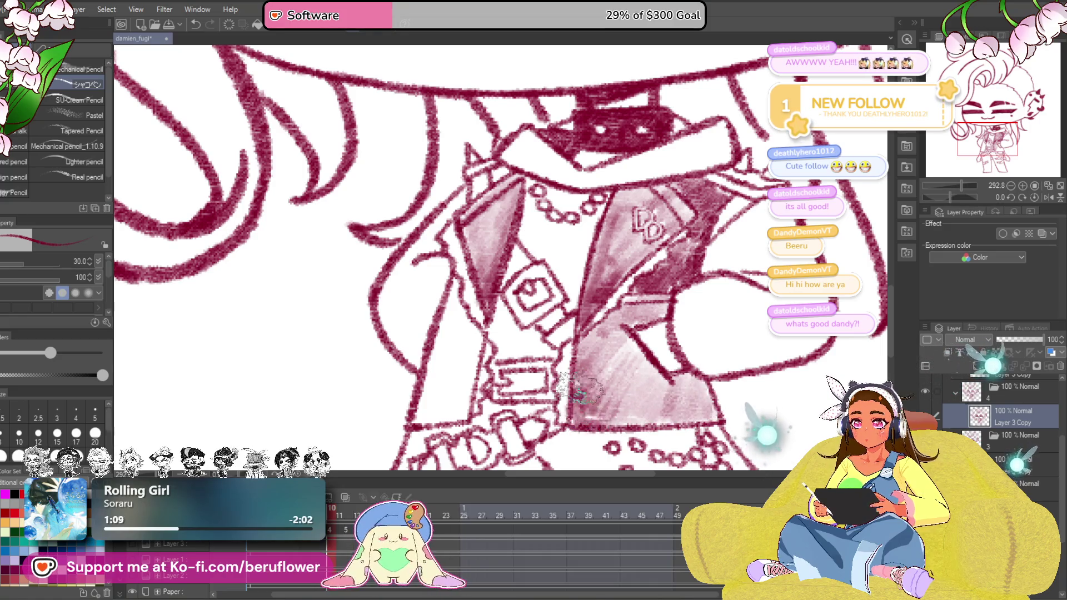
pyautogui.moveTo(575, 350)
pyautogui.mouseDown()
pyautogui.moveTo(616, 404)
pyautogui.moveTo(658, 425)
pyautogui.mouseUp()
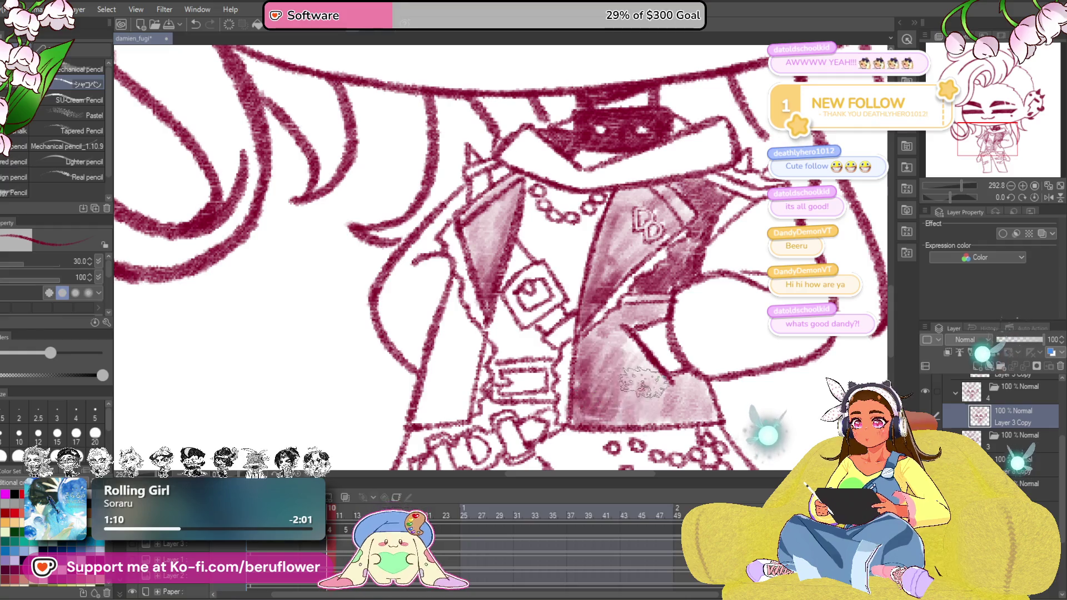
pyautogui.moveTo(583, 358); pyautogui.dragTo(617, 383)
pyautogui.moveTo(584, 350); pyautogui.dragTo(600, 300)
# Fill the left jacket panel with shading and shade the small rectangle on the jacket
pyautogui.moveTo(500, 334); pyautogui.dragTo(488, 430)
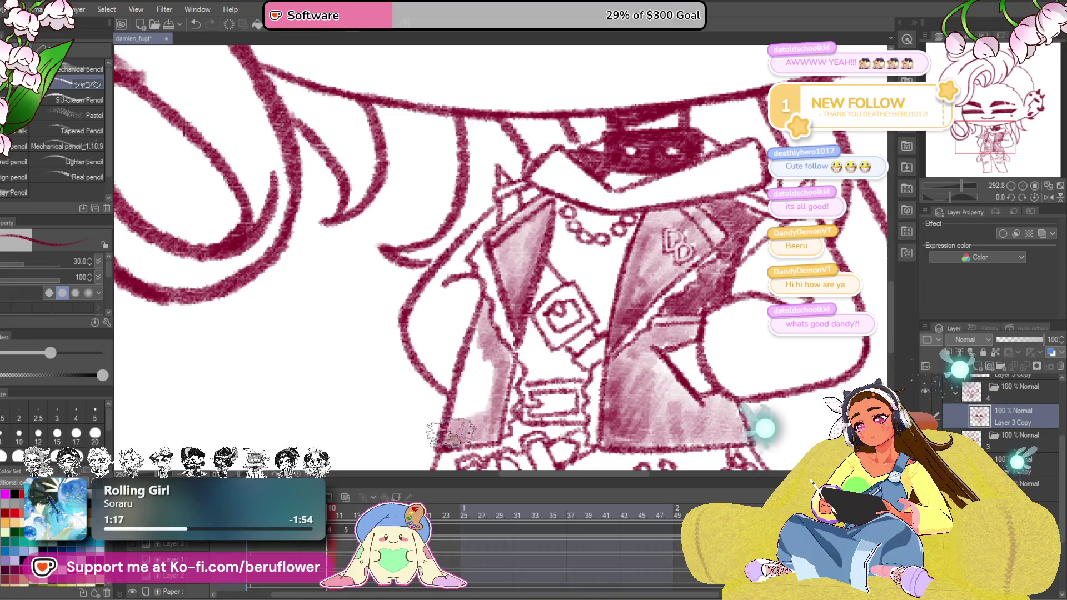
pyautogui.moveTo(467, 325); pyautogui.dragTo(458, 417)
pyautogui.moveTo(471, 350); pyautogui.dragTo(480, 441)
pyautogui.moveTo(467, 359); pyautogui.dragTo(484, 442)
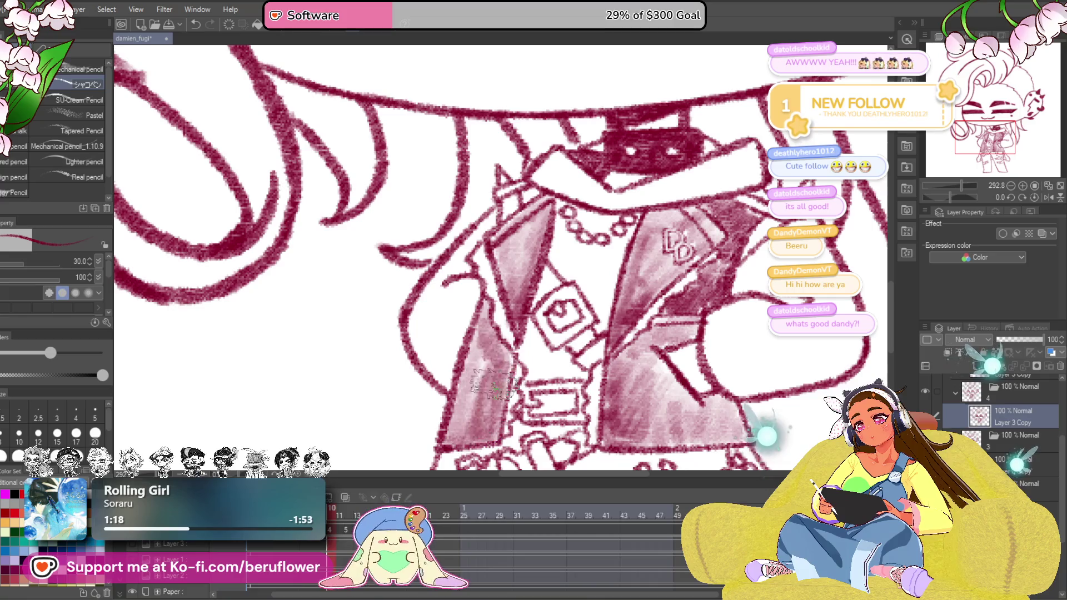
pyautogui.moveTo(475, 334); pyautogui.dragTo(467, 417)
pyautogui.scroll(-3, 500, 333)
pyautogui.scroll(3, 450, 417)
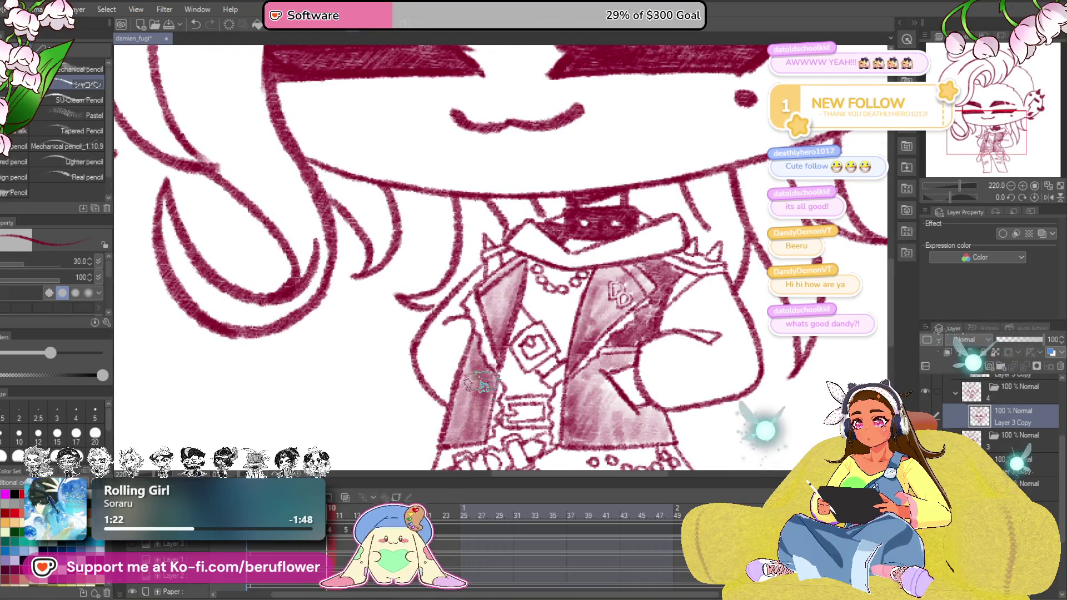
pyautogui.moveTo(538, 242); pyautogui.dragTo(546, 258)
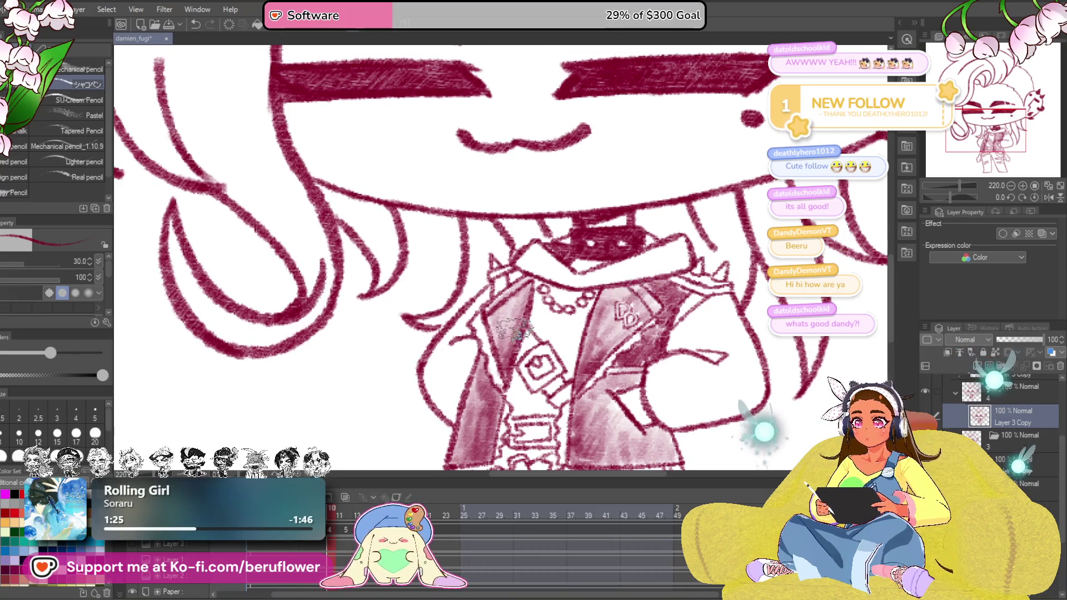
pyautogui.moveTo(493, 332); pyautogui.dragTo(553, 325)
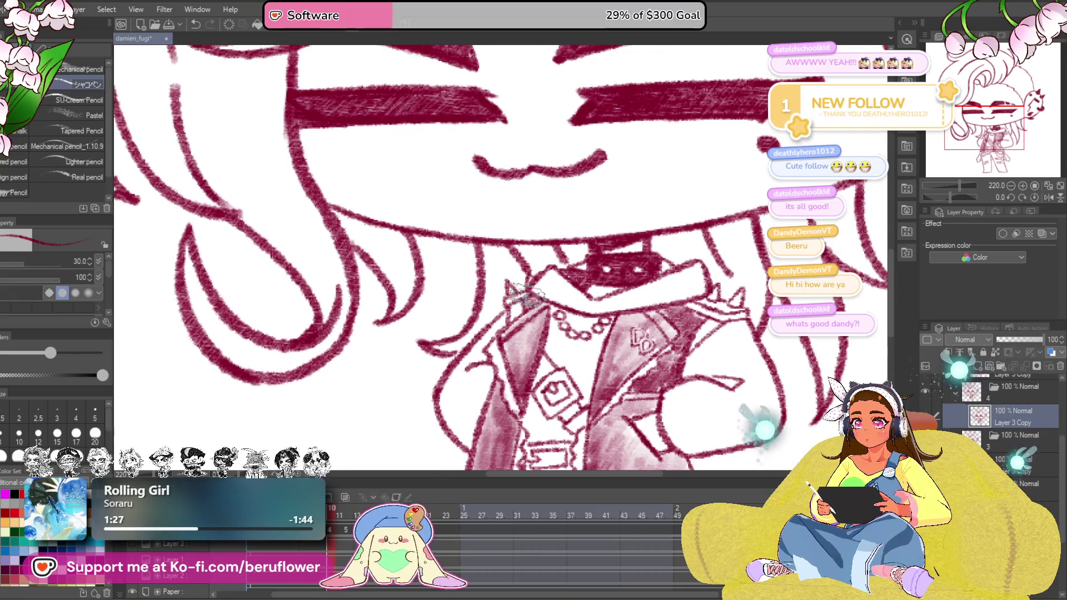
pyautogui.scroll(-2, 732, 269)
pyautogui.scroll(-2, 667, 272)
pyautogui.scroll(-2, 634, 274)
pyautogui.scroll(1, 618, 275)
pyautogui.scroll(1, 619, 276)
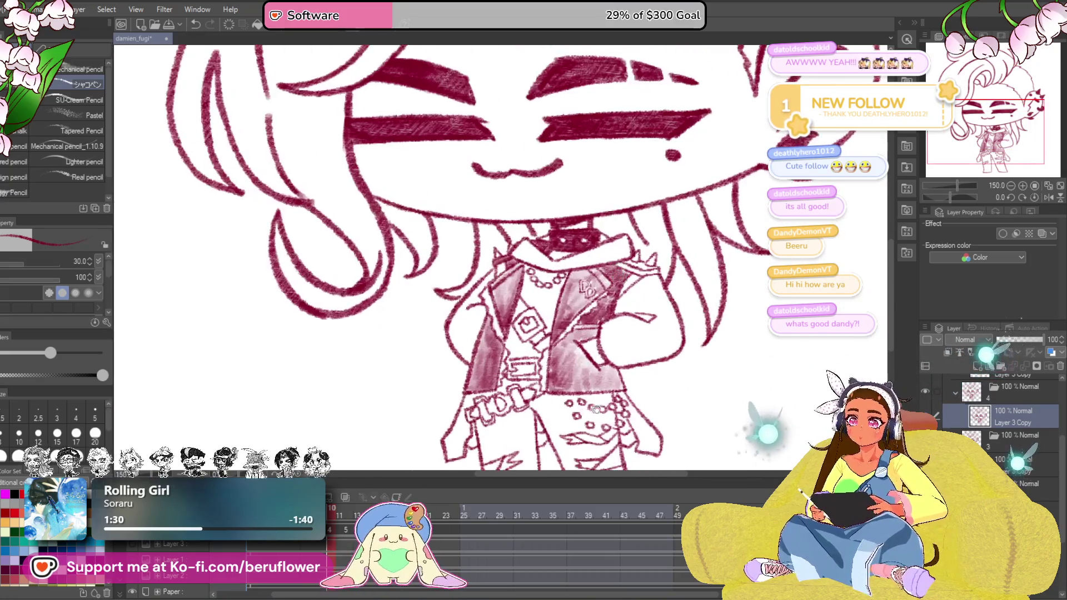
pyautogui.scroll(1, 617, 275)
pyautogui.scroll(1, 600, 271)
pyautogui.scroll(1, 584, 265)
pyautogui.scroll(2, 583, 284)
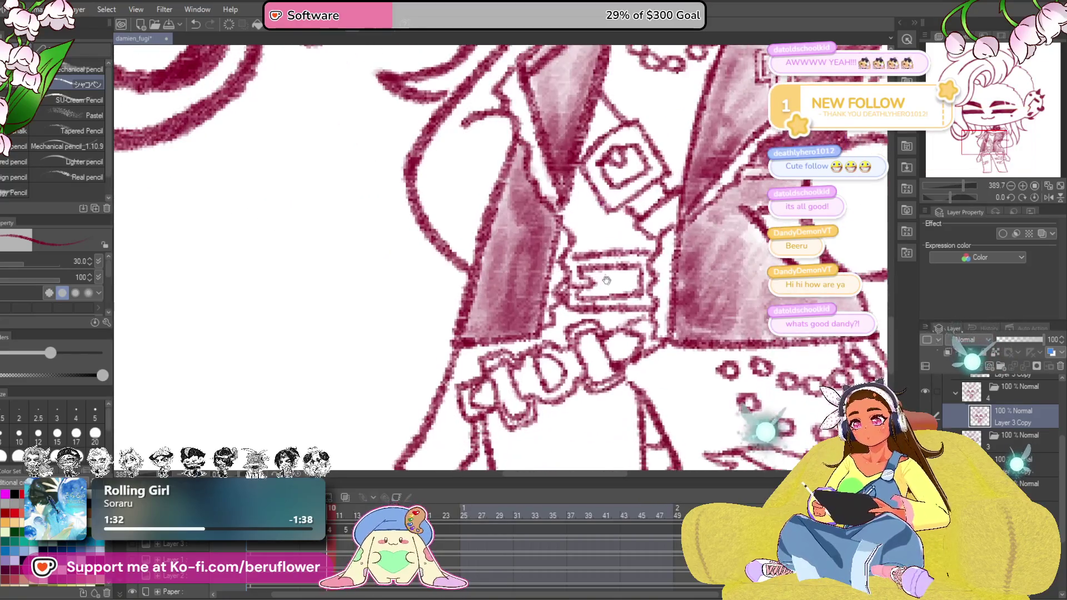
pyautogui.moveTo(583, 267)
pyautogui.mouseDown()
pyautogui.moveTo(634, 283)
pyautogui.moveTo(584, 295)
pyautogui.moveTo(625, 300)
pyautogui.moveTo(600, 287)
pyautogui.moveTo(645, 404)
pyautogui.mouseUp()
pyautogui.scroll(-3, 600, 284)
pyautogui.scroll(-2, 592, 275)
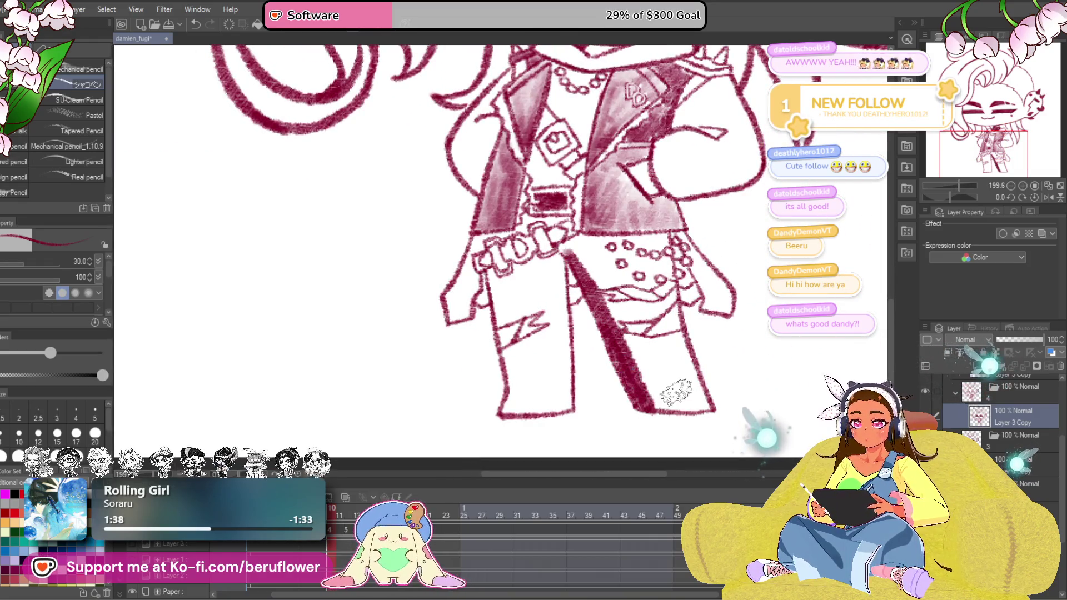
pyautogui.scroll(3, 675, 390)
# Redraw the right leg fold stroke after undoing it and fill the right trouser leg dark crimson
pyautogui.moveTo(550, 284)
pyautogui.mouseDown()
pyautogui.moveTo(608, 309)
pyautogui.moveTo(683, 300)
pyautogui.moveTo(725, 392)
pyautogui.mouseUp()
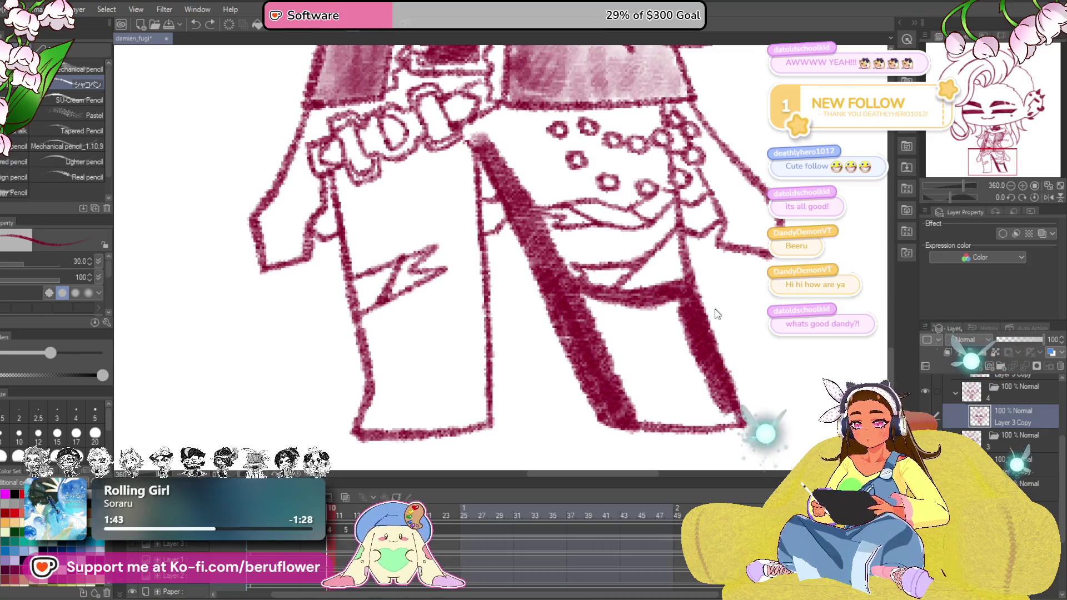
pyautogui.hotkey('ctrl', 'z')
pyautogui.moveTo(679, 288)
pyautogui.mouseDown()
pyautogui.moveTo(738, 421)
pyautogui.moveTo(617, 401)
pyautogui.mouseUp()
pyautogui.moveTo(583, 291)
pyautogui.mouseDown()
pyautogui.moveTo(617, 358)
pyautogui.moveTo(675, 417)
pyautogui.mouseUp()
pyautogui.moveTo(658, 342); pyautogui.dragTo(717, 417)
pyautogui.moveTo(692, 351)
pyautogui.mouseDown()
pyautogui.moveTo(633, 309)
pyautogui.moveTo(617, 334)
pyautogui.mouseUp()
pyautogui.scroll(3, 626, 291)
pyautogui.moveTo(708, 292)
pyautogui.mouseDown()
pyautogui.moveTo(659, 342)
pyautogui.moveTo(584, 351)
pyautogui.moveTo(596, 320)
pyautogui.mouseUp()
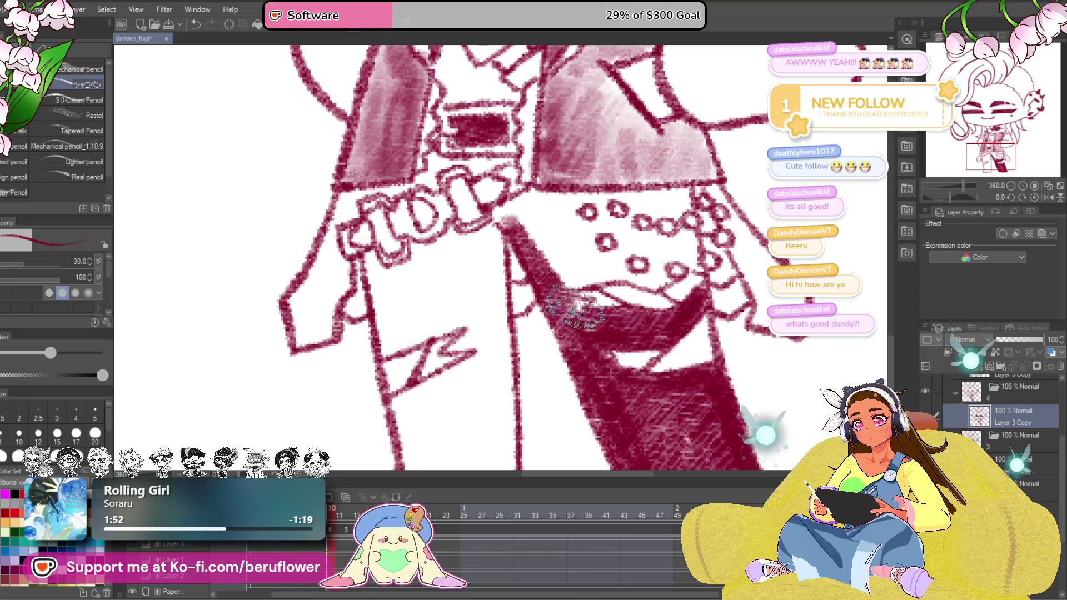
# Extend the dark shading up into the waist area and add a sparkly texture stroke
pyautogui.moveTo(606, 325); pyautogui.dragTo(584, 334)
pyautogui.moveTo(593, 259); pyautogui.dragTo(584, 317)
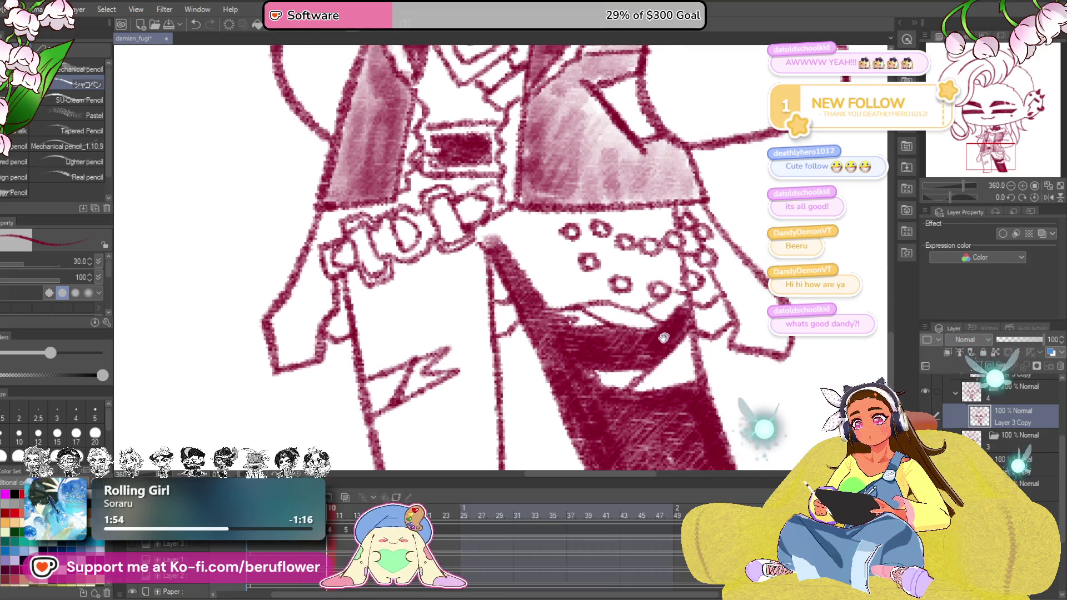
pyautogui.moveTo(634, 350)
pyautogui.mouseDown()
pyautogui.moveTo(617, 294)
pyautogui.moveTo(632, 257)
pyautogui.moveTo(621, 275)
pyautogui.moveTo(670, 265)
pyautogui.mouseUp()
pyautogui.moveTo(583, 250)
pyautogui.mouseDown()
pyautogui.moveTo(659, 308)
pyautogui.moveTo(625, 317)
pyautogui.moveTo(633, 300)
pyautogui.moveTo(667, 333)
pyautogui.moveTo(616, 354)
pyautogui.moveTo(646, 366)
pyautogui.moveTo(592, 334)
pyautogui.moveTo(568, 359)
pyautogui.moveTo(488, 301)
pyautogui.moveTo(484, 267)
pyautogui.moveTo(542, 276)
pyautogui.moveTo(566, 292)
pyautogui.moveTo(550, 309)
pyautogui.moveTo(583, 313)
pyautogui.moveTo(593, 334)
pyautogui.moveTo(559, 325)
pyautogui.moveTo(546, 338)
pyautogui.moveTo(492, 275)
pyautogui.moveTo(484, 292)
pyautogui.mouseUp()
pyautogui.press('space')
pyautogui.scroll(3, 666, 250)
pyautogui.moveTo(651, 250)
pyautogui.mouseDown()
pyautogui.moveTo(708, 259)
pyautogui.moveTo(634, 267)
pyautogui.mouseUp()
pyautogui.scroll(-3, 533, 250)
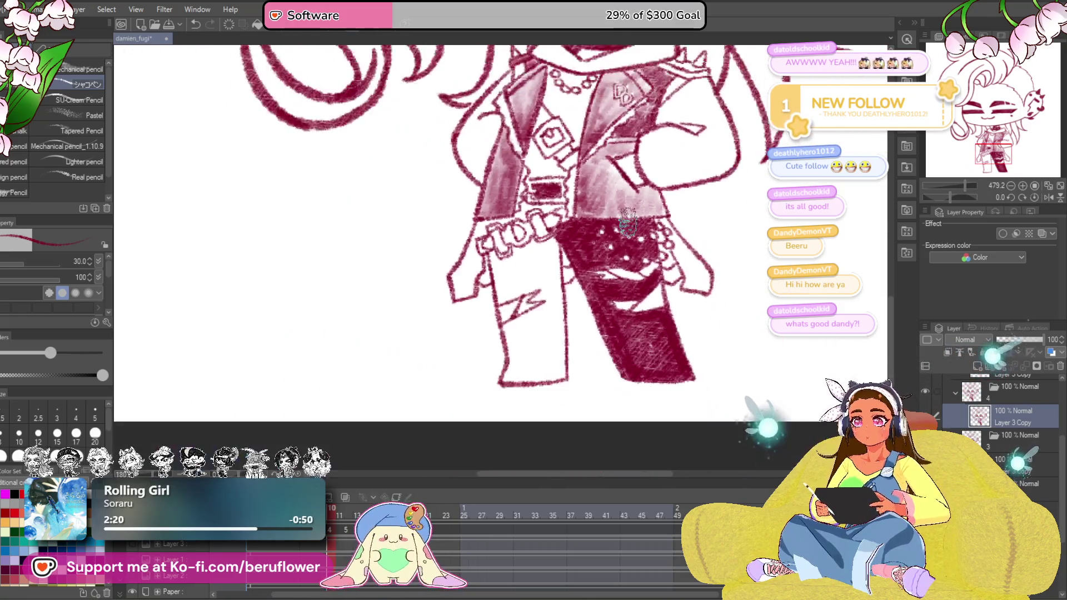
pyautogui.scroll(4, 534, 251)
# Dot small white sparkles across the dark trouser shading
pyautogui.click(587, 246)
pyautogui.click(627, 267)
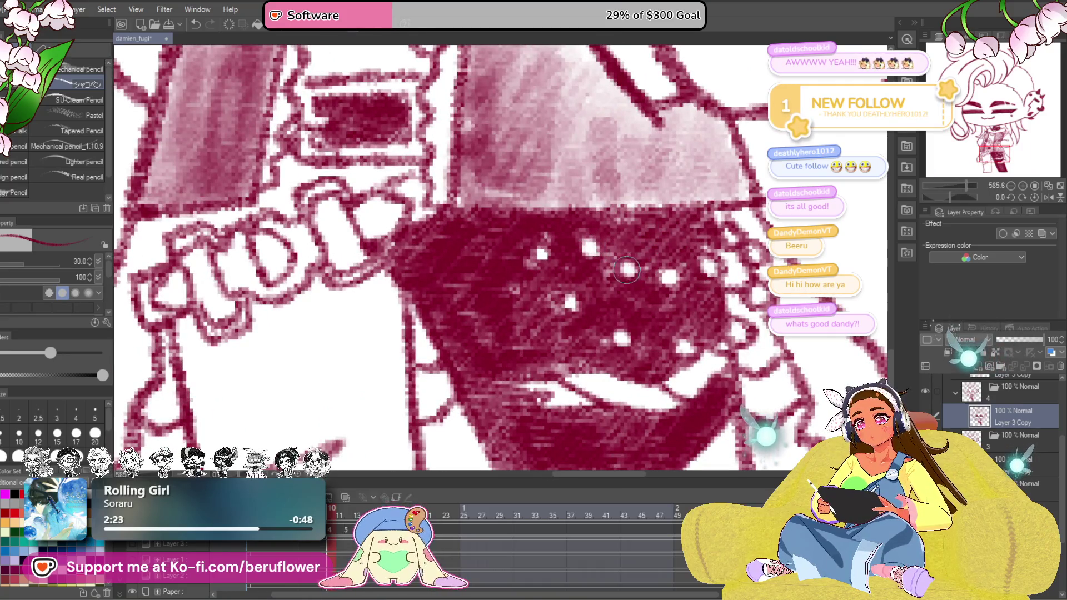
pyautogui.scroll(-3, 533, 250)
pyautogui.scroll(5, 534, 250)
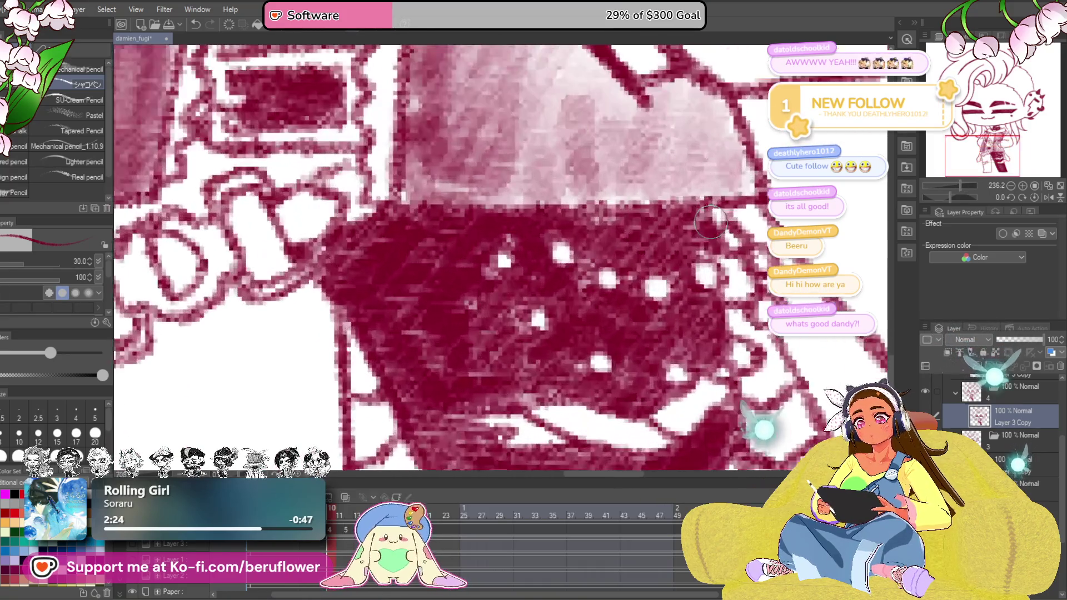
pyautogui.click(504, 260)
pyautogui.click(541, 321)
pyautogui.click(600, 365)
pyautogui.scroll(-3, 677, 377)
pyautogui.scroll(-2, 684, 367)
pyautogui.scroll(-2, 692, 375)
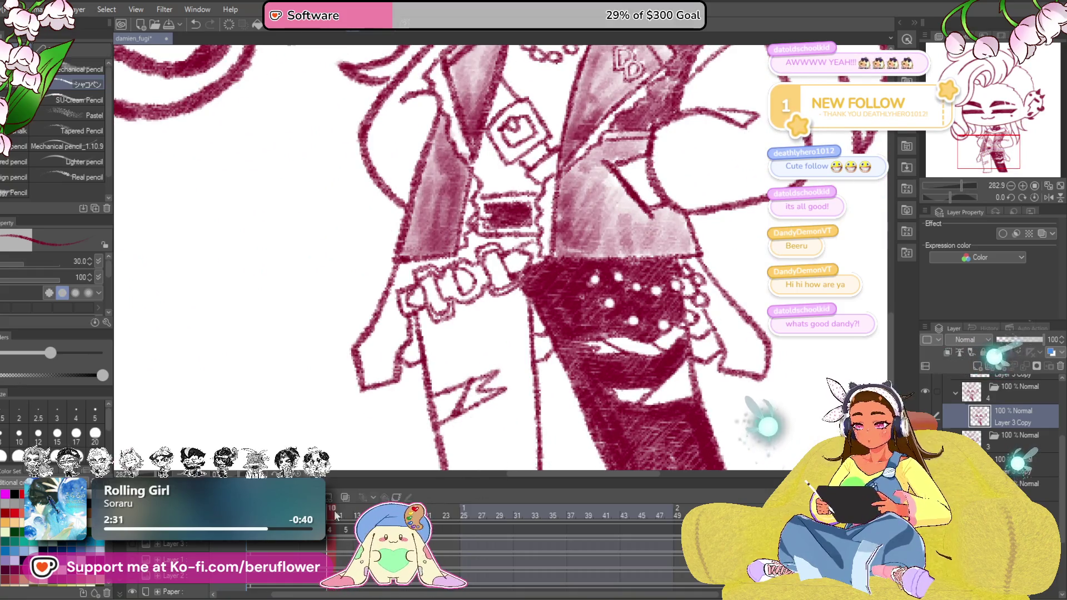
# Scribble dark crimson shading down the coat's right edge and the left sleeve edge
pyautogui.hotkey('ctrl', 'y')
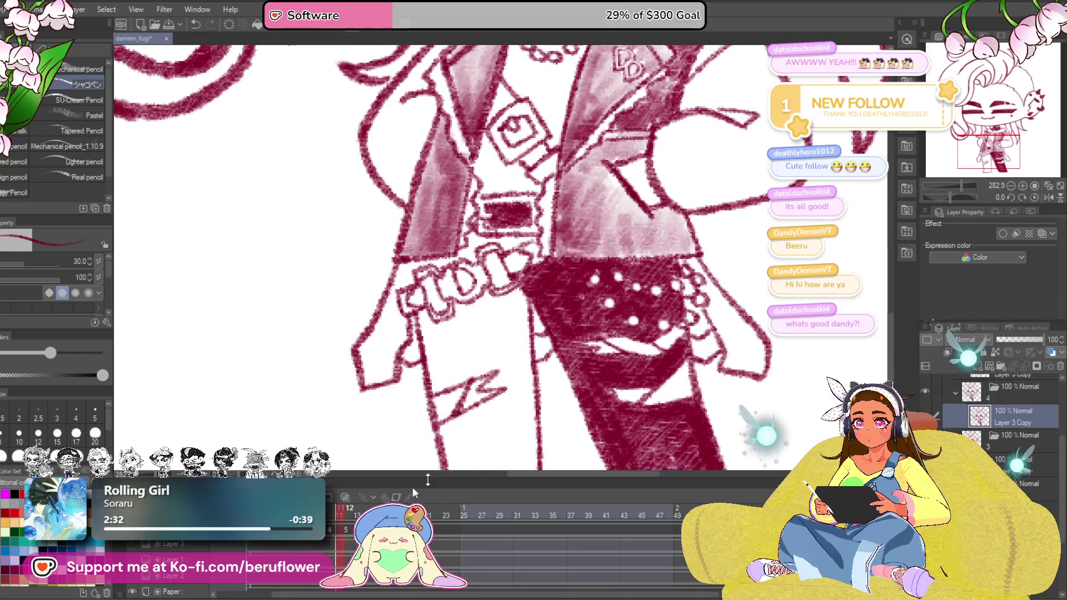
pyautogui.moveTo(659, 434)
pyautogui.mouseDown()
pyautogui.moveTo(657, 363)
pyautogui.moveTo(732, 219)
pyautogui.mouseUp()
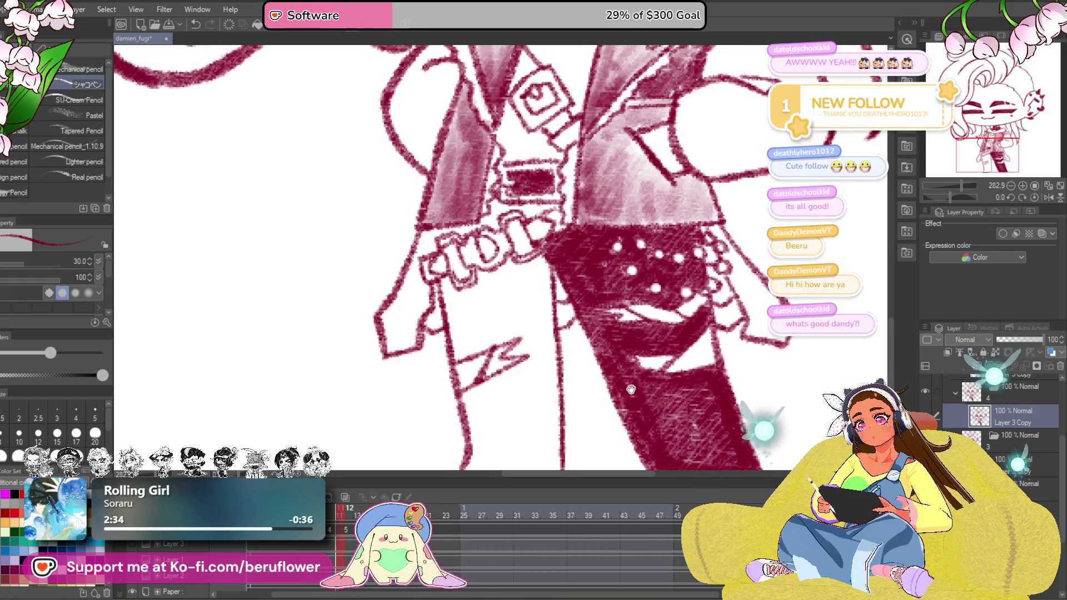
pyautogui.moveTo(708, 254)
pyautogui.mouseDown()
pyautogui.moveTo(680, 283)
pyautogui.moveTo(759, 375)
pyautogui.mouseUp()
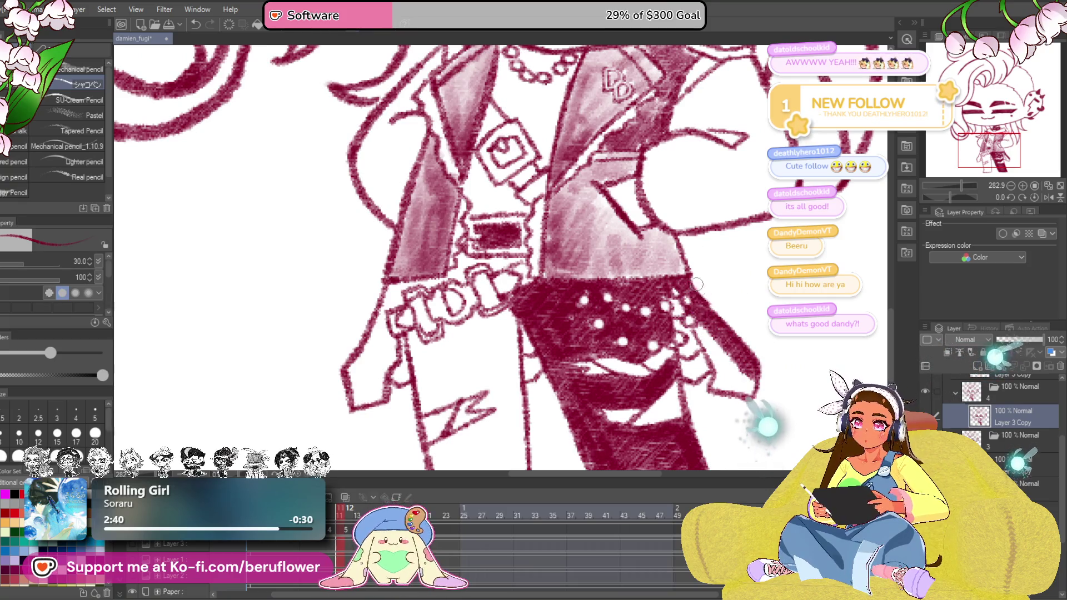
pyautogui.moveTo(683, 300)
pyautogui.mouseDown()
pyautogui.moveTo(734, 387)
pyautogui.moveTo(754, 392)
pyautogui.mouseUp()
pyautogui.moveTo(700, 342); pyautogui.dragTo(742, 384)
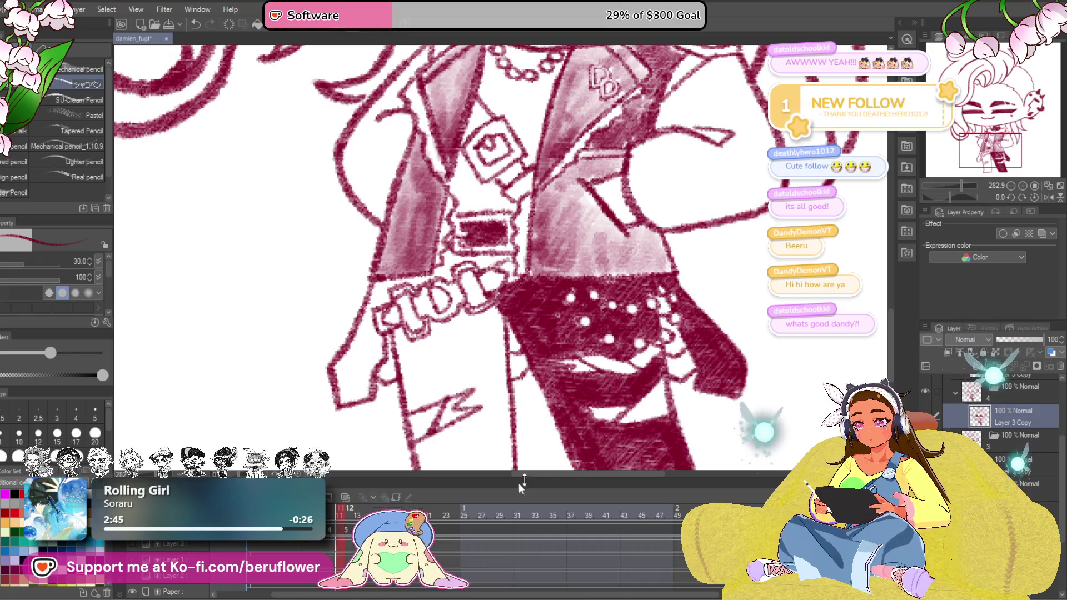
pyautogui.scroll(-3, 763, 425)
pyautogui.scroll(2, 541, 250)
pyautogui.scroll(2, 542, 250)
pyautogui.moveTo(497, 268)
pyautogui.mouseDown()
pyautogui.moveTo(450, 392)
pyautogui.moveTo(478, 350)
pyautogui.moveTo(467, 367)
pyautogui.mouseUp()
pyautogui.moveTo(467, 325)
pyautogui.mouseDown()
pyautogui.moveTo(459, 375)
pyautogui.moveTo(477, 385)
pyautogui.mouseUp()
pyautogui.scroll(1, 501, 350)
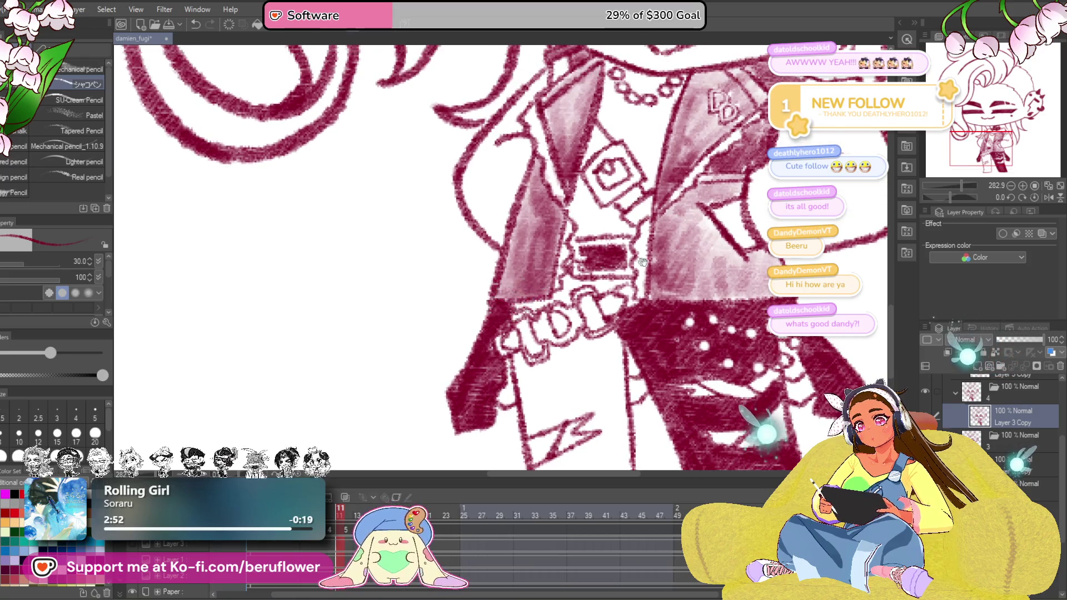
pyautogui.scroll(1, 509, 301)
# Darken the coat rectangle, belt pocket and belt area up to the buckle
pyautogui.moveTo(616, 280); pyautogui.dragTo(596, 271)
pyautogui.moveTo(592, 317)
pyautogui.mouseDown()
pyautogui.moveTo(584, 337)
pyautogui.moveTo(521, 363)
pyautogui.moveTo(547, 363)
pyautogui.mouseUp()
pyautogui.scroll(1, 534, 350)
pyautogui.moveTo(512, 330)
pyautogui.mouseDown()
pyautogui.moveTo(562, 333)
pyautogui.moveTo(659, 300)
pyautogui.moveTo(609, 309)
pyautogui.mouseUp()
pyautogui.press('space')
pyautogui.moveTo(634, 275); pyautogui.dragTo(633, 208)
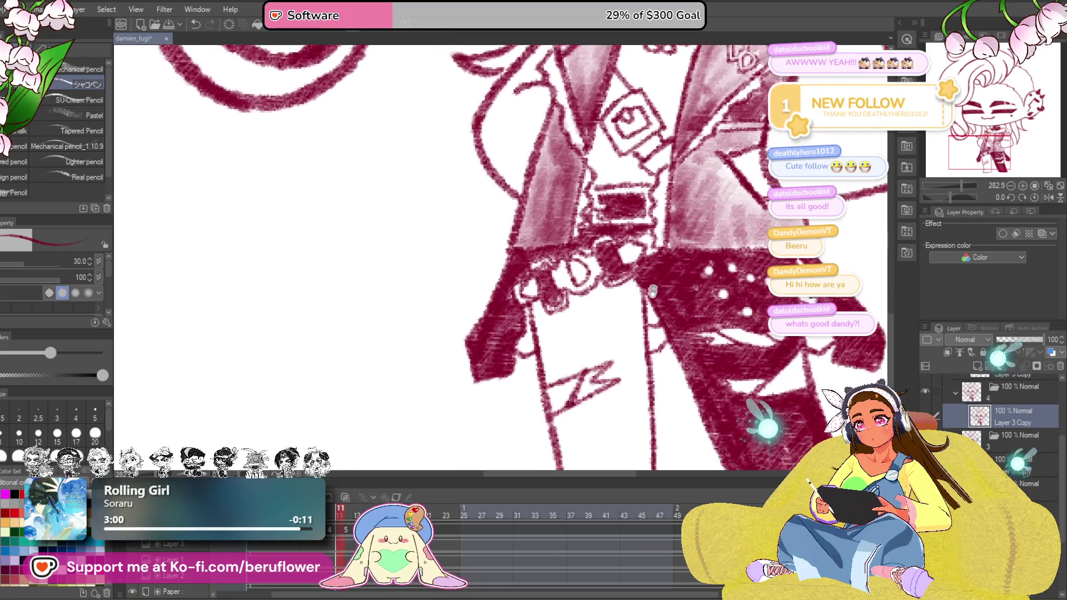
pyautogui.moveTo(617, 283)
pyautogui.mouseDown()
pyautogui.moveTo(658, 276)
pyautogui.moveTo(634, 367)
pyautogui.mouseUp()
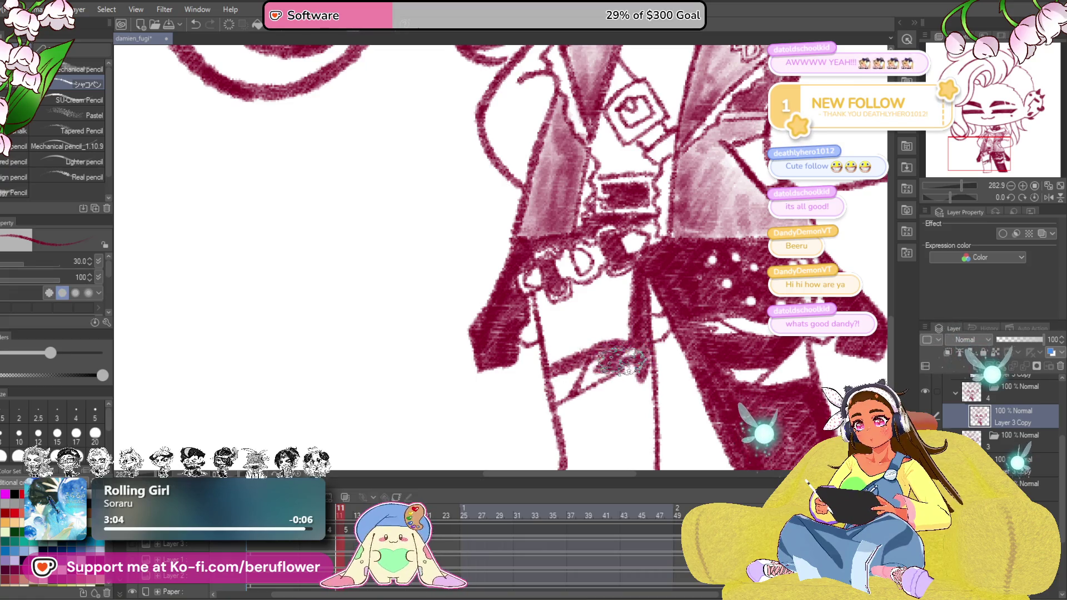
pyautogui.moveTo(594, 319); pyautogui.dragTo(622, 332)
pyautogui.moveTo(650, 292); pyautogui.dragTo(626, 275)
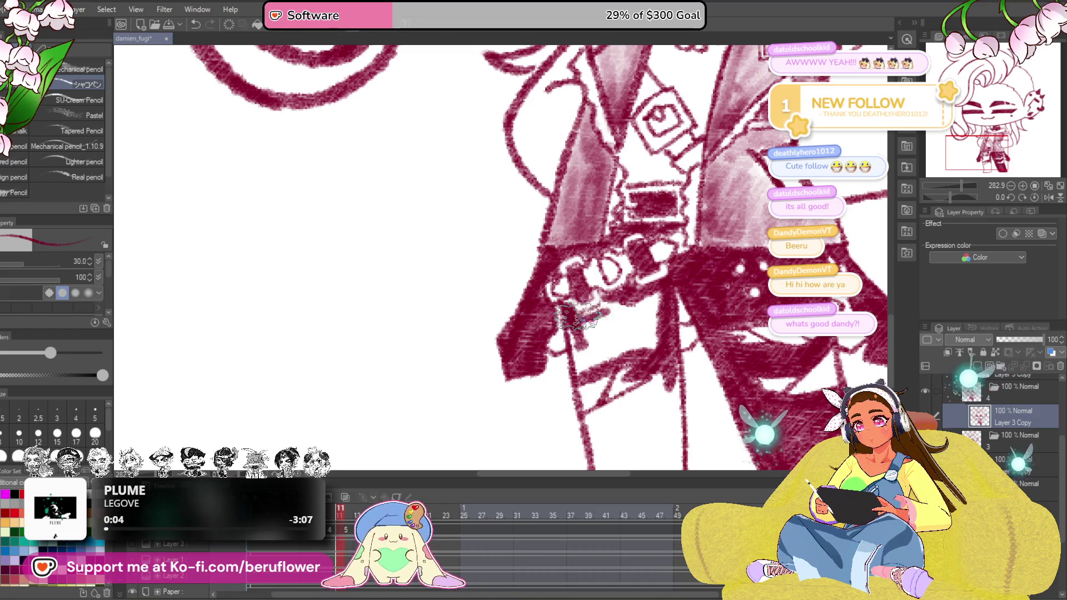
# Fill dark shading down the trouser leg and over the upper trousers
pyautogui.moveTo(584, 358); pyautogui.dragTo(638, 351)
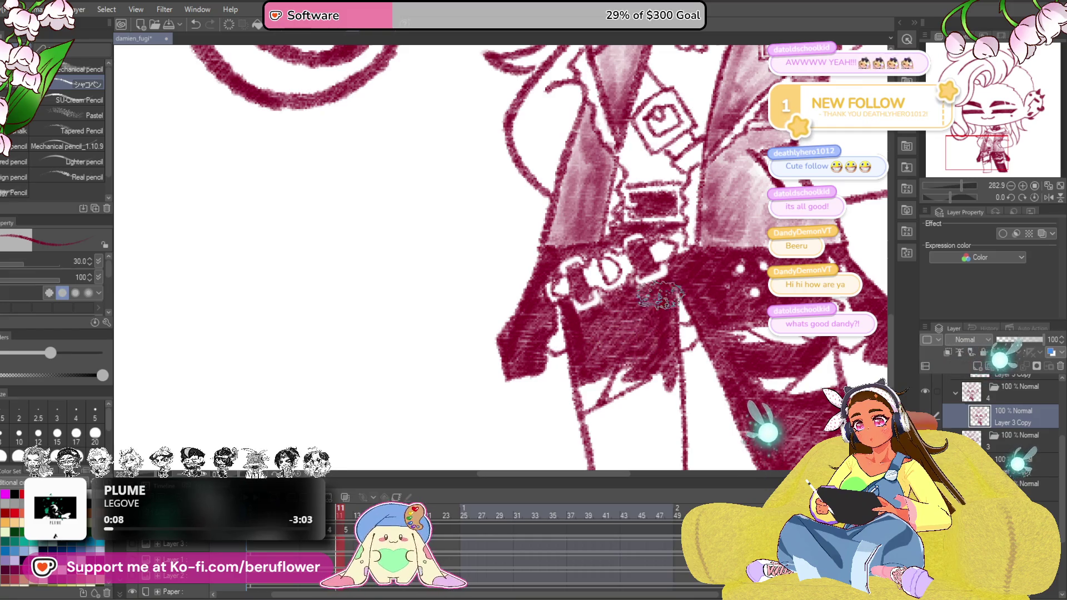
pyautogui.scroll(-4, 654, 310)
pyautogui.moveTo(658, 251)
pyautogui.mouseDown()
pyautogui.moveTo(583, 308)
pyautogui.moveTo(595, 360)
pyautogui.moveTo(666, 309)
pyautogui.moveTo(666, 384)
pyautogui.moveTo(634, 275)
pyautogui.moveTo(608, 375)
pyautogui.moveTo(599, 296)
pyautogui.mouseUp()
# Shade the trouser hems, review the whole figure, then darken the jacket near the emblem
pyautogui.moveTo(583, 373)
pyautogui.mouseDown()
pyautogui.moveTo(666, 367)
pyautogui.moveTo(650, 300)
pyautogui.mouseUp()
pyautogui.scroll(-5, 650, 300)
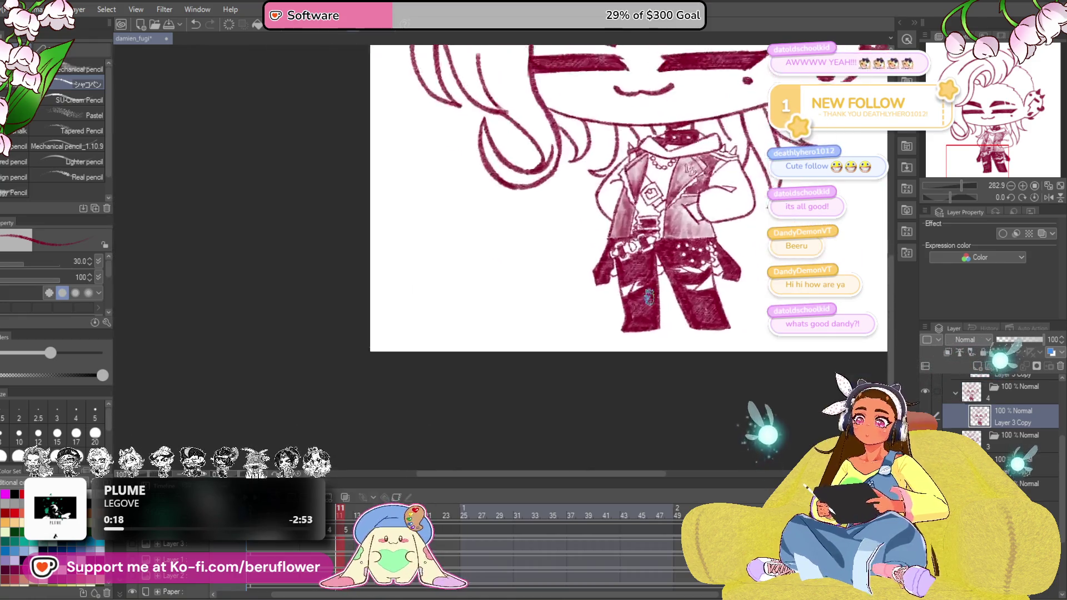
pyautogui.scroll(5, 650, 299)
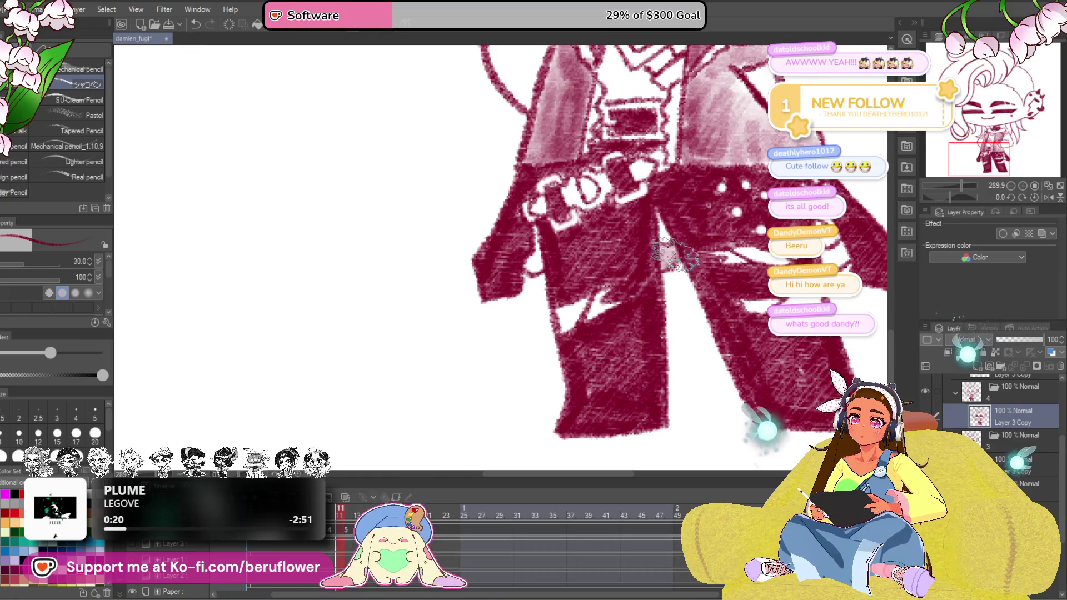
pyautogui.moveTo(534, 242); pyautogui.dragTo(638, 288)
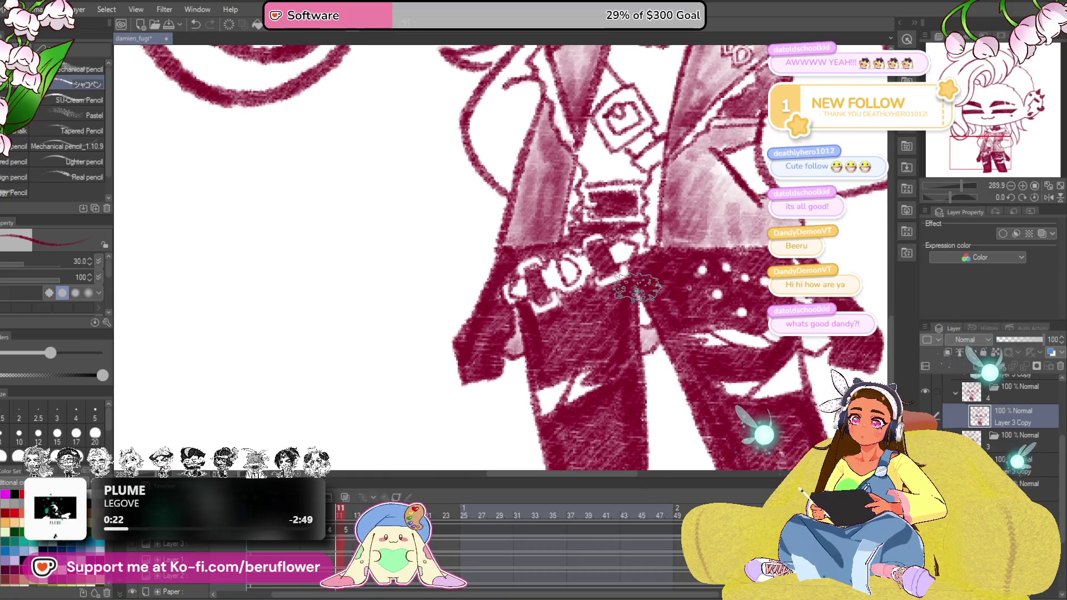
pyautogui.moveTo(825, 329); pyautogui.dragTo(700, 317)
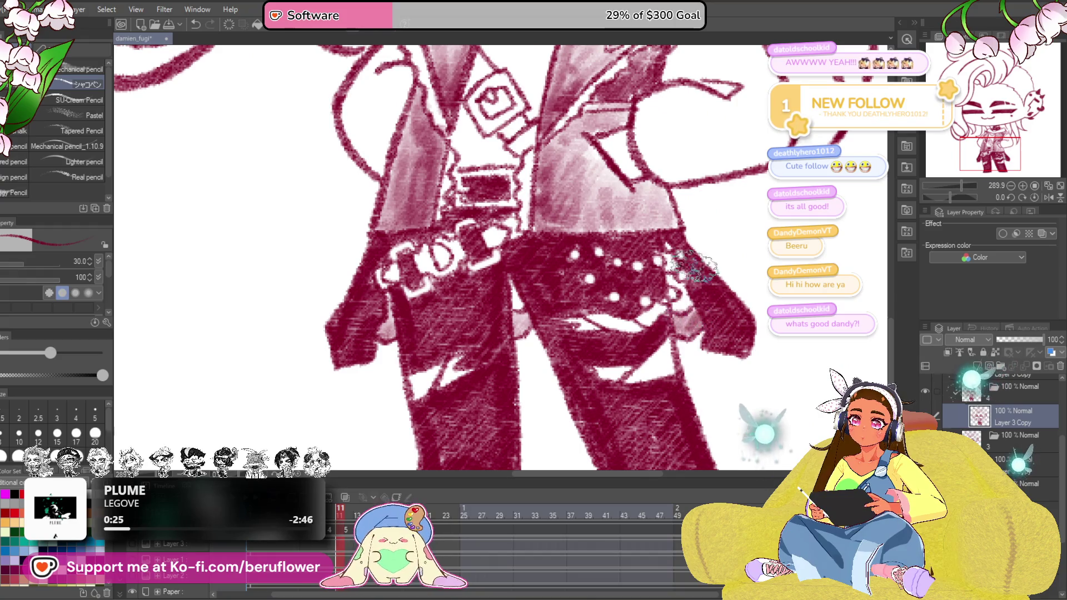
pyautogui.scroll(-5, 671, 250)
pyautogui.scroll(4, 671, 250)
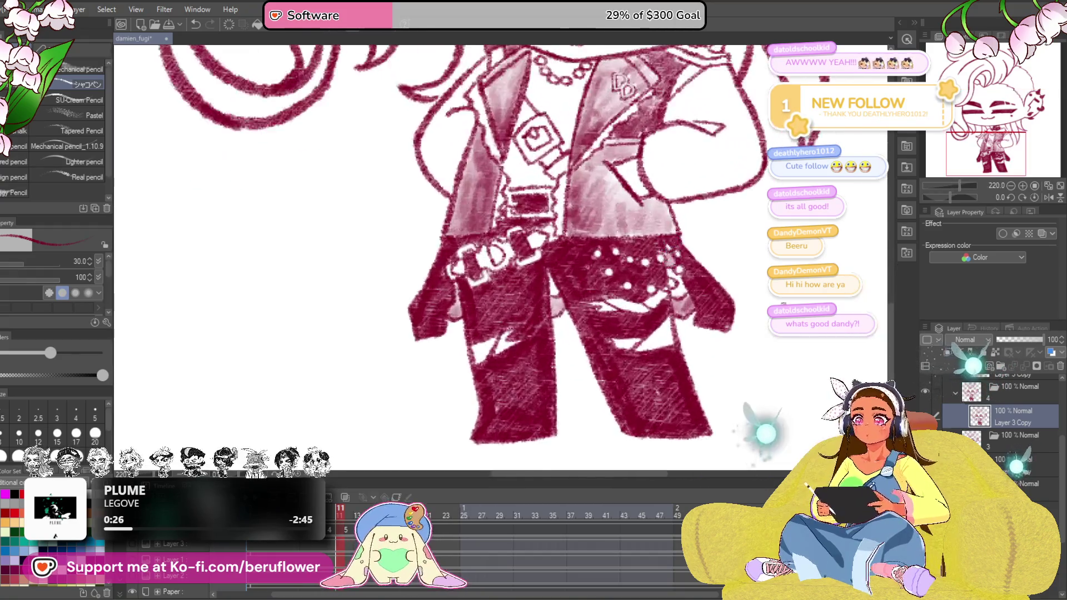
pyautogui.scroll(-2, 671, 250)
pyautogui.scroll(-2, 634, 275)
pyautogui.scroll(-2, 600, 350)
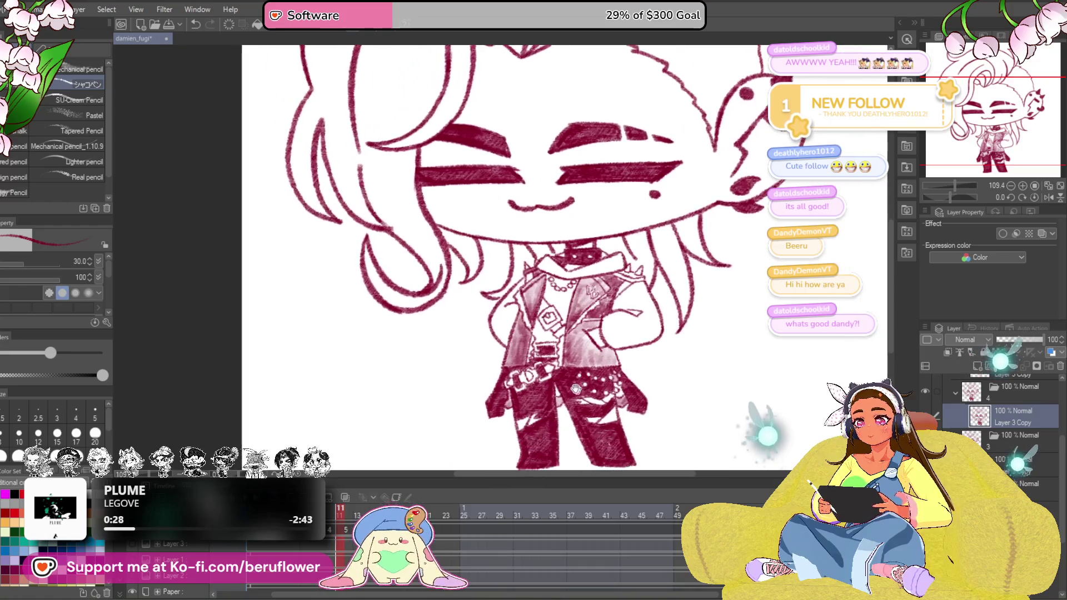
pyautogui.moveTo(583, 390); pyautogui.dragTo(595, 383)
pyautogui.scroll(3, 597, 321)
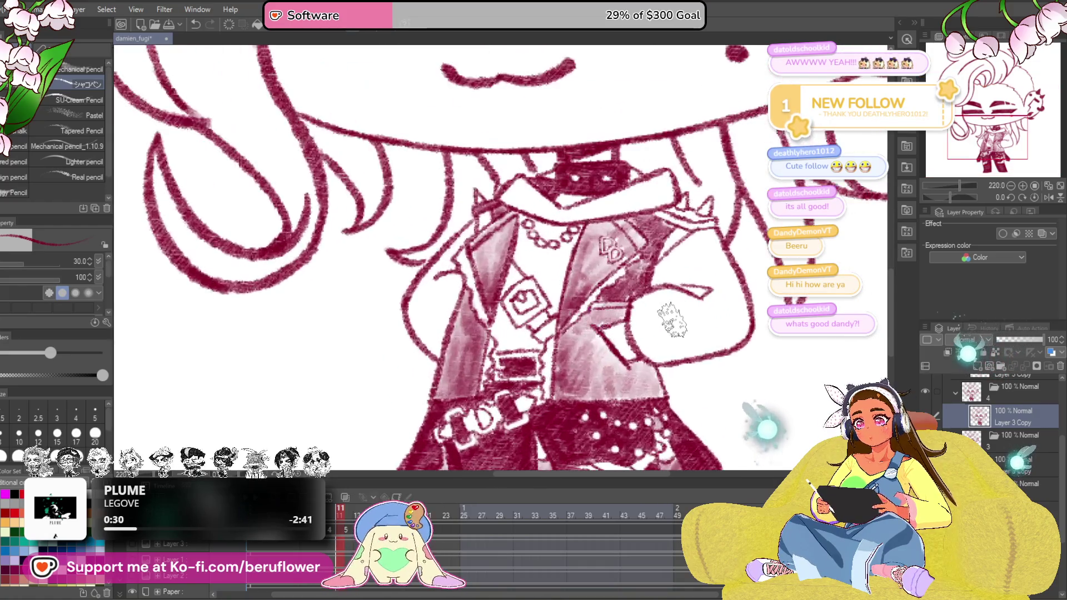
pyautogui.press('r')
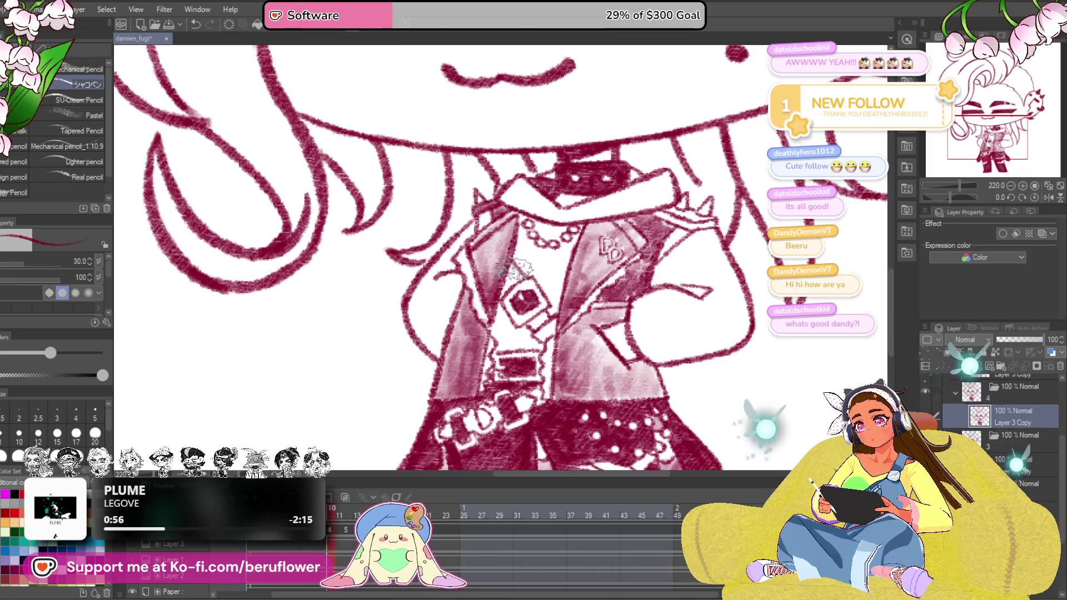
pyautogui.moveTo(517, 268); pyautogui.dragTo(541, 324)
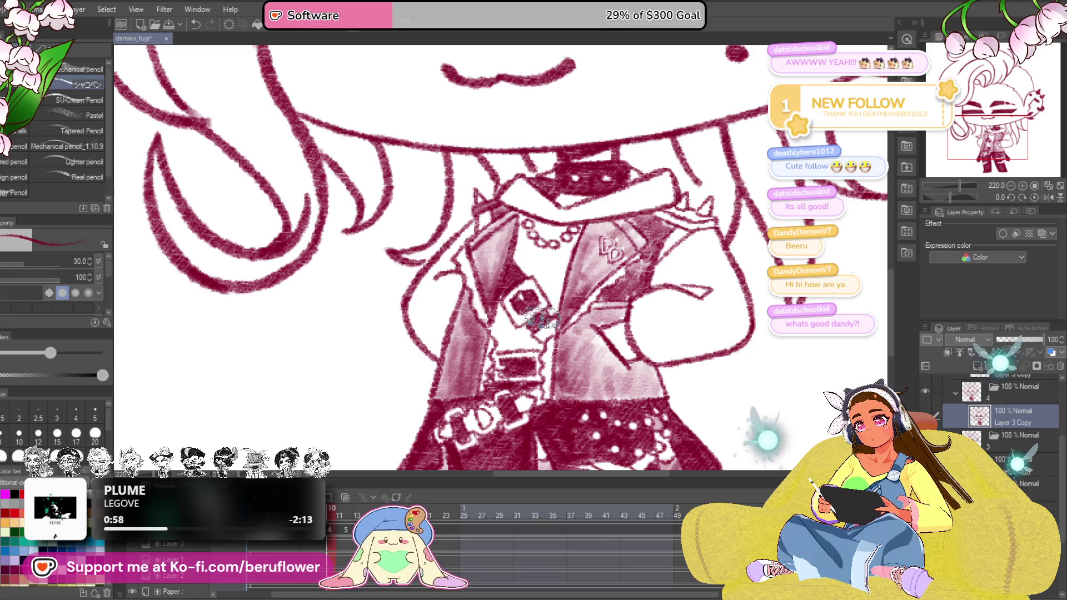
# On the next frame's lineart, hatch the diamond emblem and compare against the shaded frame
pyautogui.hotkey('alt', ']')
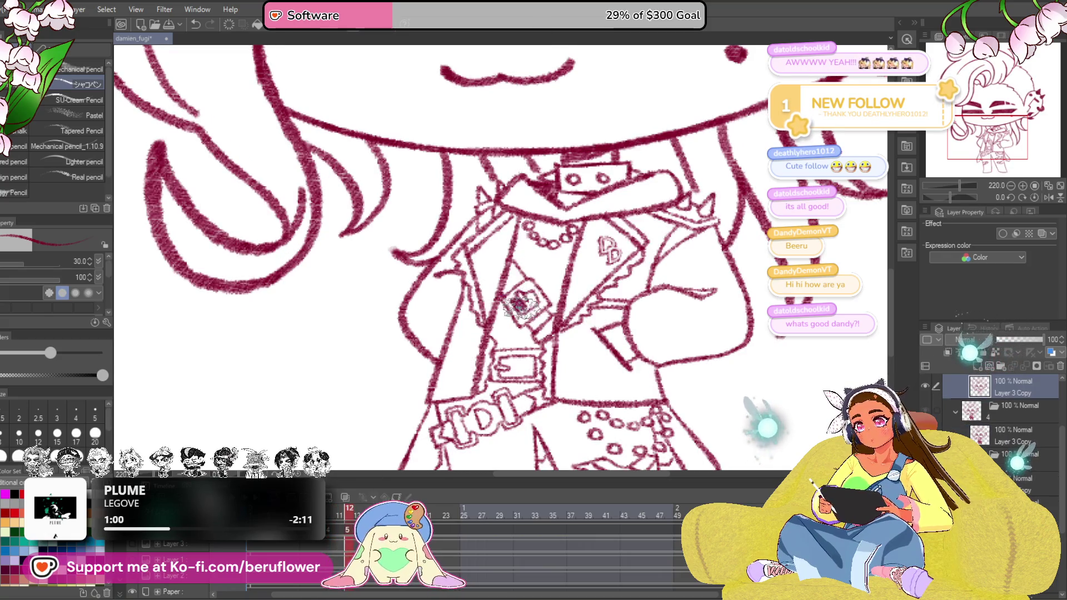
pyautogui.moveTo(509, 267); pyautogui.dragTo(534, 300)
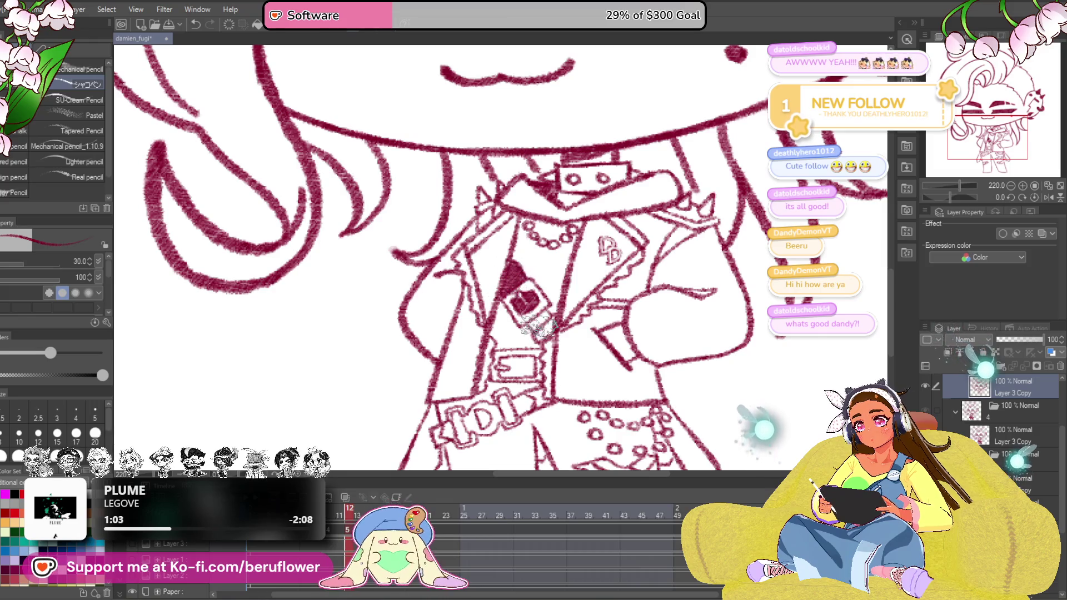
pyautogui.hotkey('ctrl', 'z')
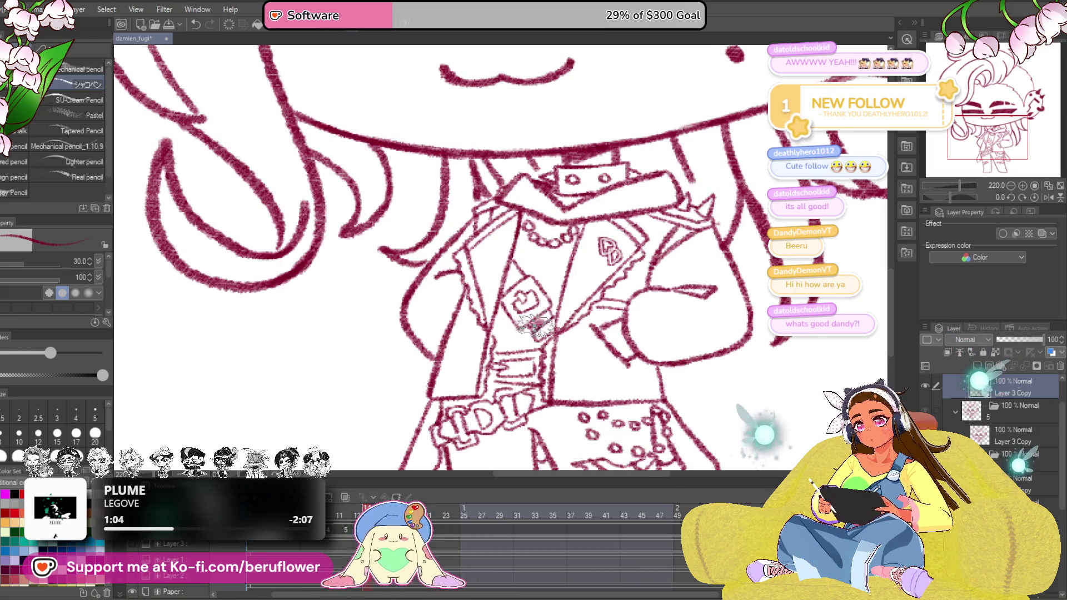
pyautogui.moveTo(504, 266); pyautogui.dragTo(534, 292)
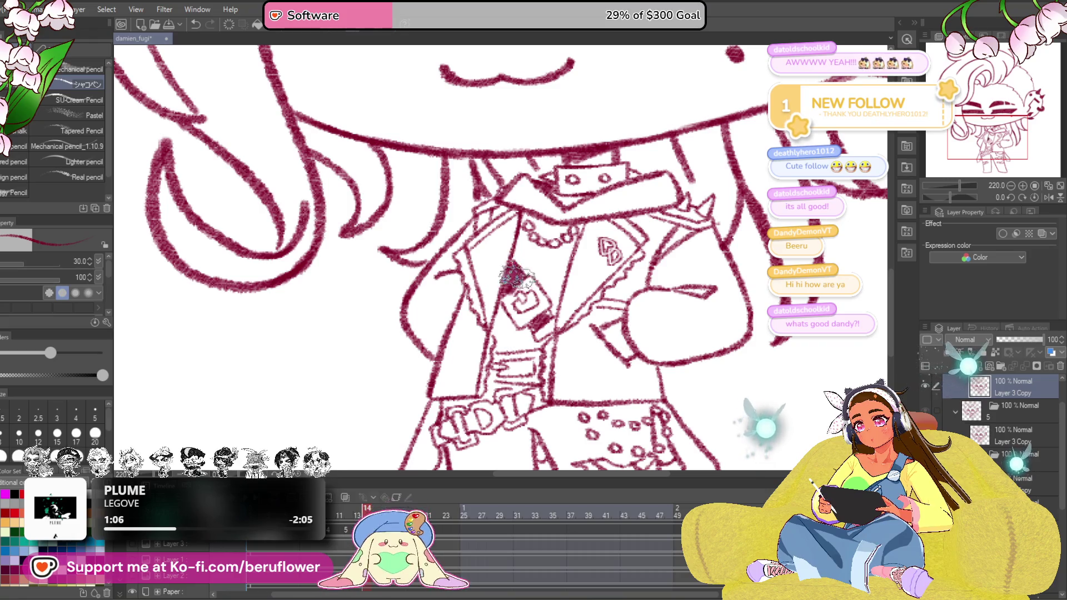
pyautogui.moveTo(619, 395); pyautogui.dragTo(613, 390)
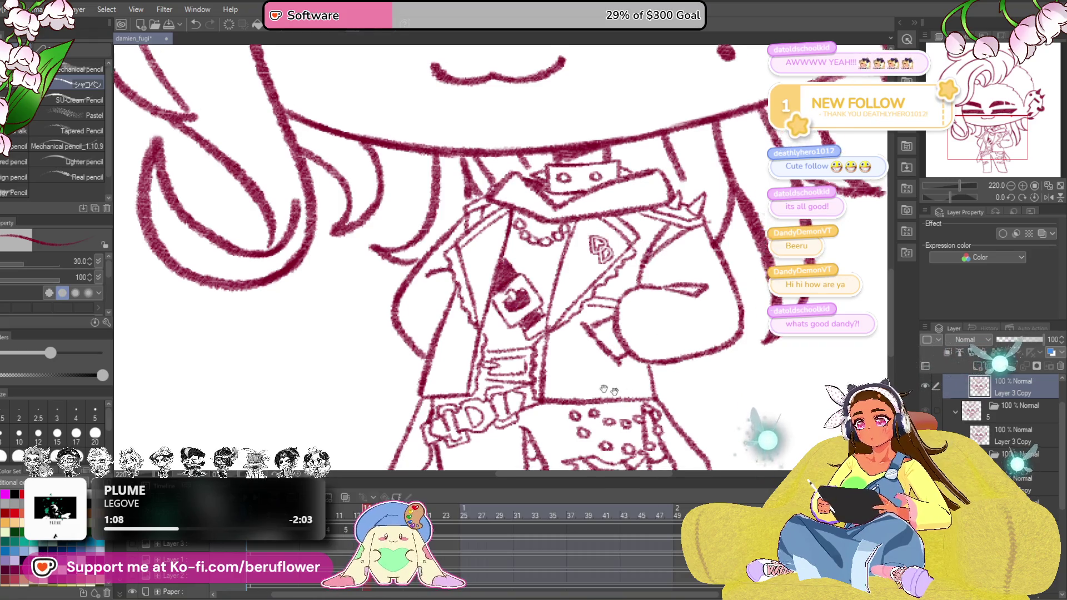
pyautogui.click(341, 518)
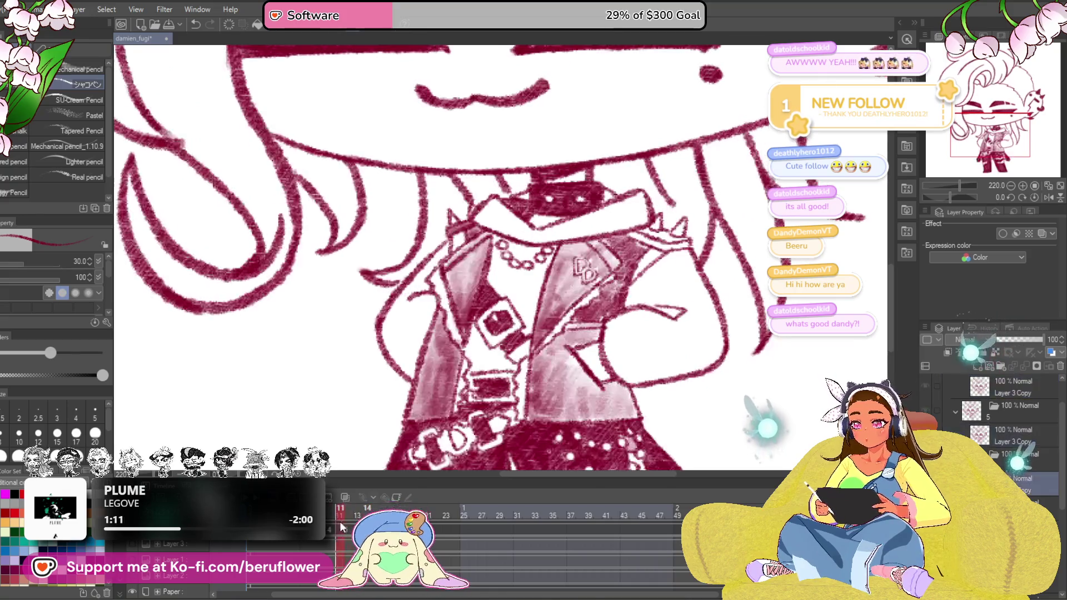
pyautogui.click(349, 510)
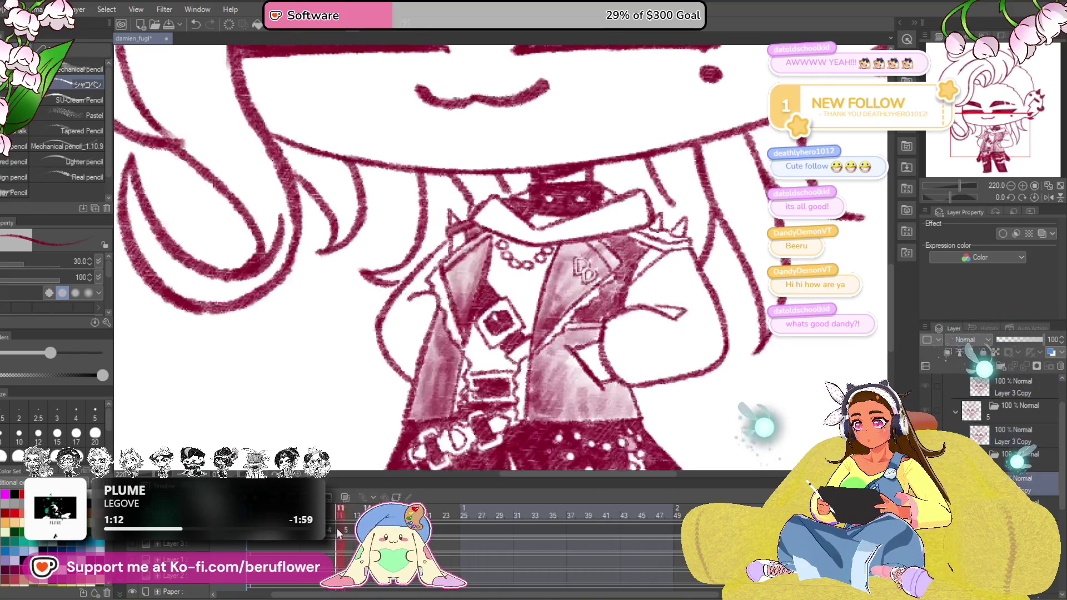
# Shade the coat's left and right edges down to the lower right tail
pyautogui.moveTo(600, 467); pyautogui.dragTo(594, 336)
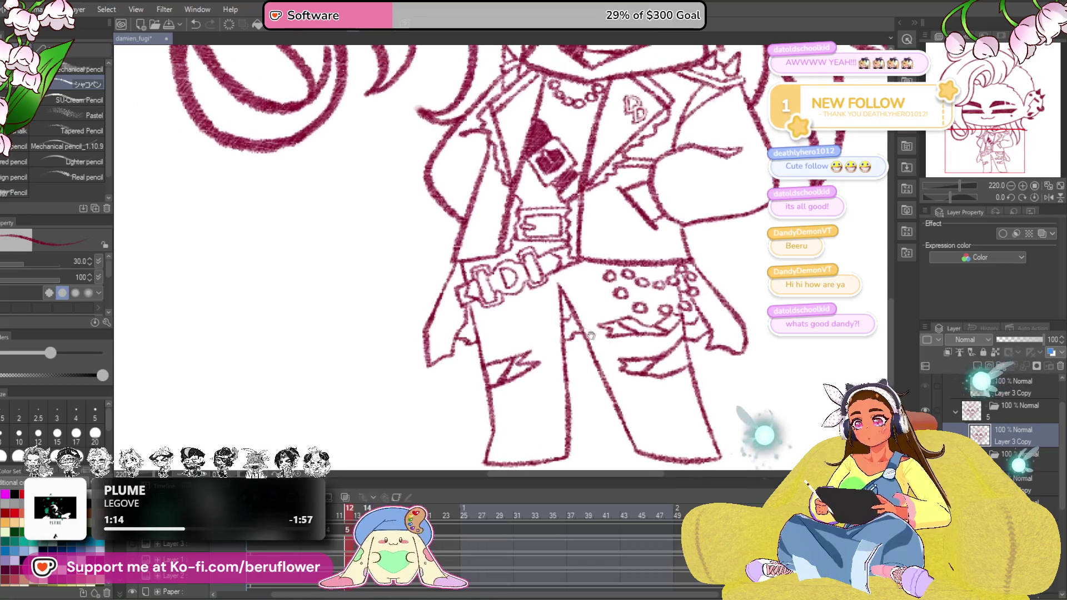
pyautogui.moveTo(471, 262)
pyautogui.mouseDown()
pyautogui.moveTo(433, 338)
pyautogui.moveTo(455, 317)
pyautogui.moveTo(442, 344)
pyautogui.mouseUp()
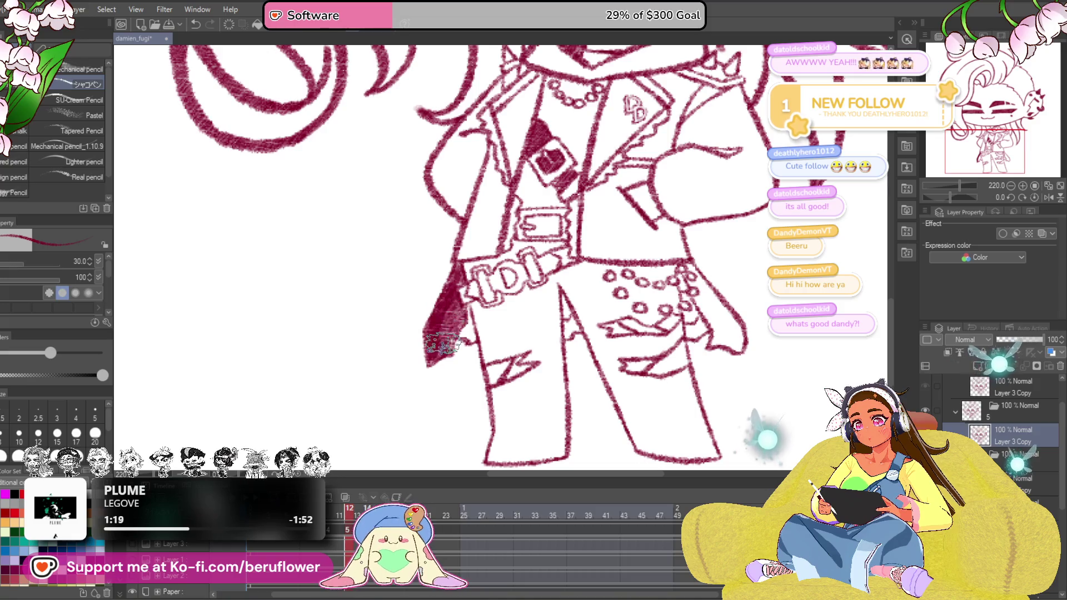
pyautogui.scroll(-2, 442, 343)
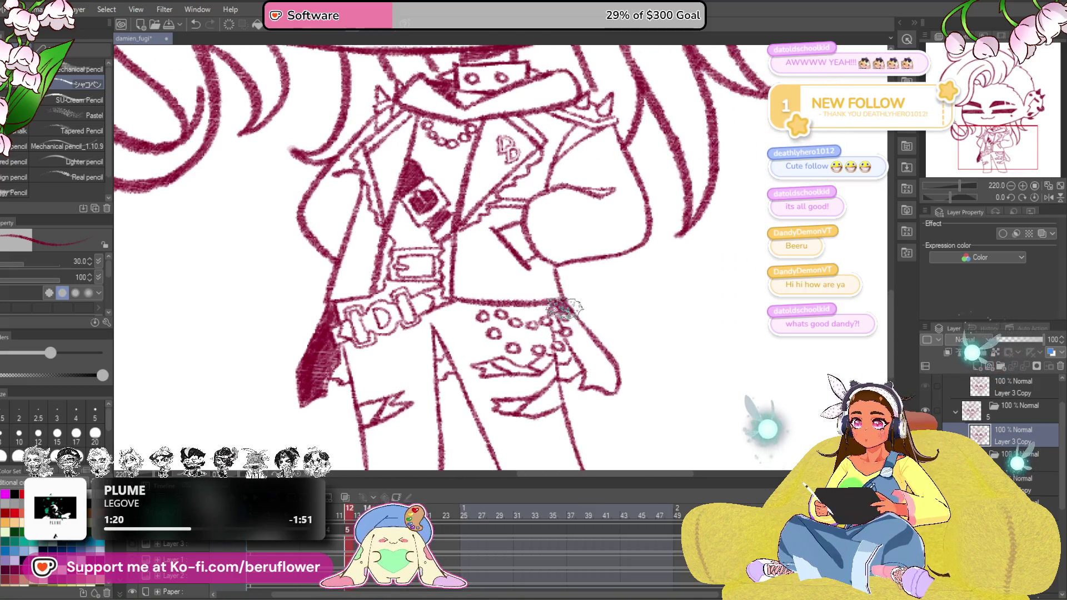
pyautogui.moveTo(567, 310); pyautogui.dragTo(575, 332)
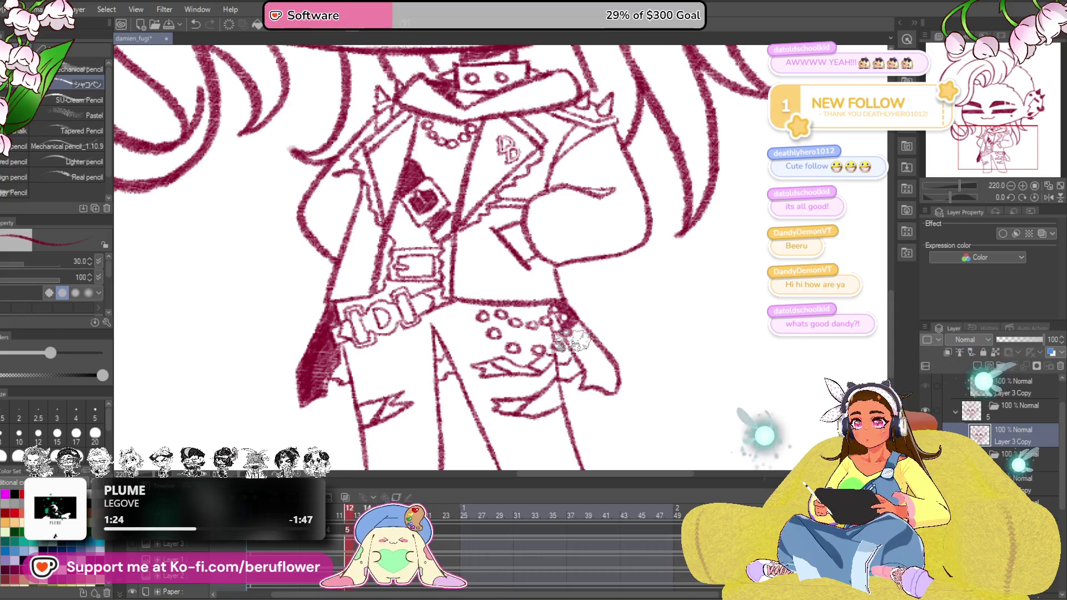
pyautogui.moveTo(572, 329); pyautogui.dragTo(613, 375)
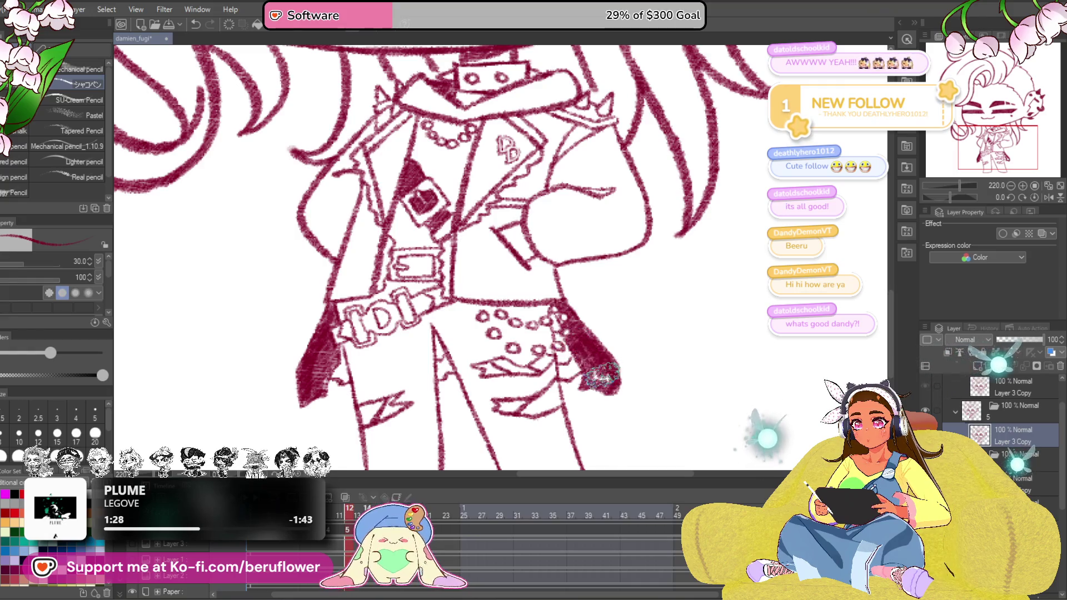
pyautogui.moveTo(601, 367)
pyautogui.mouseDown()
pyautogui.moveTo(425, 329)
pyautogui.moveTo(421, 346)
pyautogui.mouseUp()
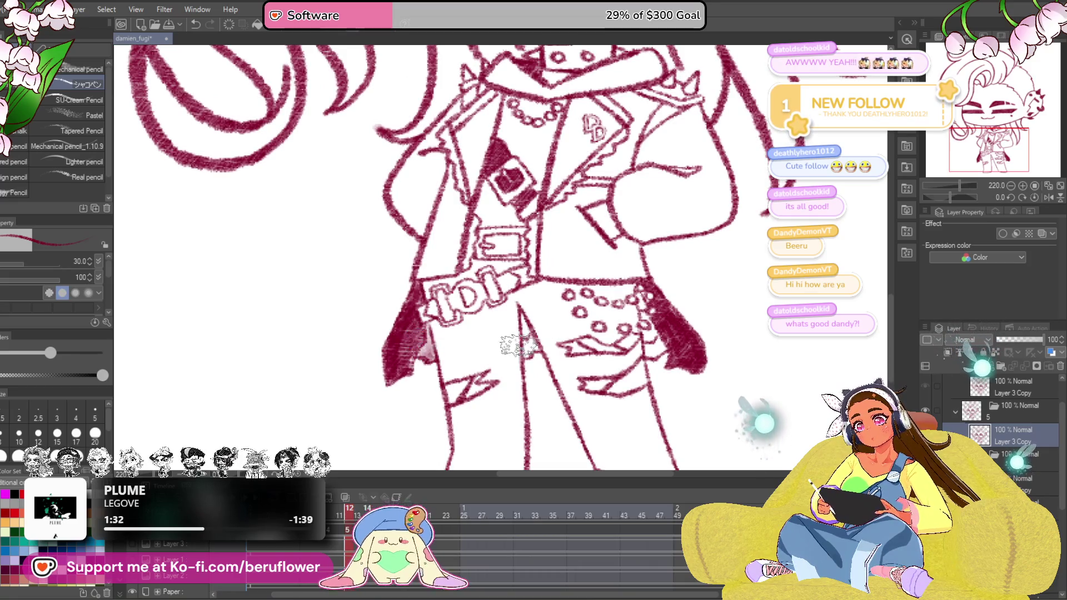
pyautogui.moveTo(650, 314)
pyautogui.mouseDown()
pyautogui.moveTo(658, 343)
pyautogui.moveTo(649, 329)
pyautogui.mouseUp()
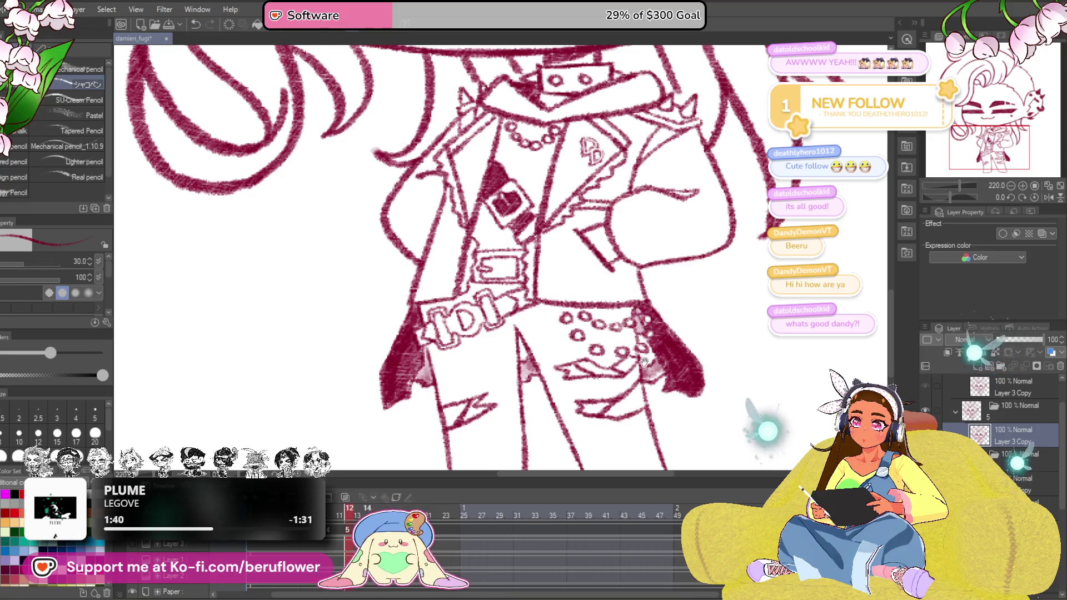
# Sketch light pencil strokes beside the collar spikes
pyautogui.moveTo(646, 354); pyautogui.dragTo(712, 263)
pyautogui.moveTo(711, 329); pyautogui.dragTo(684, 401)
pyautogui.moveTo(684, 333)
pyautogui.mouseDown()
pyautogui.moveTo(666, 393)
pyautogui.moveTo(650, 400)
pyautogui.mouseUp()
pyautogui.moveTo(650, 350); pyautogui.dragTo(584, 417)
pyautogui.scroll(2, 550, 208)
pyautogui.scroll(1, 584, 225)
pyautogui.moveTo(617, 212); pyautogui.dragTo(642, 229)
pyautogui.moveTo(600, 200)
pyautogui.mouseDown()
pyautogui.moveTo(667, 220)
pyautogui.moveTo(676, 233)
pyautogui.moveTo(642, 252)
pyautogui.mouseUp()
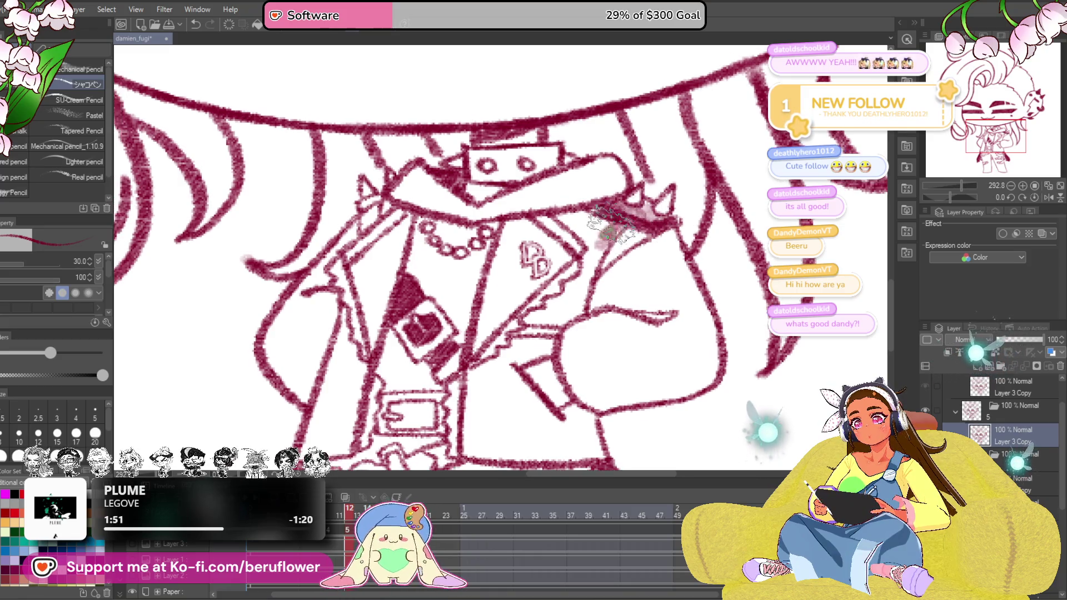
# Mark the collar edge and hatch crimson shading over the vest and down the lapel
pyautogui.moveTo(600, 208)
pyautogui.mouseDown()
pyautogui.moveTo(575, 221)
pyautogui.moveTo(584, 284)
pyautogui.moveTo(571, 313)
pyautogui.moveTo(584, 317)
pyautogui.moveTo(526, 321)
pyautogui.mouseUp()
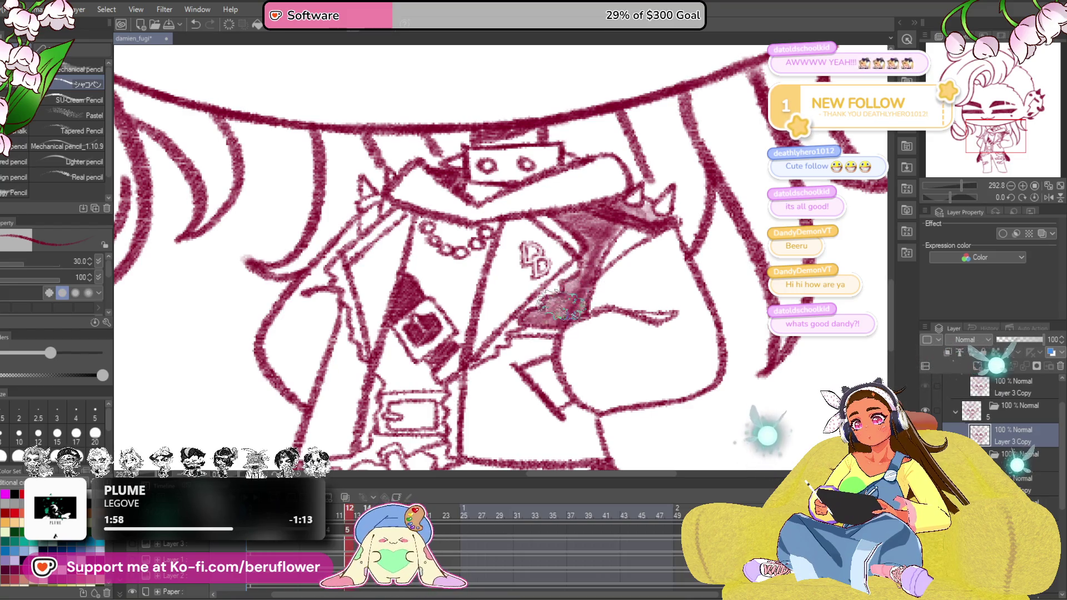
pyautogui.scroll(-3, 604, 188)
pyautogui.scroll(3, 533, 168)
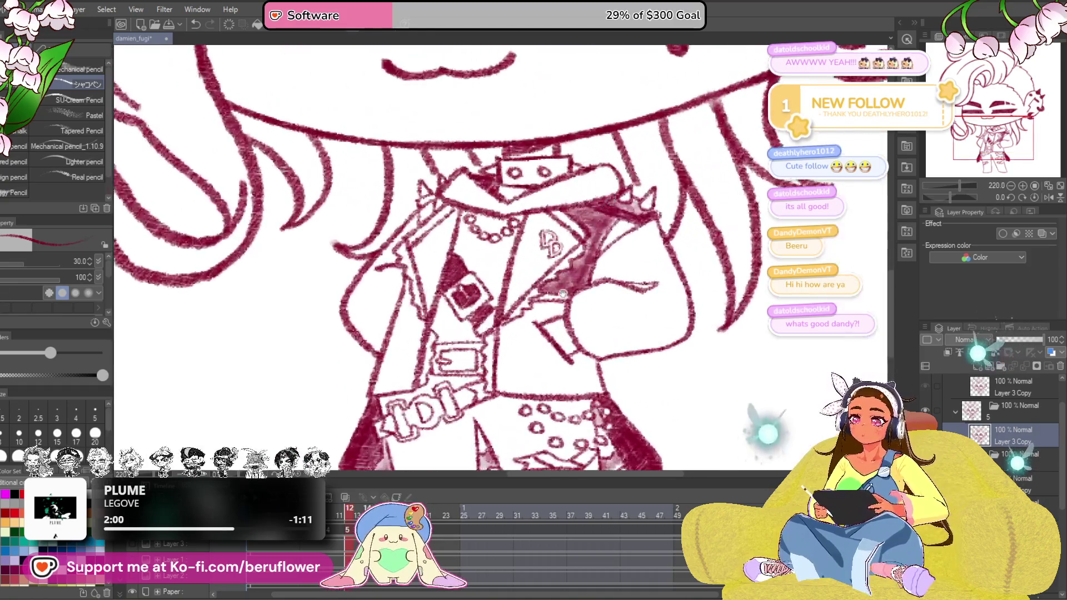
pyautogui.scroll(1, 550, 250)
pyautogui.moveTo(588, 268); pyautogui.dragTo(583, 293)
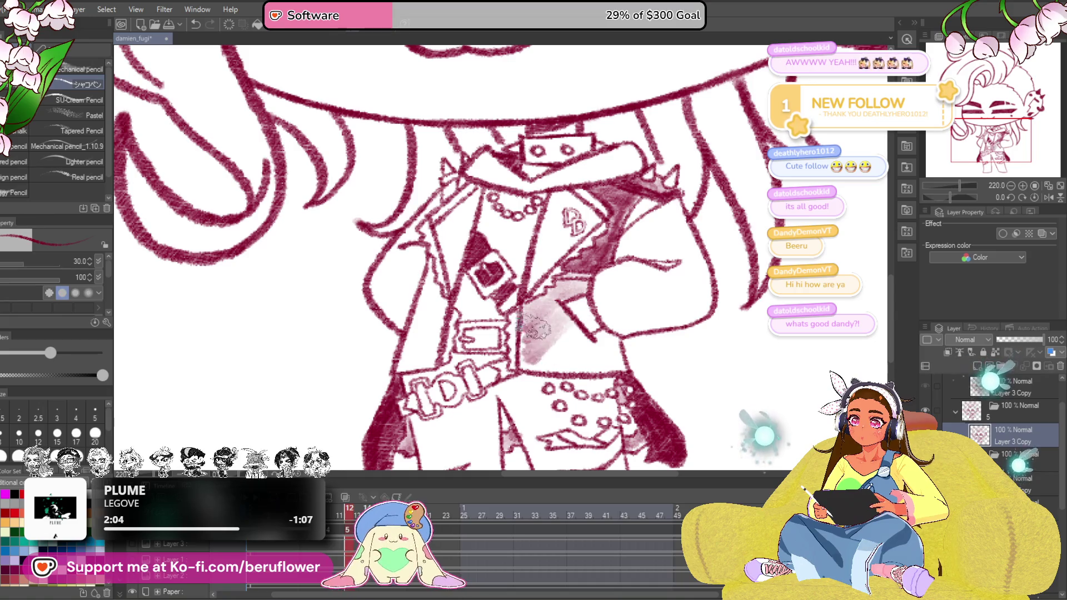
pyautogui.moveTo(546, 334)
pyautogui.mouseDown()
pyautogui.moveTo(584, 375)
pyautogui.moveTo(600, 350)
pyautogui.moveTo(613, 363)
pyautogui.moveTo(620, 354)
pyautogui.moveTo(596, 348)
pyautogui.mouseUp()
pyautogui.scroll(1, 616, 350)
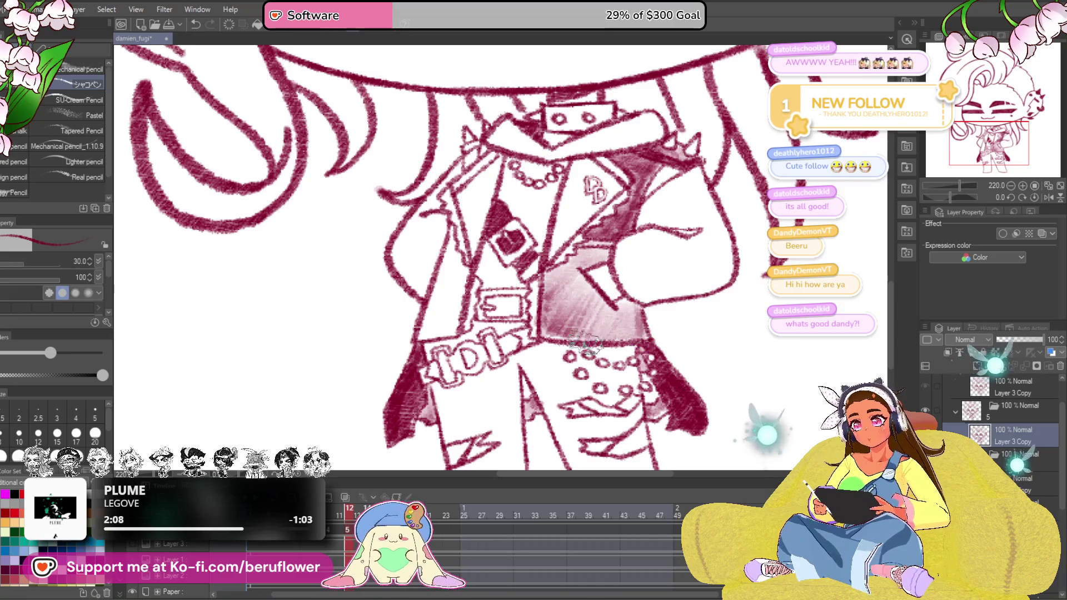
pyautogui.moveTo(466, 234)
pyautogui.mouseDown()
pyautogui.moveTo(526, 283)
pyautogui.moveTo(509, 341)
pyautogui.moveTo(483, 371)
pyautogui.mouseUp()
pyautogui.moveTo(492, 334); pyautogui.dragTo(479, 370)
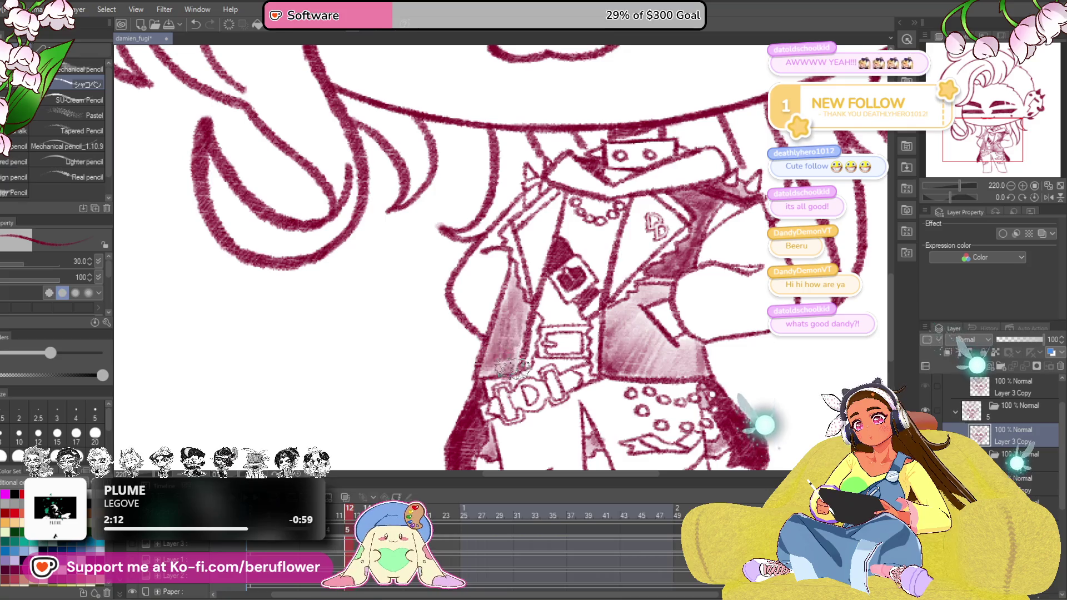
pyautogui.moveTo(513, 334); pyautogui.dragTo(512, 401)
pyautogui.moveTo(533, 262); pyautogui.dragTo(521, 345)
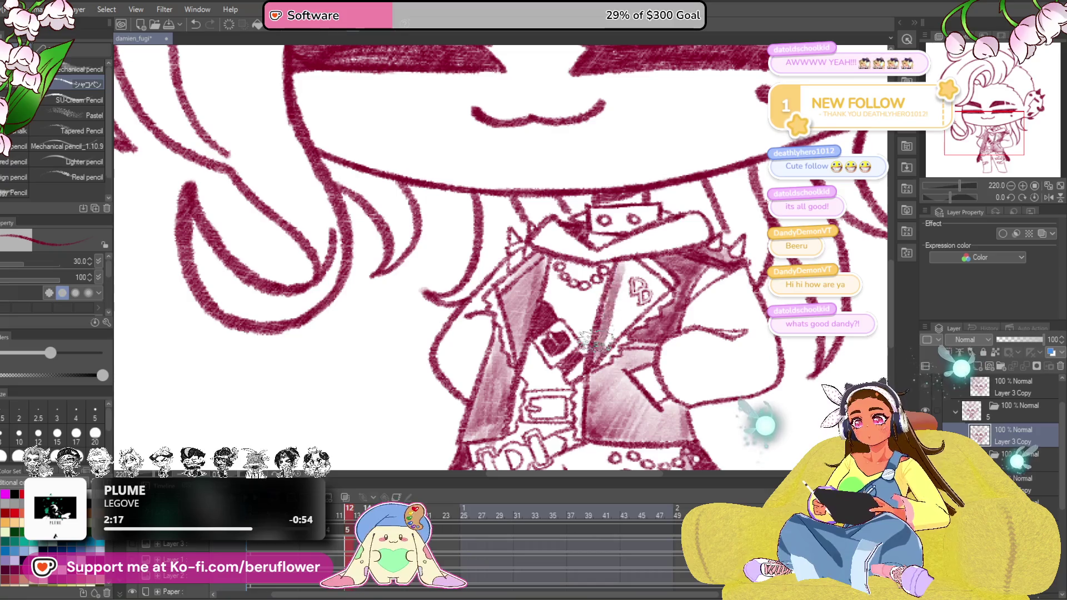
# Hatch beside the chest badge and darken the lower jacket panels
pyautogui.moveTo(605, 354)
pyautogui.mouseDown()
pyautogui.moveTo(617, 308)
pyautogui.moveTo(620, 333)
pyautogui.mouseUp()
pyautogui.moveTo(634, 263); pyautogui.dragTo(663, 284)
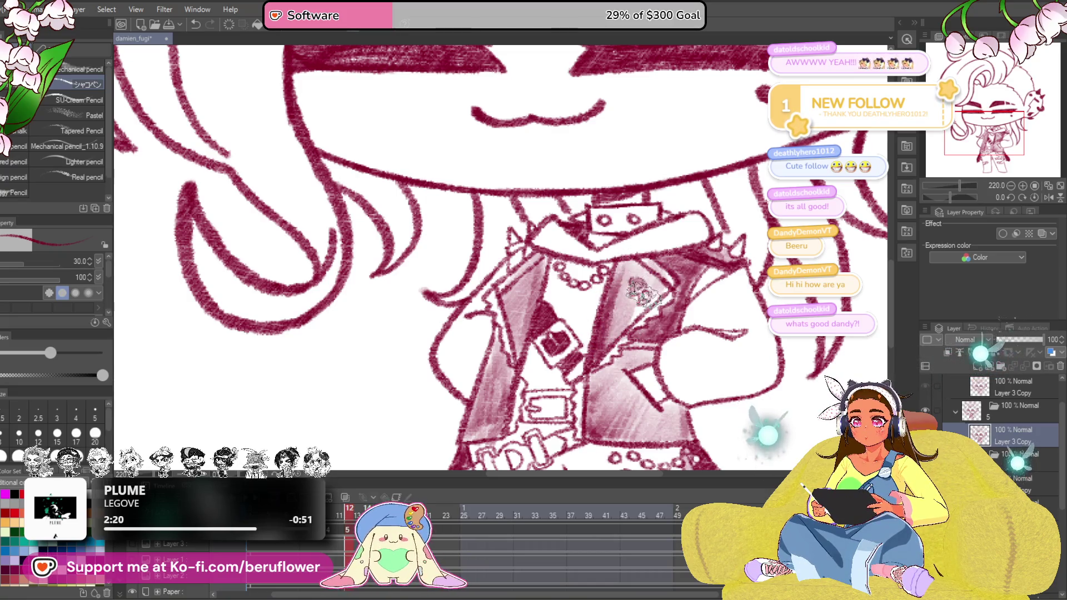
pyautogui.scroll(1, 640, 308)
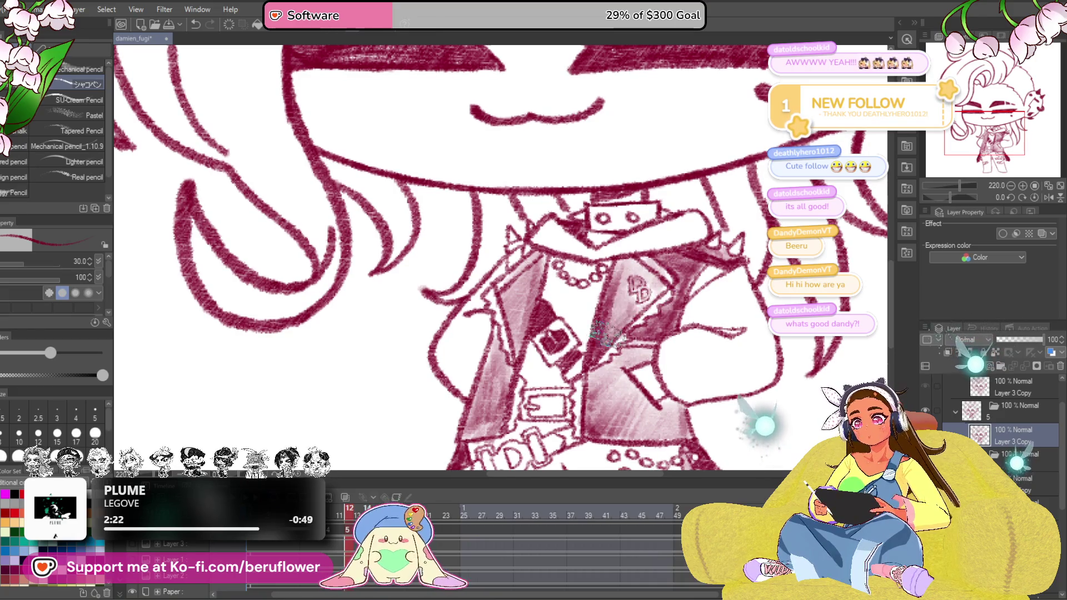
pyautogui.moveTo(479, 375); pyautogui.dragTo(472, 434)
pyautogui.moveTo(601, 367)
pyautogui.mouseDown()
pyautogui.moveTo(609, 422)
pyautogui.moveTo(633, 434)
pyautogui.mouseUp()
pyautogui.moveTo(625, 383); pyautogui.dragTo(659, 450)
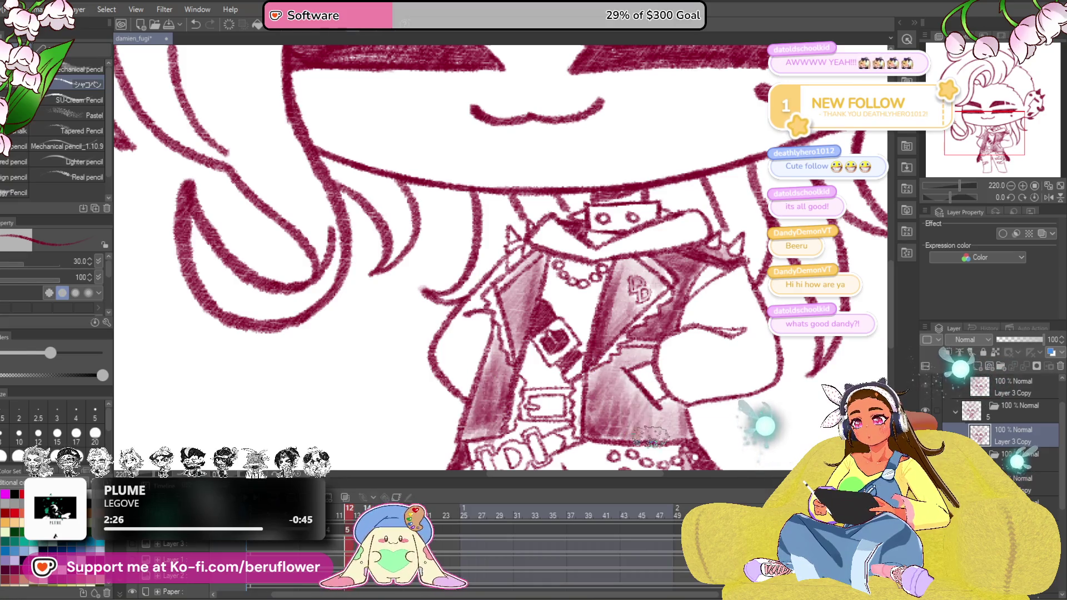
pyautogui.moveTo(608, 367)
pyautogui.mouseDown()
pyautogui.moveTo(625, 438)
pyautogui.moveTo(633, 433)
pyautogui.mouseUp()
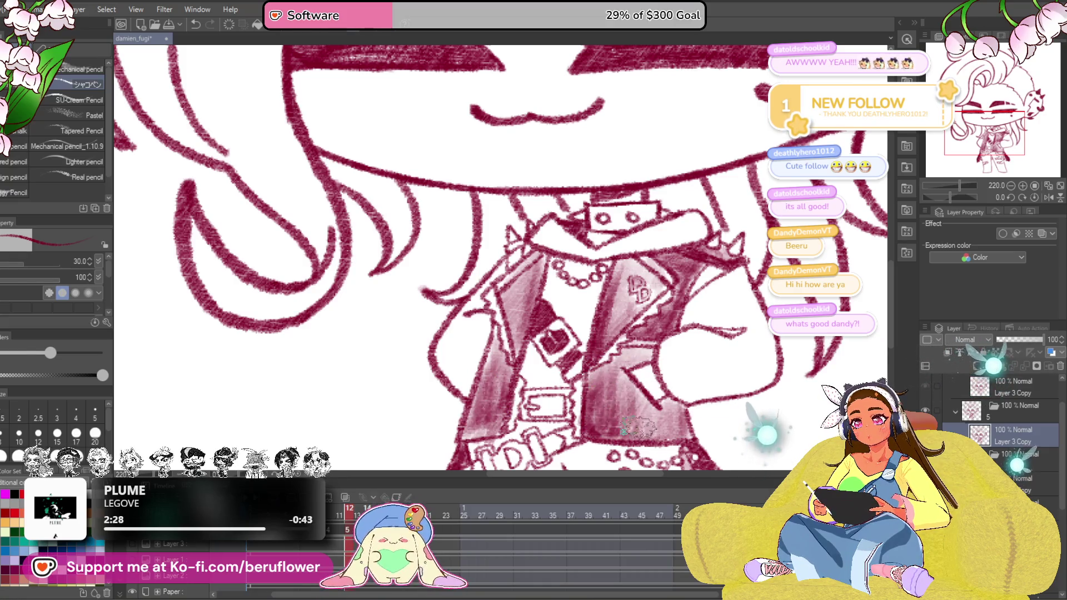
pyautogui.scroll(-3, 667, 420)
pyautogui.scroll(-2, 634, 417)
pyautogui.scroll(-2, 617, 417)
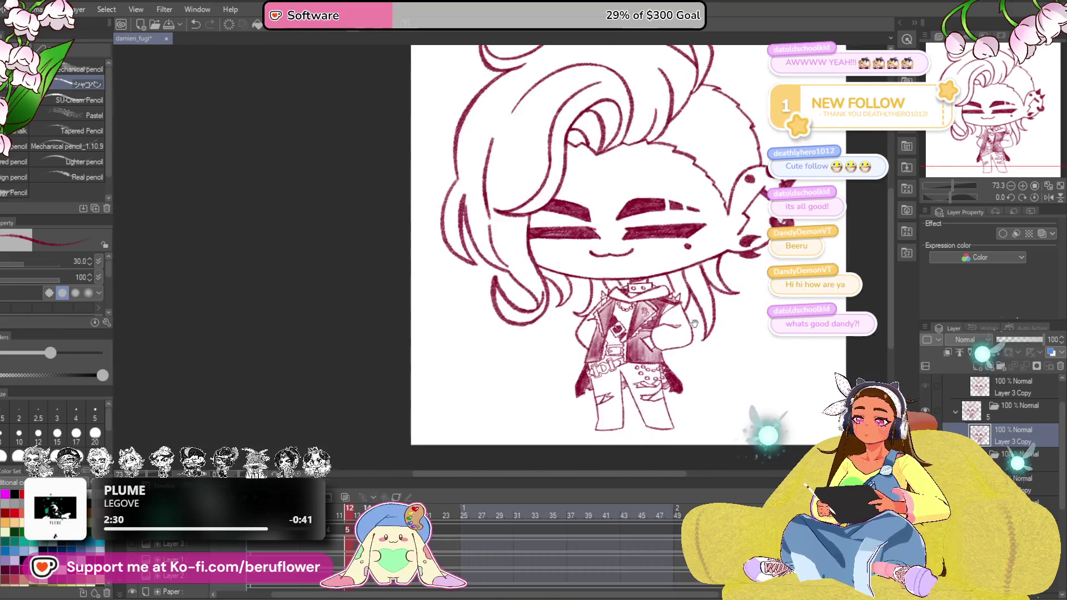
pyautogui.scroll(-1, 610, 419)
pyautogui.scroll(4, 610, 400)
pyautogui.scroll(3, 583, 317)
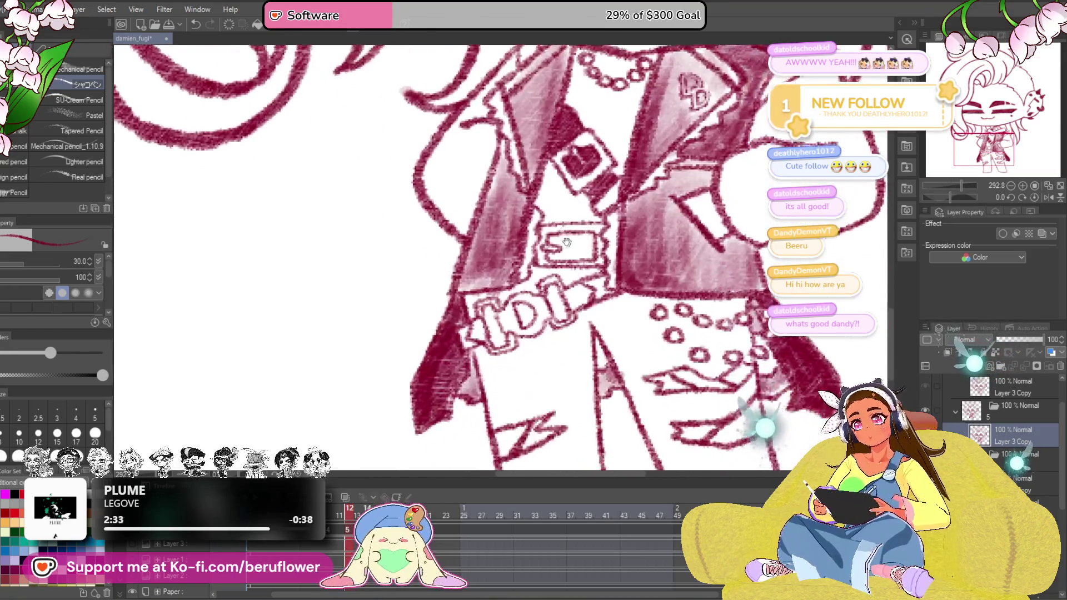
# Scribble the belt patch solid dark crimson and fill the jacket region beside it with dark shading
pyautogui.moveTo(554, 250)
pyautogui.mouseDown()
pyautogui.moveTo(600, 262)
pyautogui.moveTo(608, 255)
pyautogui.mouseUp()
pyautogui.moveTo(608, 300)
pyautogui.mouseDown()
pyautogui.moveTo(619, 342)
pyautogui.moveTo(671, 312)
pyautogui.mouseUp()
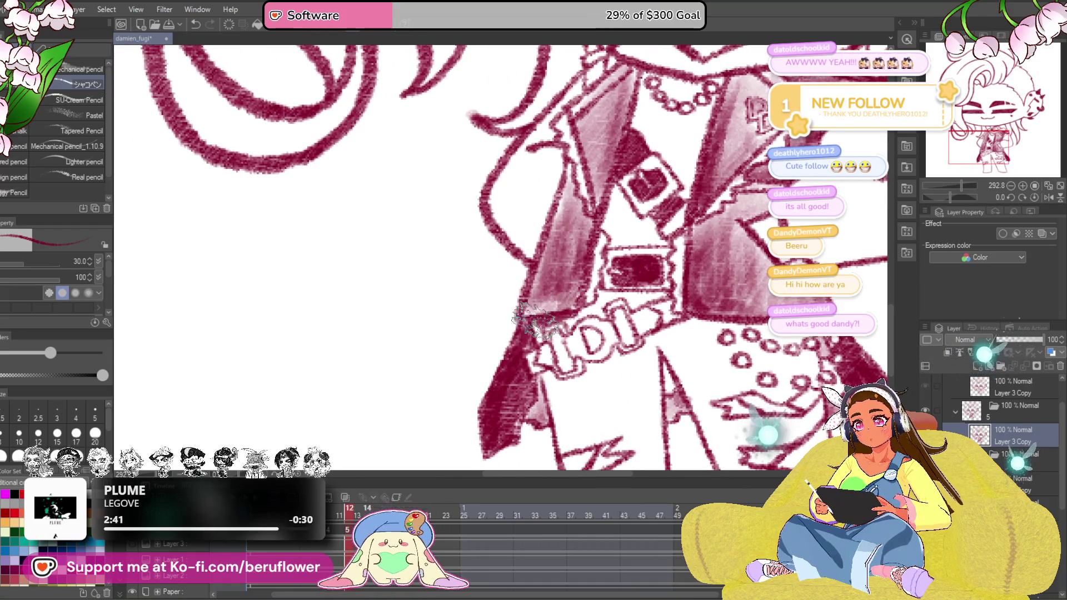
pyautogui.moveTo(545, 325)
pyautogui.mouseDown()
pyautogui.moveTo(555, 347)
pyautogui.moveTo(576, 319)
pyautogui.mouseUp()
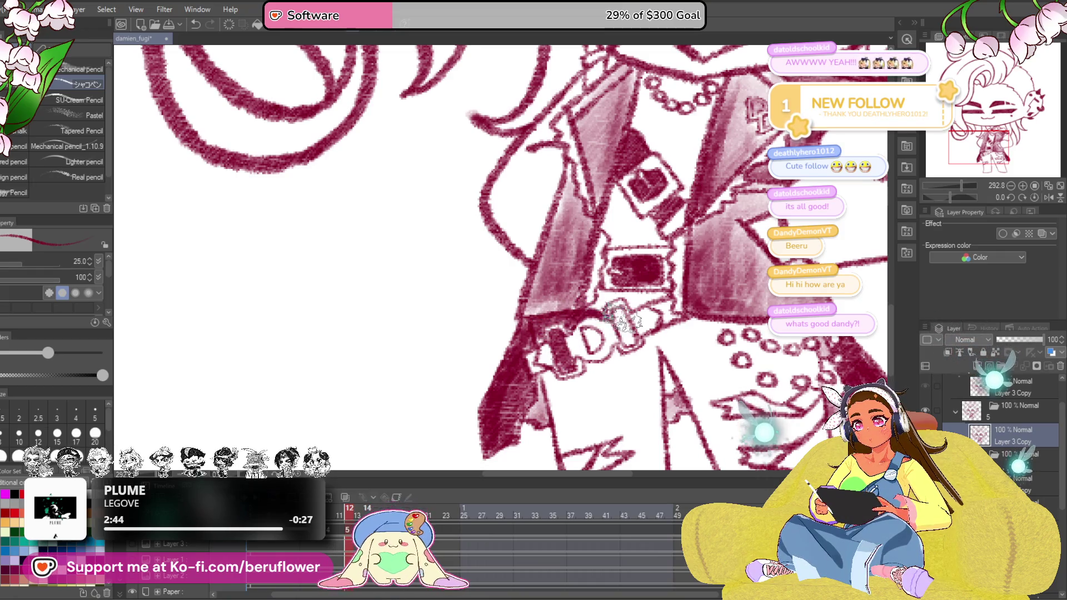
pyautogui.moveTo(634, 333); pyautogui.dragTo(635, 352)
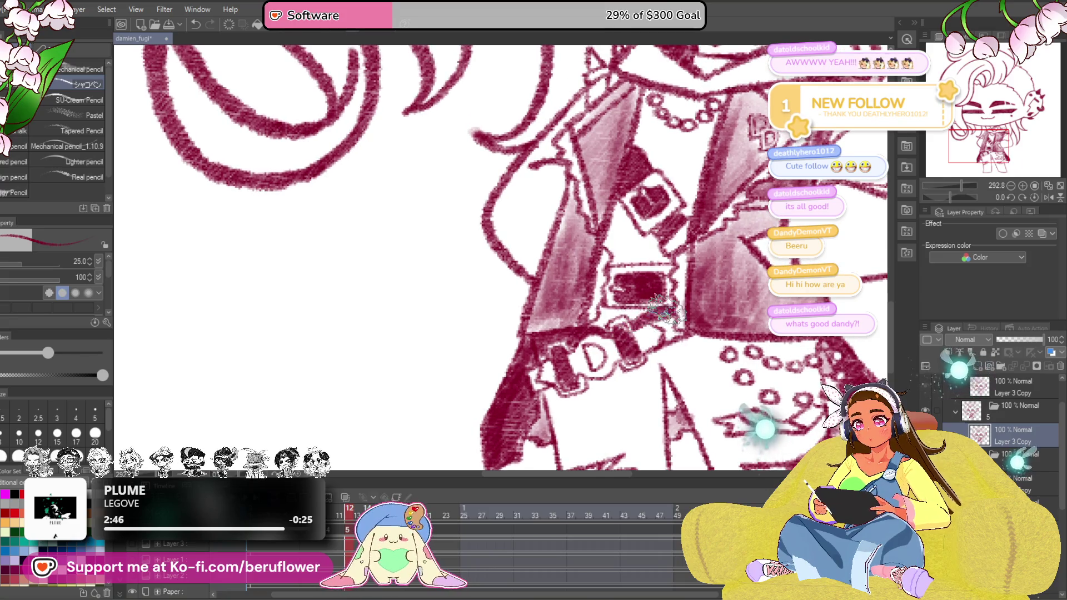
pyautogui.moveTo(638, 300); pyautogui.dragTo(675, 312)
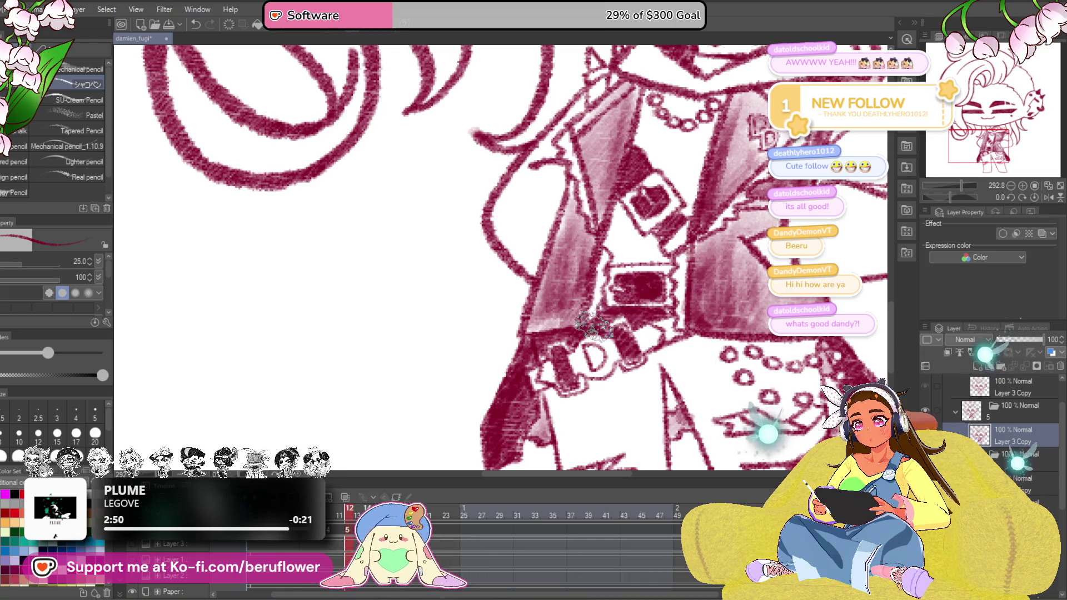
pyautogui.moveTo(652, 390)
pyautogui.mouseDown()
pyautogui.moveTo(621, 271)
pyautogui.moveTo(513, 303)
pyautogui.moveTo(537, 330)
pyautogui.moveTo(538, 354)
pyautogui.mouseUp()
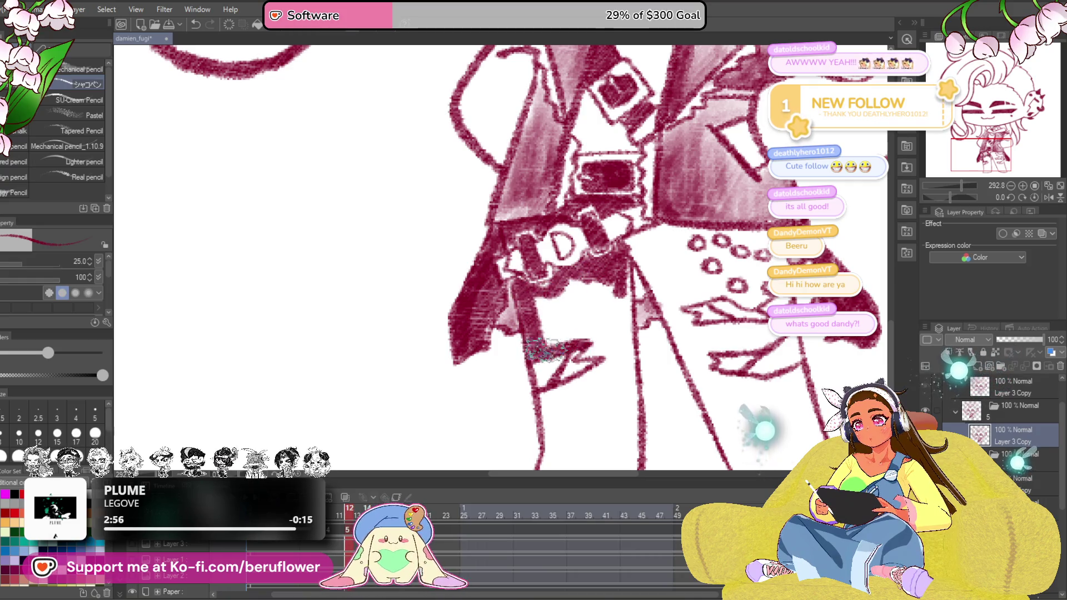
pyautogui.moveTo(613, 334)
pyautogui.mouseDown()
pyautogui.moveTo(634, 284)
pyautogui.moveTo(621, 367)
pyautogui.mouseUp()
pyautogui.moveTo(609, 275); pyautogui.dragTo(575, 342)
pyautogui.moveTo(575, 275)
pyautogui.mouseDown()
pyautogui.moveTo(554, 334)
pyautogui.moveTo(555, 300)
pyautogui.moveTo(567, 329)
pyautogui.mouseUp()
pyautogui.scroll(-3, 560, 289)
# Shade down the trouser leg below the jacket, then undo the bad lower-leg pass
pyautogui.moveTo(600, 258); pyautogui.dragTo(634, 316)
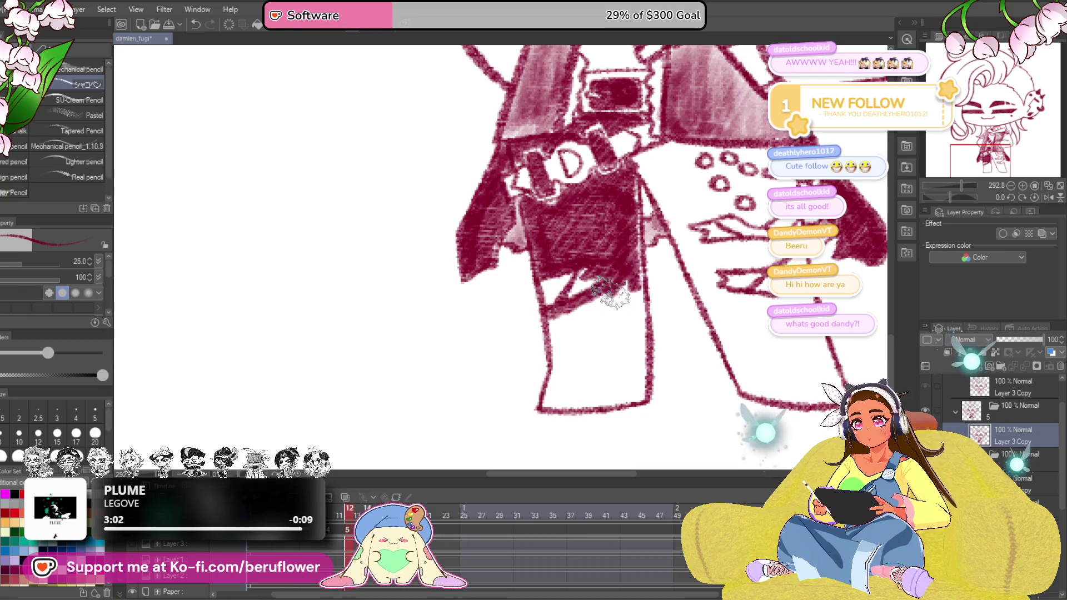
pyautogui.moveTo(600, 283); pyautogui.dragTo(626, 329)
pyautogui.moveTo(637, 179); pyautogui.dragTo(637, 384)
pyautogui.moveTo(640, 275)
pyautogui.mouseDown()
pyautogui.moveTo(642, 404)
pyautogui.moveTo(541, 405)
pyautogui.moveTo(550, 333)
pyautogui.moveTo(575, 300)
pyautogui.moveTo(605, 300)
pyautogui.moveTo(633, 392)
pyautogui.mouseUp()
pyautogui.moveTo(617, 300)
pyautogui.mouseDown()
pyautogui.moveTo(646, 400)
pyautogui.moveTo(569, 372)
pyautogui.mouseUp()
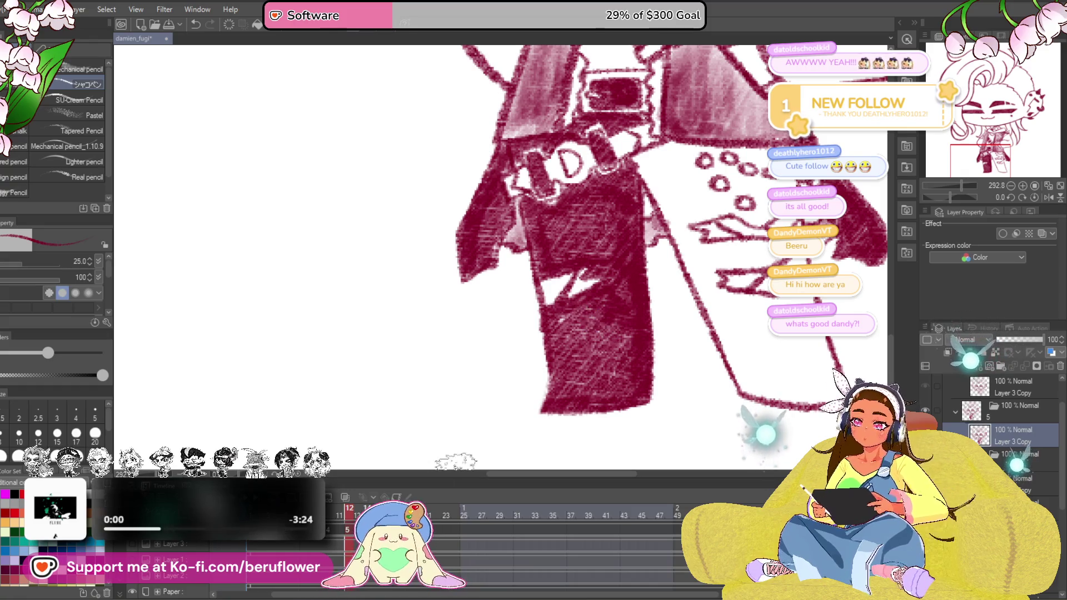
pyautogui.hotkey('ctrl', 'z')
pyautogui.hotkey('ctrl', 'z')
pyautogui.hotkey('ctrl', 'z')
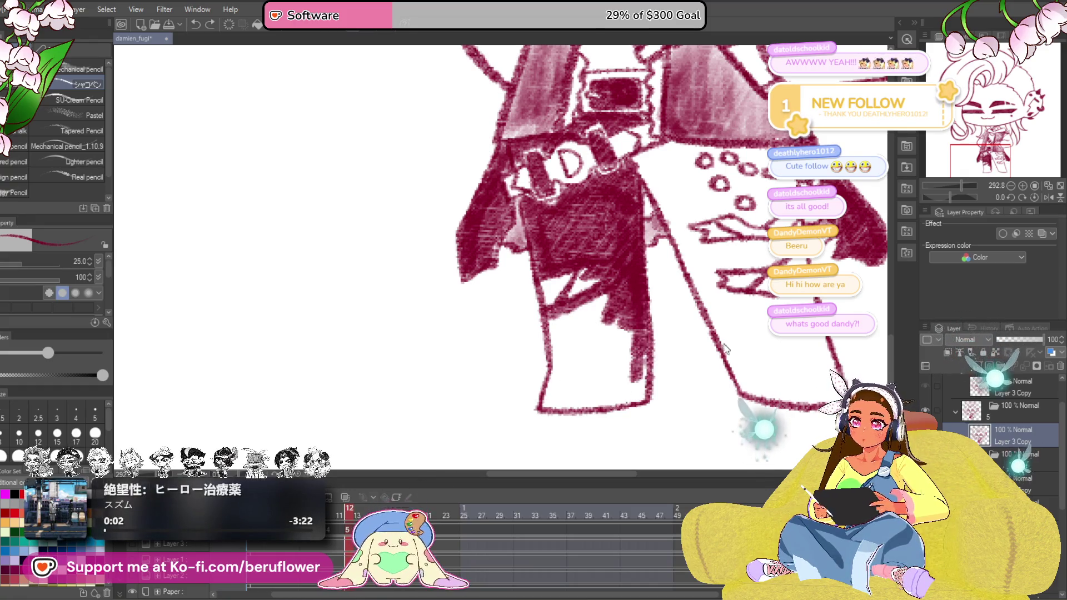
# Redo the lower leg with thick dark strokes down to the hem and tilt the canvas in the Navigator
pyautogui.moveTo(546, 304)
pyautogui.mouseDown()
pyautogui.moveTo(550, 396)
pyautogui.moveTo(637, 402)
pyautogui.moveTo(634, 333)
pyautogui.moveTo(591, 330)
pyautogui.moveTo(587, 342)
pyautogui.mouseUp()
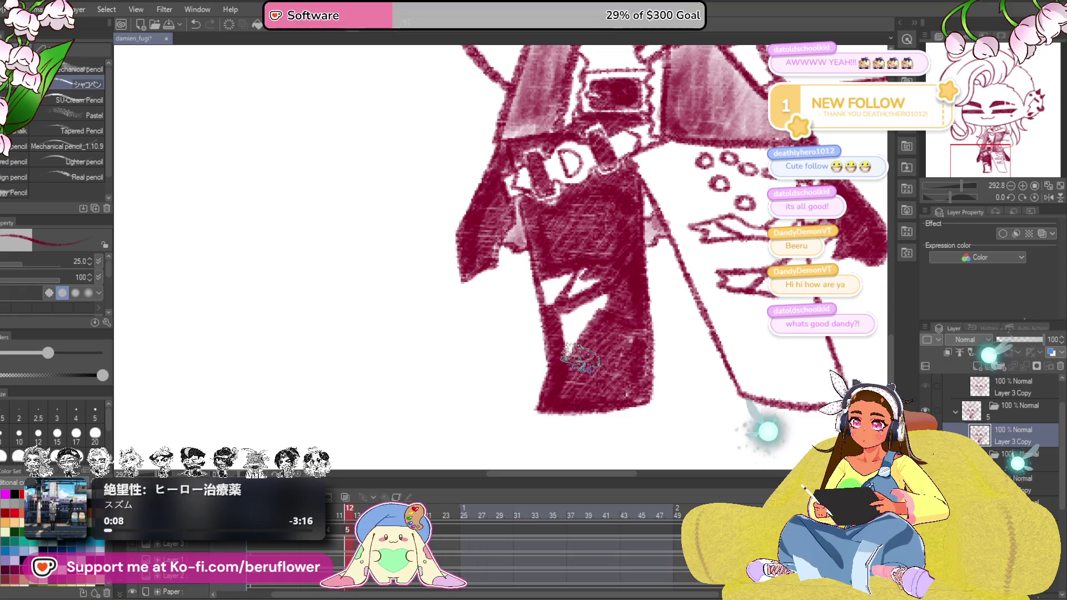
pyautogui.moveTo(734, 259)
pyautogui.mouseDown()
pyautogui.moveTo(625, 350)
pyautogui.moveTo(617, 283)
pyautogui.mouseUp()
pyautogui.moveTo(484, 187); pyautogui.dragTo(567, 346)
pyautogui.moveTo(534, 276); pyautogui.dragTo(600, 413)
pyautogui.moveTo(554, 321)
pyautogui.mouseDown()
pyautogui.moveTo(596, 413)
pyautogui.moveTo(550, 359)
pyautogui.mouseUp()
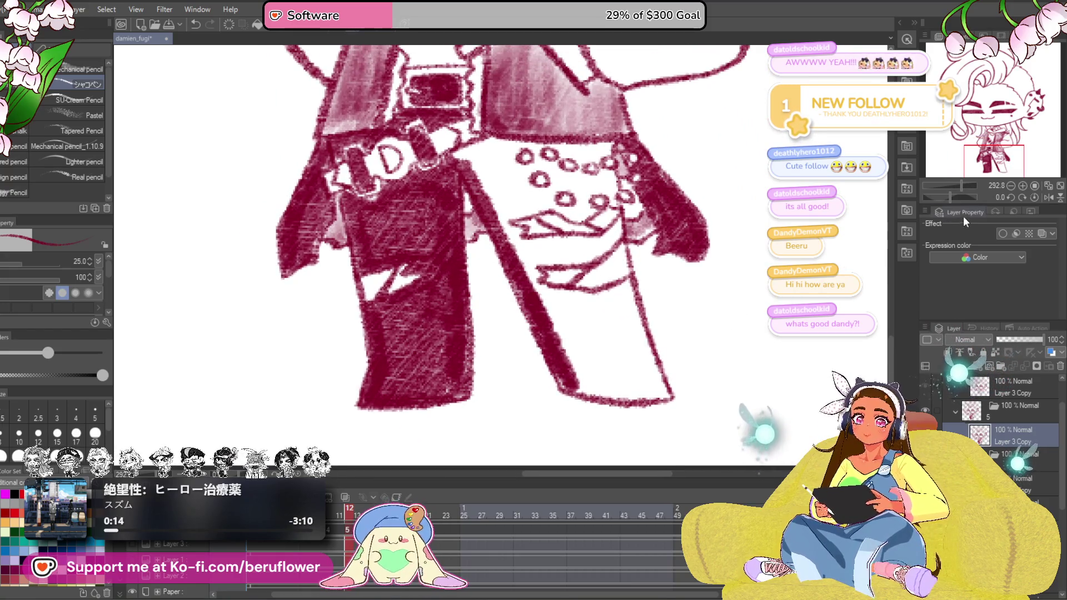
pyautogui.moveTo(959, 196); pyautogui.dragTo(940, 195)
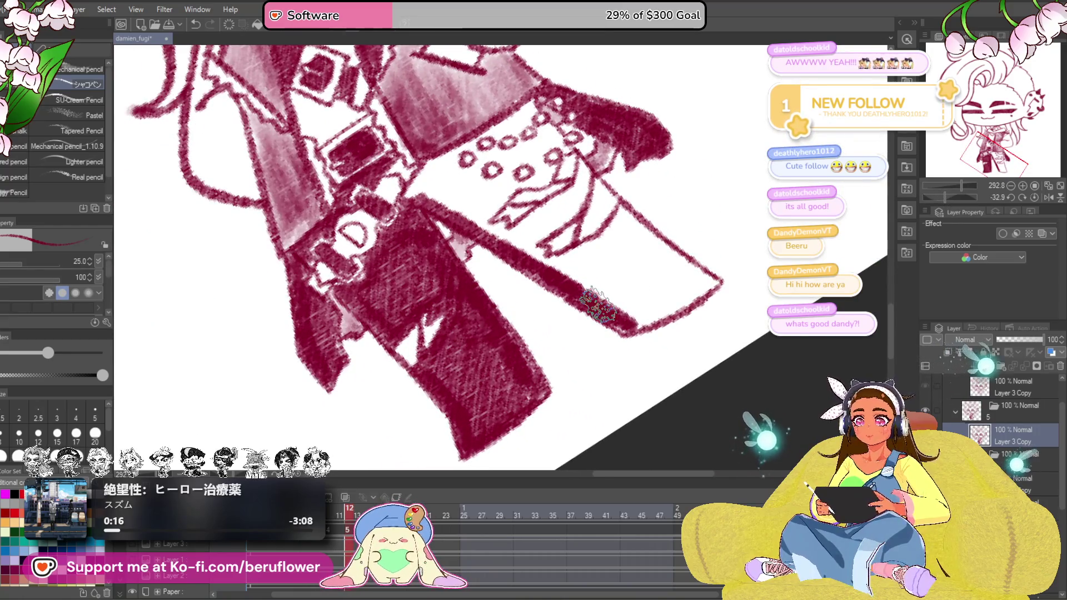
pyautogui.scroll(2, 592, 303)
# Add short dark strokes and a shaded patch along the leg's edge, then reset the canvas rotation
pyautogui.moveTo(616, 334); pyautogui.dragTo(717, 288)
pyautogui.moveTo(650, 325); pyautogui.dragTo(745, 275)
pyautogui.scroll(3, 659, 298)
pyautogui.scroll(1, 659, 298)
pyautogui.moveTo(667, 267)
pyautogui.mouseDown()
pyautogui.moveTo(642, 308)
pyautogui.moveTo(658, 334)
pyautogui.moveTo(650, 354)
pyautogui.moveTo(700, 333)
pyautogui.moveTo(734, 372)
pyautogui.mouseUp()
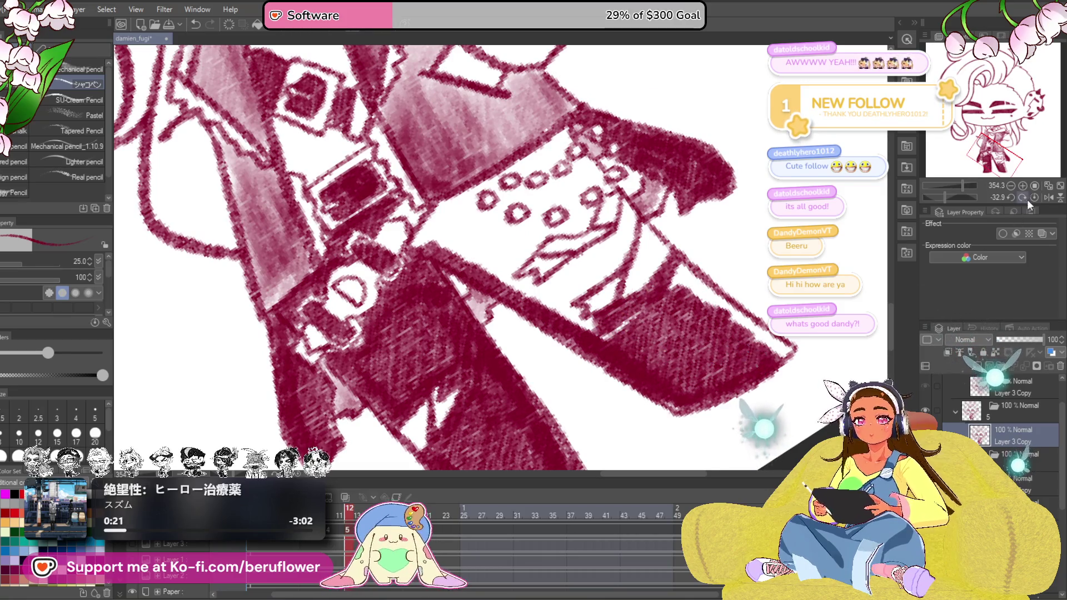
pyautogui.click(1027, 199)
pyautogui.scroll(-2, 501, 209)
pyautogui.moveTo(501, 334); pyautogui.dragTo(610, 226)
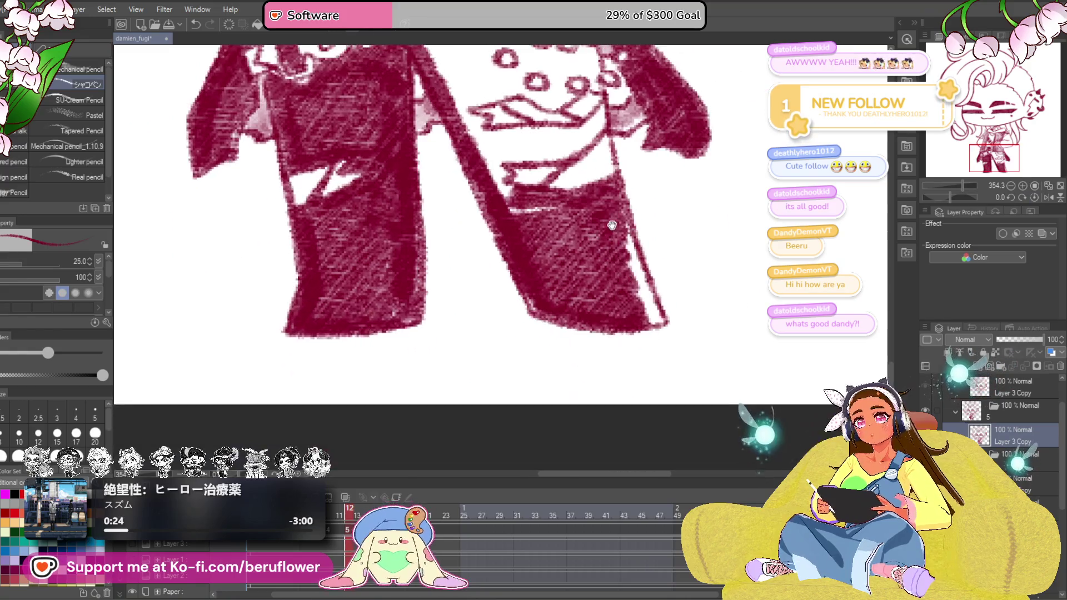
pyautogui.scroll(1, 610, 226)
# Darken the top of the trouser leg and the jacket near the belt with the canvas rotated
pyautogui.moveTo(616, 287)
pyautogui.mouseDown()
pyautogui.moveTo(638, 333)
pyautogui.moveTo(642, 387)
pyautogui.moveTo(584, 250)
pyautogui.mouseUp()
pyautogui.moveTo(550, 317)
pyautogui.mouseDown()
pyautogui.moveTo(567, 343)
pyautogui.moveTo(583, 251)
pyautogui.mouseUp()
pyautogui.moveTo(513, 258)
pyautogui.mouseDown()
pyautogui.moveTo(555, 266)
pyautogui.moveTo(534, 317)
pyautogui.mouseUp()
pyautogui.moveTo(949, 198); pyautogui.dragTo(937, 198)
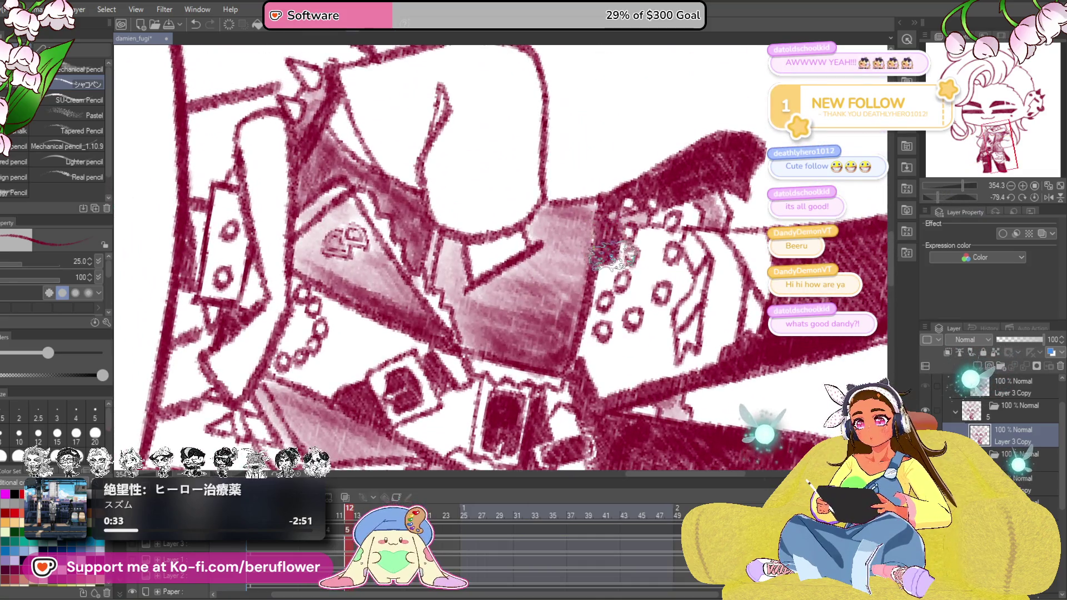
pyautogui.moveTo(613, 250)
pyautogui.mouseDown()
pyautogui.moveTo(613, 278)
pyautogui.moveTo(584, 333)
pyautogui.moveTo(584, 384)
pyautogui.moveTo(592, 333)
pyautogui.moveTo(622, 315)
pyautogui.moveTo(621, 288)
pyautogui.moveTo(667, 254)
pyautogui.moveTo(646, 287)
pyautogui.moveTo(634, 275)
pyautogui.moveTo(650, 350)
pyautogui.moveTo(613, 379)
pyautogui.moveTo(680, 400)
pyautogui.mouseUp()
pyautogui.scroll(2, 625, 317)
pyautogui.moveTo(691, 292)
pyautogui.mouseDown()
pyautogui.moveTo(667, 367)
pyautogui.moveTo(651, 376)
pyautogui.moveTo(646, 357)
pyautogui.moveTo(653, 375)
pyautogui.moveTo(650, 320)
pyautogui.mouseUp()
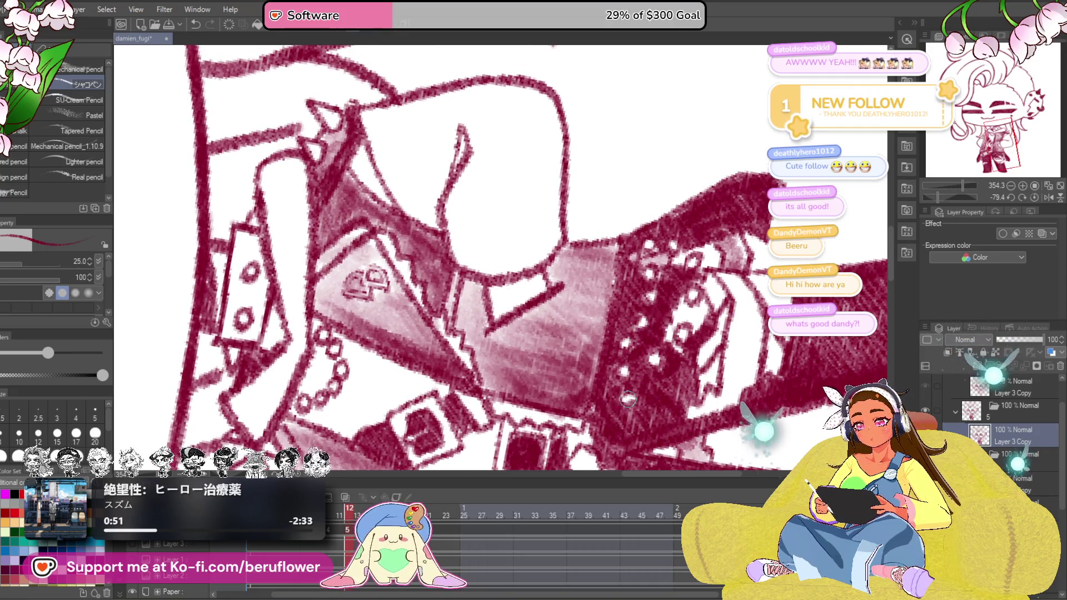
pyautogui.moveTo(658, 337)
pyautogui.mouseDown()
pyautogui.moveTo(675, 359)
pyautogui.moveTo(679, 313)
pyautogui.mouseUp()
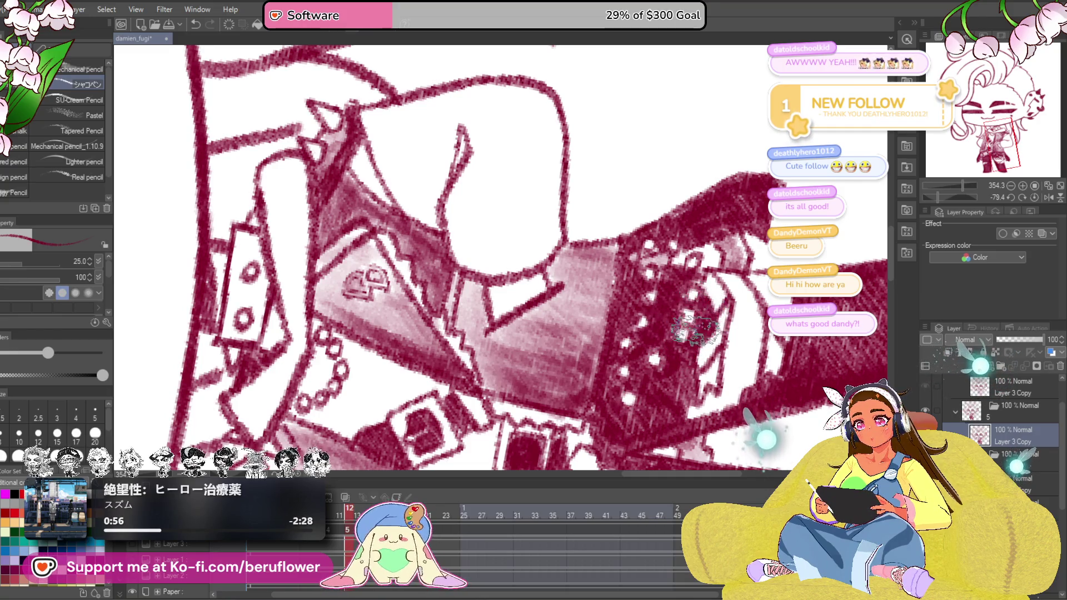
# Straighten the canvas and fill the white band on the right trouser leg dark crimson
pyautogui.moveTo(926, 288); pyautogui.dragTo(888, 274)
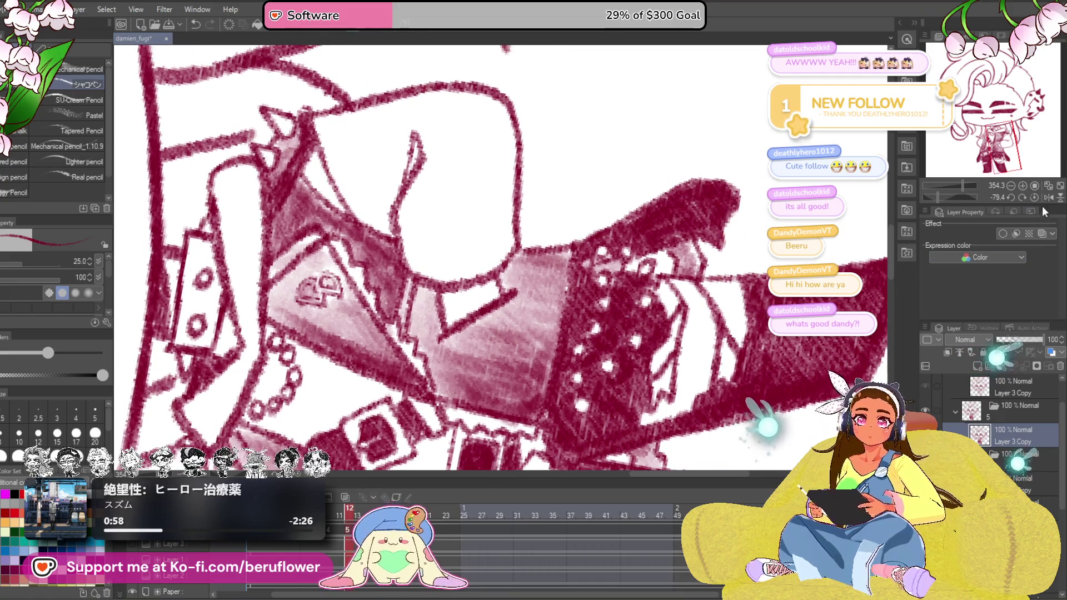
pyautogui.click(1046, 198)
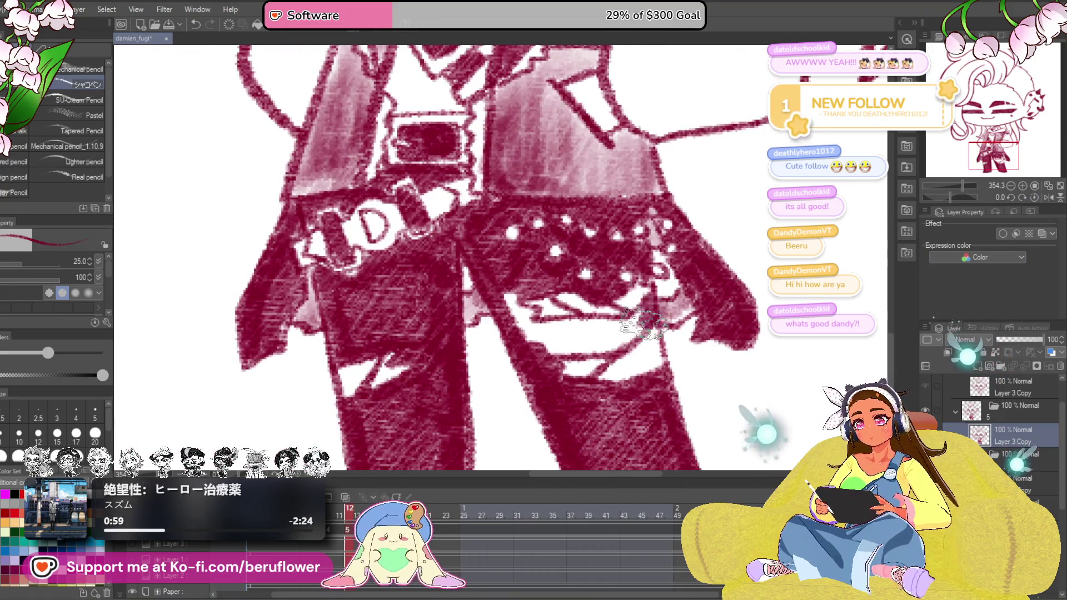
pyautogui.moveTo(642, 325)
pyautogui.mouseDown()
pyautogui.moveTo(504, 291)
pyautogui.moveTo(558, 351)
pyautogui.moveTo(658, 329)
pyautogui.moveTo(579, 329)
pyautogui.mouseUp()
pyautogui.scroll(-4, 533, 251)
pyautogui.moveTo(533, 209)
pyautogui.mouseDown()
pyautogui.moveTo(671, 387)
pyautogui.moveTo(583, 209)
pyautogui.mouseUp()
pyautogui.scroll(-3, 534, 250)
pyautogui.scroll(4, 646, 154)
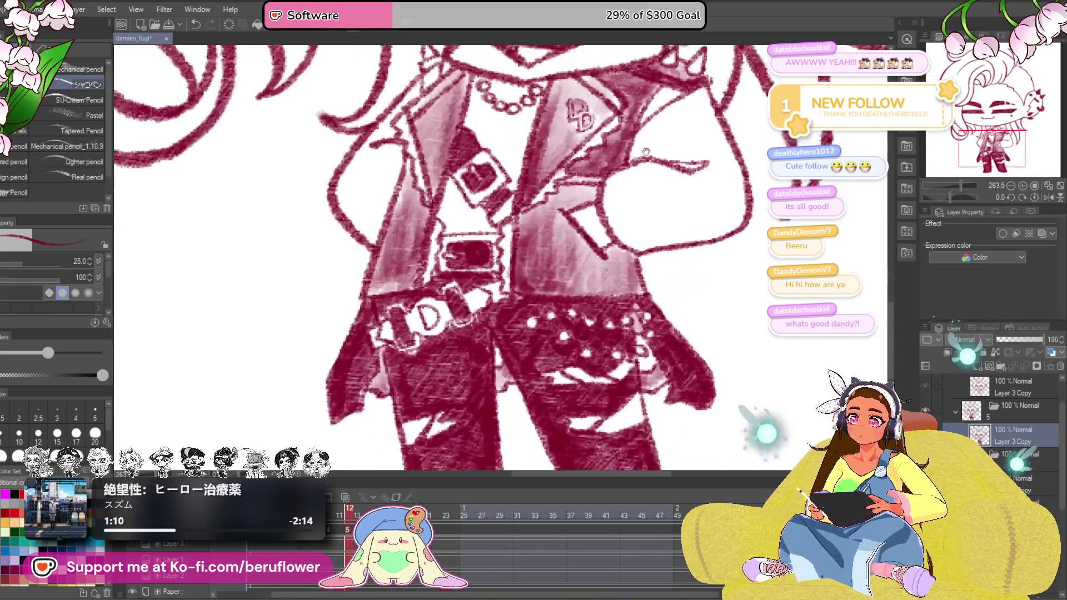
# Dab dark strokes onto the choker near the collar, zoom out, and switch to the unshaded line-art frame
pyautogui.moveTo(646, 156); pyautogui.dragTo(534, 351)
pyautogui.moveTo(584, 246)
pyautogui.mouseDown()
pyautogui.moveTo(641, 233)
pyautogui.moveTo(633, 265)
pyautogui.mouseUp()
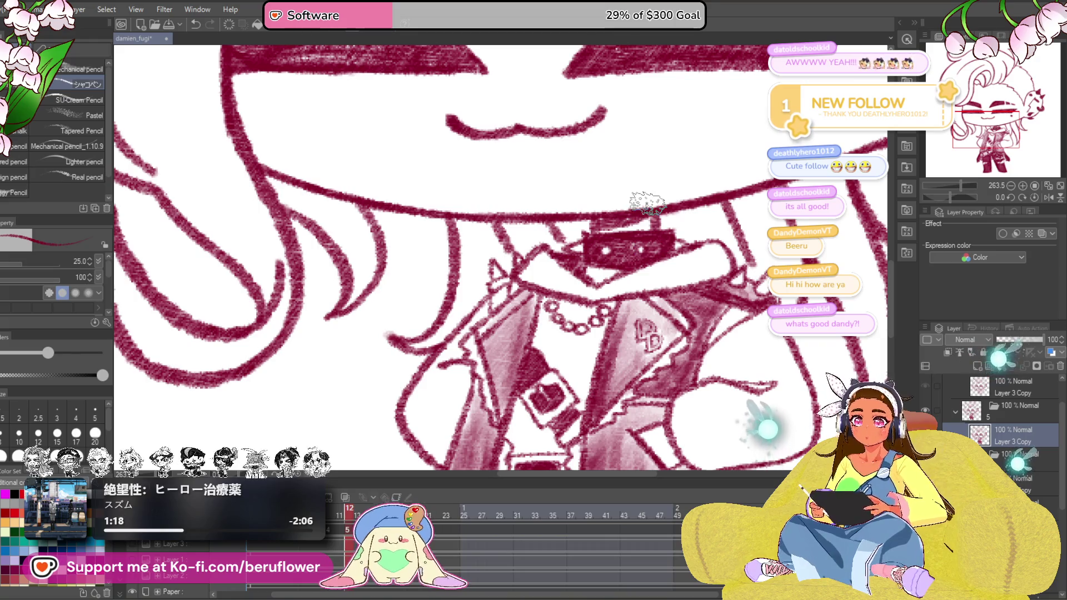
pyautogui.scroll(-3, 639, 250)
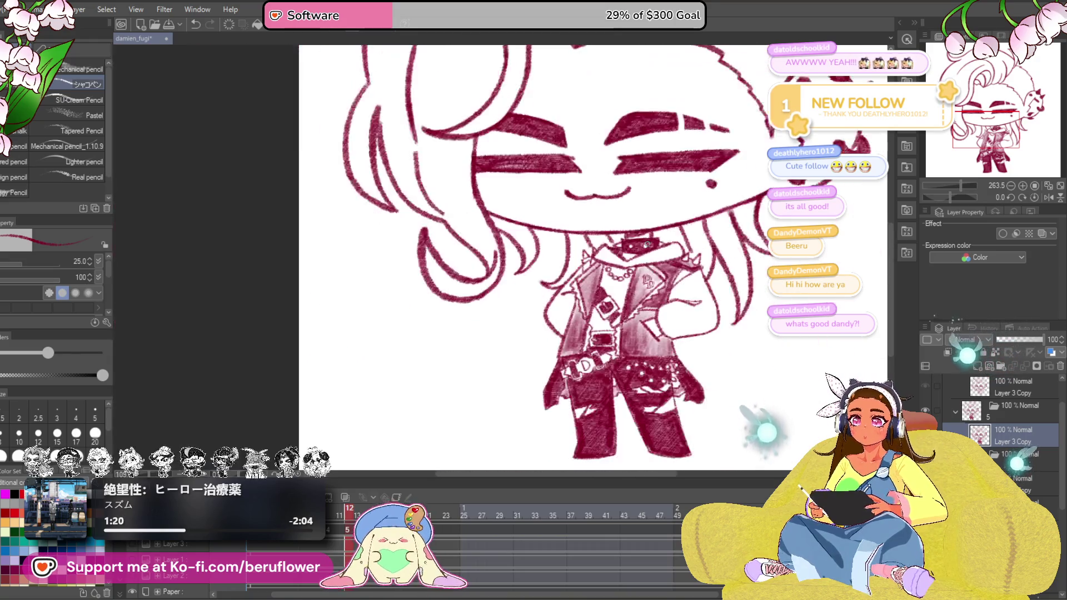
pyautogui.moveTo(534, 250); pyautogui.dragTo(583, 350)
pyautogui.click(957, 433)
pyautogui.click(957, 433)
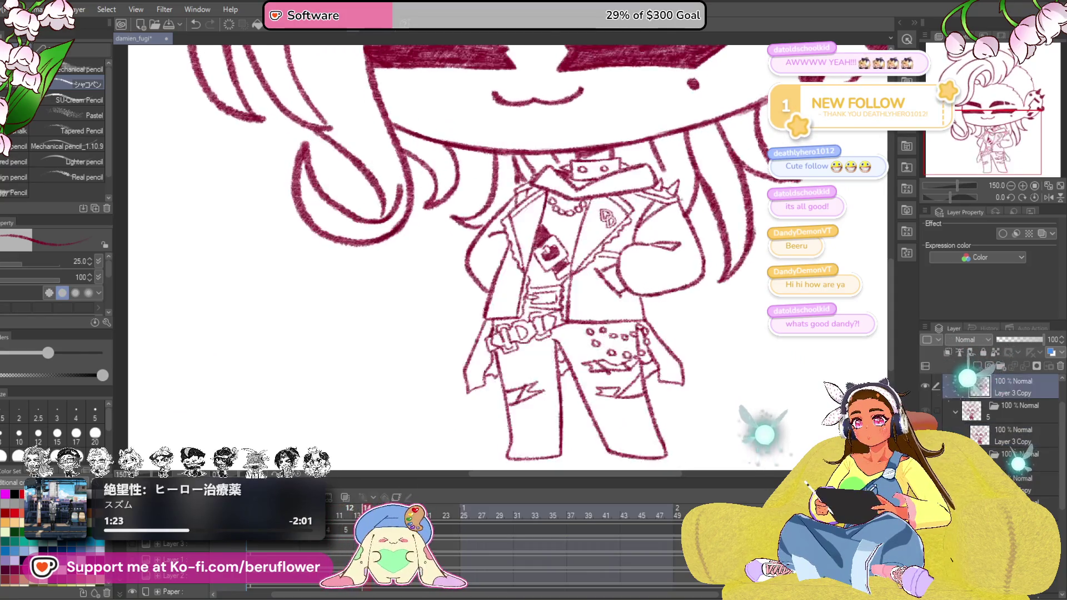
# Return to the shaded frame and add a few crimson strokes on the collar
pyautogui.click(956, 379)
pyautogui.scroll(5, 522, 310)
pyautogui.moveTo(609, 175)
pyautogui.mouseDown()
pyautogui.moveTo(667, 216)
pyautogui.moveTo(692, 208)
pyautogui.mouseUp()
pyautogui.moveTo(634, 188); pyautogui.dragTo(729, 212)
pyautogui.moveTo(625, 159); pyautogui.dragTo(734, 200)
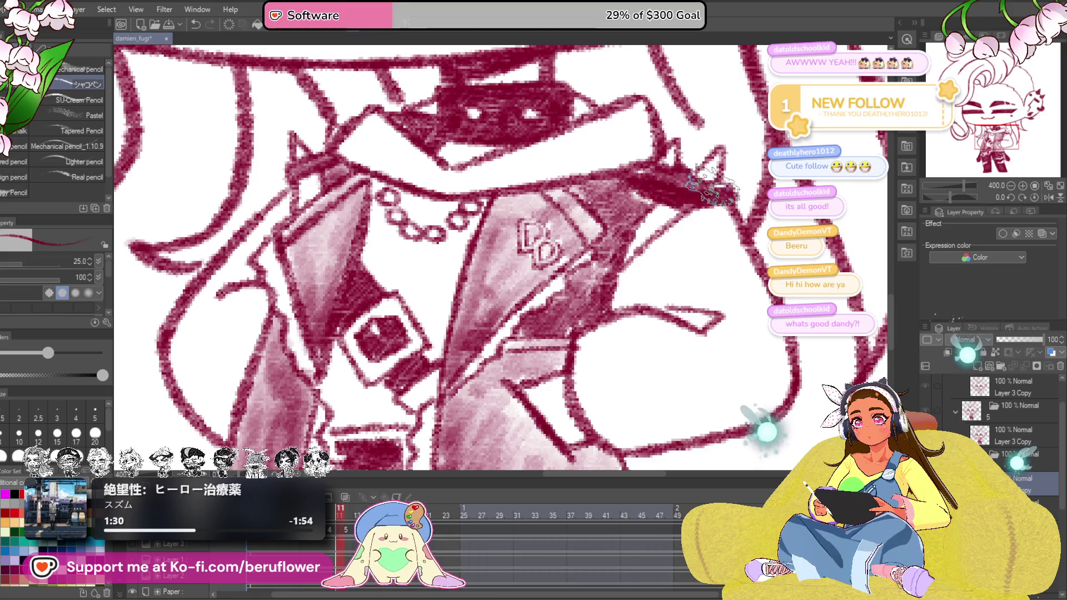
pyautogui.scroll(-5, 583, 250)
pyautogui.scroll(-3, 583, 251)
pyautogui.moveTo(417, 375)
pyautogui.mouseDown()
pyautogui.moveTo(572, 377)
pyautogui.moveTo(562, 391)
pyautogui.mouseUp()
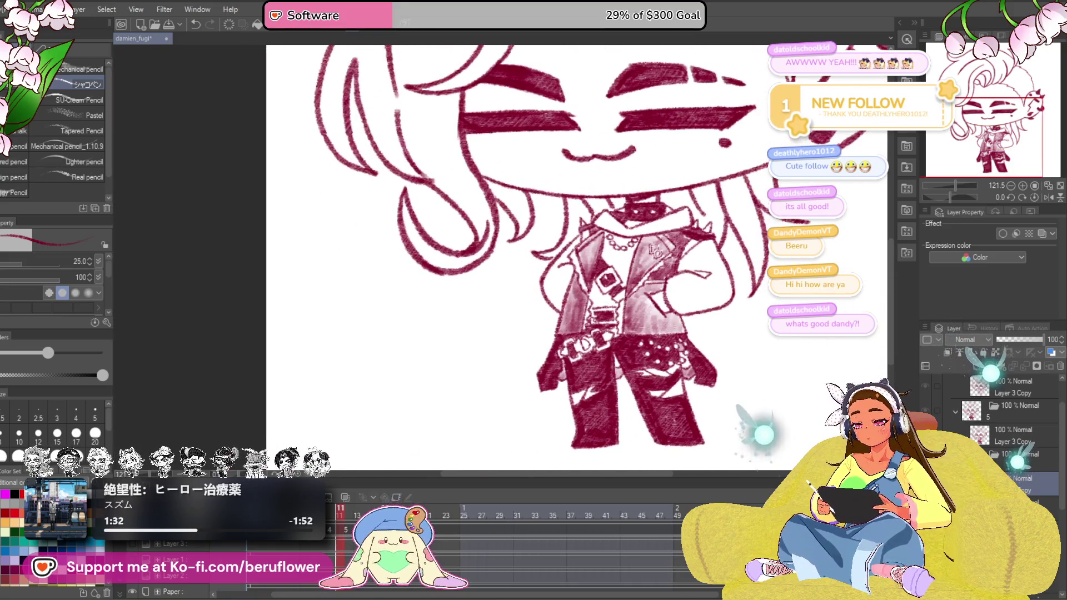
# Flip between the shaded and line-art frames to compare, land on frame 14 and rough in a torso stroke
pyautogui.click(957, 381)
pyautogui.click(956, 382)
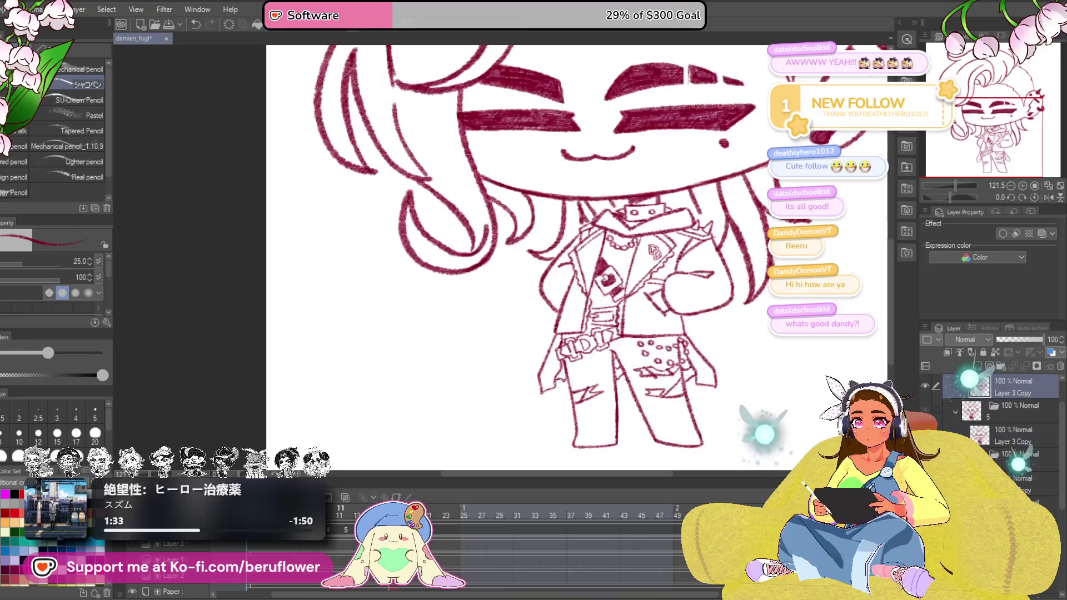
pyautogui.press('Left')
pyautogui.press('Right')
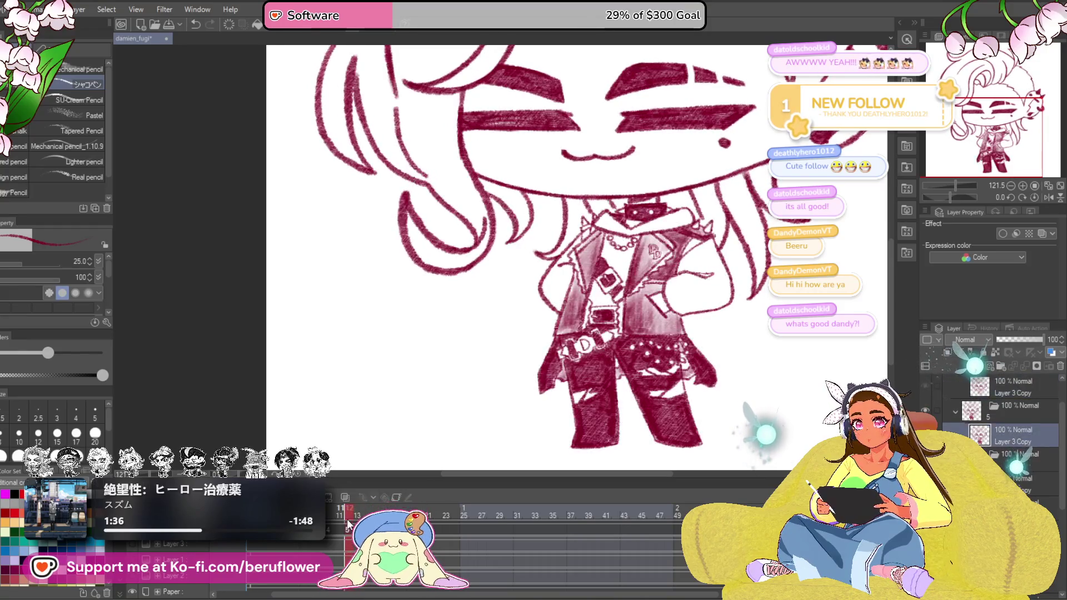
pyautogui.press('Right')
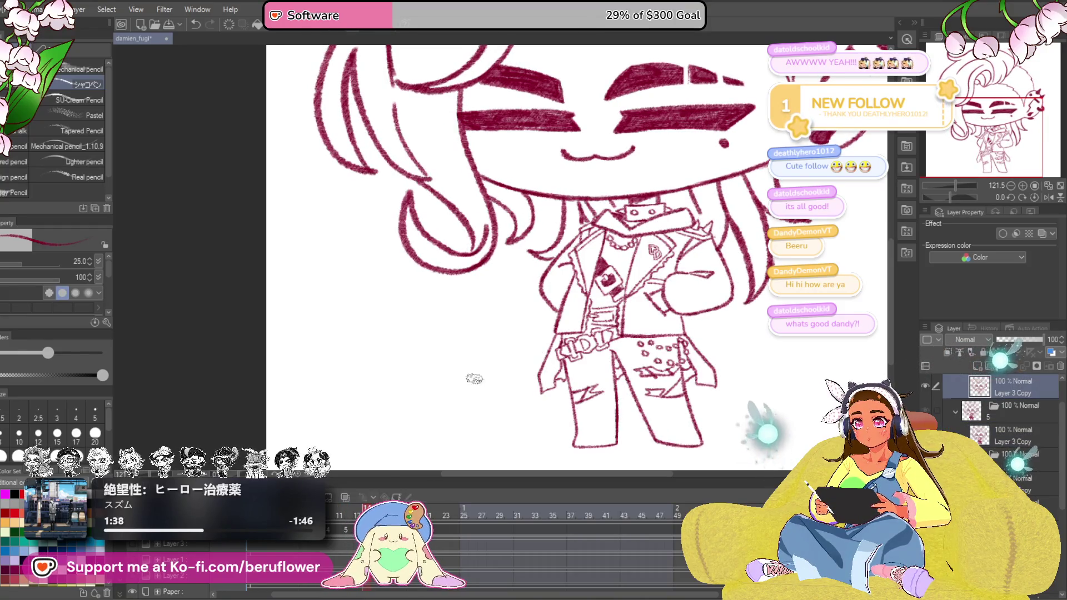
pyautogui.scroll(4, 581, 325)
pyautogui.moveTo(584, 333)
pyautogui.mouseDown()
pyautogui.moveTo(651, 329)
pyautogui.moveTo(600, 354)
pyautogui.moveTo(637, 375)
pyautogui.mouseUp()
pyautogui.moveTo(649, 297)
pyautogui.mouseDown()
pyautogui.moveTo(617, 333)
pyautogui.moveTo(550, 354)
pyautogui.moveTo(575, 351)
pyautogui.moveTo(579, 362)
pyautogui.mouseUp()
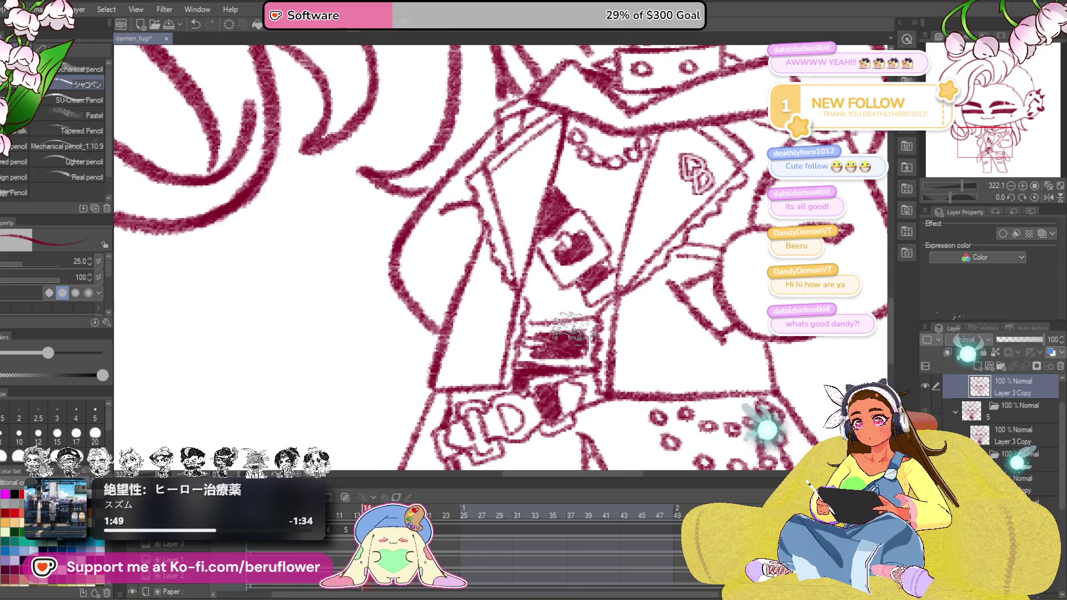
pyautogui.scroll(2, 568, 342)
pyautogui.scroll(1, 650, 258)
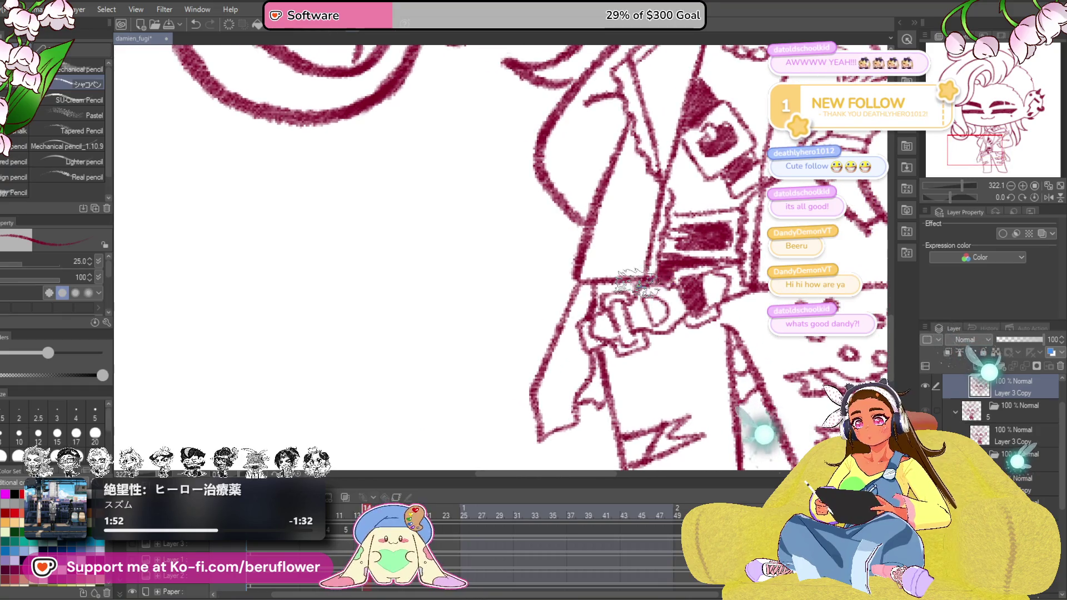
# Fill the belt box with dark crimson and darken the coat area just below the belt
pyautogui.moveTo(584, 287)
pyautogui.mouseDown()
pyautogui.moveTo(621, 312)
pyautogui.moveTo(600, 287)
pyautogui.mouseUp()
pyautogui.moveTo(576, 230)
pyautogui.mouseDown()
pyautogui.moveTo(617, 254)
pyautogui.moveTo(554, 317)
pyautogui.moveTo(546, 375)
pyautogui.moveTo(584, 333)
pyautogui.moveTo(592, 275)
pyautogui.moveTo(563, 367)
pyautogui.mouseUp()
pyautogui.moveTo(708, 351); pyautogui.dragTo(584, 292)
pyautogui.moveTo(667, 333); pyautogui.dragTo(542, 275)
pyautogui.moveTo(709, 275)
pyautogui.mouseDown()
pyautogui.moveTo(637, 253)
pyautogui.moveTo(626, 267)
pyautogui.moveTo(650, 329)
pyautogui.mouseUp()
# Shade the right coat tail dark crimson, then reveal the other frame's shading as a guide
pyautogui.moveTo(641, 288)
pyautogui.mouseDown()
pyautogui.moveTo(667, 342)
pyautogui.moveTo(683, 346)
pyautogui.moveTo(692, 380)
pyautogui.moveTo(658, 367)
pyautogui.moveTo(675, 334)
pyautogui.moveTo(667, 350)
pyautogui.mouseUp()
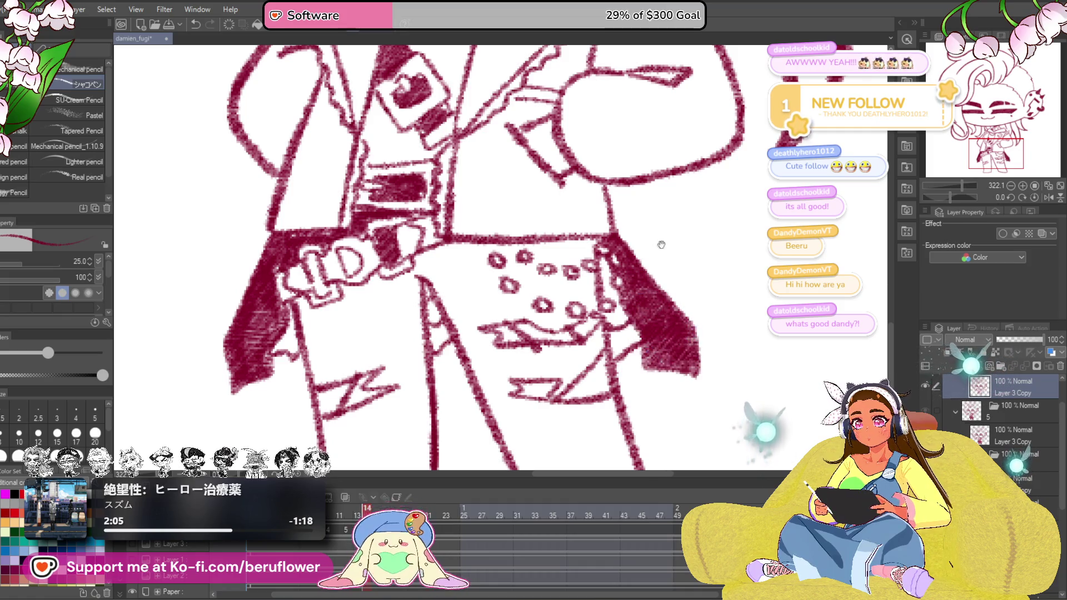
pyautogui.moveTo(500, 334); pyautogui.dragTo(567, 309)
pyautogui.moveTo(683, 292)
pyautogui.mouseDown()
pyautogui.moveTo(717, 325)
pyautogui.moveTo(675, 334)
pyautogui.mouseUp()
pyautogui.moveTo(675, 268)
pyautogui.mouseDown()
pyautogui.moveTo(659, 284)
pyautogui.moveTo(701, 275)
pyautogui.mouseUp()
pyautogui.hotkey('ctrl', 'z')
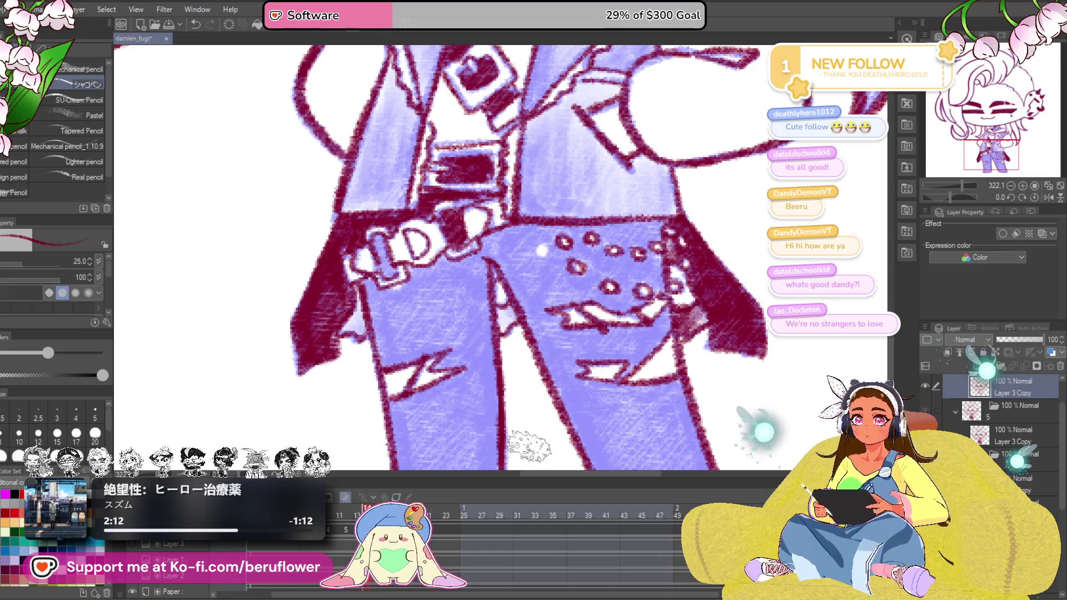
# Hide the guide shading, pan up to the collar and darken the choker beneath the hat brim
pyautogui.hotkey('ctrl', 'z')
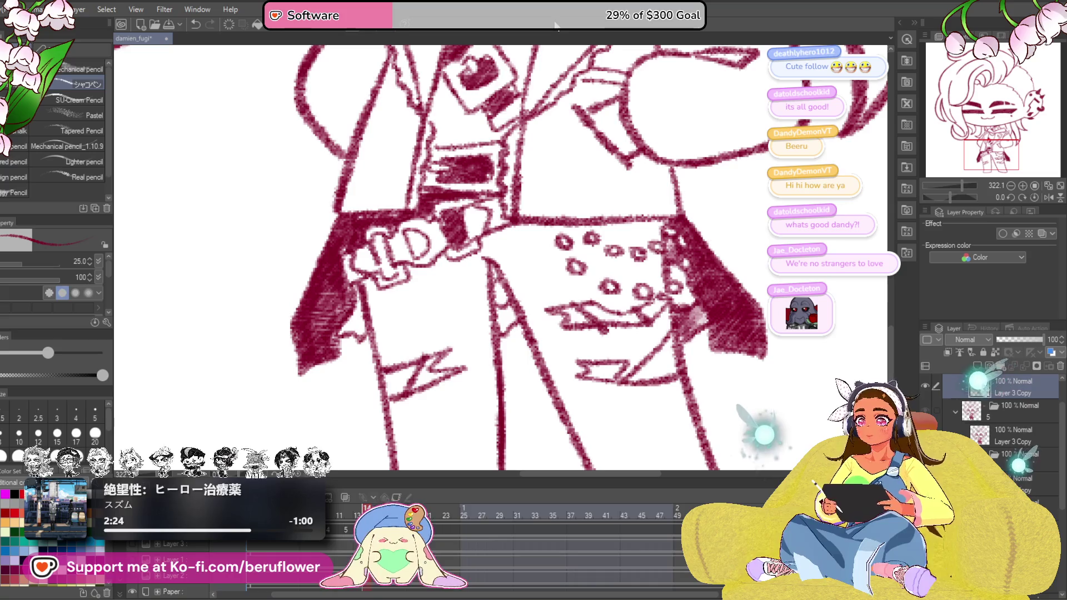
pyautogui.moveTo(499, 316); pyautogui.dragTo(617, 267)
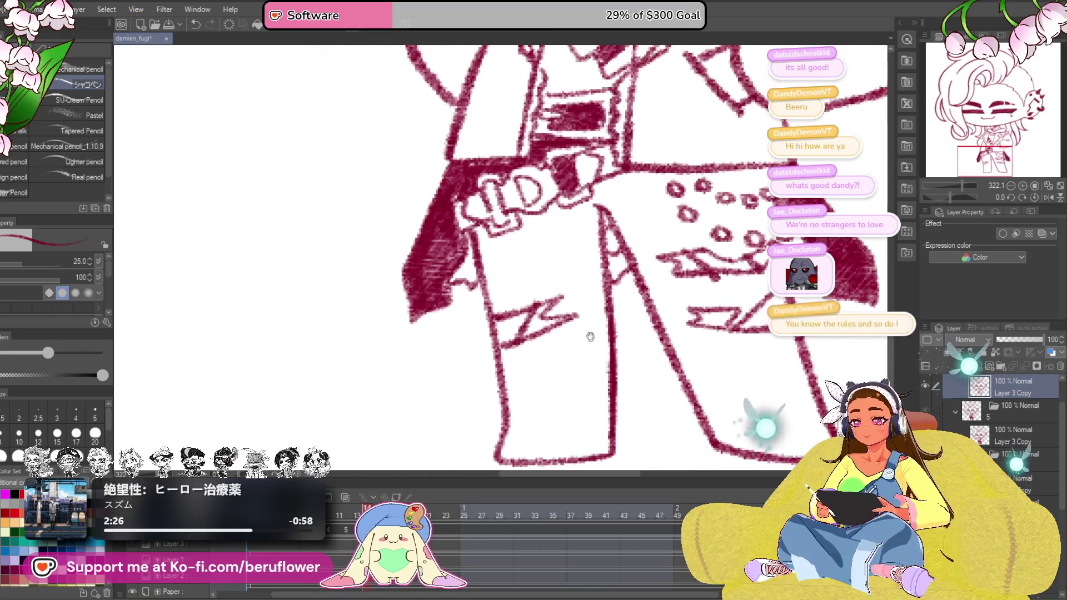
pyautogui.moveTo(534, 209); pyautogui.dragTo(466, 317)
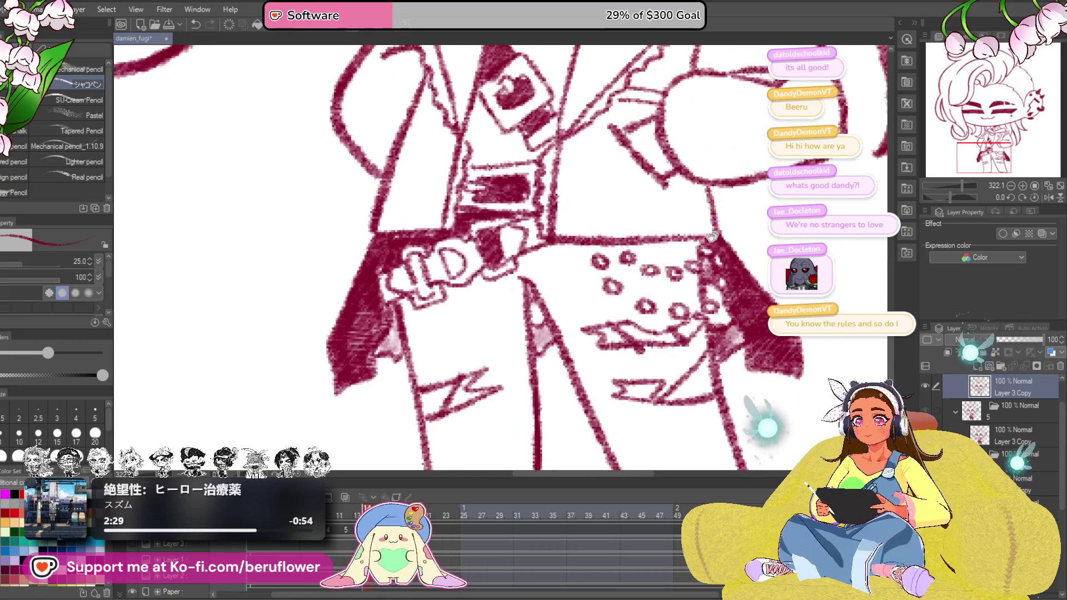
pyautogui.moveTo(713, 241)
pyautogui.mouseDown()
pyautogui.moveTo(592, 241)
pyautogui.moveTo(637, 334)
pyautogui.moveTo(613, 334)
pyautogui.mouseUp()
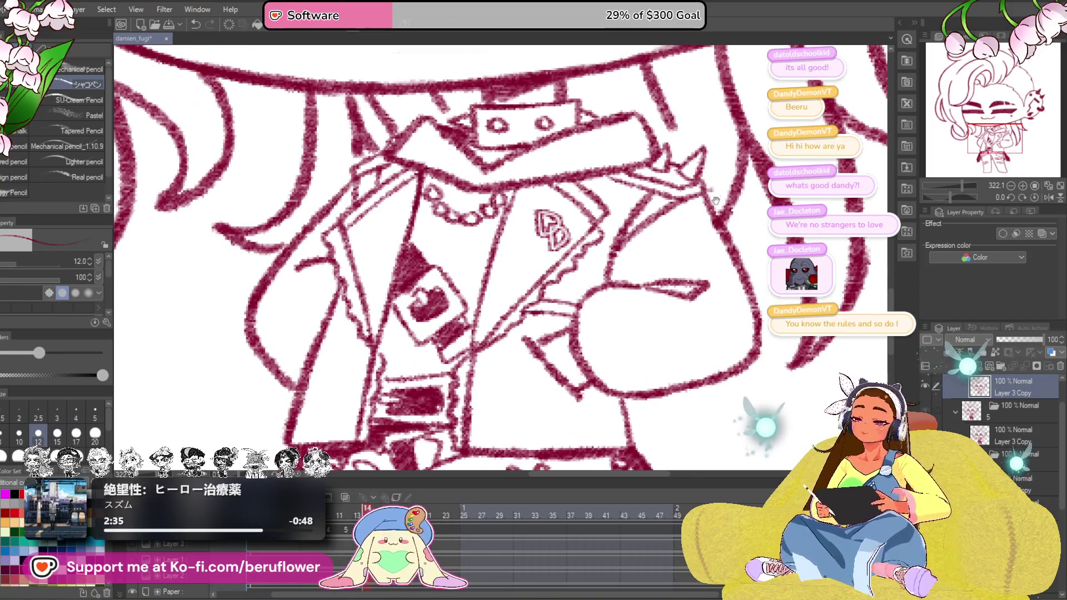
pyautogui.moveTo(715, 199); pyautogui.dragTo(722, 253)
pyautogui.moveTo(621, 287); pyautogui.dragTo(596, 250)
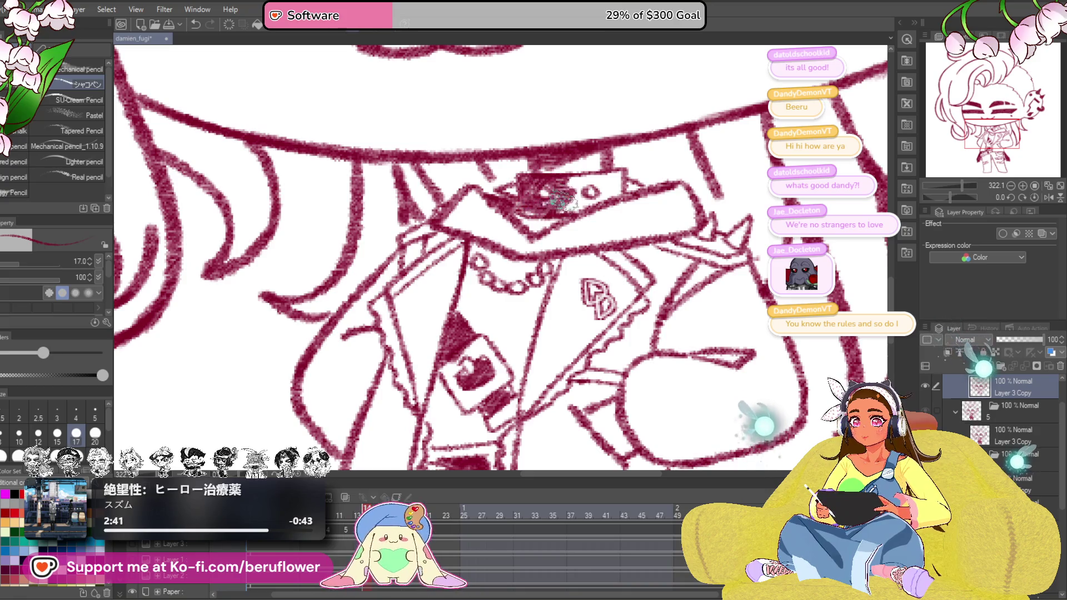
pyautogui.moveTo(580, 207); pyautogui.dragTo(584, 196)
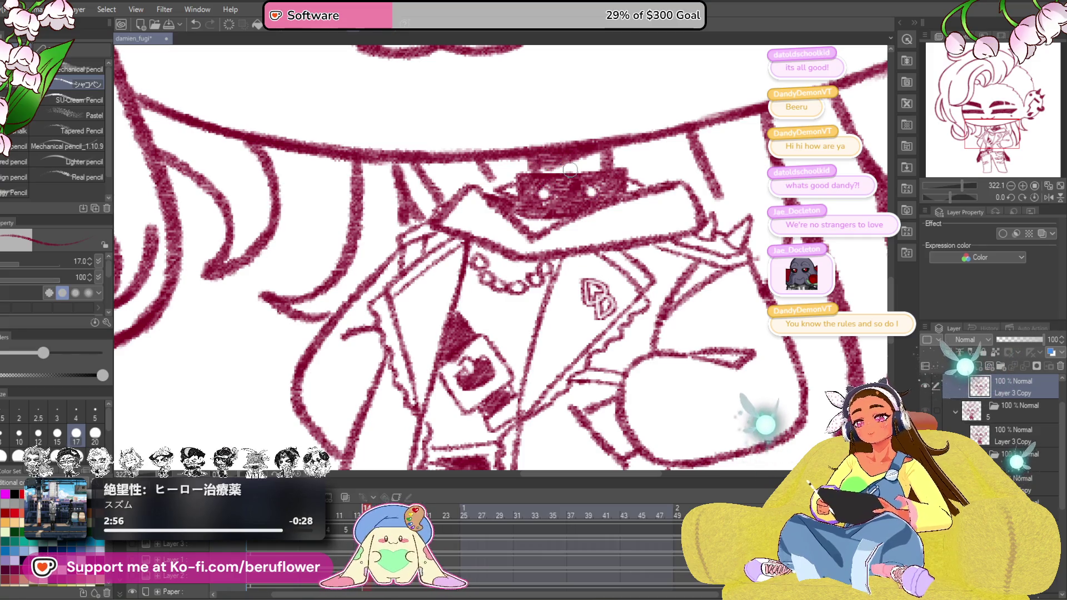
pyautogui.scroll(-5, 500, 250)
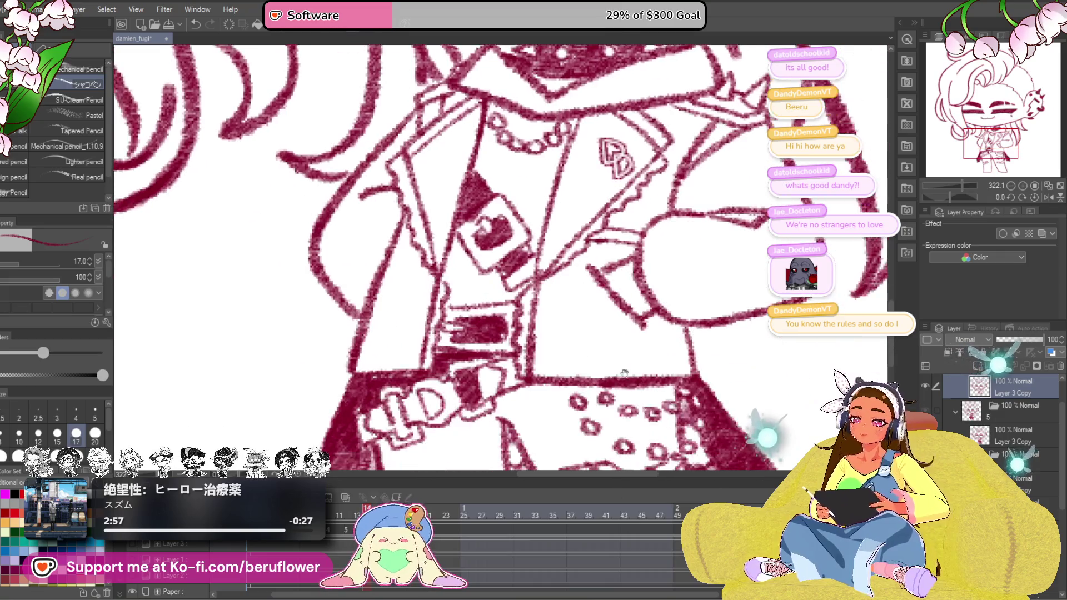
pyautogui.scroll(-3, 713, 283)
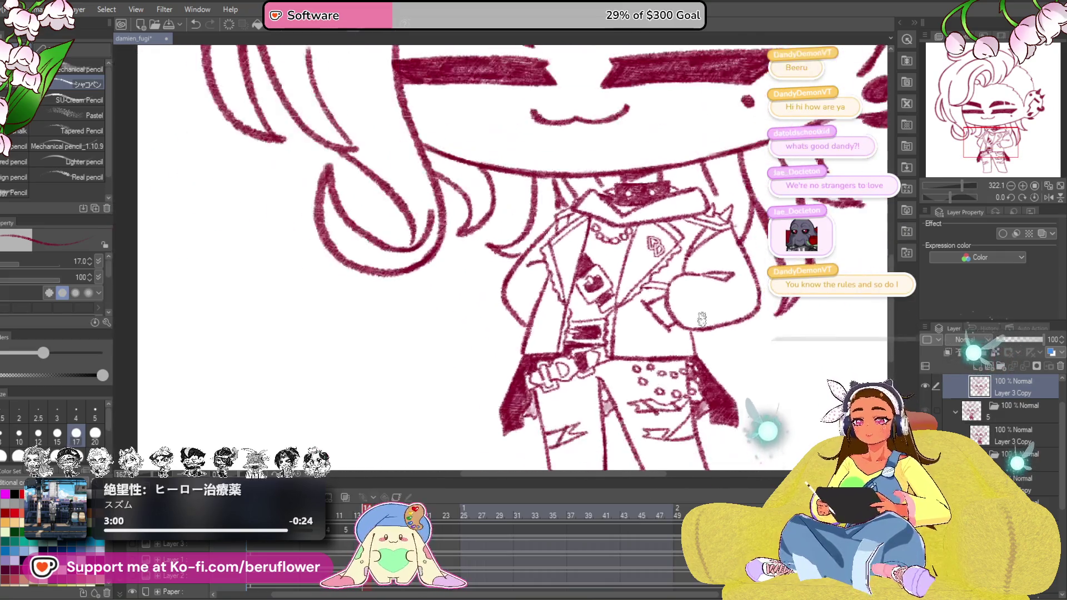
pyautogui.scroll(-3, 709, 300)
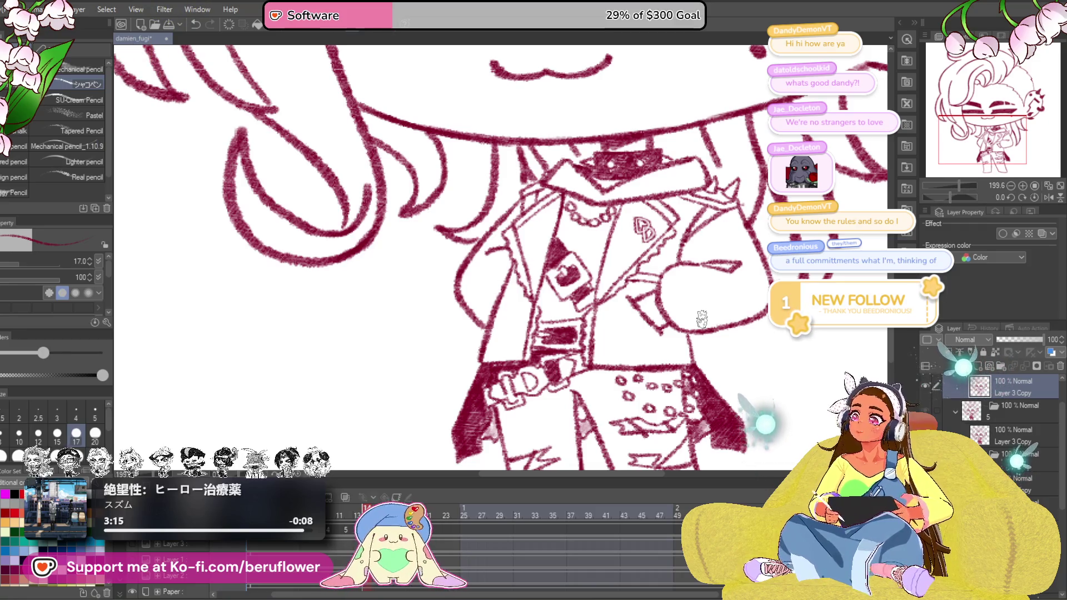
pyautogui.scroll(3, 703, 317)
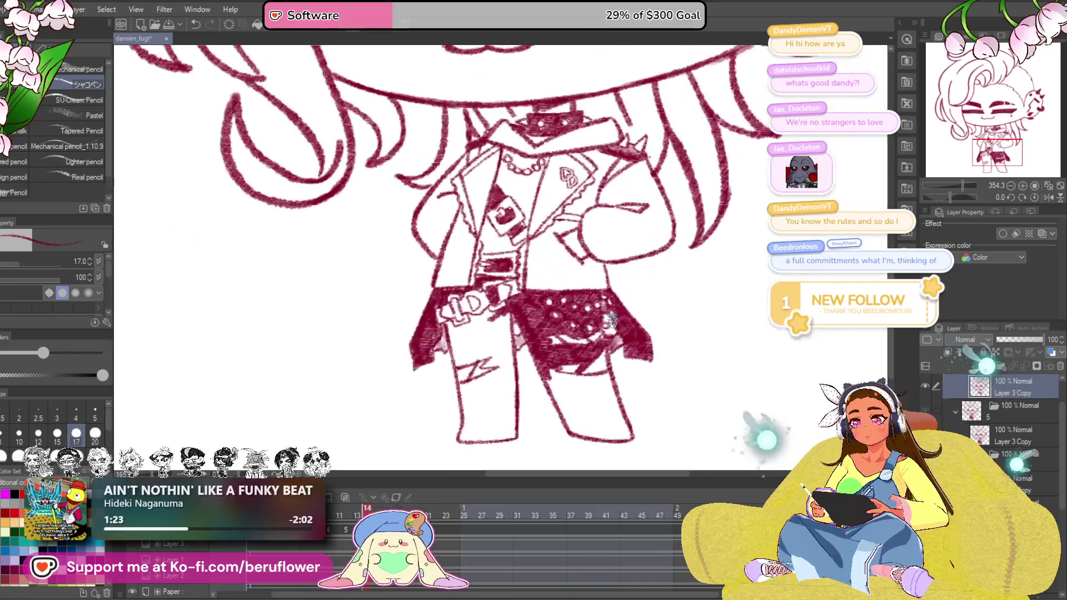
# Pan down to bring the studded hip panel and lower body into view
pyautogui.moveTo(634, 250)
pyautogui.mouseDown()
pyautogui.moveTo(595, 361)
pyautogui.moveTo(530, 314)
pyautogui.moveTo(480, 346)
pyautogui.moveTo(525, 375)
pyautogui.moveTo(557, 335)
pyautogui.moveTo(566, 340)
pyautogui.mouseUp()
pyautogui.scroll(1, 558, 336)
# Fill the right trouser leg with crimson crayon strokes along its edge and turn the canvas upright
pyautogui.moveTo(567, 300)
pyautogui.mouseDown()
pyautogui.moveTo(575, 367)
pyautogui.moveTo(609, 359)
pyautogui.moveTo(617, 337)
pyautogui.moveTo(567, 305)
pyautogui.moveTo(518, 313)
pyautogui.moveTo(596, 349)
pyautogui.mouseUp()
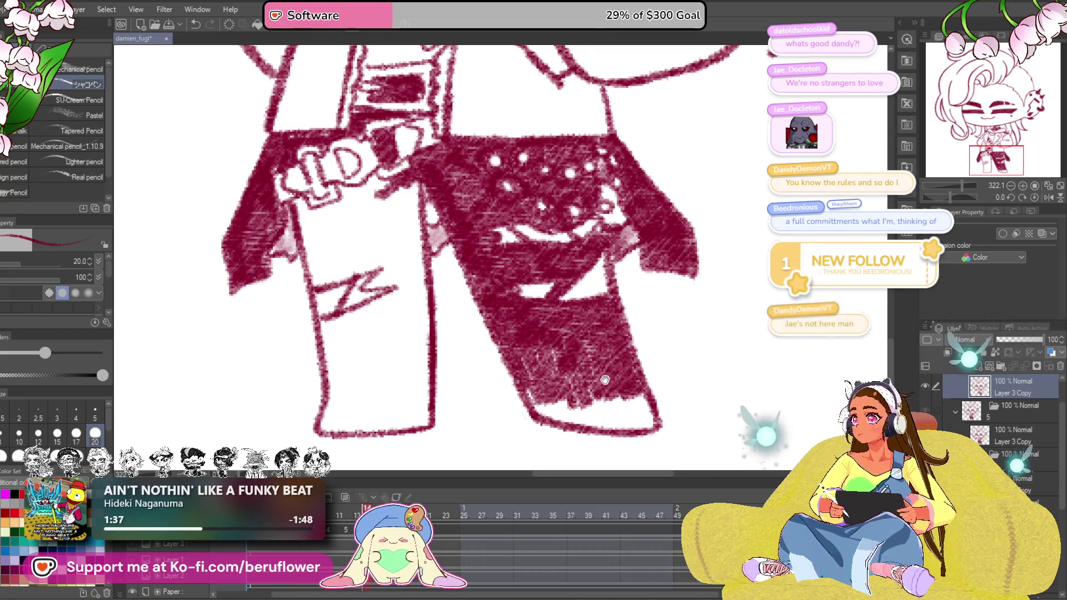
pyautogui.scroll(-1, 596, 348)
pyautogui.moveTo(567, 339); pyautogui.dragTo(588, 377)
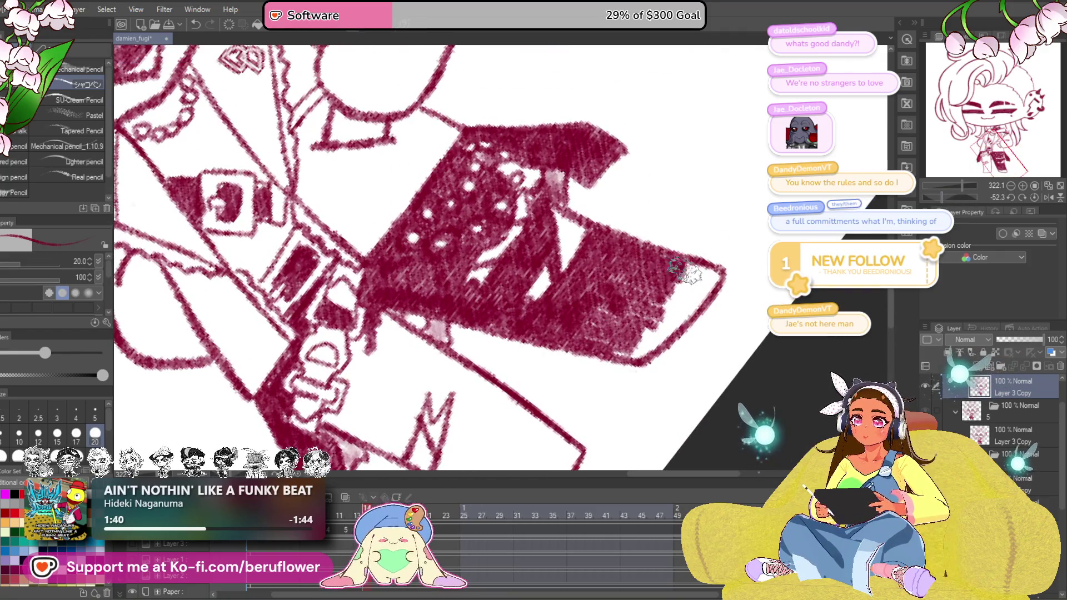
pyautogui.moveTo(701, 280)
pyautogui.mouseDown()
pyautogui.moveTo(691, 258)
pyautogui.moveTo(700, 309)
pyautogui.moveTo(683, 325)
pyautogui.moveTo(649, 333)
pyautogui.moveTo(667, 284)
pyautogui.moveTo(642, 326)
pyautogui.moveTo(700, 292)
pyautogui.moveTo(643, 309)
pyautogui.mouseUp()
pyautogui.hotkey('ctrl', 'shift', 'r')
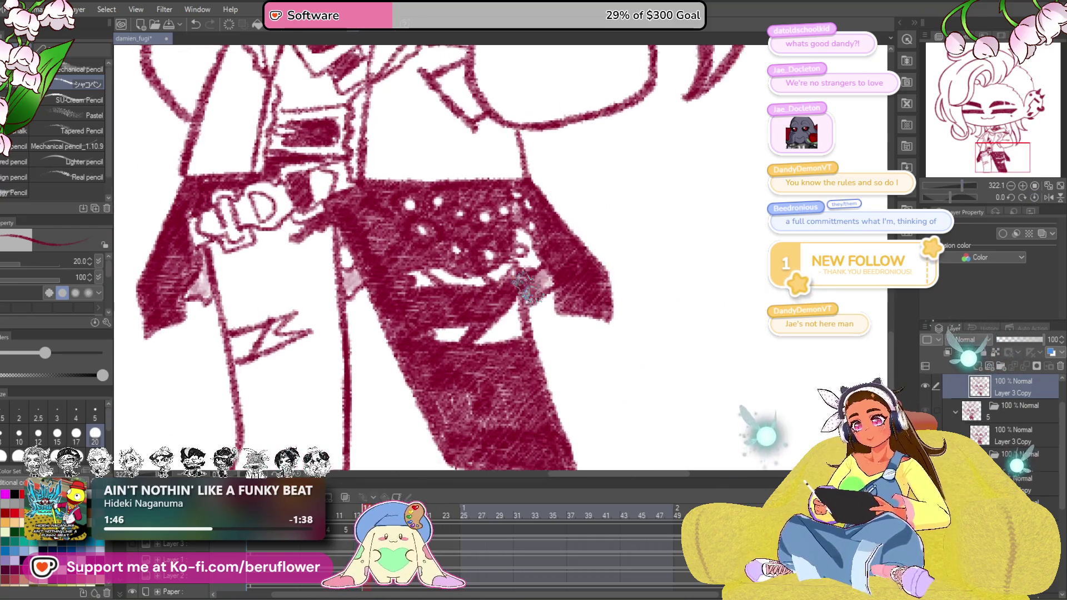
pyautogui.scroll(-3, 516, 284)
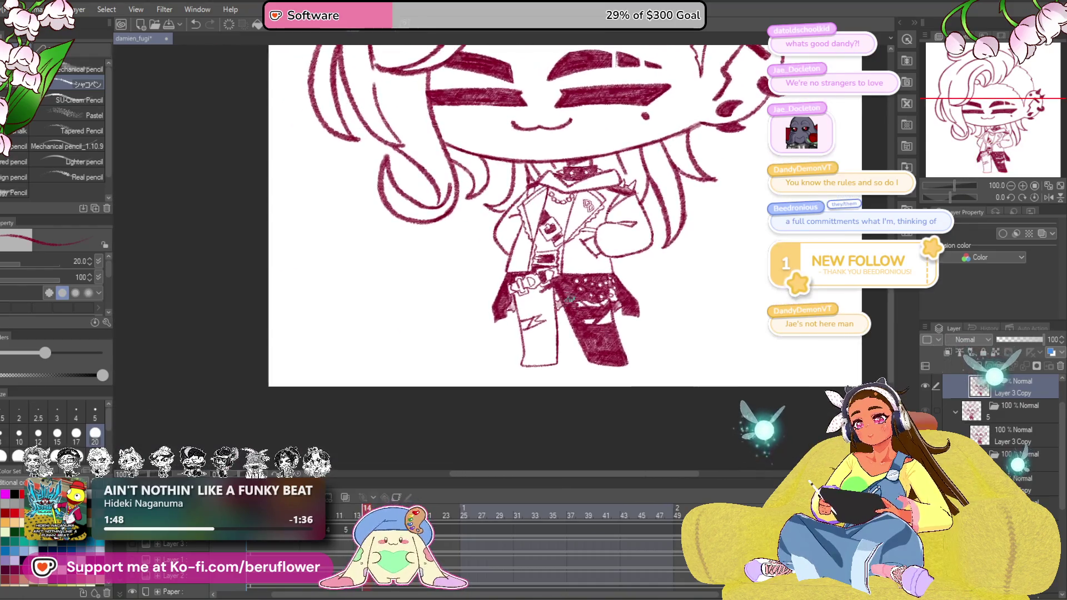
pyautogui.scroll(3, 554, 288)
# Scribble crimson shading down the other trouser leg and along its inner side to the hem
pyautogui.moveTo(526, 288); pyautogui.dragTo(559, 286)
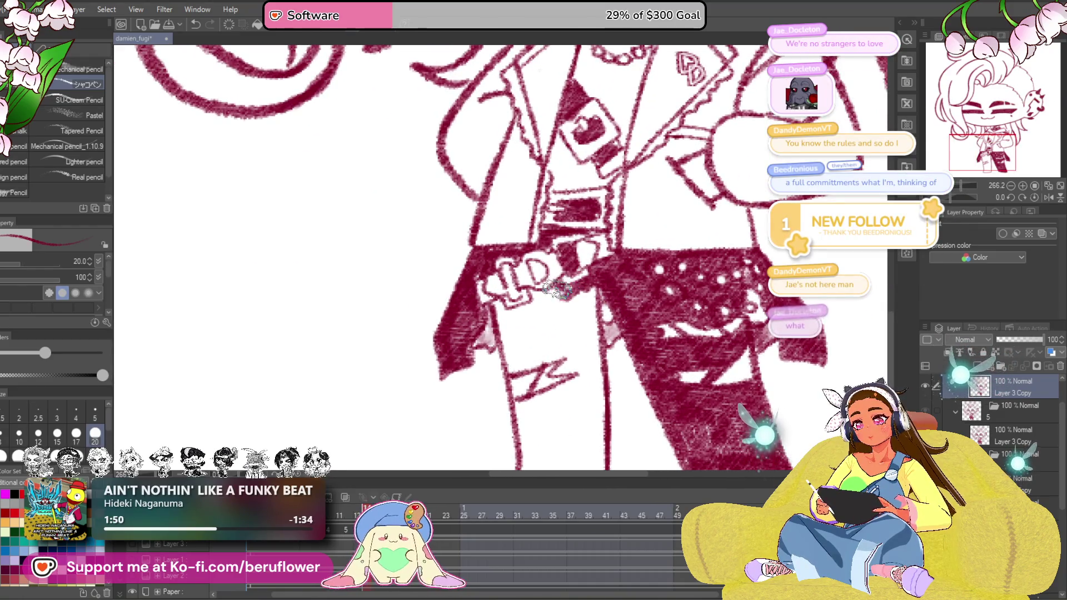
pyautogui.scroll(2, 559, 289)
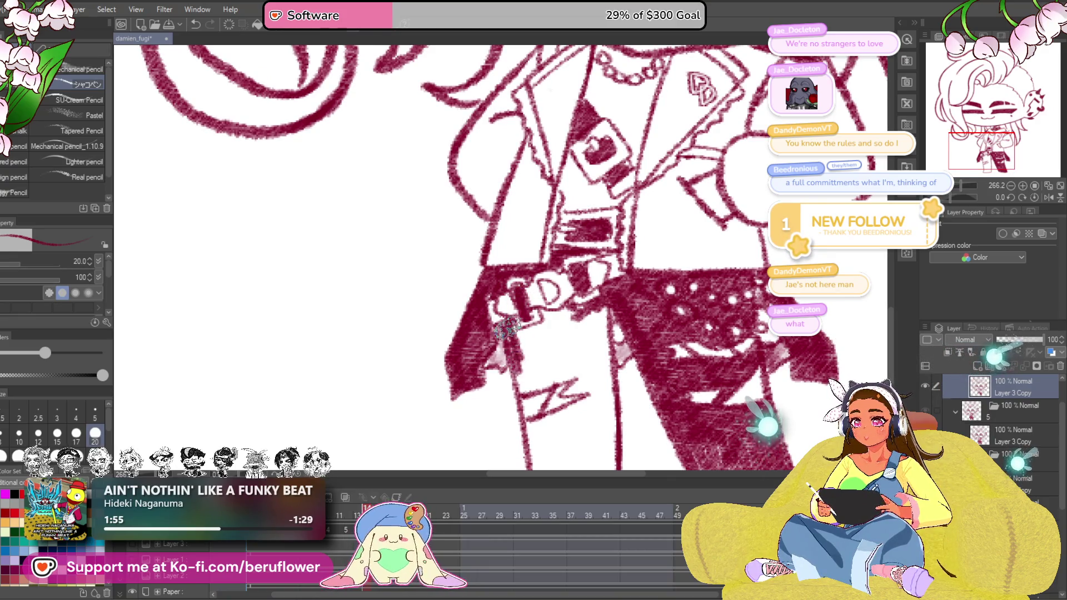
pyautogui.moveTo(530, 381); pyautogui.dragTo(530, 321)
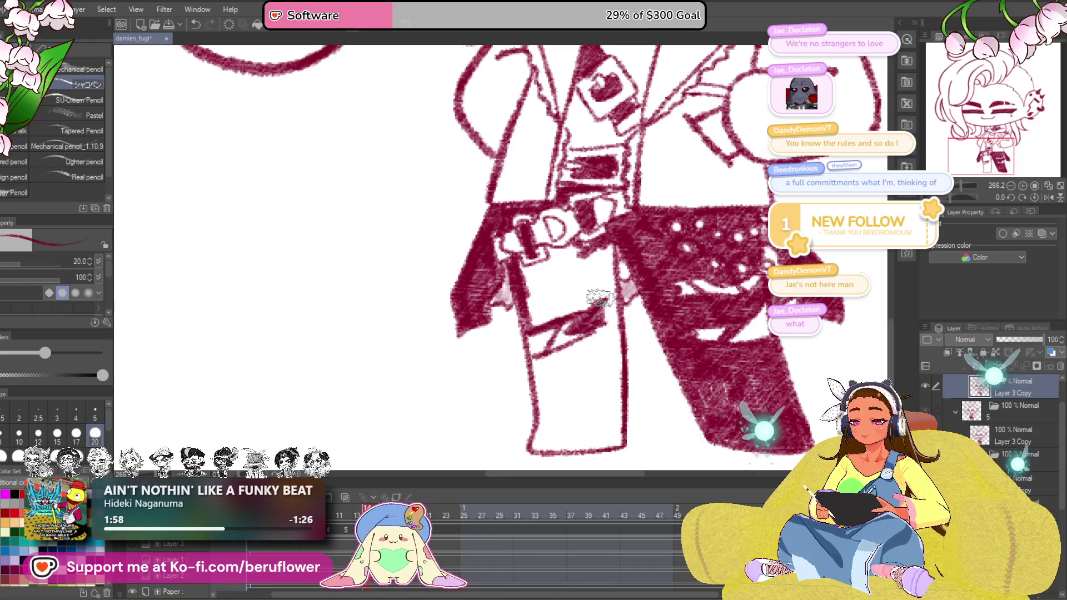
pyautogui.moveTo(572, 261); pyautogui.dragTo(591, 267)
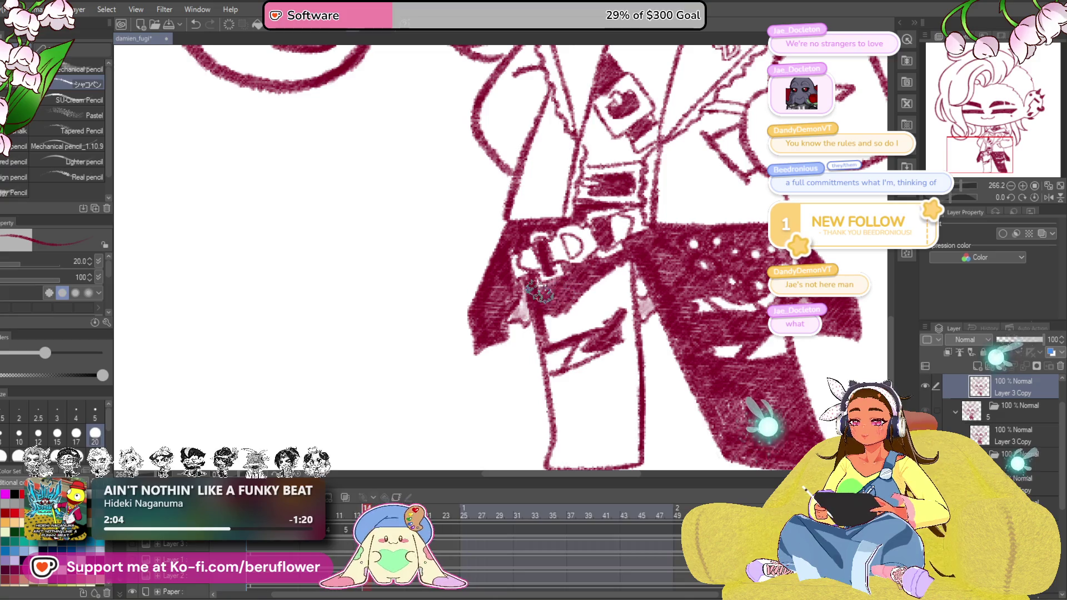
pyautogui.moveTo(546, 321)
pyautogui.mouseDown()
pyautogui.moveTo(596, 317)
pyautogui.moveTo(621, 268)
pyautogui.moveTo(625, 350)
pyautogui.moveTo(601, 358)
pyautogui.moveTo(563, 329)
pyautogui.mouseUp()
pyautogui.scroll(-3, 617, 334)
pyautogui.scroll(-3, 583, 350)
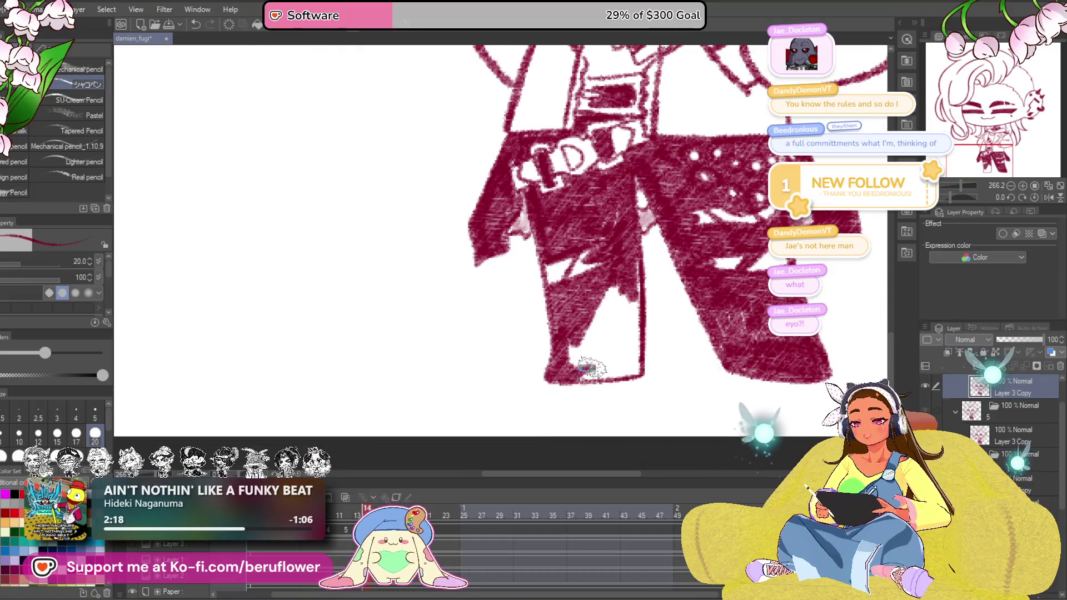
pyautogui.moveTo(629, 371)
pyautogui.mouseDown()
pyautogui.moveTo(634, 258)
pyautogui.moveTo(642, 358)
pyautogui.moveTo(621, 267)
pyautogui.moveTo(607, 304)
pyautogui.mouseUp()
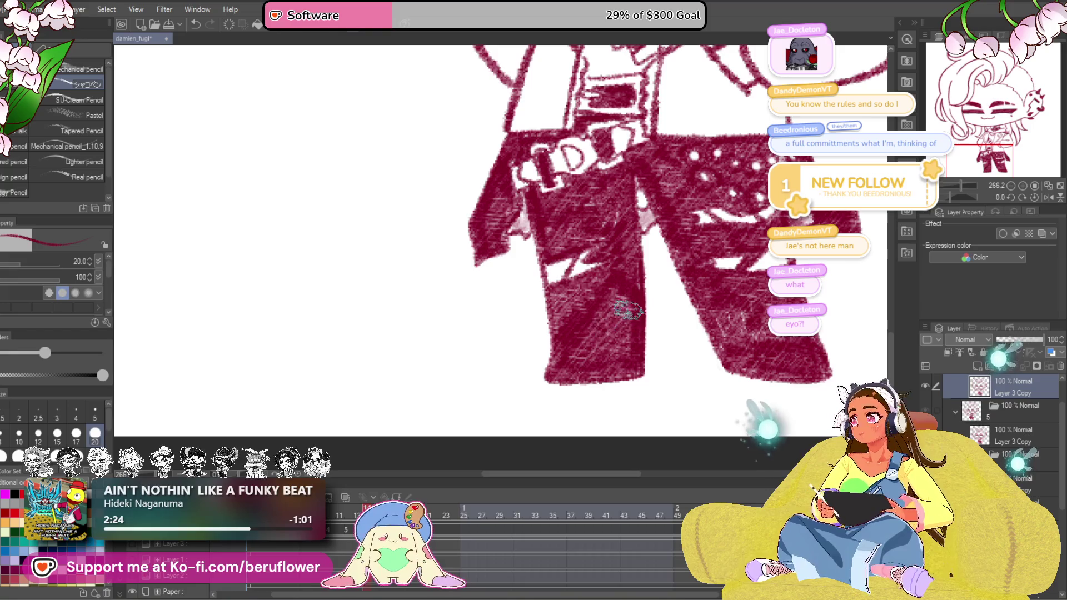
pyautogui.moveTo(626, 310); pyautogui.dragTo(593, 369)
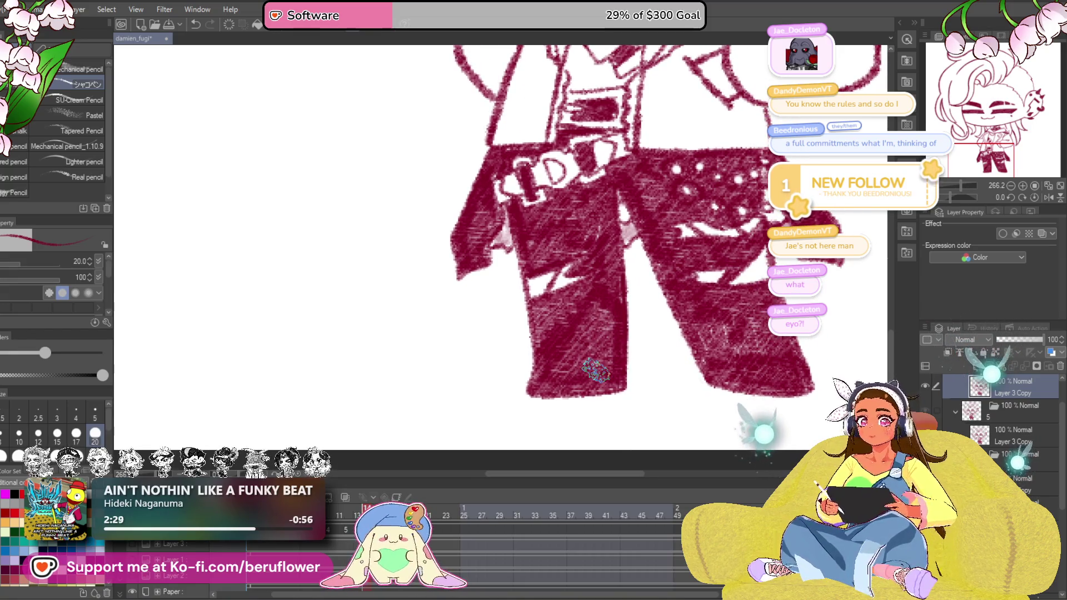
pyautogui.scroll(-5, 601, 216)
pyautogui.scroll(4, 601, 216)
pyautogui.scroll(-3, 601, 217)
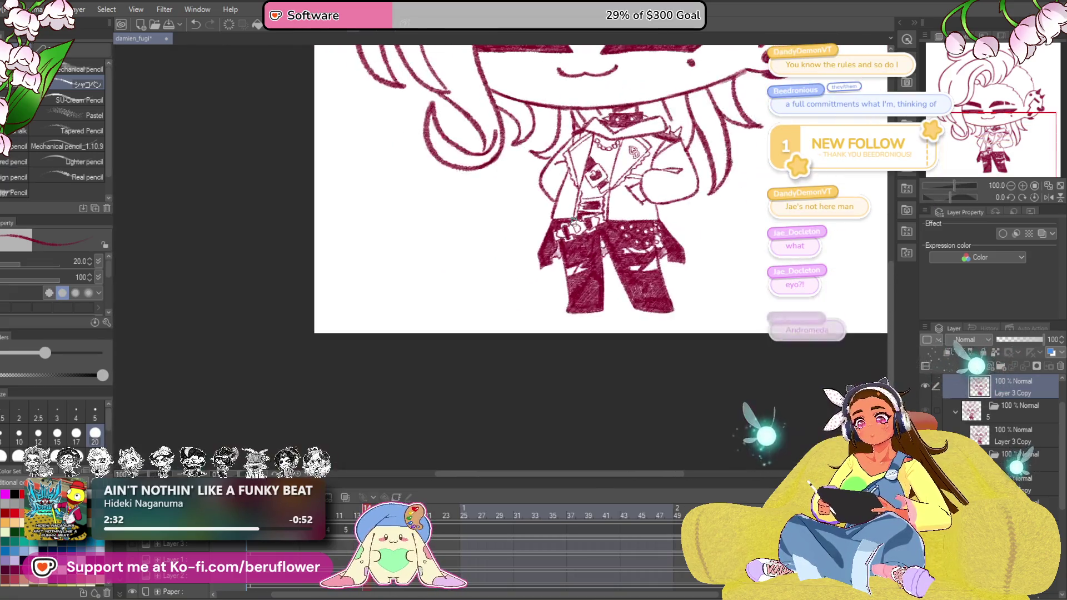
pyautogui.scroll(3, 576, 220)
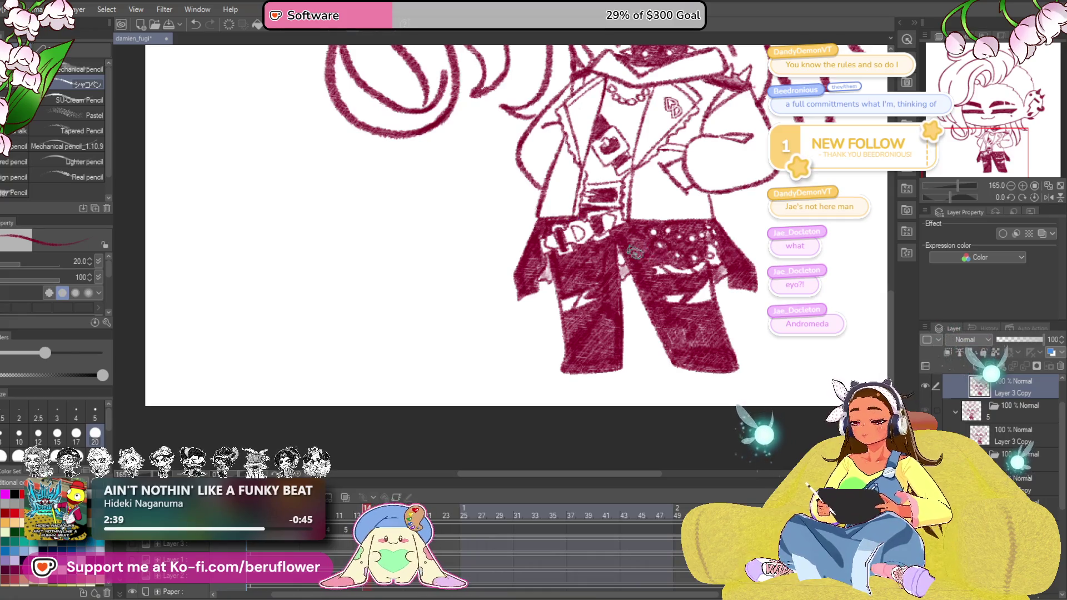
# Zoom onto the jacket and hatch dark crimson shading from the right shoulder down its right side
pyautogui.moveTo(640, 249)
pyautogui.mouseDown()
pyautogui.moveTo(629, 377)
pyautogui.moveTo(587, 451)
pyautogui.mouseUp()
pyautogui.scroll(2, 588, 409)
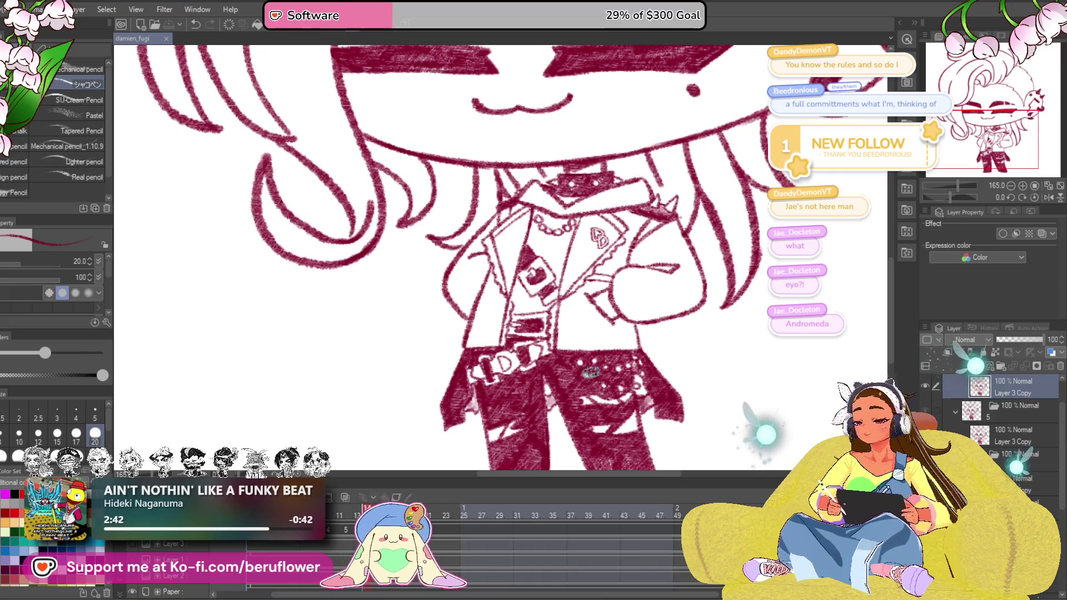
pyautogui.moveTo(588, 410); pyautogui.dragTo(575, 350)
pyautogui.scroll(4, 584, 351)
pyautogui.scroll(2, 685, 357)
pyautogui.scroll(-5, 685, 357)
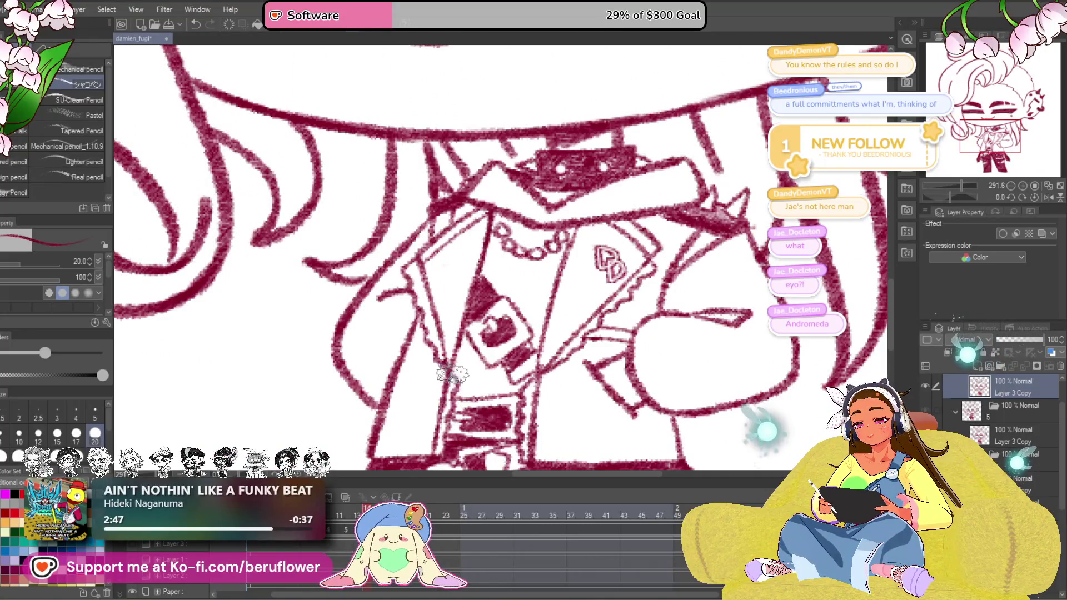
pyautogui.moveTo(462, 355); pyautogui.dragTo(536, 254)
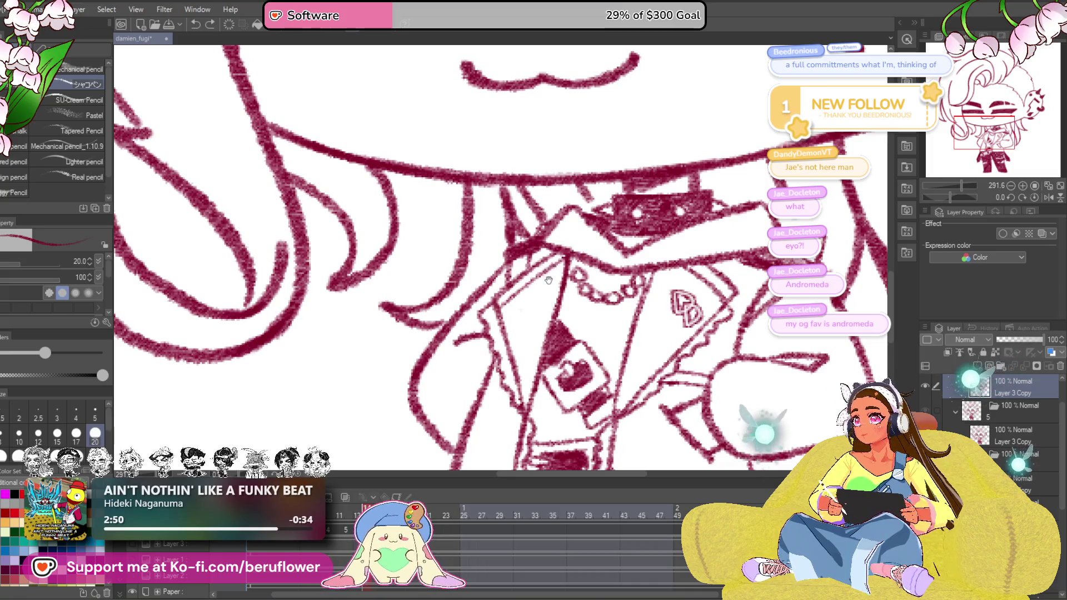
pyautogui.moveTo(543, 265); pyautogui.dragTo(510, 252)
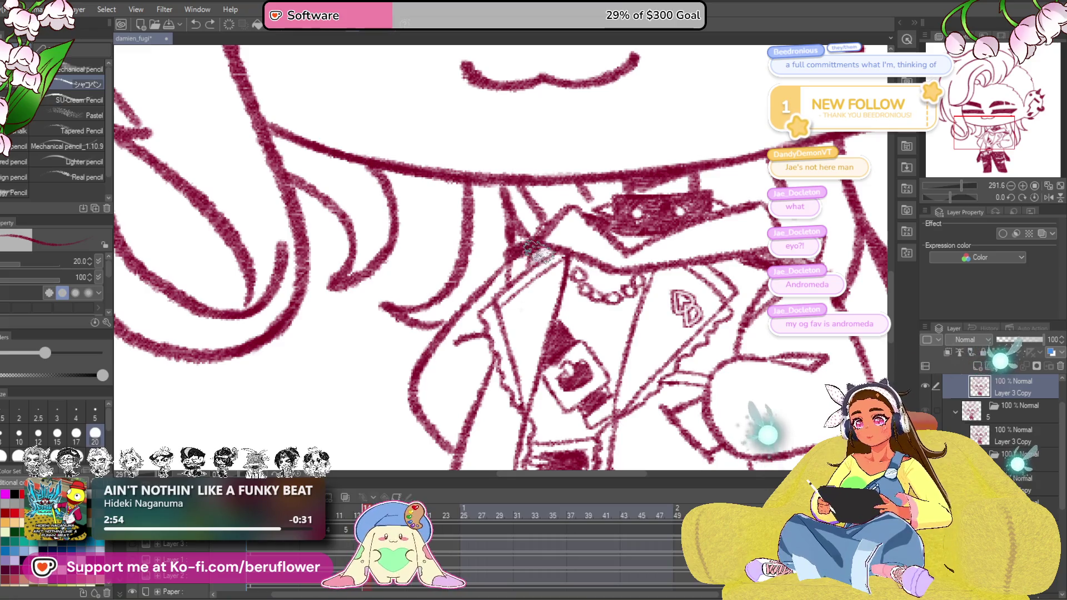
pyautogui.scroll(-2, 630, 158)
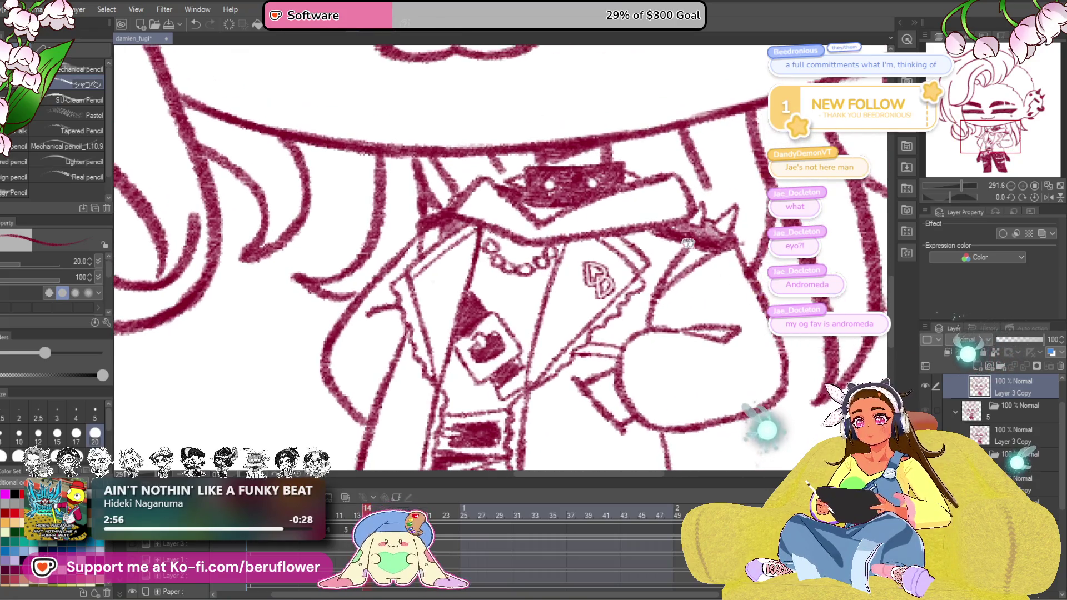
pyautogui.moveTo(651, 227); pyautogui.dragTo(680, 271)
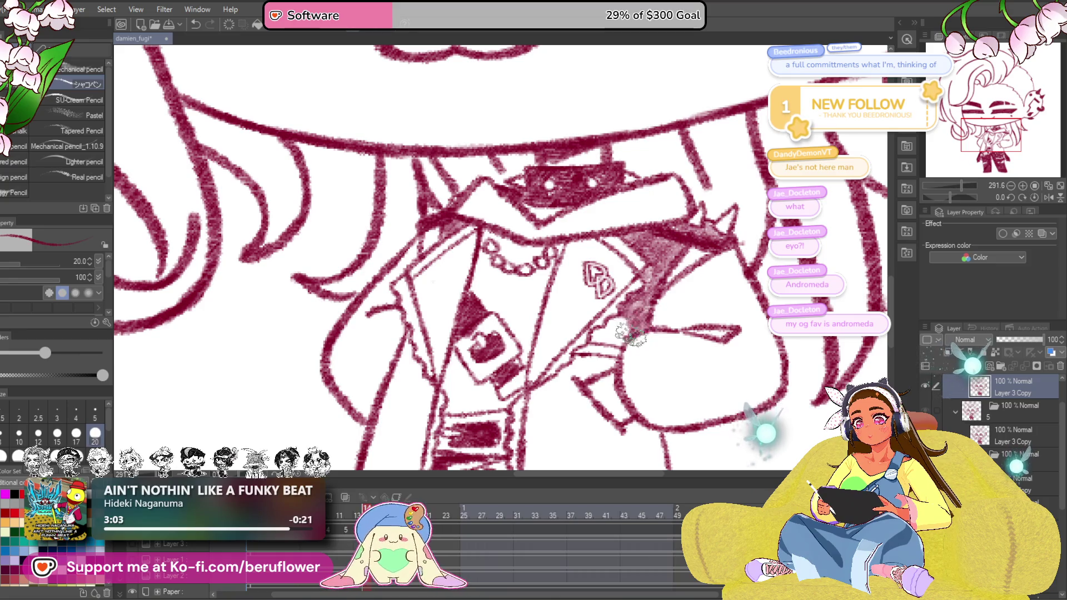
pyautogui.moveTo(615, 334); pyautogui.dragTo(588, 340)
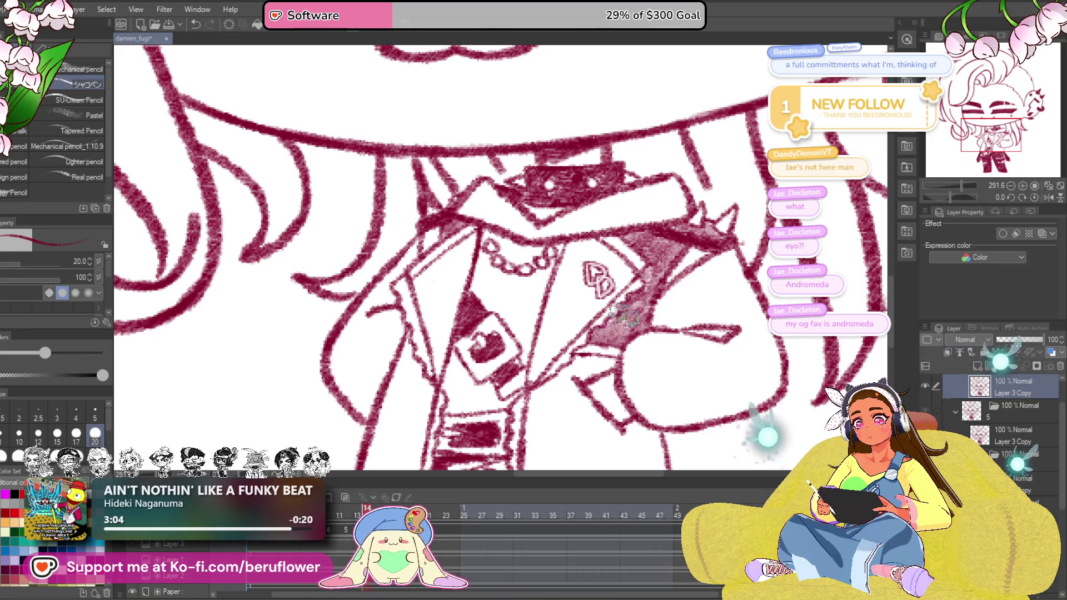
pyautogui.scroll(-3, 583, 251)
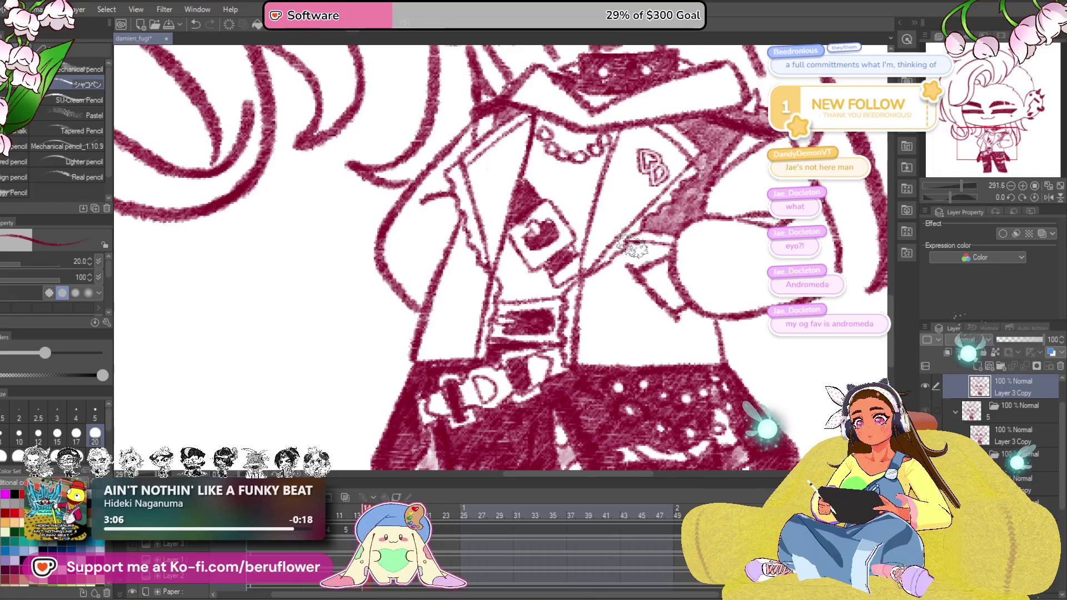
pyautogui.moveTo(584, 334); pyautogui.dragTo(583, 250)
pyautogui.moveTo(644, 331); pyautogui.dragTo(630, 336)
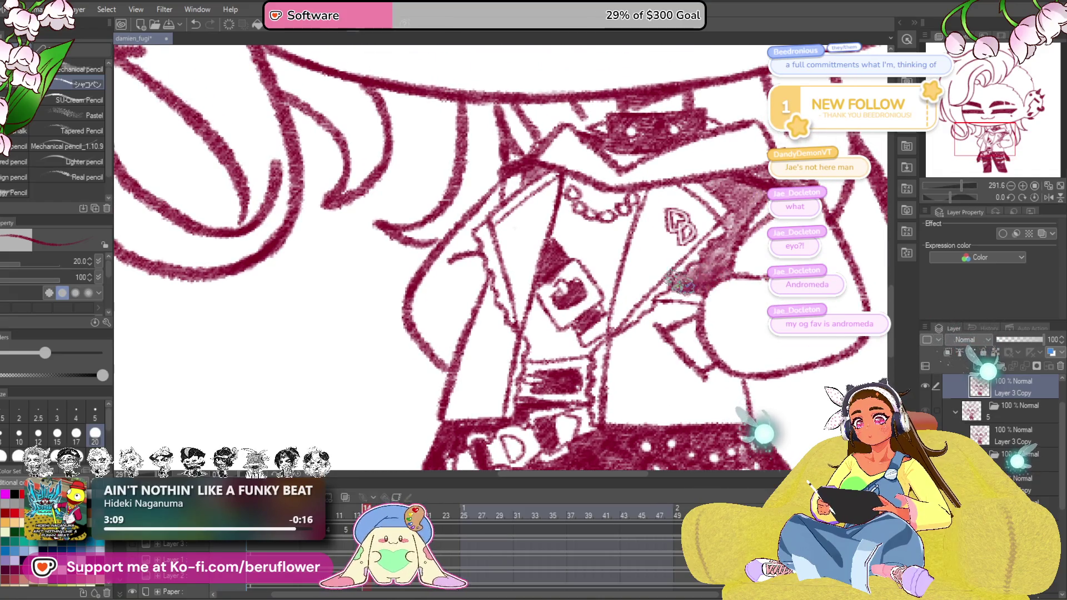
pyautogui.scroll(-3, 584, 250)
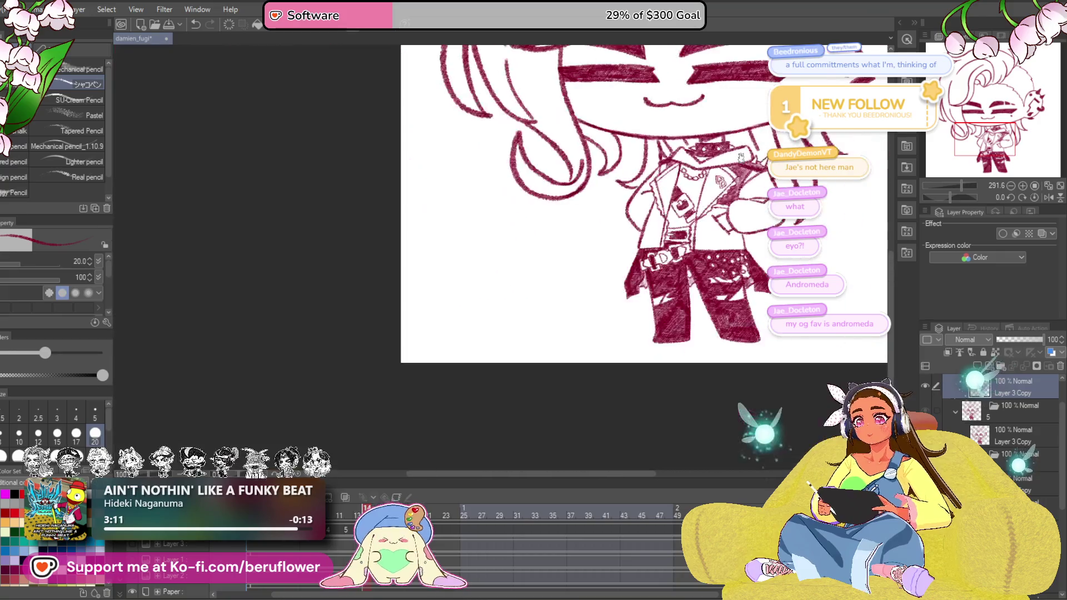
pyautogui.scroll(2, 604, 355)
pyautogui.scroll(2, 605, 353)
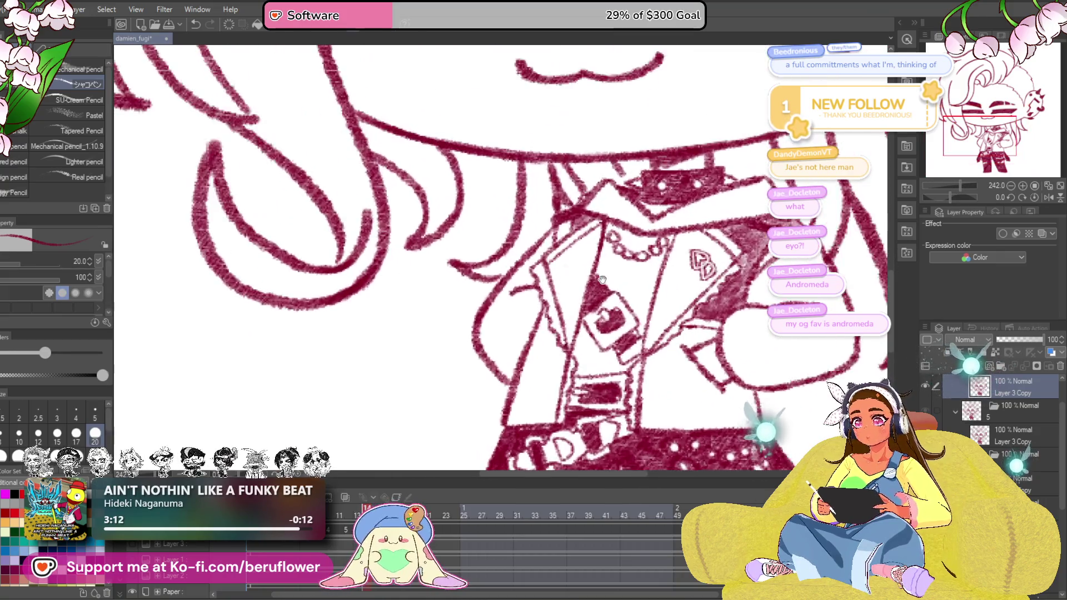
pyautogui.scroll(2, 575, 333)
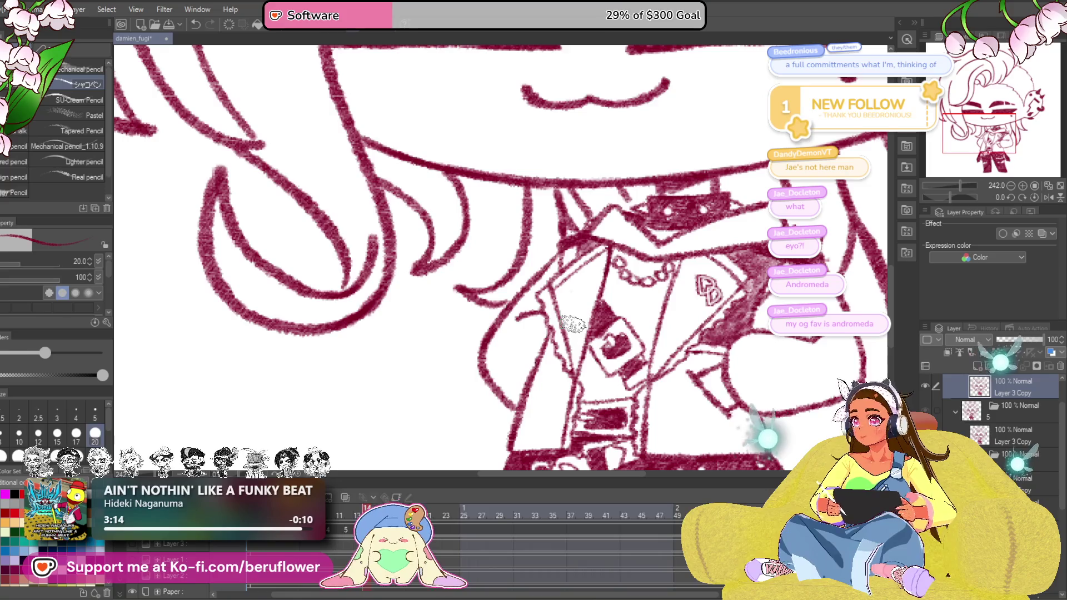
# Lay soft pale shading inside the jacket lapels and along the right side of the torso
pyautogui.moveTo(558, 275); pyautogui.dragTo(600, 267)
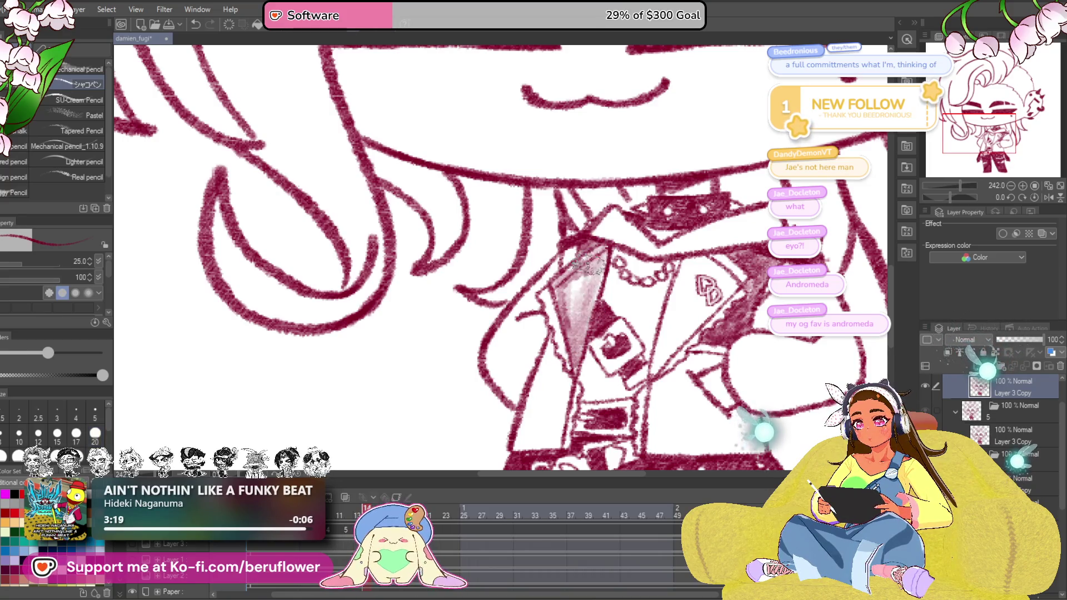
pyautogui.moveTo(592, 279); pyautogui.dragTo(575, 346)
pyautogui.press('space')
pyautogui.moveTo(629, 242)
pyautogui.mouseDown()
pyautogui.moveTo(596, 360)
pyautogui.moveTo(626, 288)
pyautogui.moveTo(663, 321)
pyautogui.moveTo(633, 325)
pyautogui.moveTo(642, 275)
pyautogui.mouseUp()
pyautogui.press('space')
pyautogui.press('space')
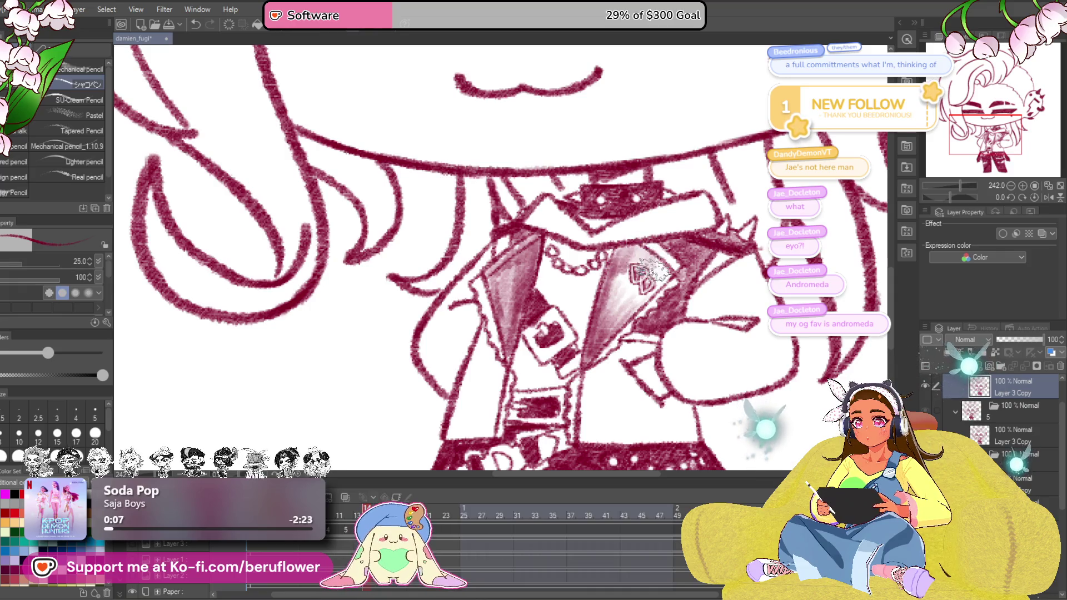
pyautogui.moveTo(621, 267)
pyautogui.mouseDown()
pyautogui.moveTo(612, 341)
pyautogui.moveTo(684, 258)
pyautogui.moveTo(666, 288)
pyautogui.moveTo(637, 292)
pyautogui.moveTo(617, 325)
pyautogui.moveTo(621, 345)
pyautogui.moveTo(707, 327)
pyautogui.moveTo(724, 355)
pyautogui.moveTo(692, 317)
pyautogui.moveTo(667, 329)
pyautogui.moveTo(654, 321)
pyautogui.moveTo(667, 350)
pyautogui.moveTo(687, 310)
pyautogui.mouseUp()
pyautogui.press('space')
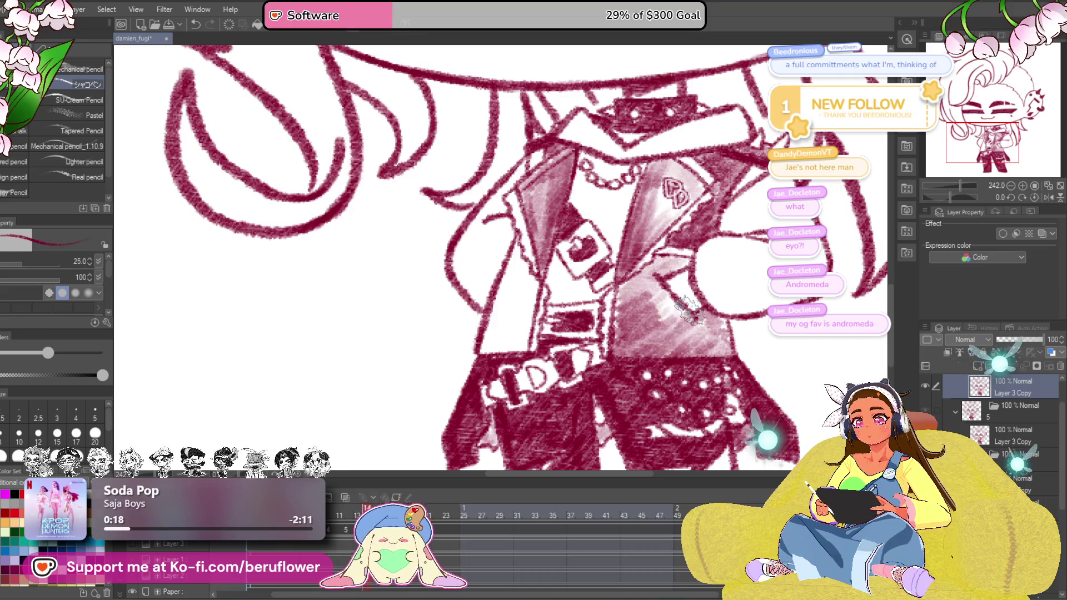
# Extend the light shading down the lower right front of the jacket
pyautogui.moveTo(721, 244); pyautogui.dragTo(821, 291)
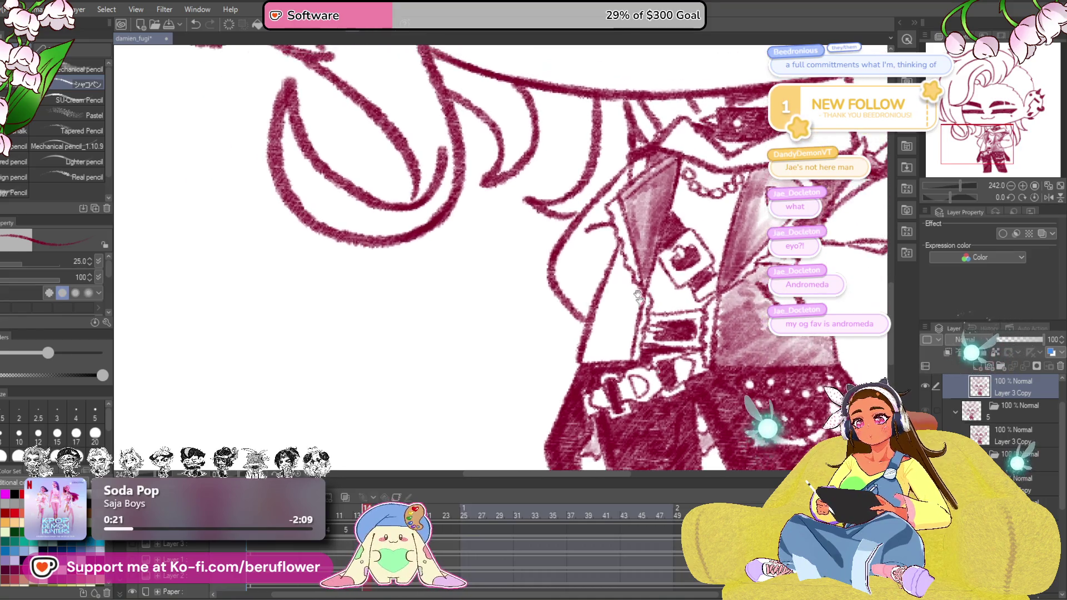
pyautogui.moveTo(624, 344)
pyautogui.mouseDown()
pyautogui.moveTo(594, 350)
pyautogui.moveTo(593, 318)
pyautogui.moveTo(618, 309)
pyautogui.moveTo(601, 204)
pyautogui.moveTo(602, 354)
pyautogui.moveTo(583, 333)
pyautogui.mouseUp()
pyautogui.moveTo(584, 246)
pyautogui.mouseDown()
pyautogui.moveTo(592, 325)
pyautogui.moveTo(560, 301)
pyautogui.moveTo(575, 341)
pyautogui.mouseUp()
pyautogui.moveTo(583, 291)
pyautogui.mouseDown()
pyautogui.moveTo(594, 342)
pyautogui.moveTo(587, 260)
pyautogui.mouseUp()
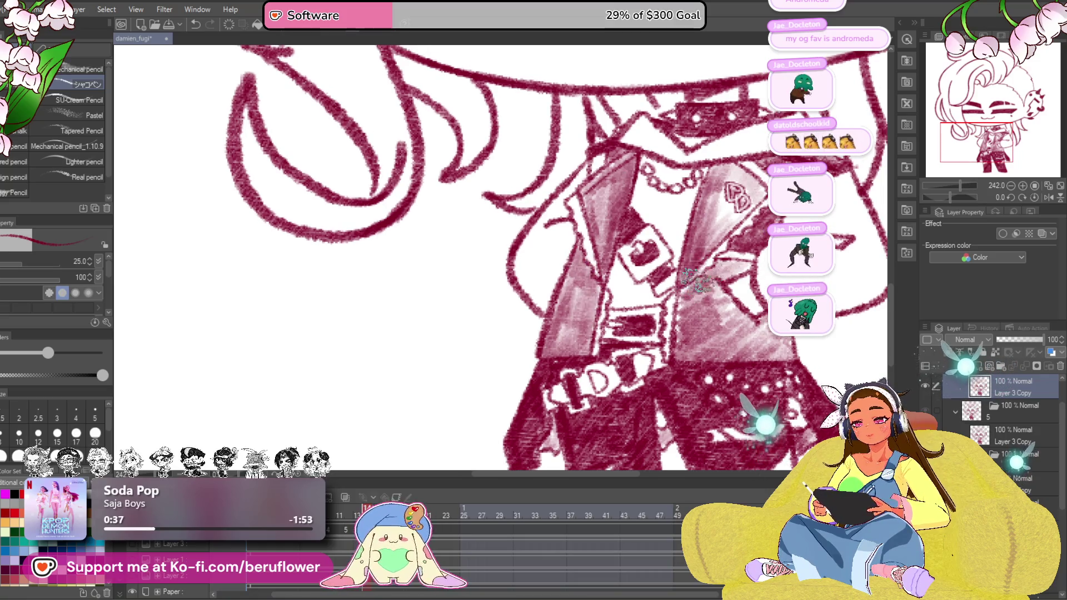
pyautogui.scroll(-2, 684, 307)
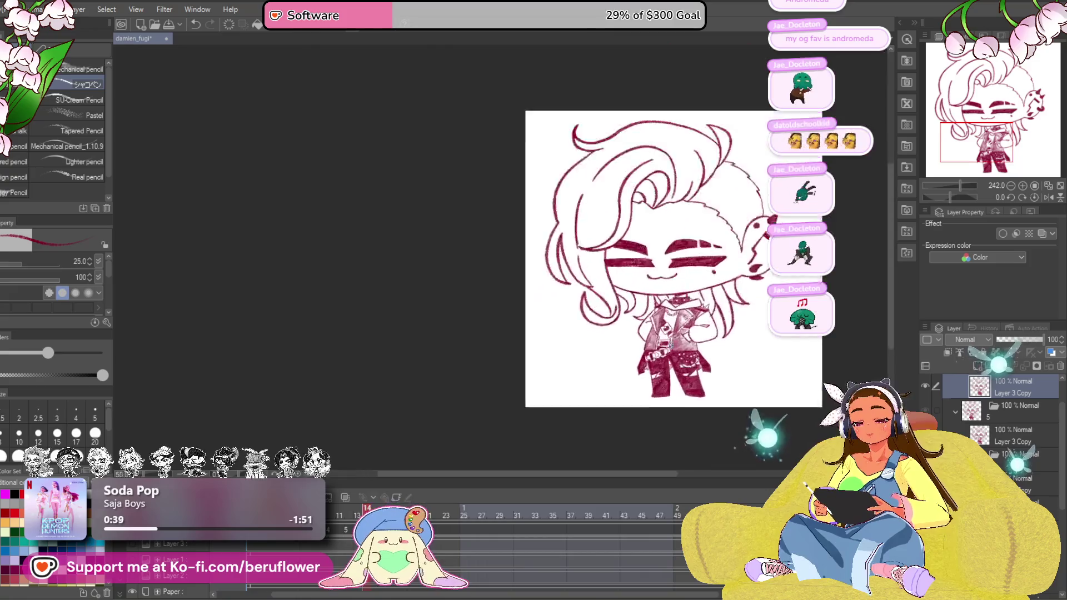
pyautogui.scroll(-2, 684, 307)
pyautogui.scroll(1, 692, 316)
pyautogui.scroll(2, 700, 330)
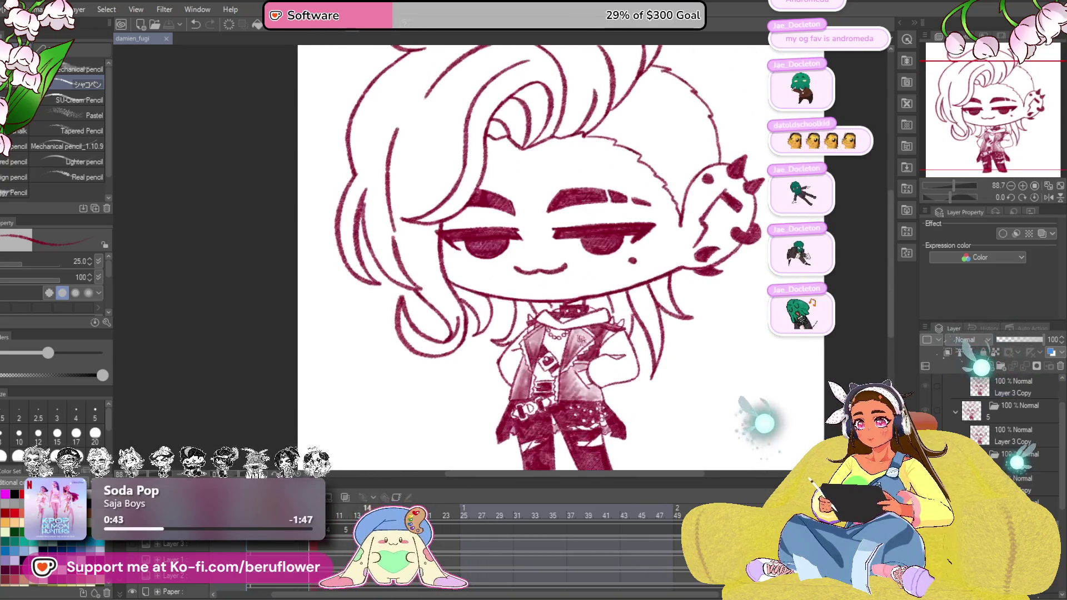
# Toggle the hair fill layers' visibility to compare the pink fills against the shaded outfit
pyautogui.click(957, 383)
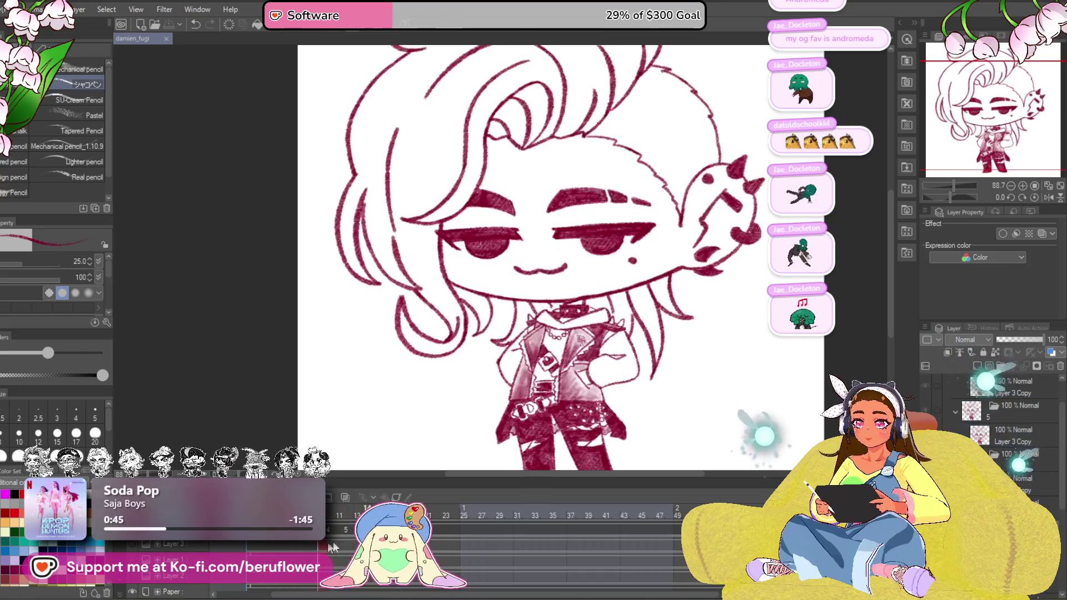
pyautogui.click(957, 384)
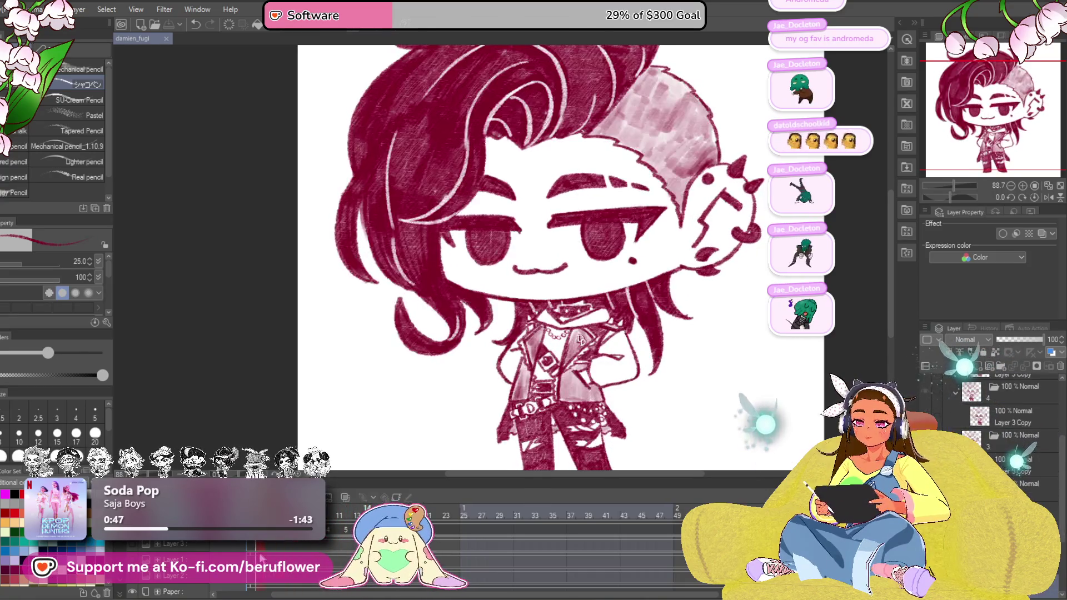
pyautogui.click(957, 384)
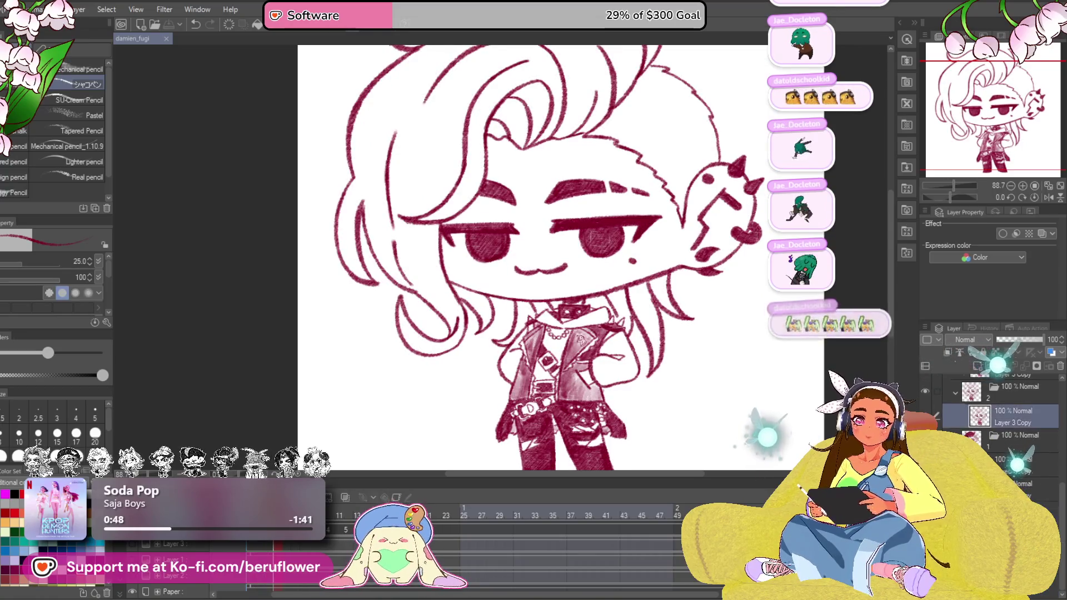
pyautogui.click(957, 384)
# Leave the lighter pink hair fill visible, create a new empty layer and zoom onto the hair
pyautogui.click(957, 409)
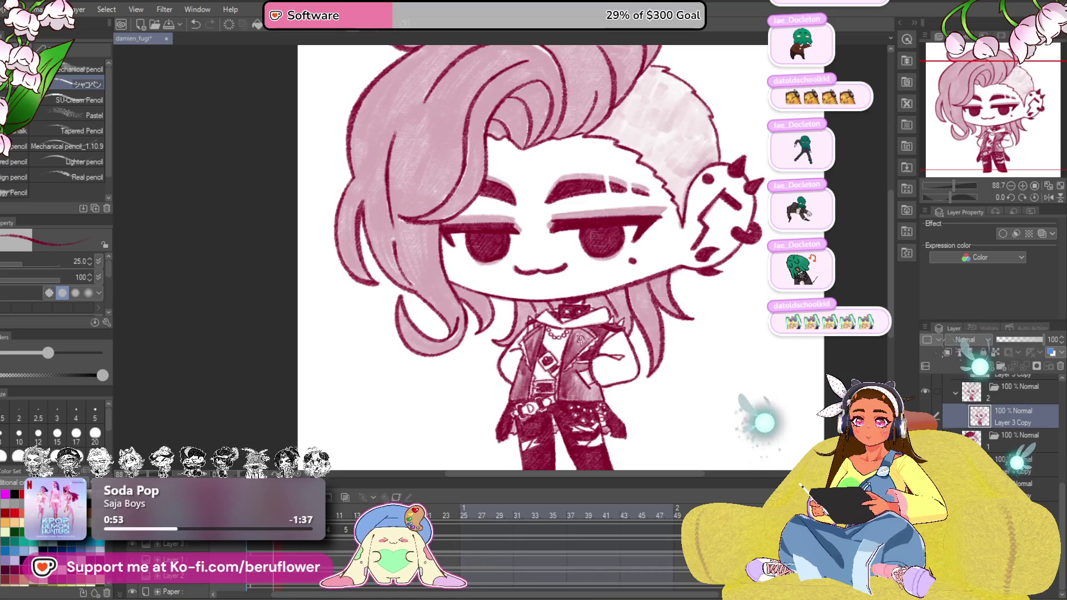
pyautogui.hotkey('ctrl', 'shift', 'n')
pyautogui.moveTo(580, 338); pyautogui.dragTo(467, 392)
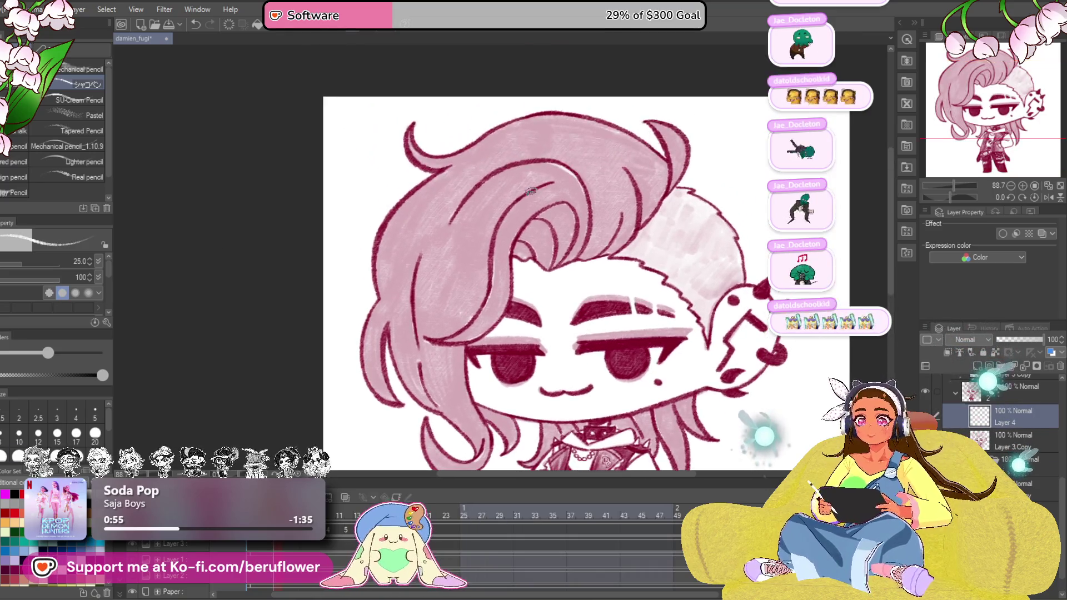
pyautogui.scroll(5, 500, 250)
pyautogui.scroll(3, 517, 209)
# Stroke three short highlights along the hair curves and check them by briefly hiding the pink hair layer
pyautogui.moveTo(509, 190); pyautogui.dragTo(546, 338)
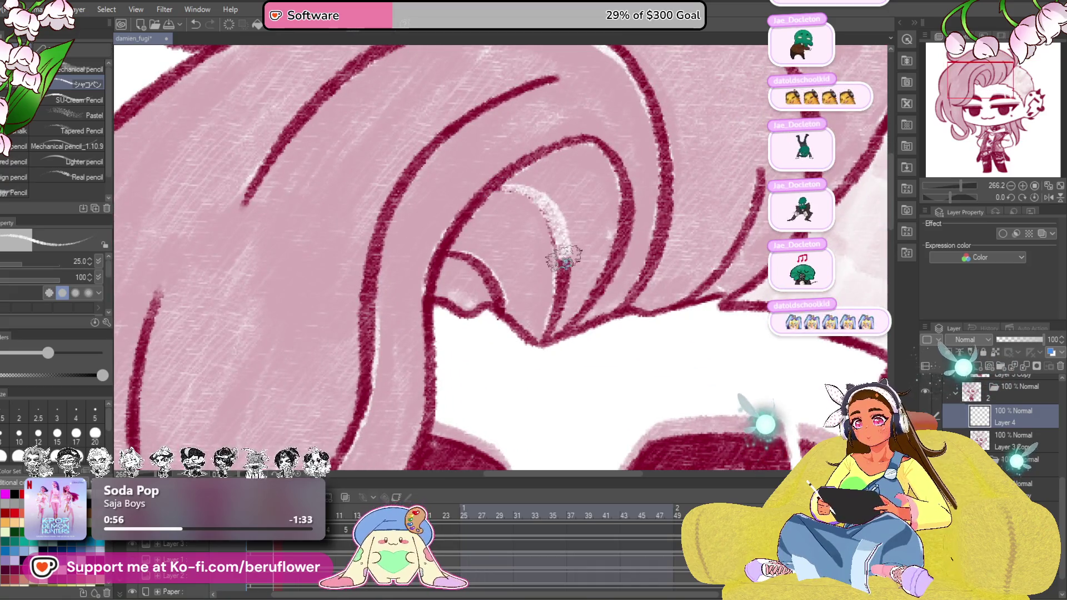
pyautogui.moveTo(441, 250); pyautogui.dragTo(501, 313)
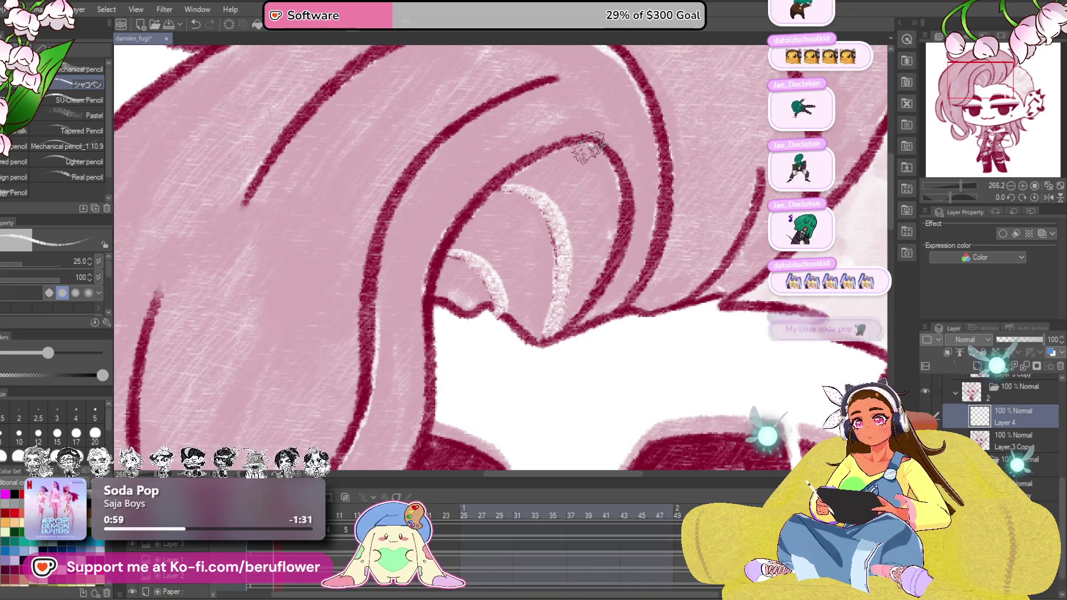
pyautogui.moveTo(596, 146); pyautogui.dragTo(584, 175)
pyautogui.scroll(-5, 583, 171)
pyautogui.scroll(-3, 541, 251)
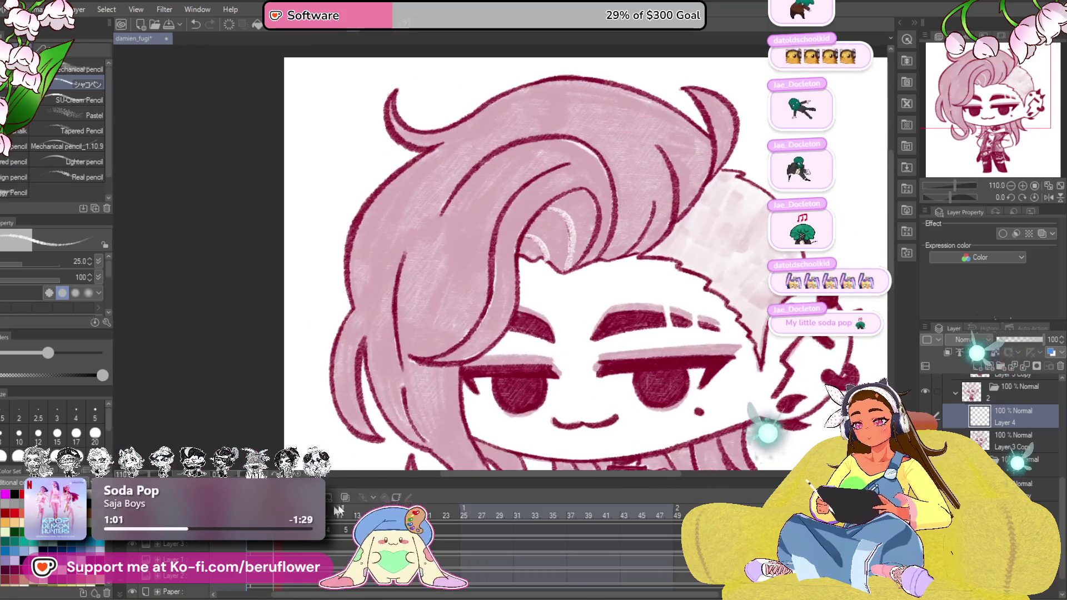
pyautogui.click(953, 339)
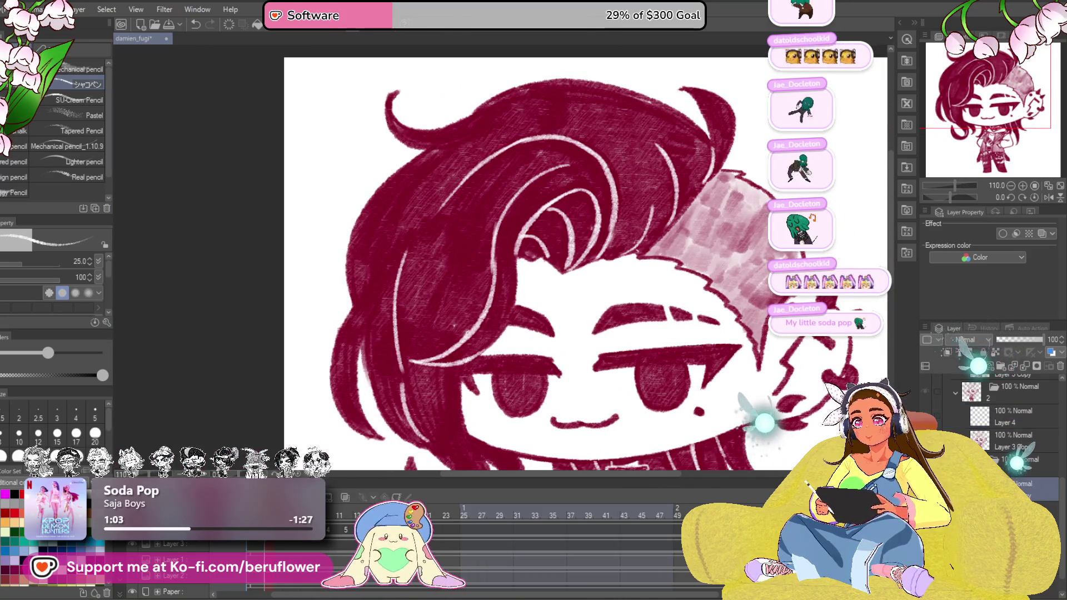
pyautogui.click(980, 365)
pyautogui.scroll(5, 495, 256)
# Add long highlight streaks along the upper curl and the large right-hand hair section
pyautogui.moveTo(499, 256)
pyautogui.mouseDown()
pyautogui.moveTo(582, 337)
pyautogui.moveTo(631, 219)
pyautogui.mouseUp()
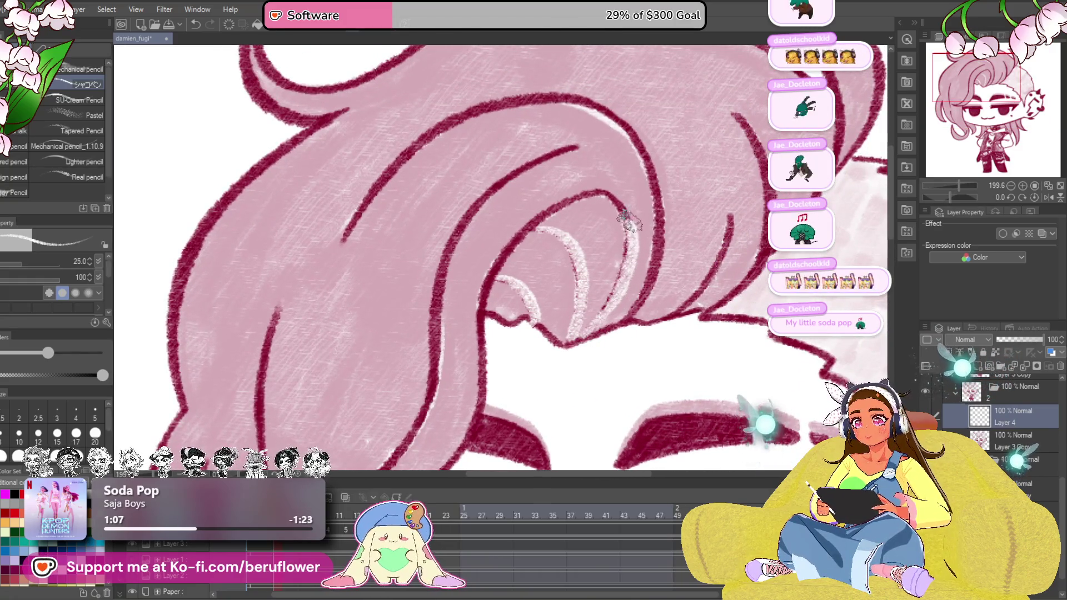
pyautogui.moveTo(483, 325)
pyautogui.mouseDown()
pyautogui.moveTo(538, 236)
pyautogui.moveTo(584, 334)
pyautogui.mouseUp()
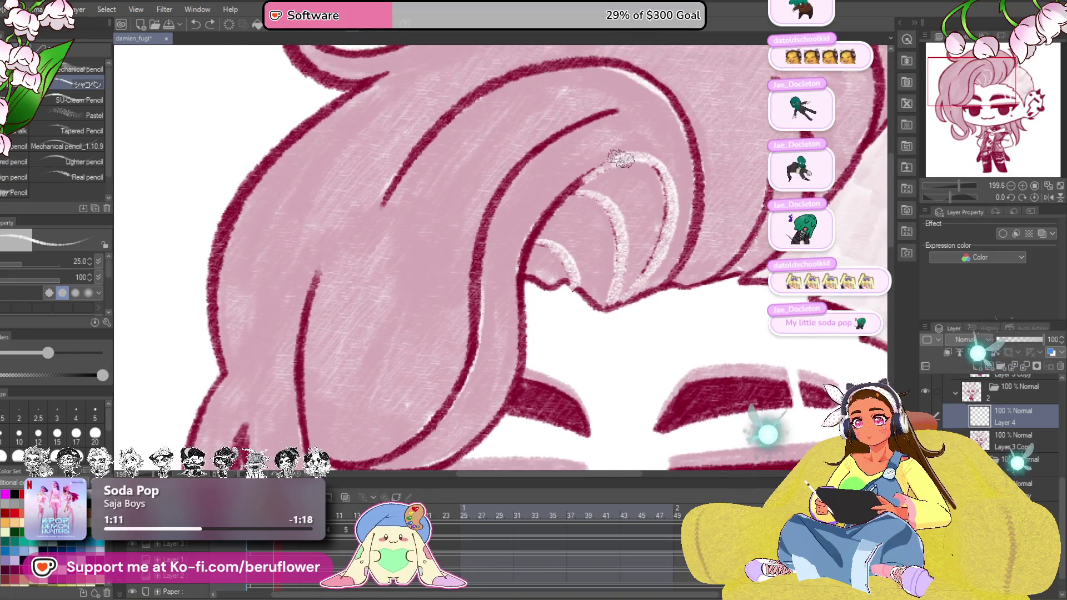
pyautogui.moveTo(525, 267); pyautogui.dragTo(542, 275)
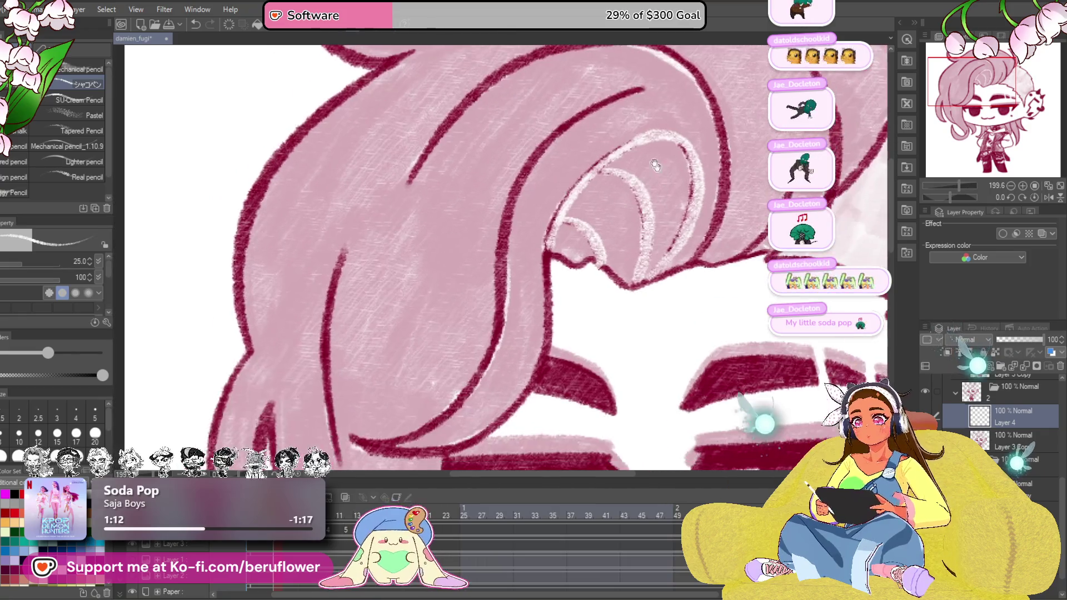
pyautogui.moveTo(634, 87)
pyautogui.mouseDown()
pyautogui.moveTo(529, 163)
pyautogui.moveTo(350, 430)
pyautogui.mouseUp()
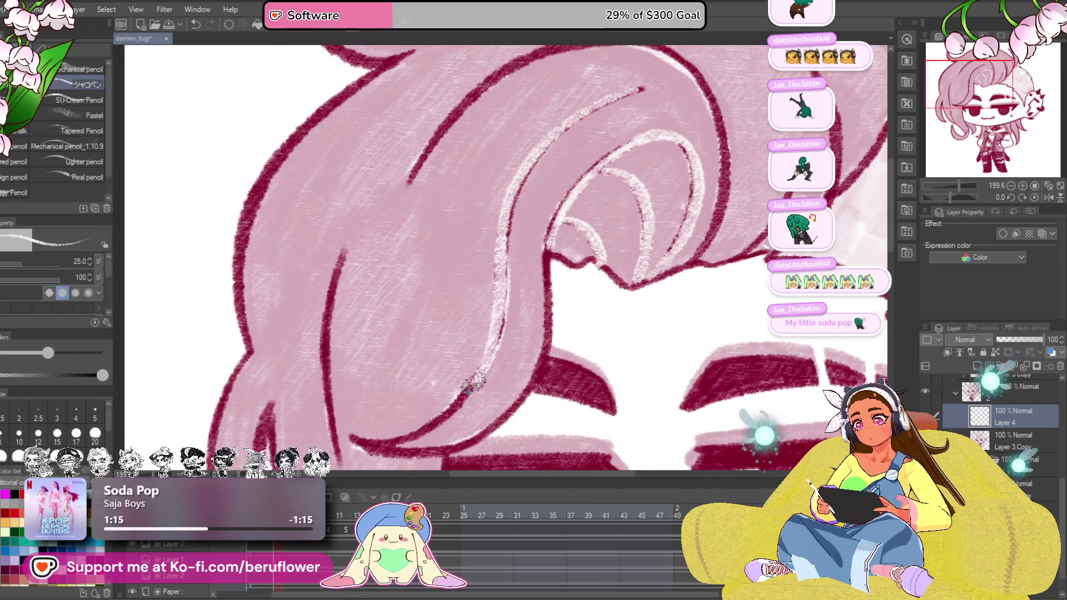
pyautogui.scroll(-3, 442, 309)
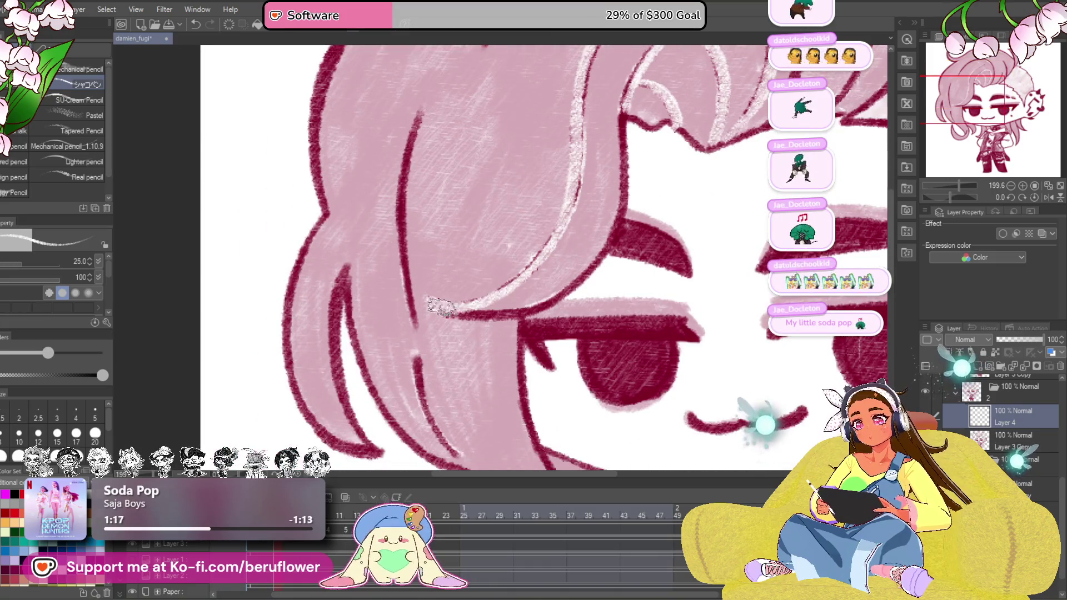
pyautogui.scroll(-3, 515, 314)
pyautogui.moveTo(500, 292); pyautogui.dragTo(583, 351)
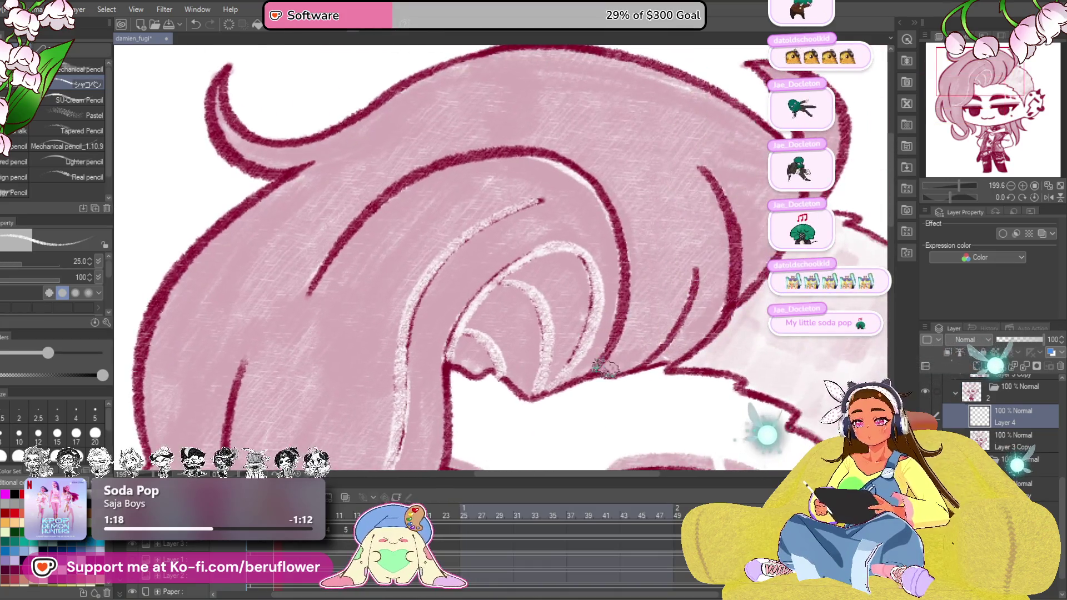
pyautogui.moveTo(621, 258); pyautogui.dragTo(599, 193)
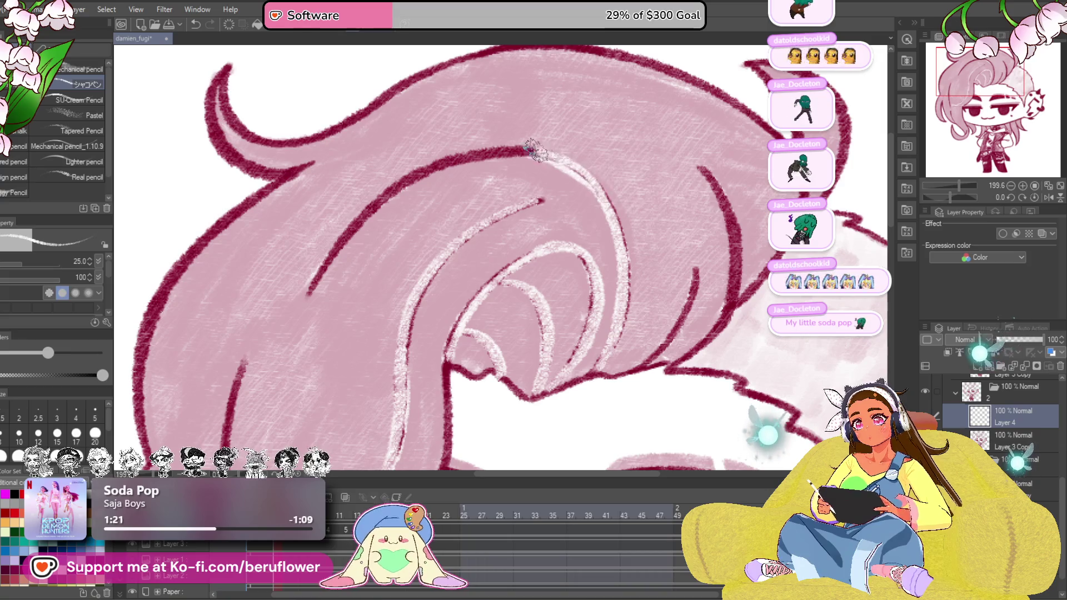
pyautogui.moveTo(536, 148); pyautogui.dragTo(309, 317)
pyautogui.moveTo(416, 292); pyautogui.dragTo(333, 275)
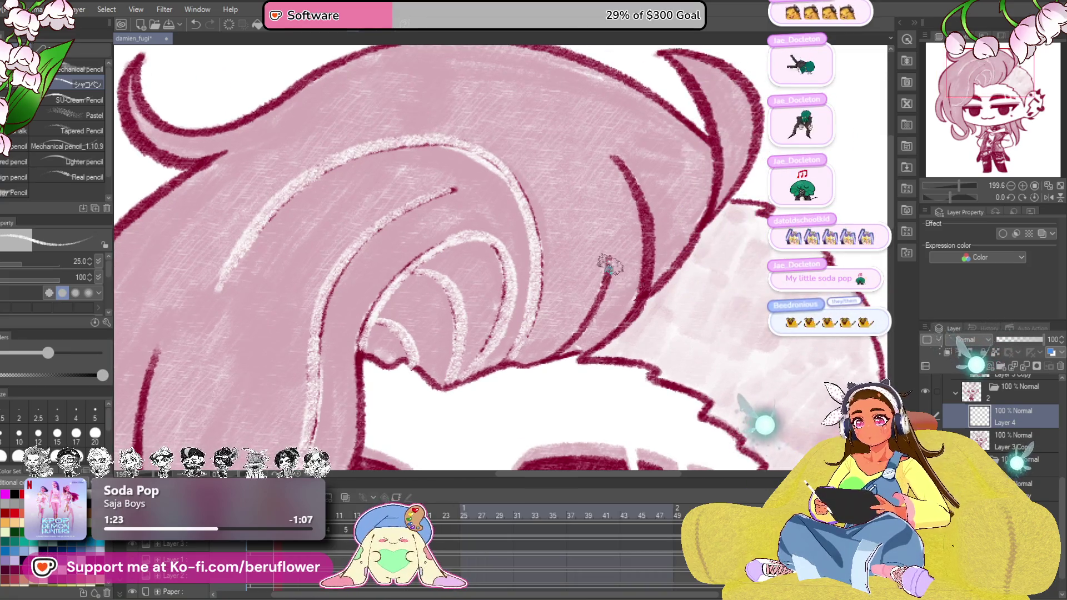
pyautogui.moveTo(619, 159); pyautogui.dragTo(633, 300)
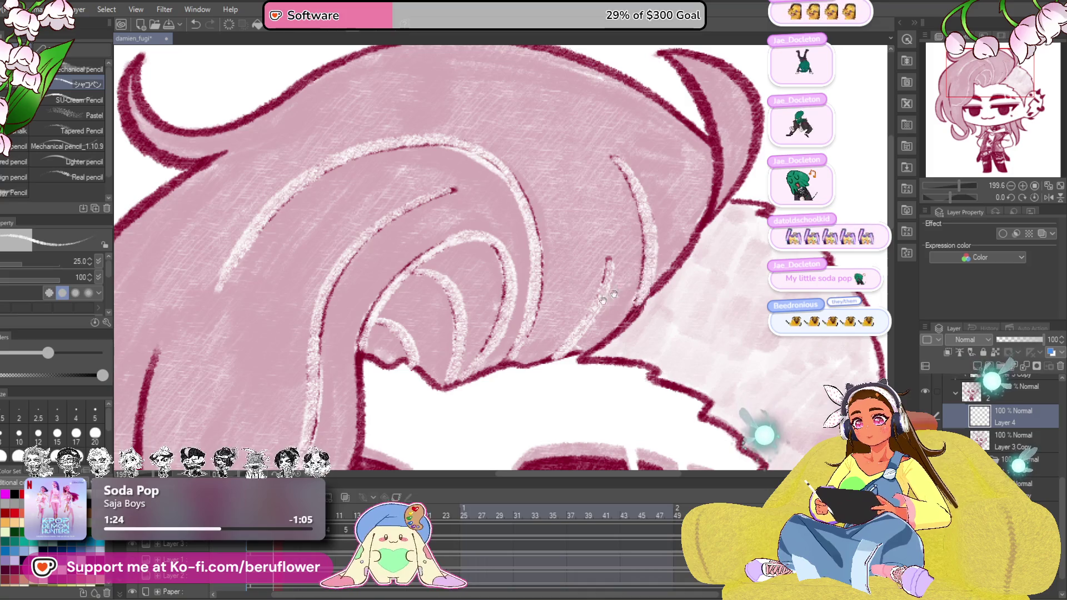
pyautogui.scroll(-3, 542, 292)
# Highlight the lower strands and the vertical strand framing the face
pyautogui.moveTo(500, 250); pyautogui.dragTo(549, 315)
pyautogui.scroll(-2, 501, 275)
pyautogui.moveTo(440, 275); pyautogui.dragTo(466, 358)
pyautogui.scroll(2, 467, 250)
pyautogui.moveTo(442, 185); pyautogui.dragTo(448, 317)
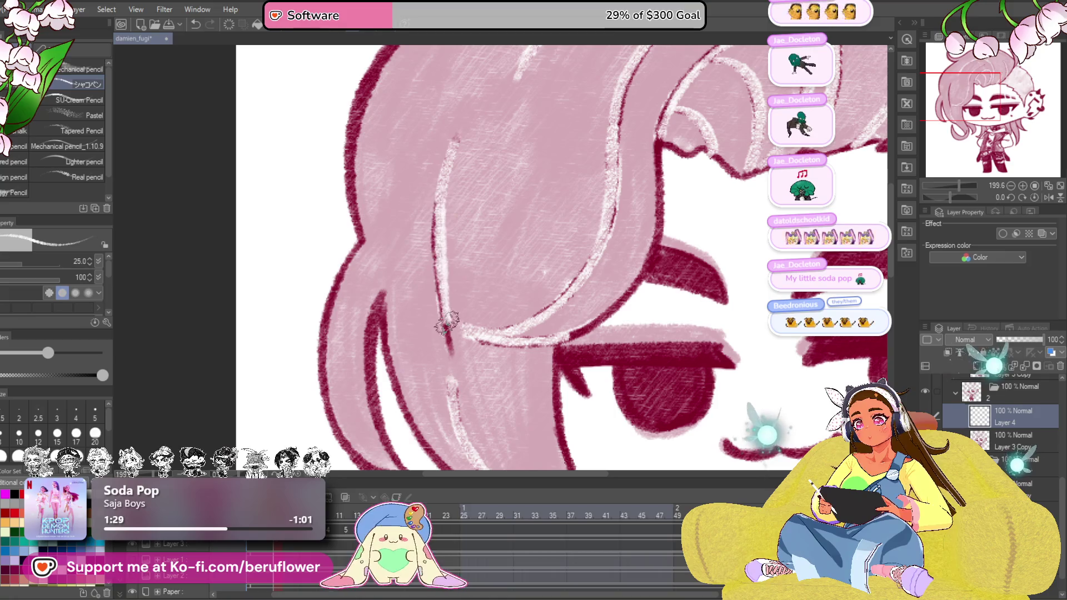
pyautogui.moveTo(450, 138); pyautogui.dragTo(446, 288)
pyautogui.moveTo(443, 167); pyautogui.dragTo(446, 338)
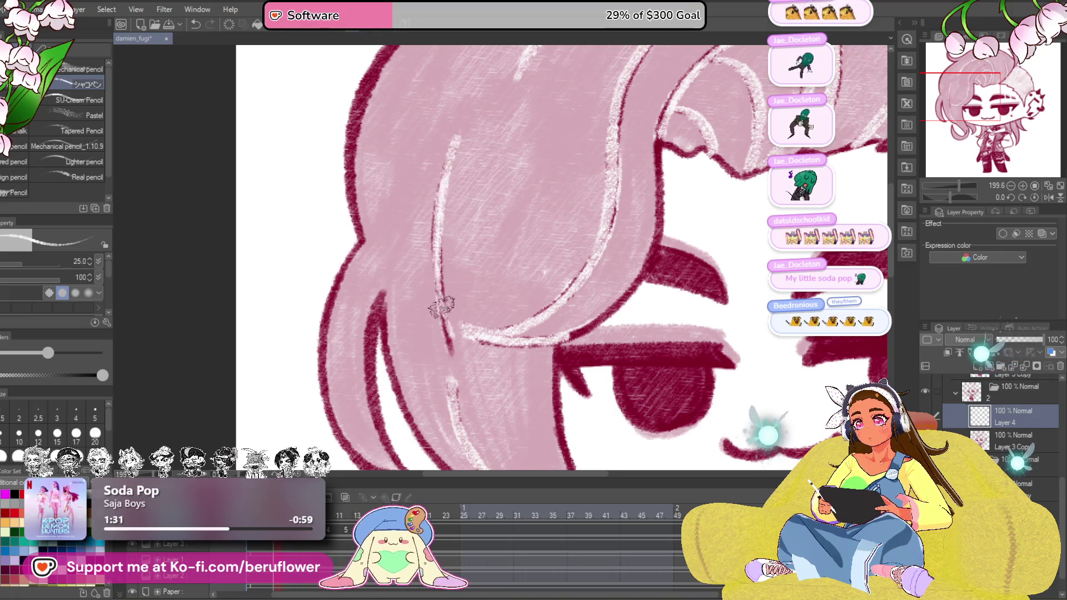
pyautogui.scroll(-2, 508, 346)
pyautogui.scroll(2, 501, 334)
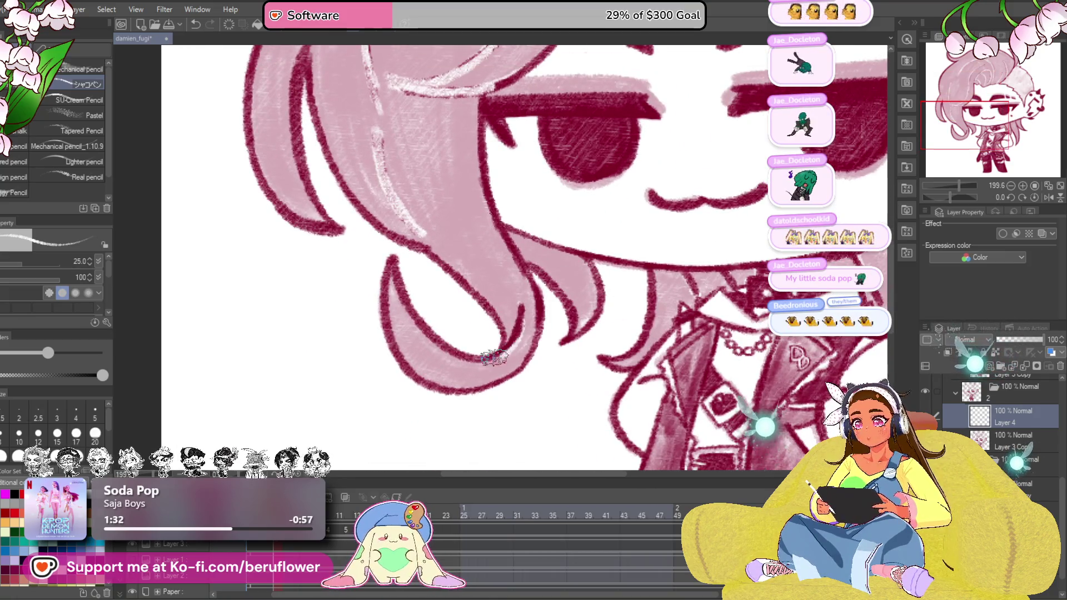
# Add highlight streaks to the lower and side hair strands around the face
pyautogui.moveTo(500, 358); pyautogui.dragTo(518, 302)
pyautogui.scroll(-3, 503, 267)
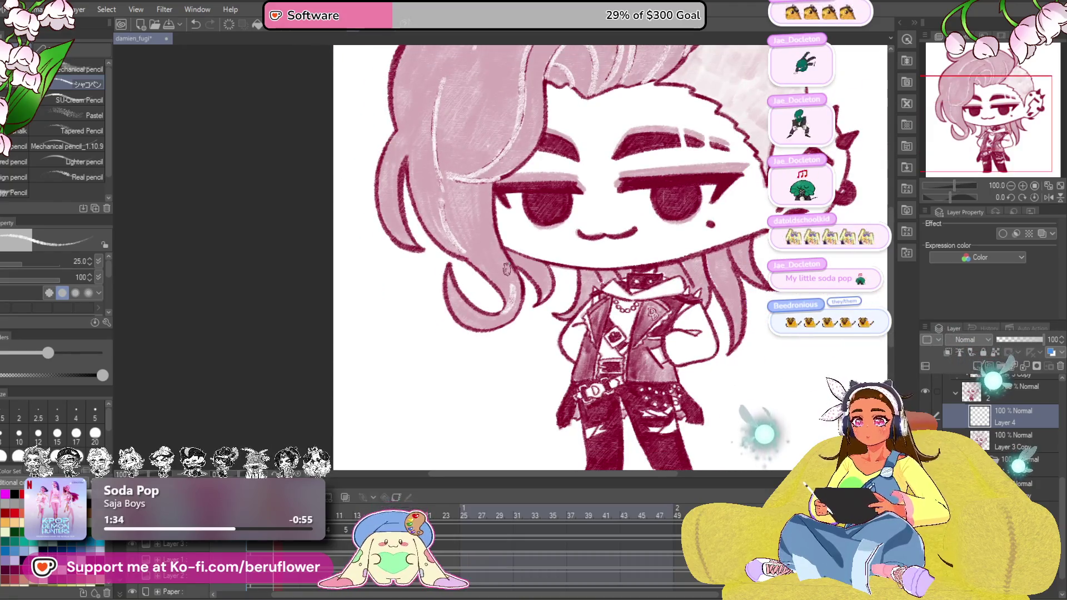
pyautogui.scroll(3, 583, 208)
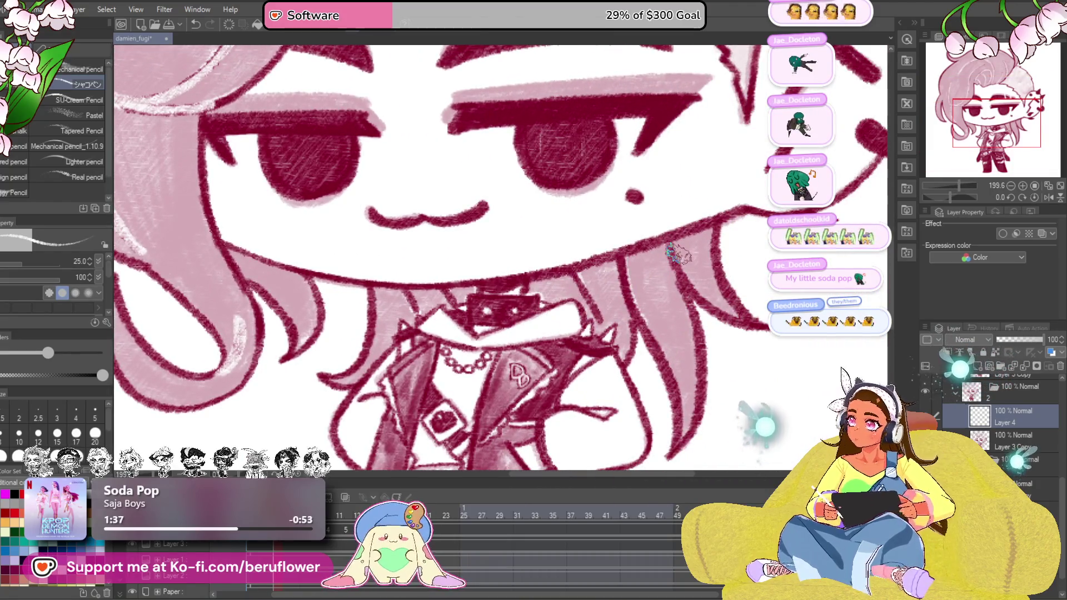
pyautogui.scroll(-1, 671, 271)
pyautogui.scroll(1, 650, 275)
pyautogui.moveTo(616, 250); pyautogui.dragTo(651, 317)
pyautogui.moveTo(579, 309); pyautogui.dragTo(681, 338)
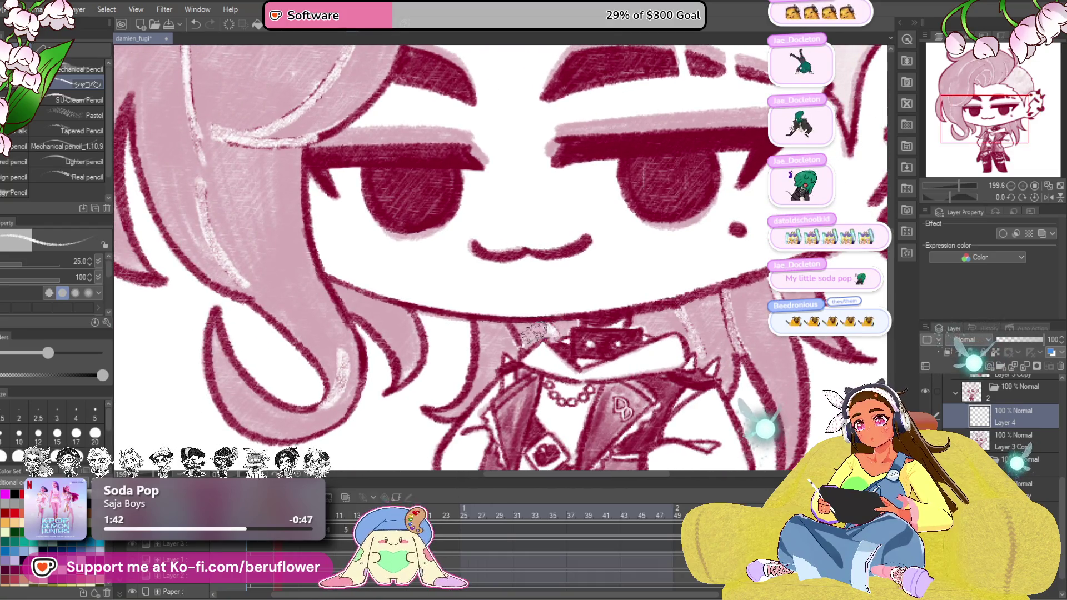
pyautogui.scroll(-3, 517, 338)
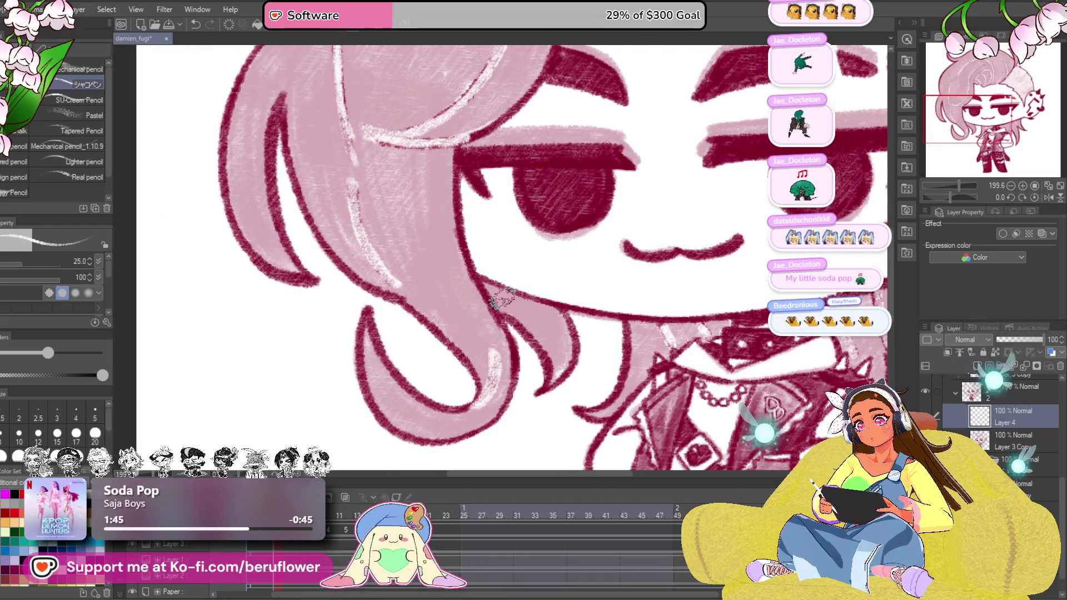
pyautogui.scroll(-3, 517, 334)
pyautogui.scroll(4, 499, 310)
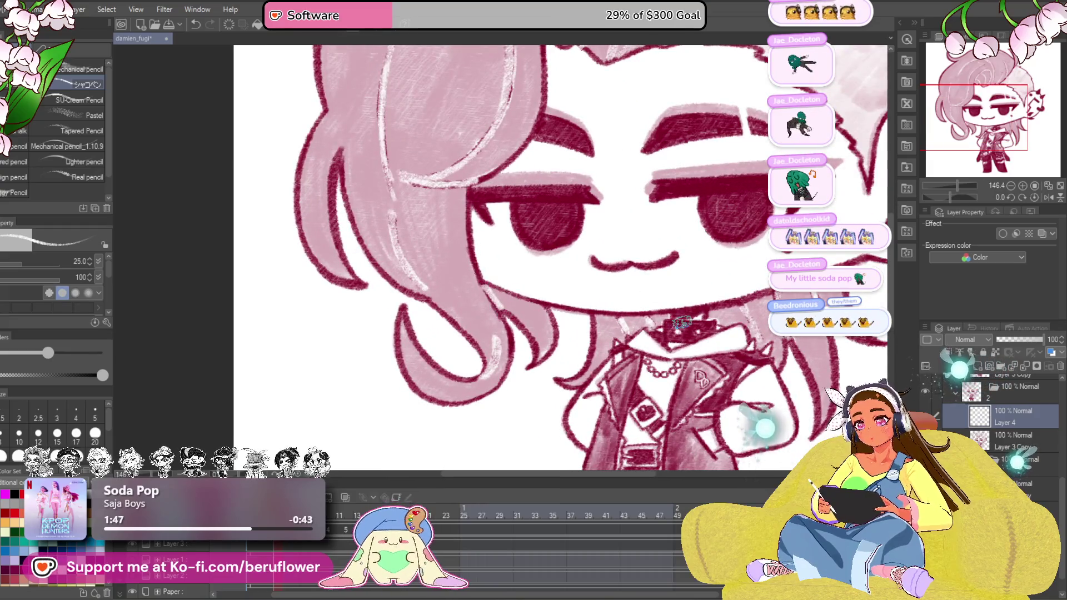
pyautogui.scroll(3, 679, 325)
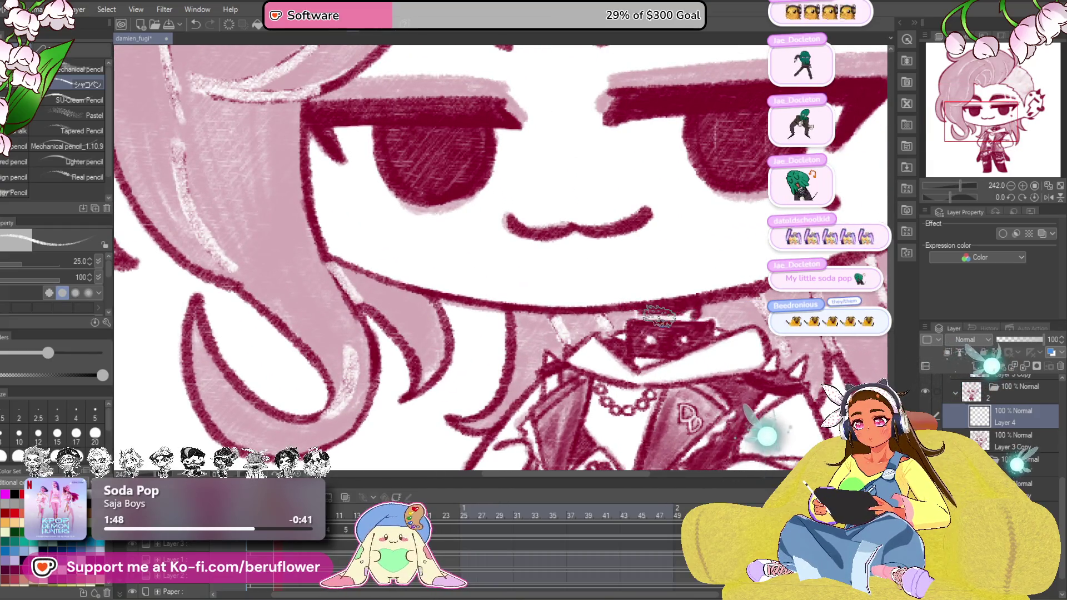
pyautogui.moveTo(640, 313)
pyautogui.mouseDown()
pyautogui.moveTo(618, 299)
pyautogui.moveTo(705, 279)
pyautogui.moveTo(633, 313)
pyautogui.mouseUp()
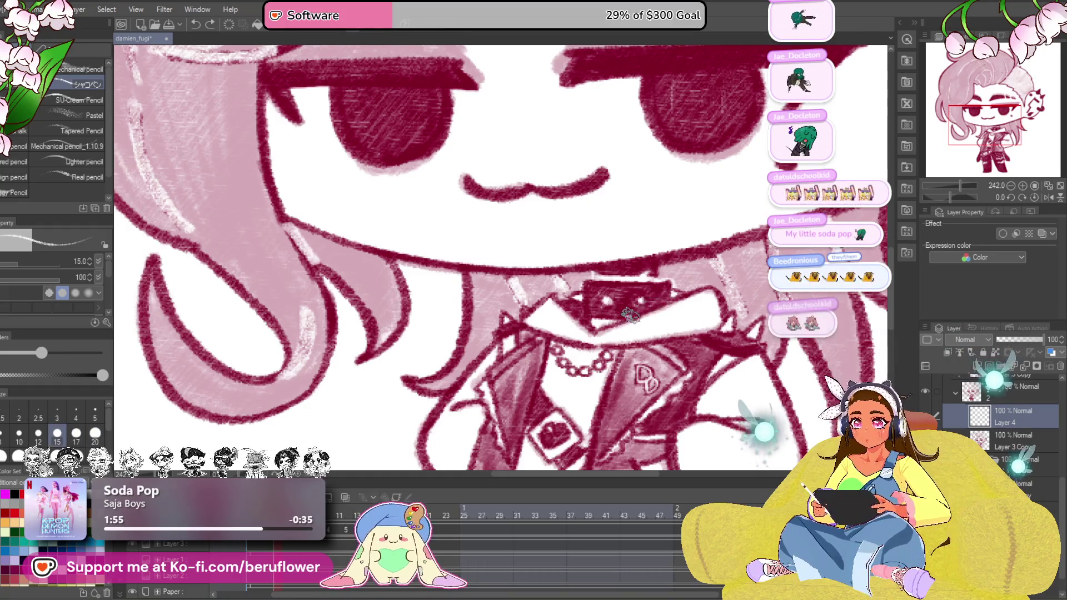
pyautogui.scroll(-4, 663, 294)
pyautogui.scroll(2, 583, 251)
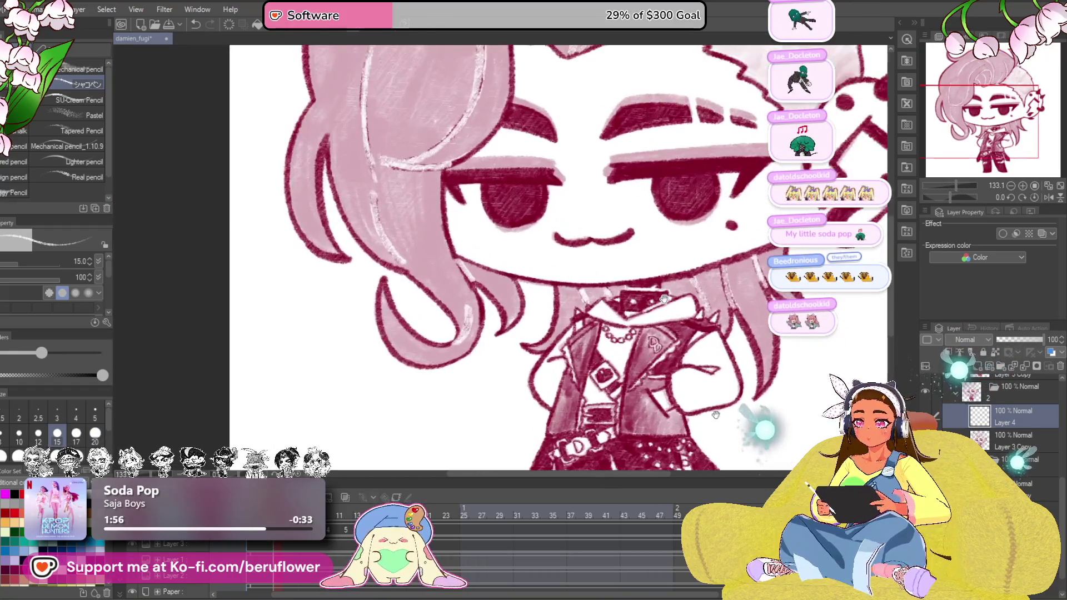
pyautogui.scroll(1, 687, 367)
pyautogui.scroll(-2, 690, 399)
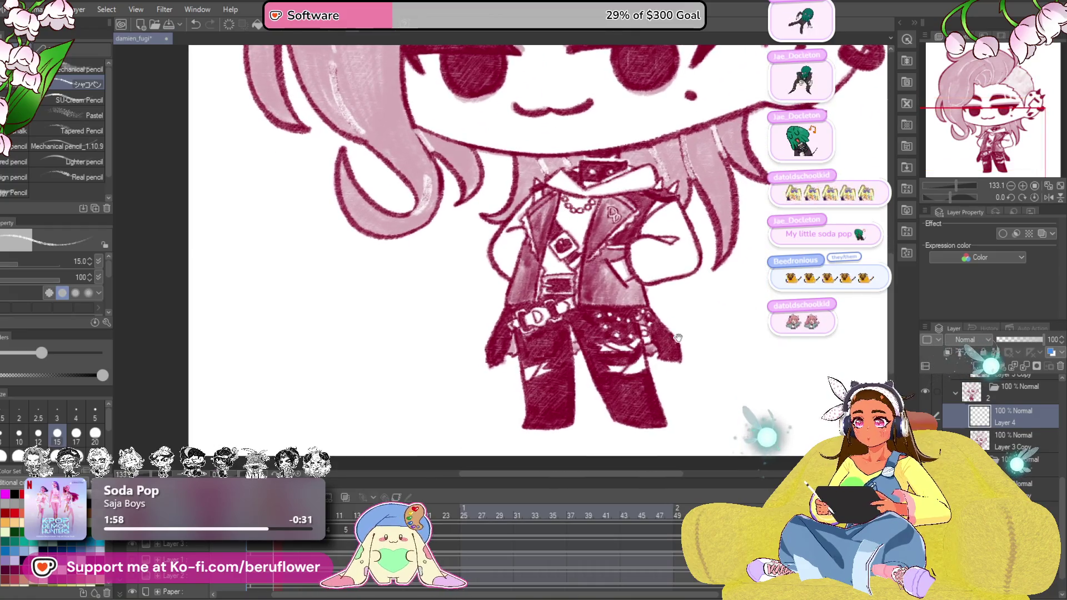
pyautogui.scroll(2, 675, 384)
pyautogui.scroll(2, 671, 380)
pyautogui.moveTo(692, 367)
pyautogui.mouseDown()
pyautogui.moveTo(703, 341)
pyautogui.moveTo(700, 442)
pyautogui.mouseUp()
# Try a dark red fill of the hair region, undo it, and make Layer 3 Copy the active layer
pyautogui.click(416, 209)
pyautogui.hotkey('ctrl', 'z')
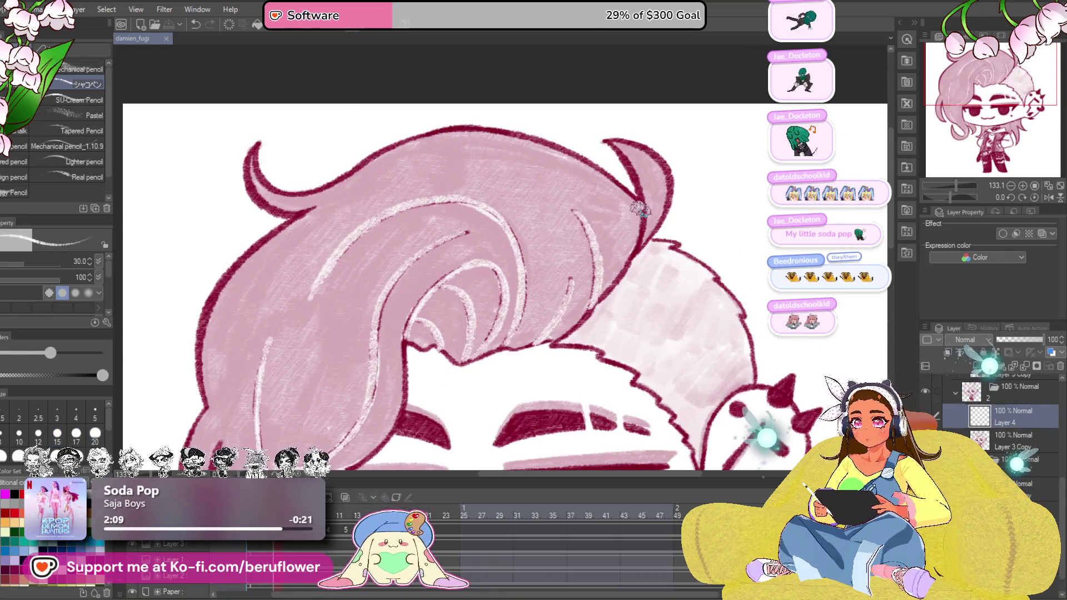
pyautogui.moveTo(669, 318); pyautogui.dragTo(634, 250)
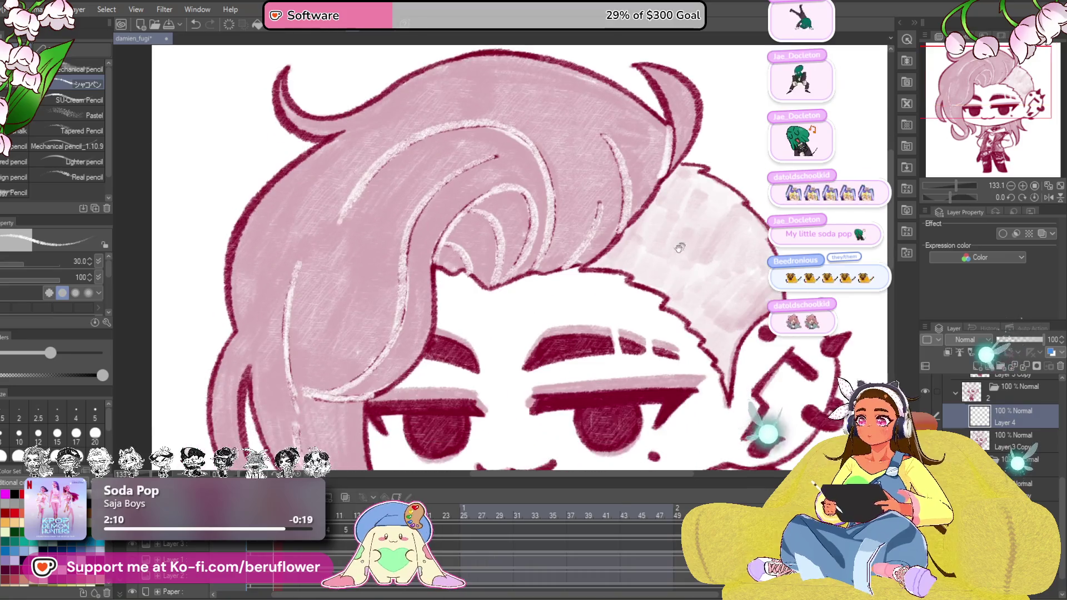
pyautogui.moveTo(634, 334)
pyautogui.mouseDown()
pyautogui.moveTo(609, 367)
pyautogui.moveTo(600, 351)
pyautogui.mouseUp()
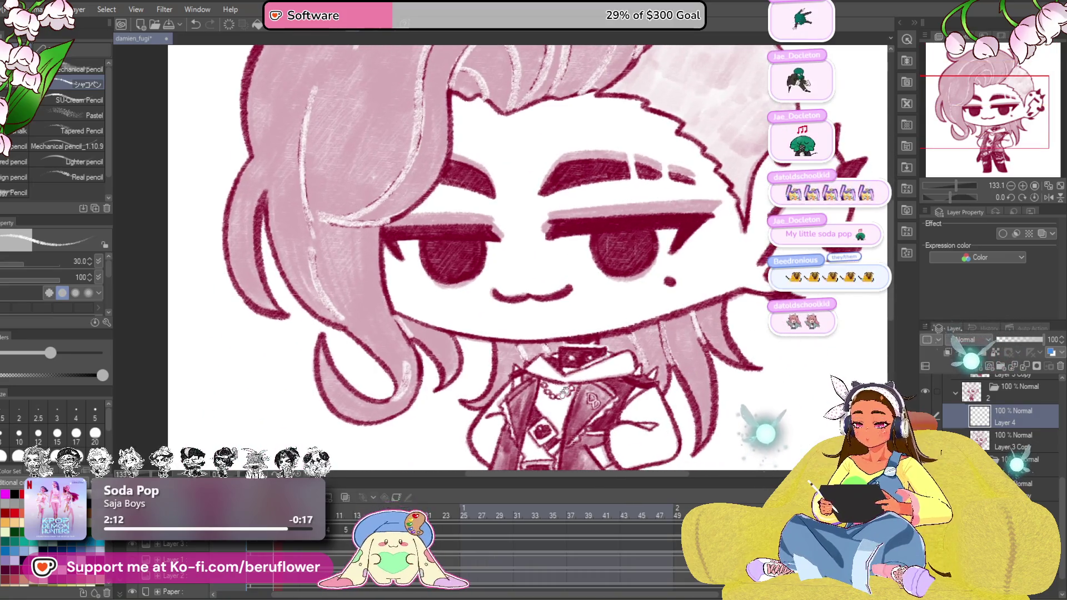
pyautogui.click(980, 378)
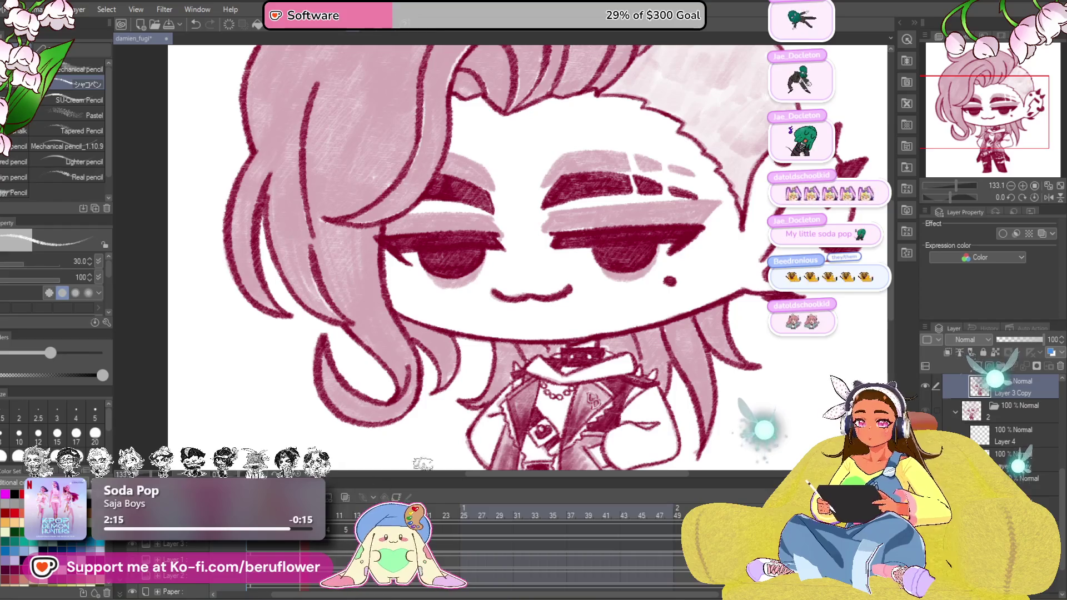
pyautogui.scroll(2, 996, 394)
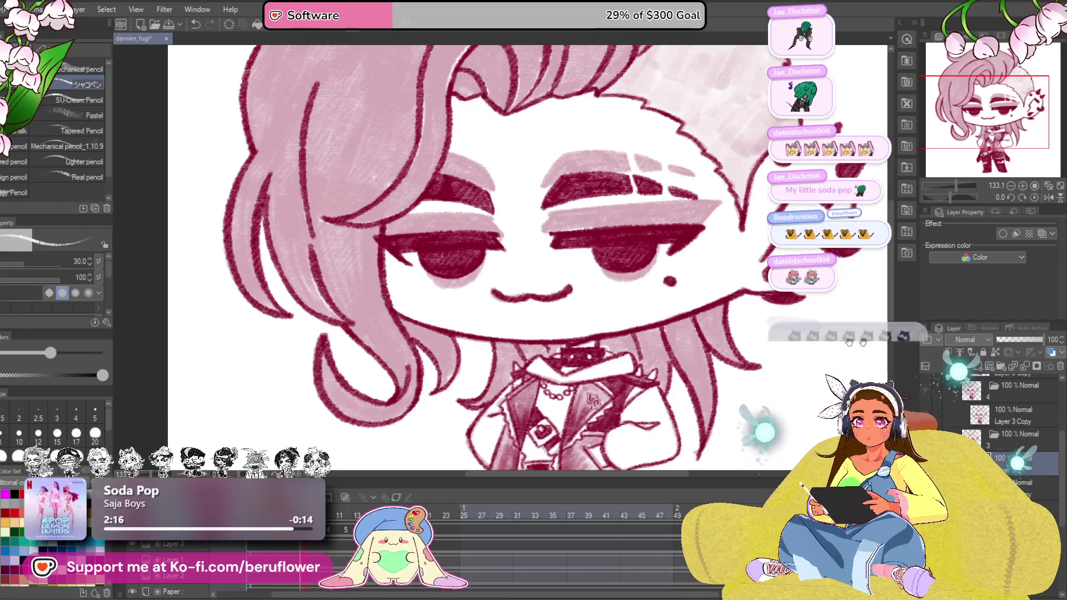
pyautogui.scroll(1, 605, 266)
pyautogui.scroll(1, 606, 265)
pyautogui.scroll(1, 605, 265)
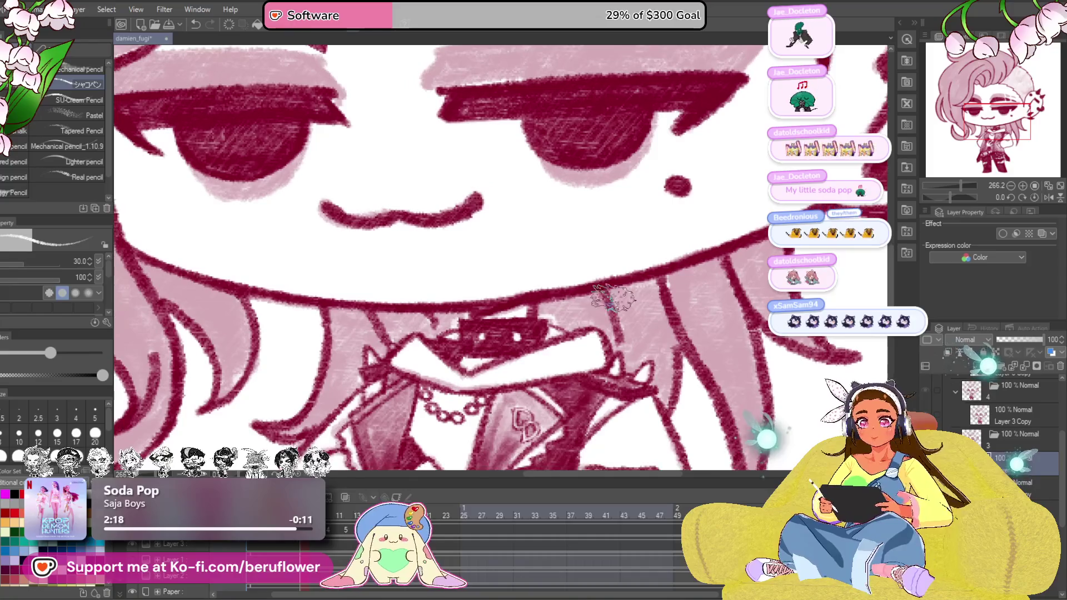
# Paint thin white highlights on the strands beside the collar, undoing the too-wide stroke, and advance to the next animation frame
pyautogui.moveTo(603, 289); pyautogui.dragTo(627, 349)
pyautogui.hotkey('ctrl', 'z')
pyautogui.moveTo(605, 290); pyautogui.dragTo(625, 342)
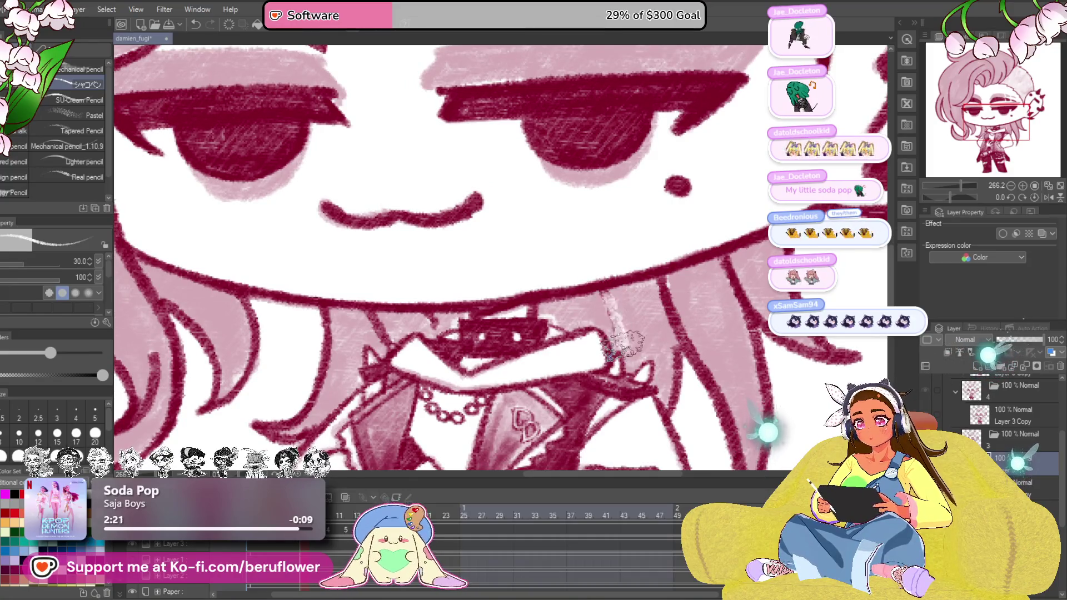
pyautogui.moveTo(655, 275); pyautogui.dragTo(673, 338)
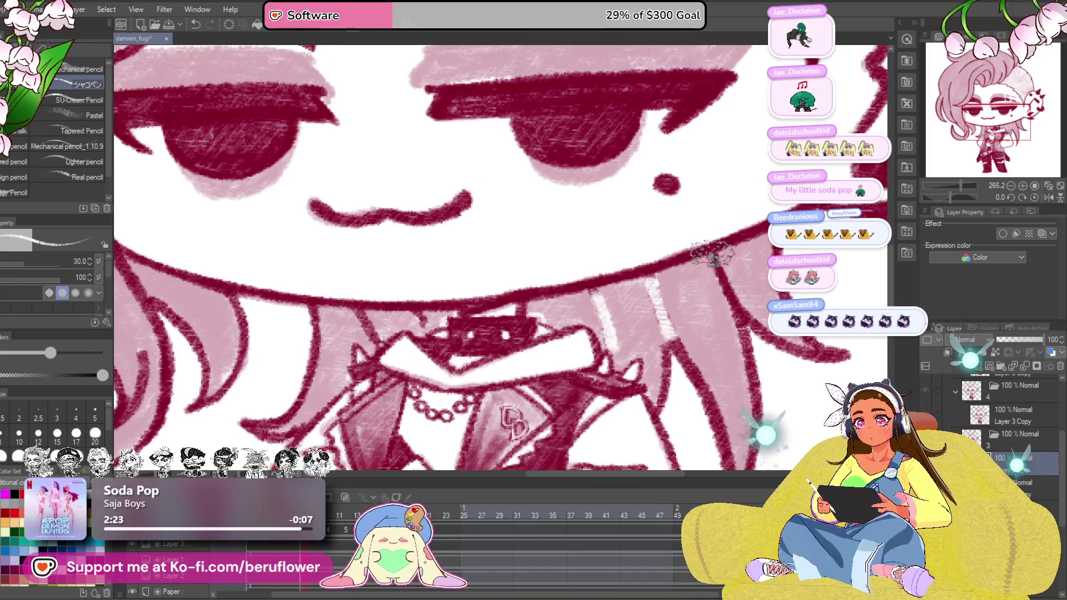
pyautogui.moveTo(721, 304); pyautogui.dragTo(770, 317)
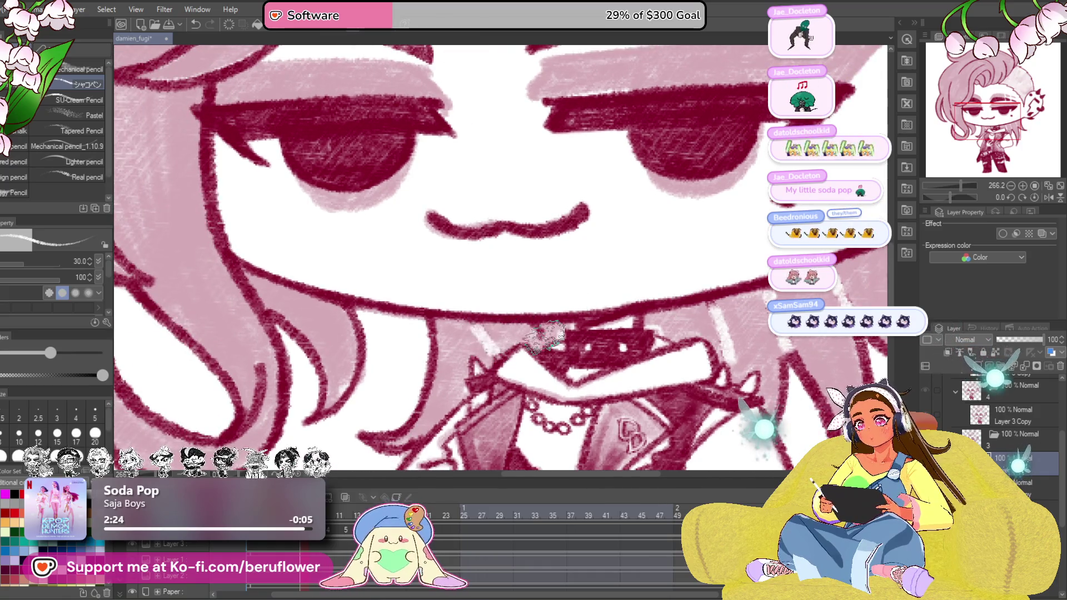
pyautogui.press('Right')
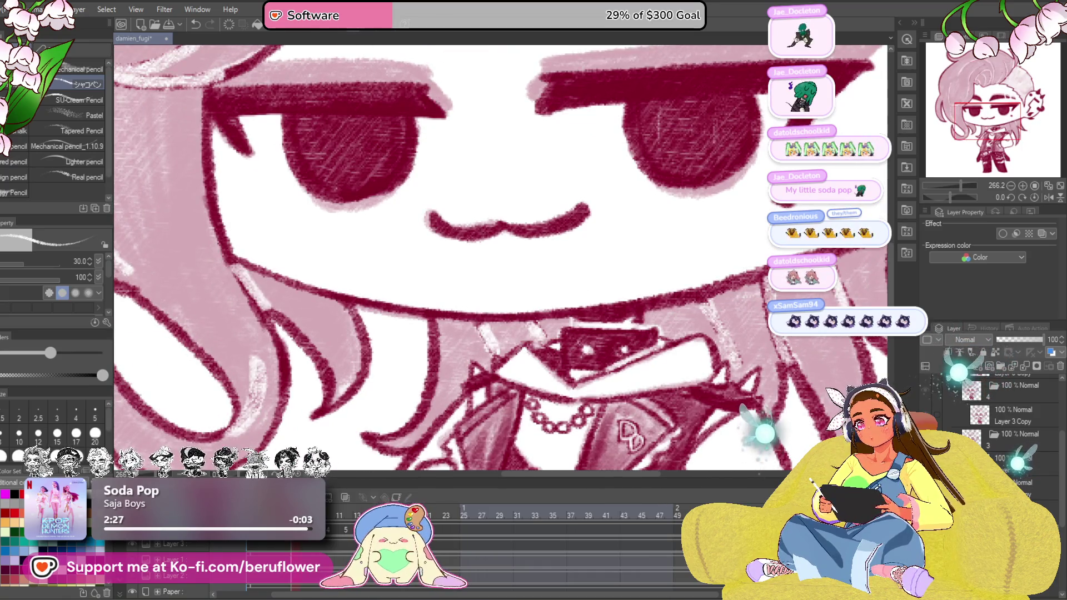
pyautogui.scroll(-2, 500, 250)
# Paint highlights up the hair lock by the eye and a long streak along the top curl
pyautogui.moveTo(267, 283); pyautogui.dragTo(313, 334)
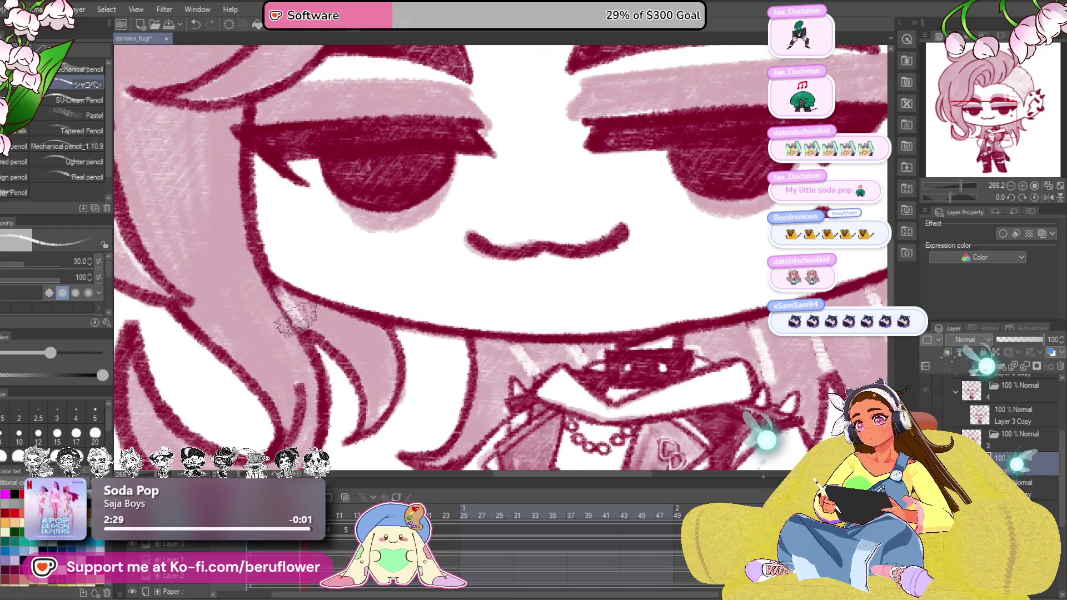
pyautogui.scroll(-3, 309, 325)
pyautogui.scroll(3, 426, 346)
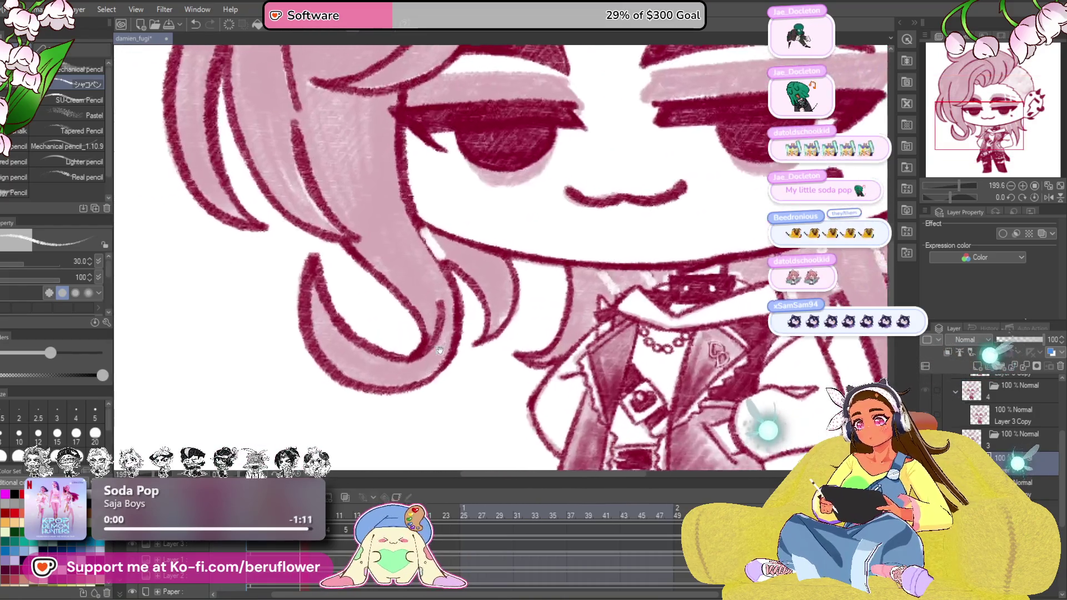
pyautogui.moveTo(443, 289); pyautogui.dragTo(500, 400)
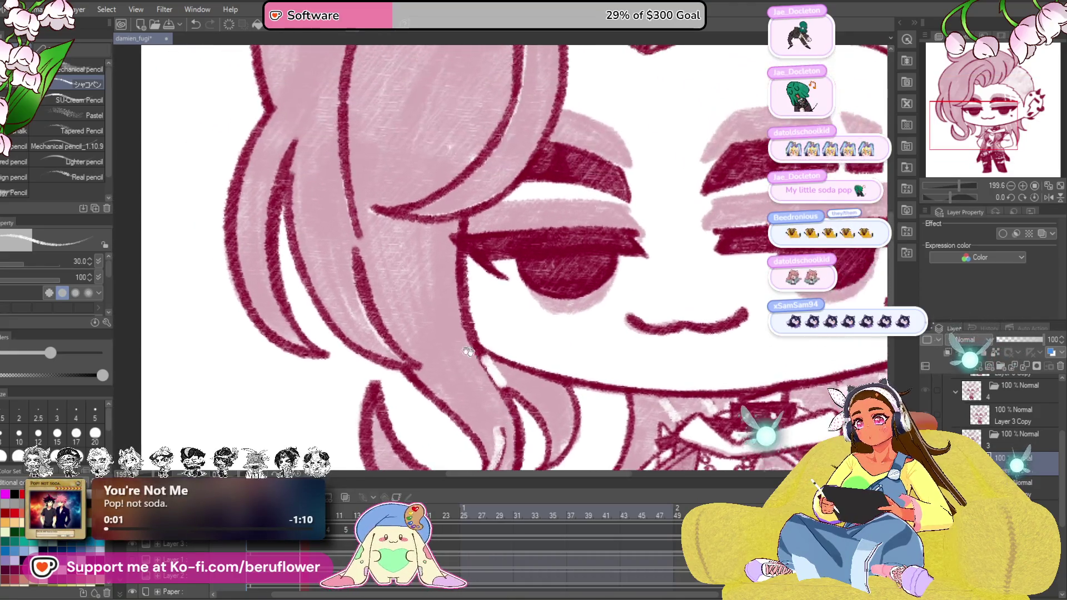
pyautogui.moveTo(387, 334); pyautogui.dragTo(390, 288)
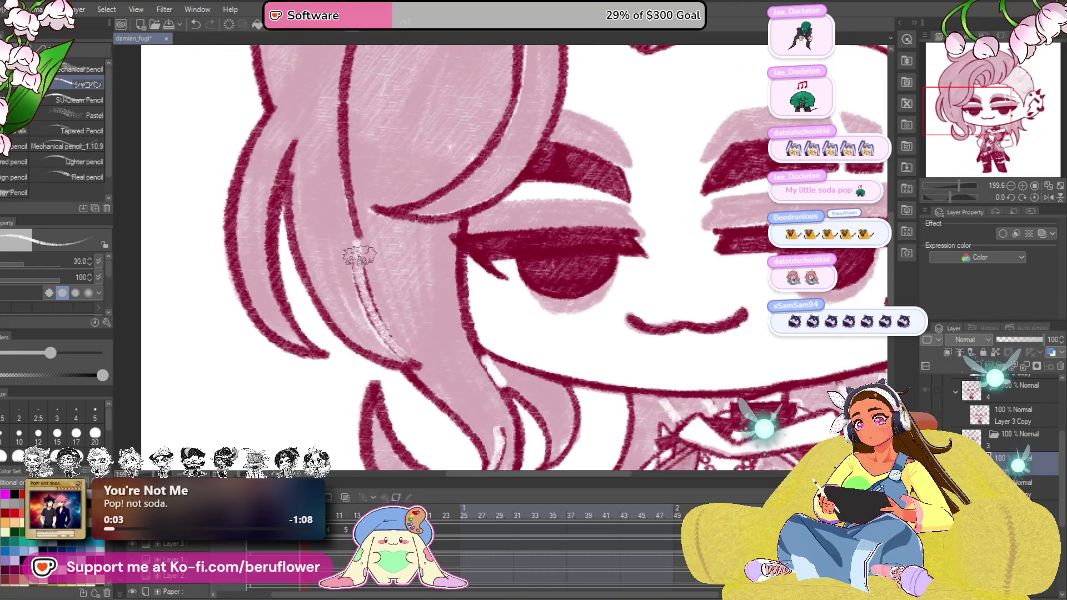
pyautogui.moveTo(413, 360); pyautogui.dragTo(467, 450)
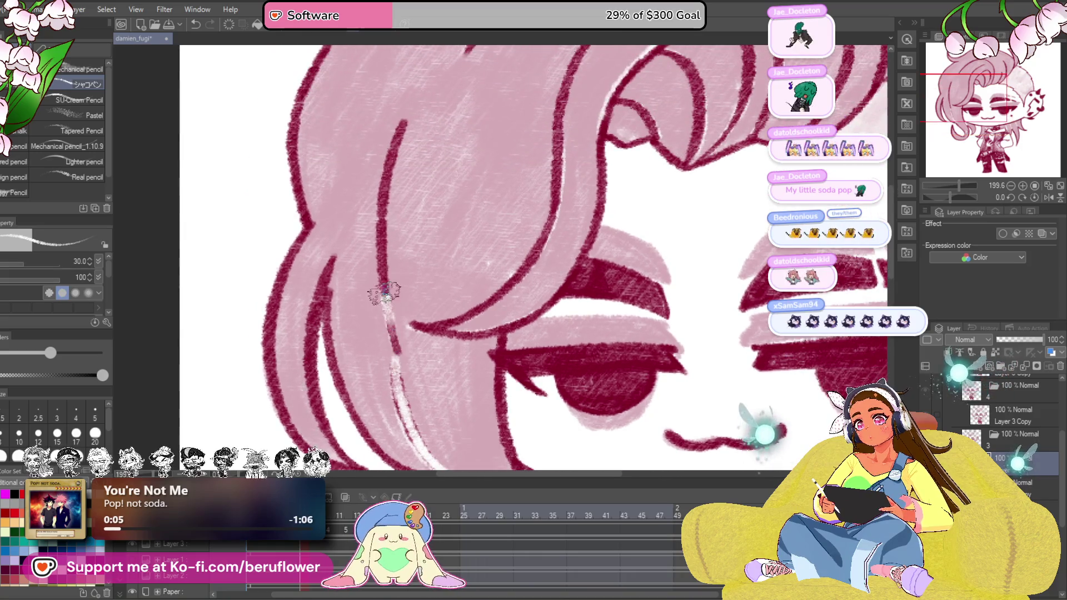
pyautogui.moveTo(397, 350); pyautogui.dragTo(405, 125)
pyautogui.moveTo(512, 243); pyautogui.dragTo(484, 392)
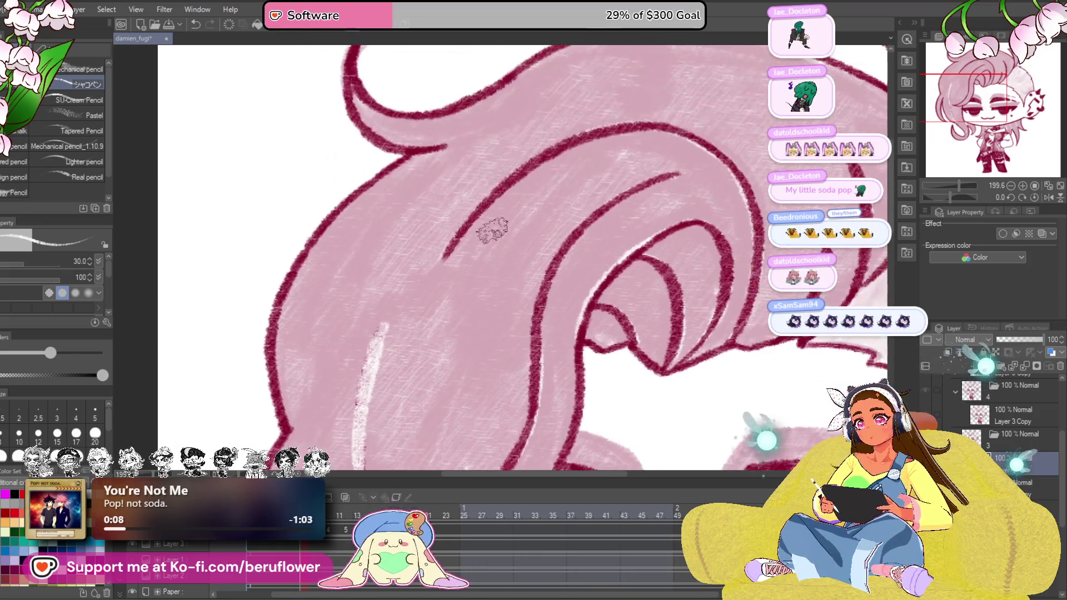
pyautogui.moveTo(443, 258); pyautogui.dragTo(675, 125)
# Add a pale highlight down the inner curl and along the hair edge above the eye
pyautogui.moveTo(753, 200); pyautogui.dragTo(584, 275)
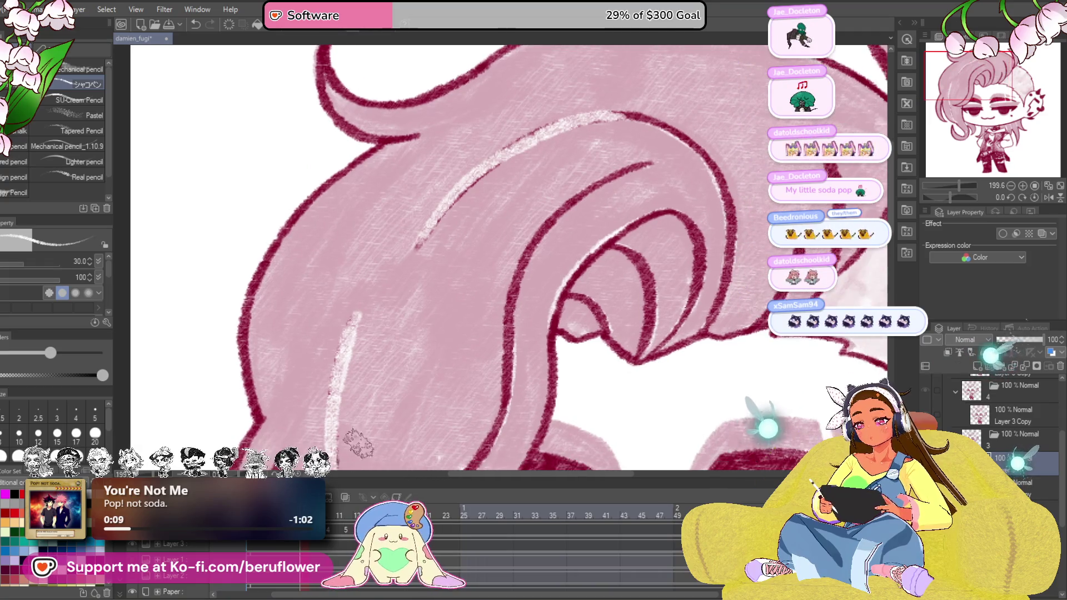
pyautogui.moveTo(542, 334); pyautogui.dragTo(633, 250)
pyautogui.moveTo(584, 292); pyautogui.dragTo(616, 277)
pyautogui.scroll(-1, 617, 276)
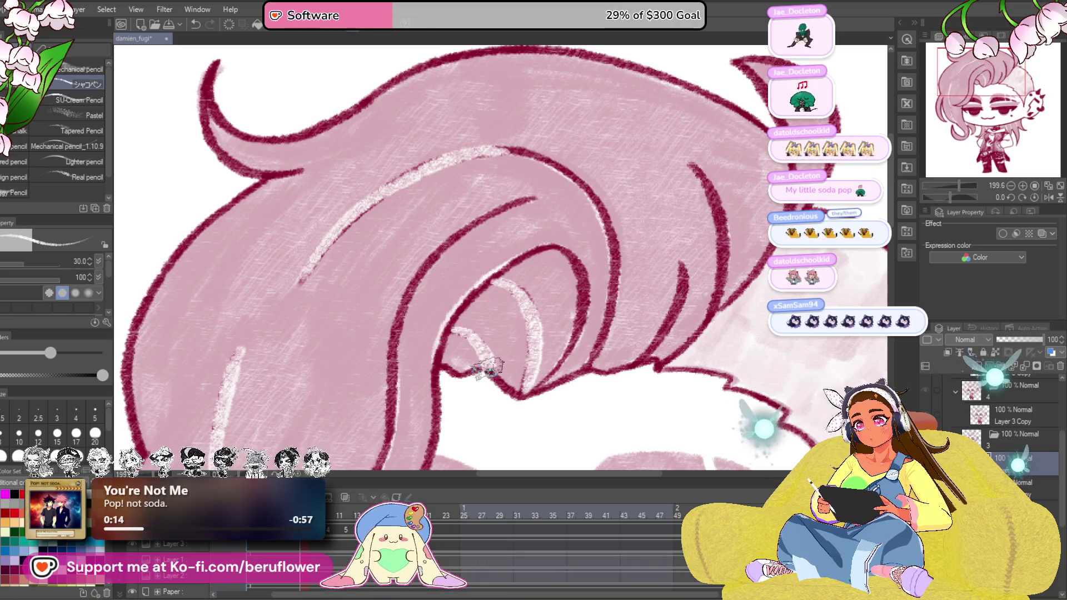
pyautogui.scroll(-1, 500, 359)
pyautogui.scroll(-1, 509, 258)
pyautogui.scroll(-1, 517, 350)
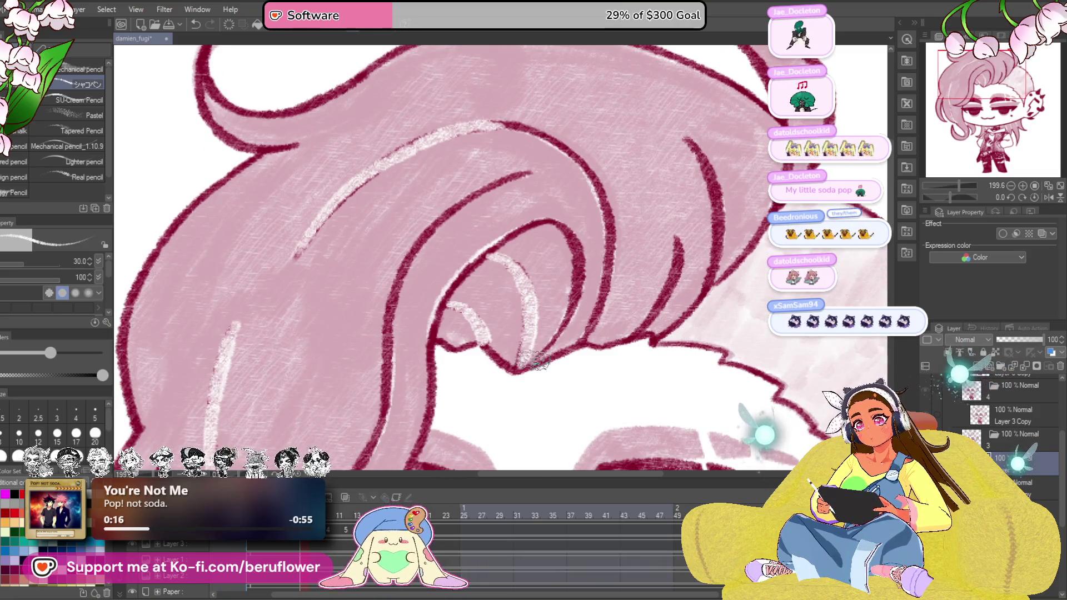
pyautogui.moveTo(567, 237); pyautogui.dragTo(540, 163)
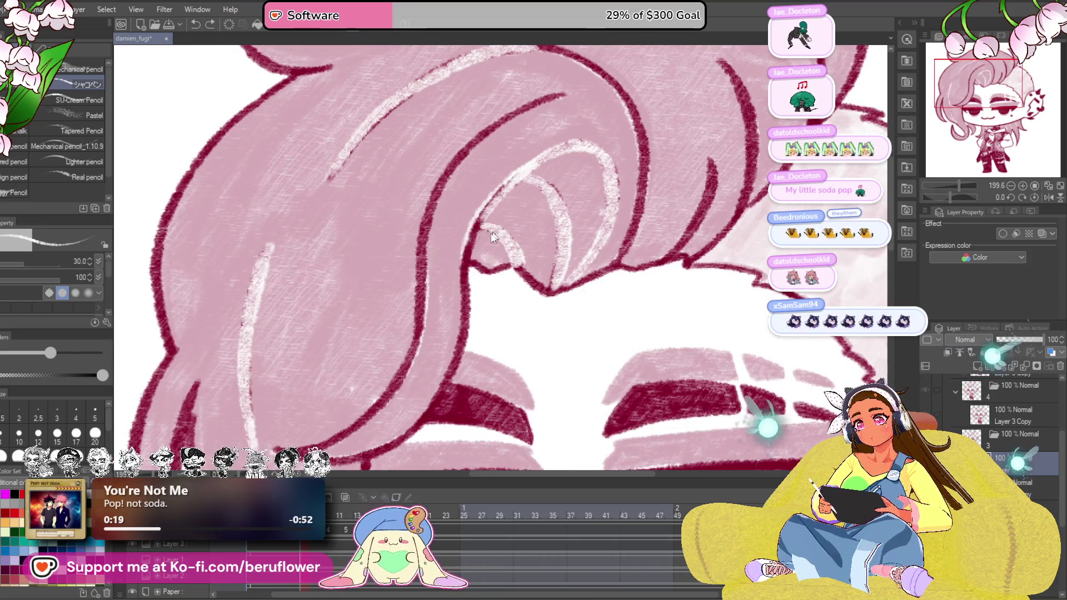
pyautogui.moveTo(547, 155); pyautogui.dragTo(557, 166)
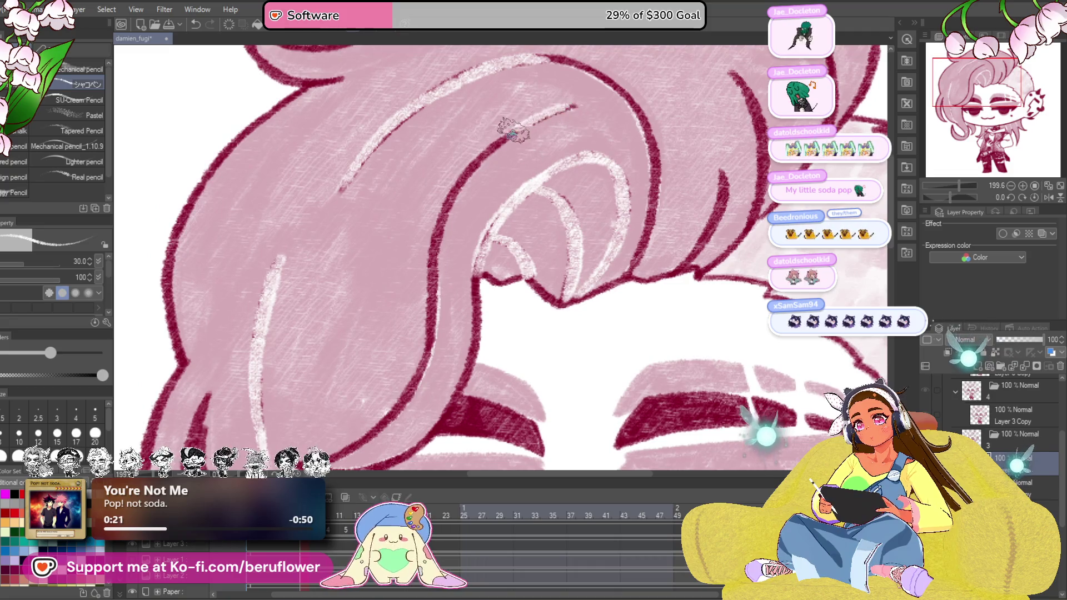
pyautogui.moveTo(512, 127); pyautogui.dragTo(440, 223)
pyautogui.moveTo(386, 423); pyautogui.dragTo(580, 251)
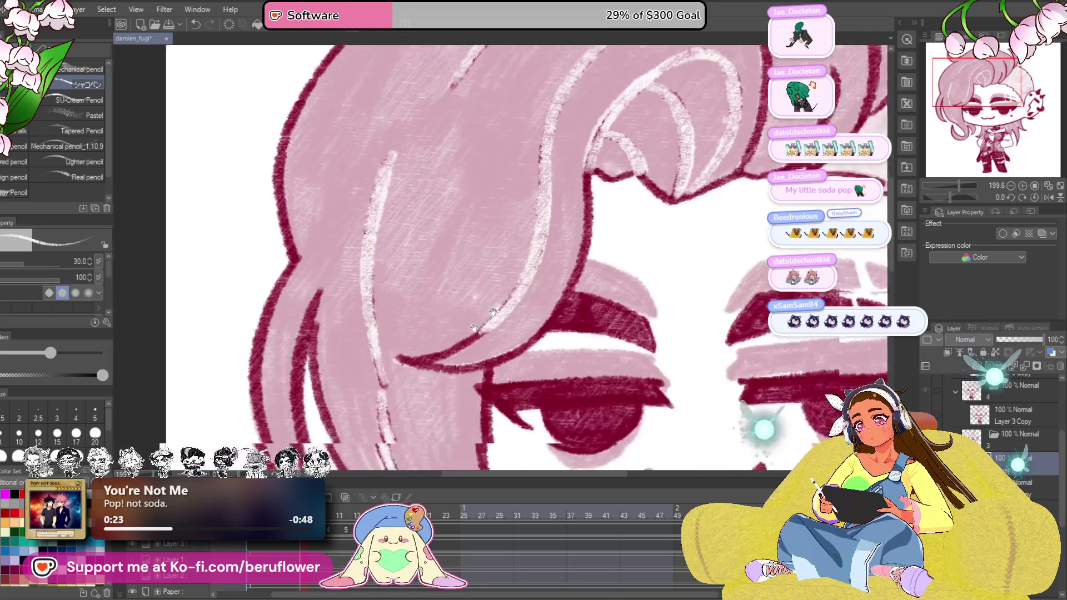
pyautogui.moveTo(504, 300)
pyautogui.mouseDown()
pyautogui.moveTo(540, 287)
pyautogui.moveTo(477, 305)
pyautogui.mouseUp()
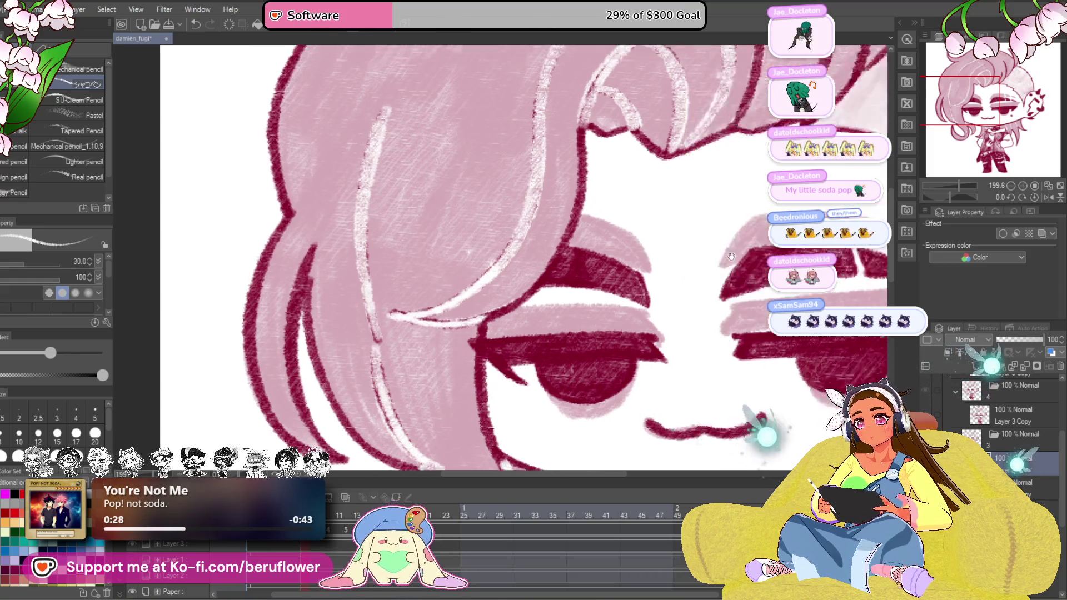
# Highlight the top hair curve and the right lock, then move to the closed-eyes frame
pyautogui.moveTo(596, 278); pyautogui.dragTo(515, 193)
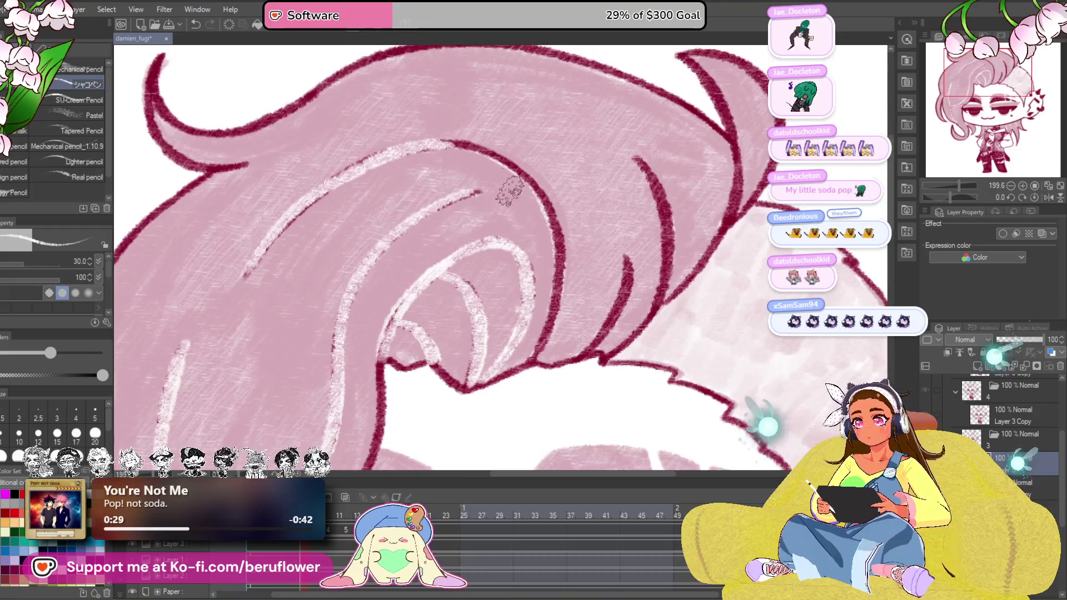
pyautogui.moveTo(421, 148)
pyautogui.mouseDown()
pyautogui.moveTo(557, 280)
pyautogui.moveTo(521, 366)
pyautogui.moveTo(634, 251)
pyautogui.mouseUp()
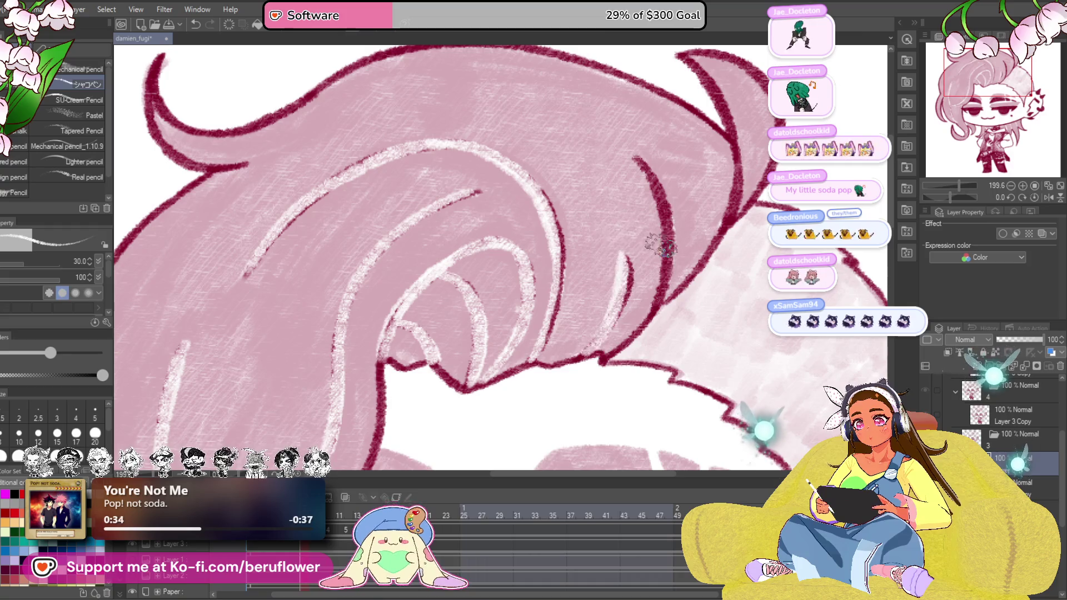
pyautogui.moveTo(584, 359); pyautogui.dragTo(634, 255)
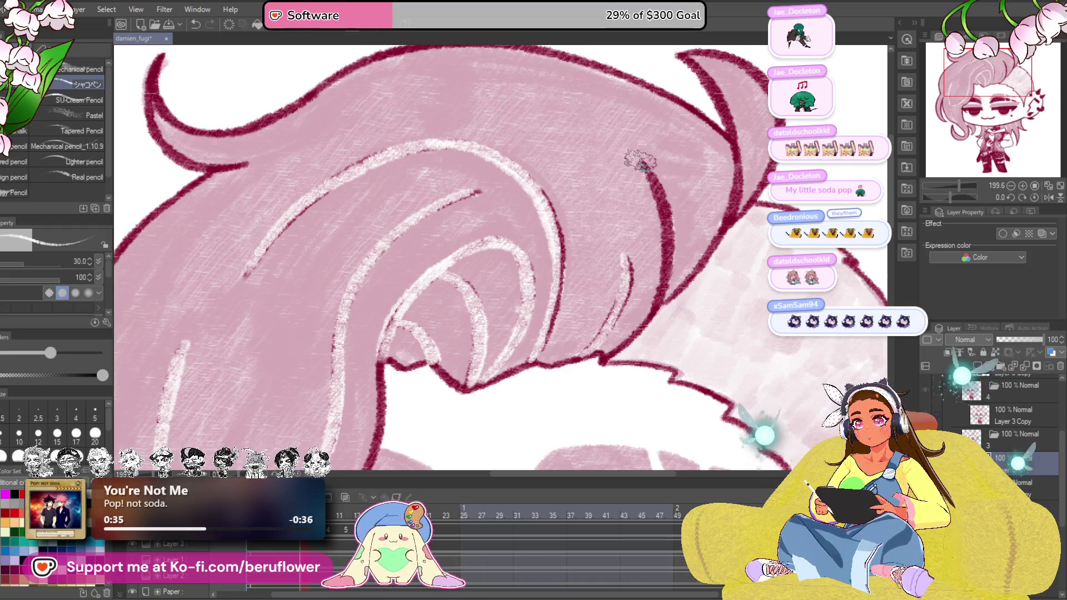
pyautogui.moveTo(635, 162); pyautogui.dragTo(658, 300)
pyautogui.press('space')
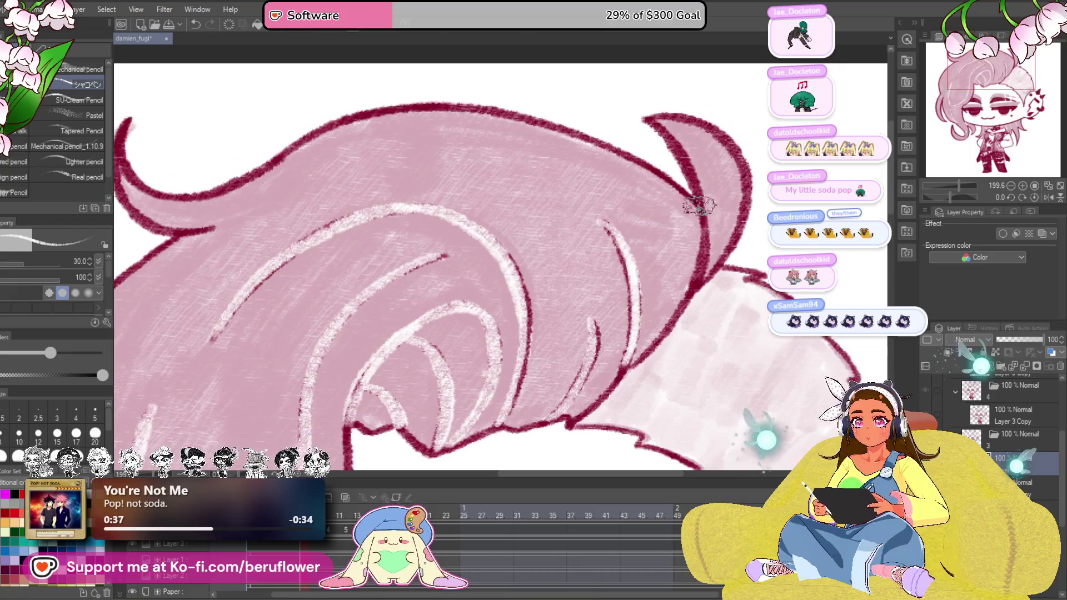
pyautogui.scroll(-5, 692, 275)
pyautogui.scroll(-3, 692, 334)
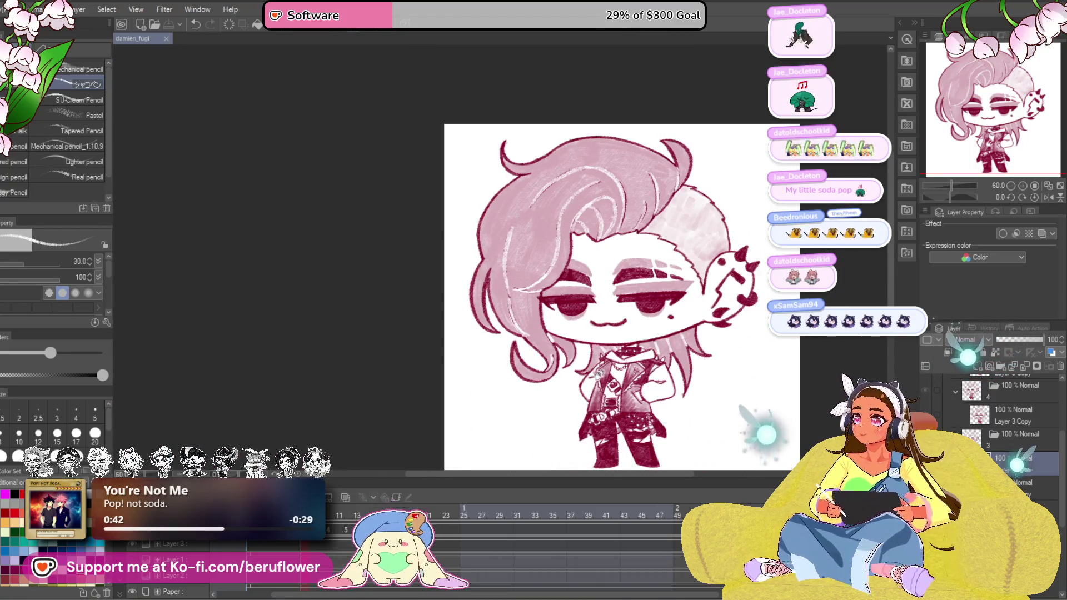
pyautogui.moveTo(691, 333); pyautogui.dragTo(684, 323)
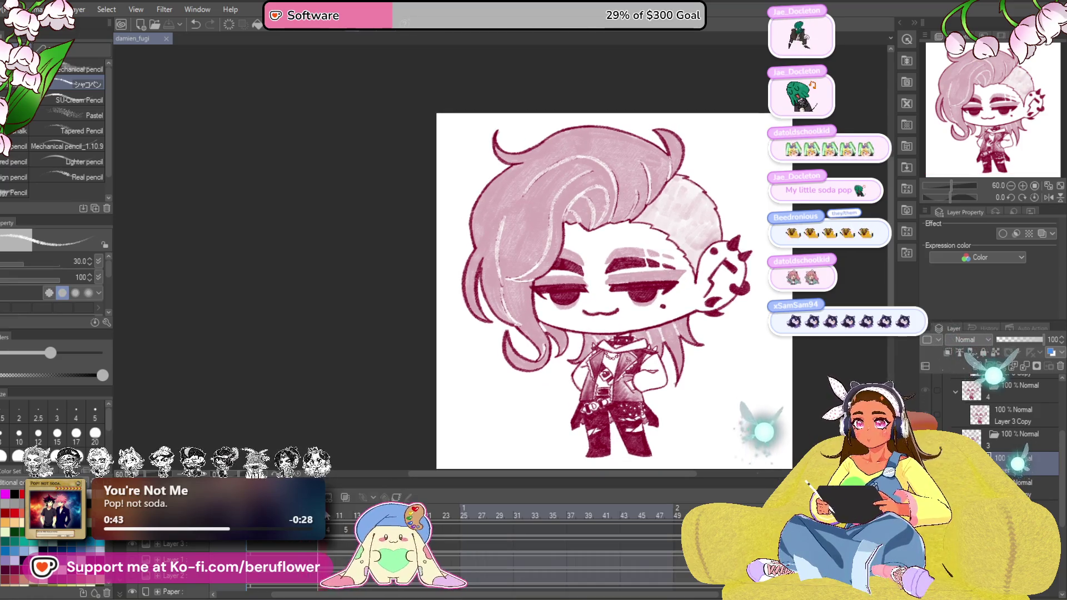
pyautogui.hotkey('ctrl', 'z')
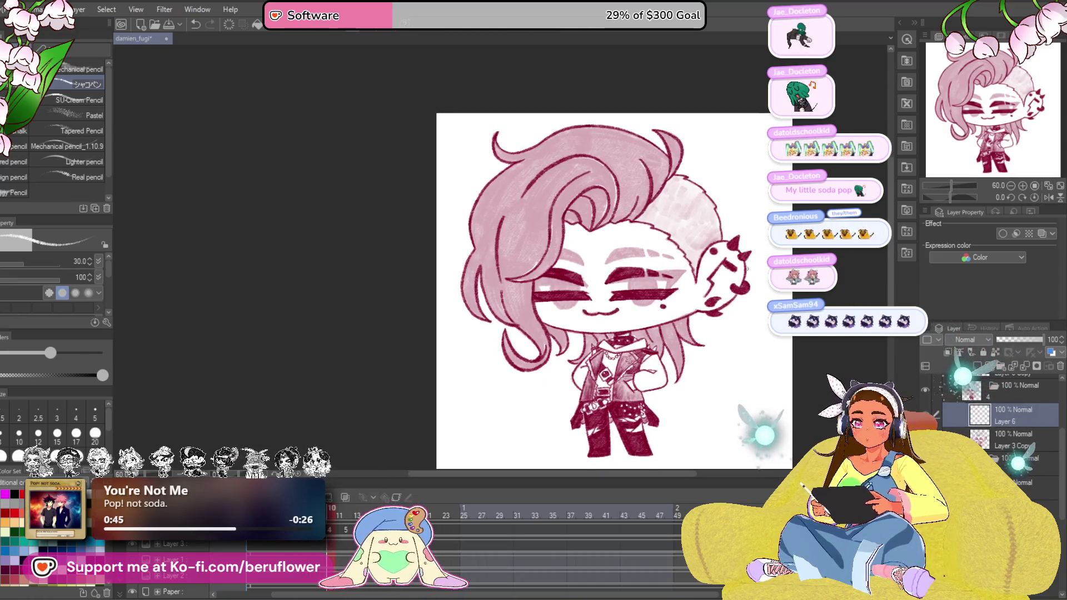
pyautogui.scroll(6, 584, 192)
pyautogui.scroll(3, 583, 191)
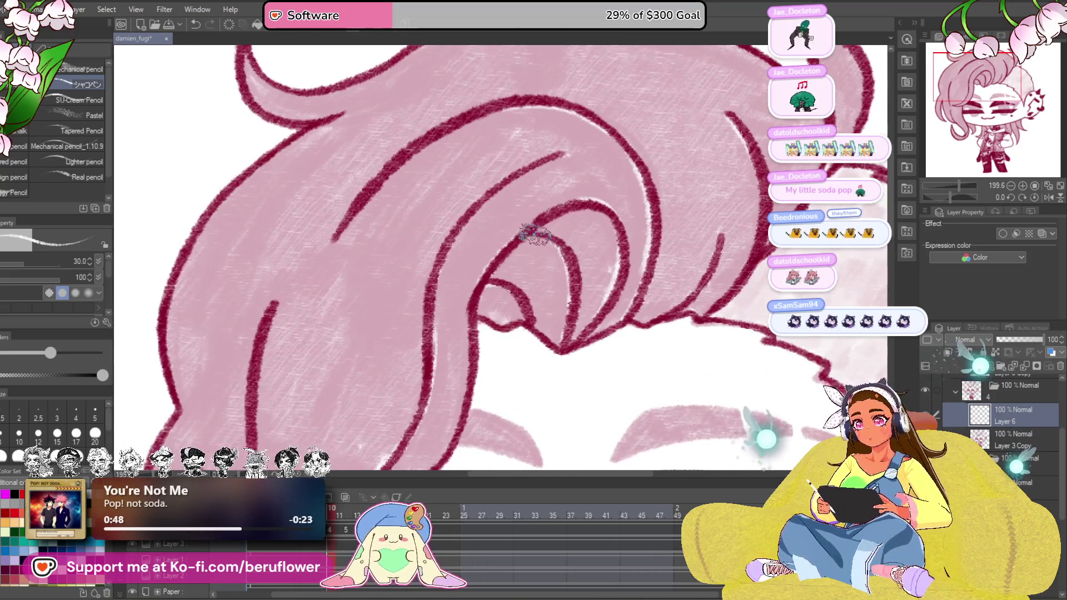
# Paint highlights along the inner curl and right lock of the closed-eyes frame's hair
pyautogui.moveTo(538, 235); pyautogui.dragTo(566, 333)
pyautogui.moveTo(500, 279); pyautogui.dragTo(522, 321)
pyautogui.moveTo(617, 250)
pyautogui.mouseDown()
pyautogui.moveTo(659, 238)
pyautogui.moveTo(639, 232)
pyautogui.moveTo(534, 351)
pyautogui.moveTo(584, 258)
pyautogui.mouseUp()
pyautogui.moveTo(584, 167)
pyautogui.mouseDown()
pyautogui.moveTo(633, 267)
pyautogui.moveTo(583, 358)
pyautogui.moveTo(621, 268)
pyautogui.moveTo(612, 328)
pyautogui.moveTo(623, 300)
pyautogui.mouseUp()
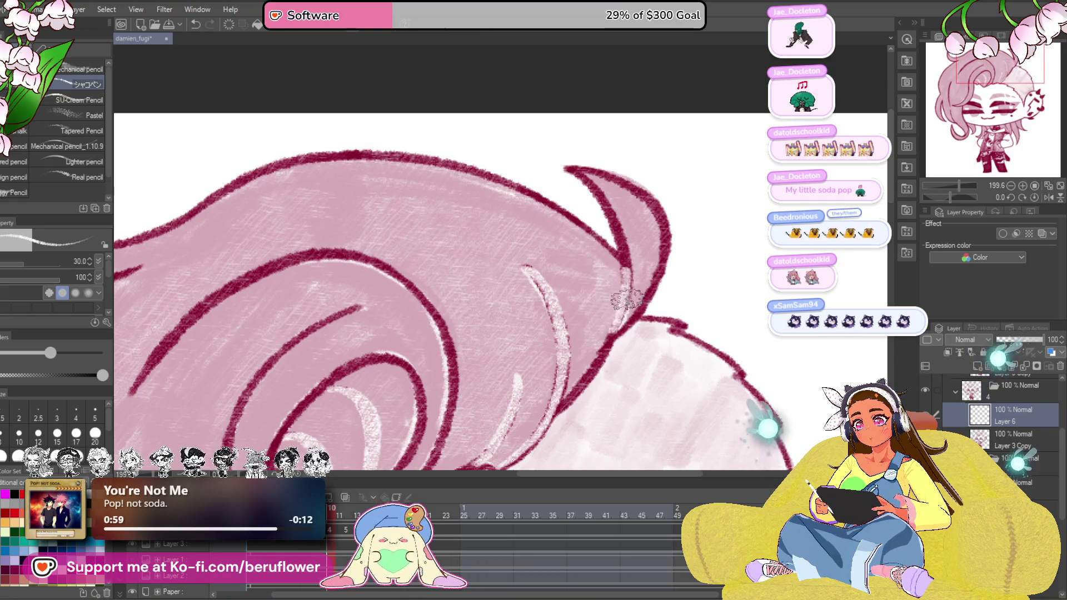
pyautogui.moveTo(527, 345)
pyautogui.mouseDown()
pyautogui.moveTo(417, 208)
pyautogui.moveTo(584, 293)
pyautogui.moveTo(658, 258)
pyautogui.moveTo(583, 293)
pyautogui.mouseUp()
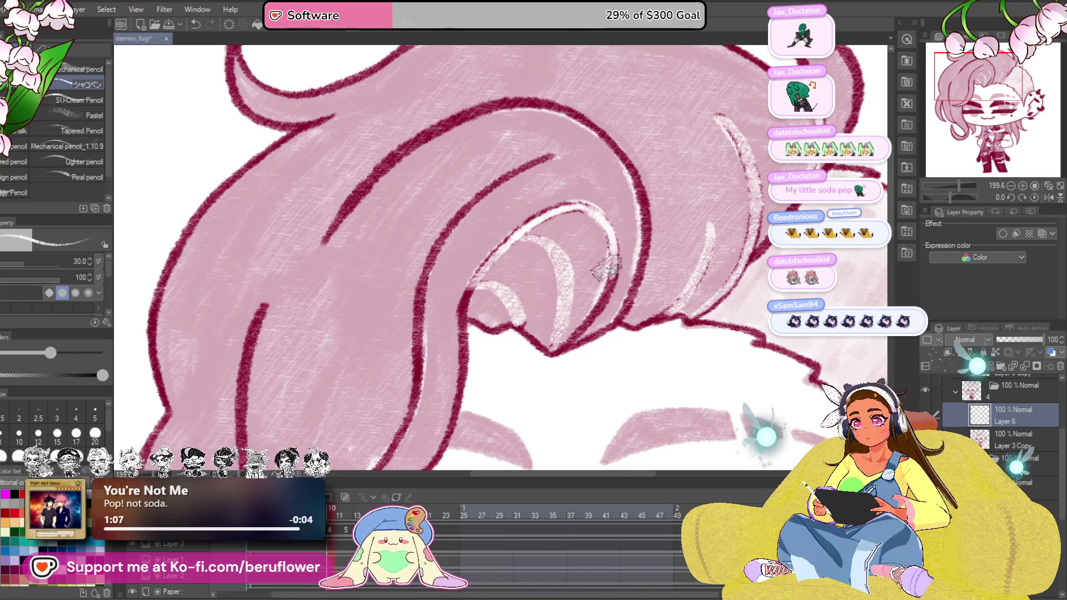
pyautogui.moveTo(574, 334); pyautogui.dragTo(559, 185)
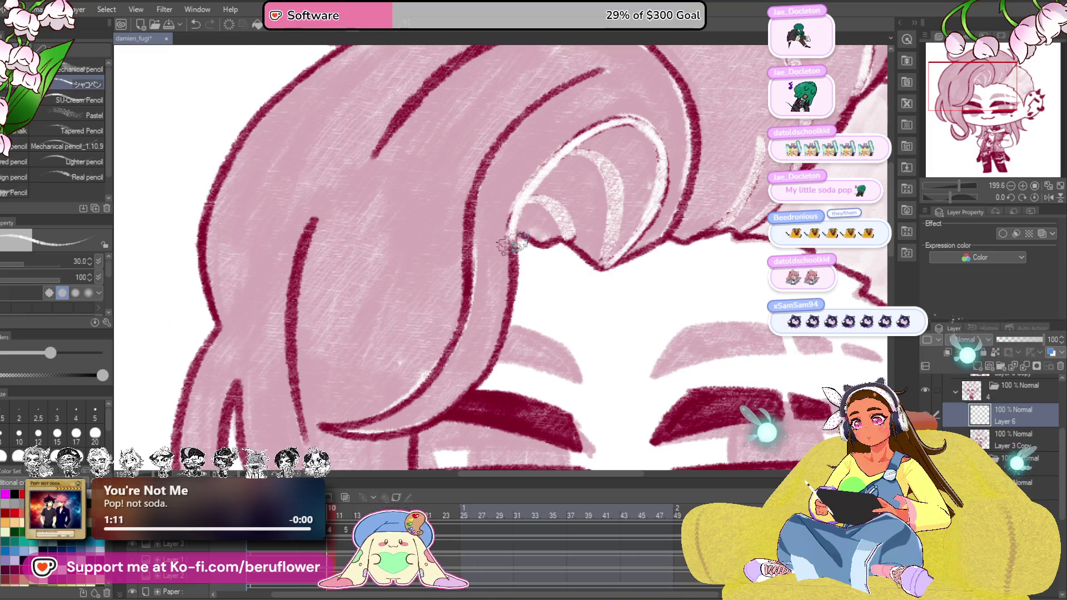
pyautogui.moveTo(517, 242)
pyautogui.mouseDown()
pyautogui.moveTo(532, 185)
pyautogui.moveTo(555, 158)
pyautogui.mouseUp()
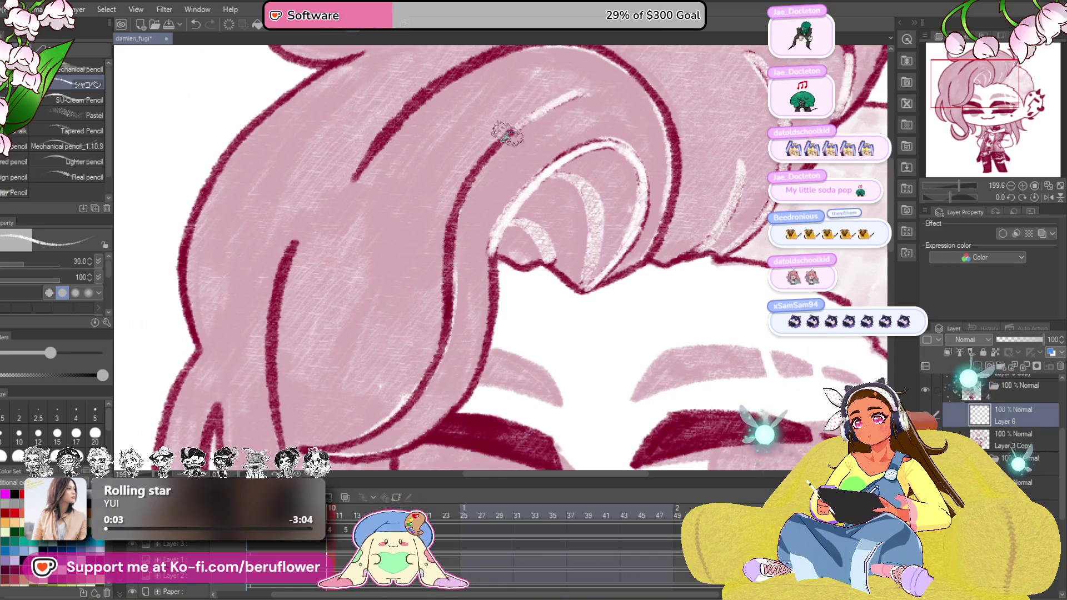
pyautogui.moveTo(478, 175); pyautogui.dragTo(467, 200)
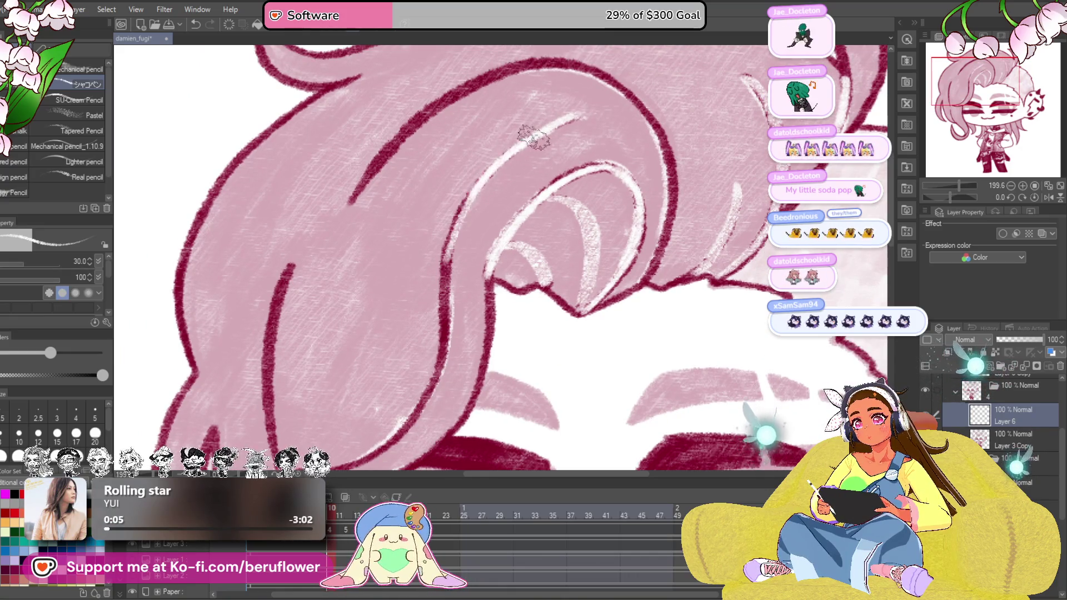
pyautogui.scroll(-2, 574, 121)
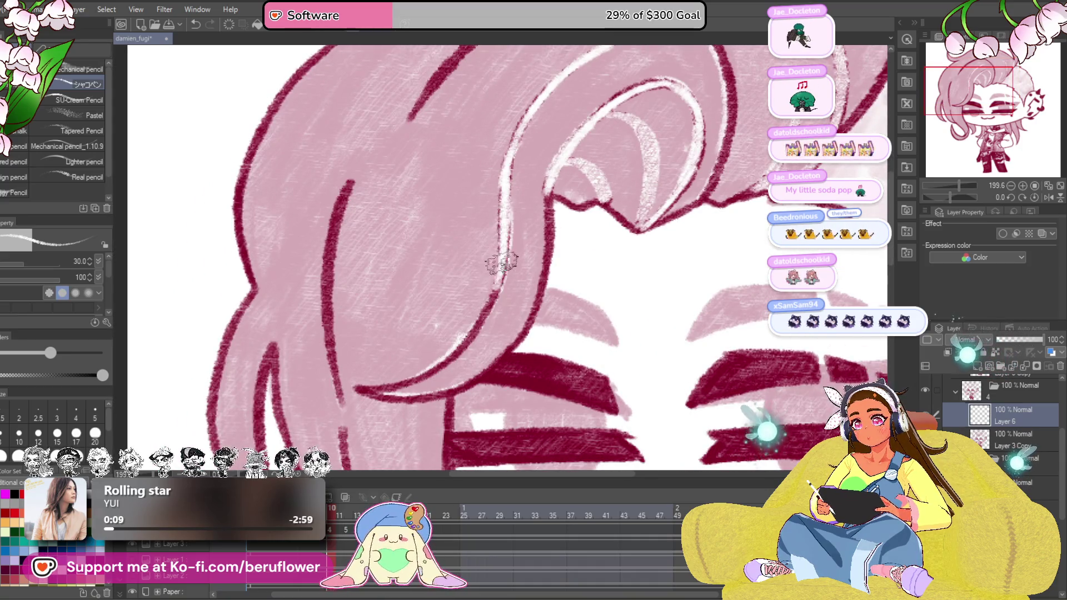
# Tilt the canvas to follow the lower strands and paint highlights over the dark strand lines
pyautogui.moveTo(467, 342); pyautogui.dragTo(492, 302)
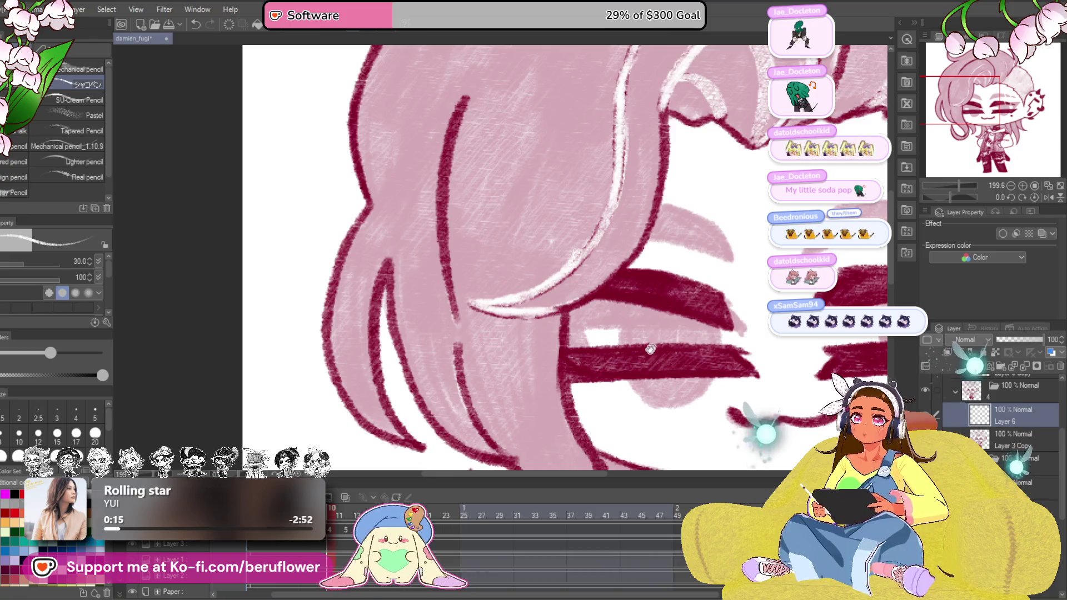
pyautogui.moveTo(654, 347); pyautogui.dragTo(608, 284)
pyautogui.moveTo(957, 195); pyautogui.dragTo(966, 194)
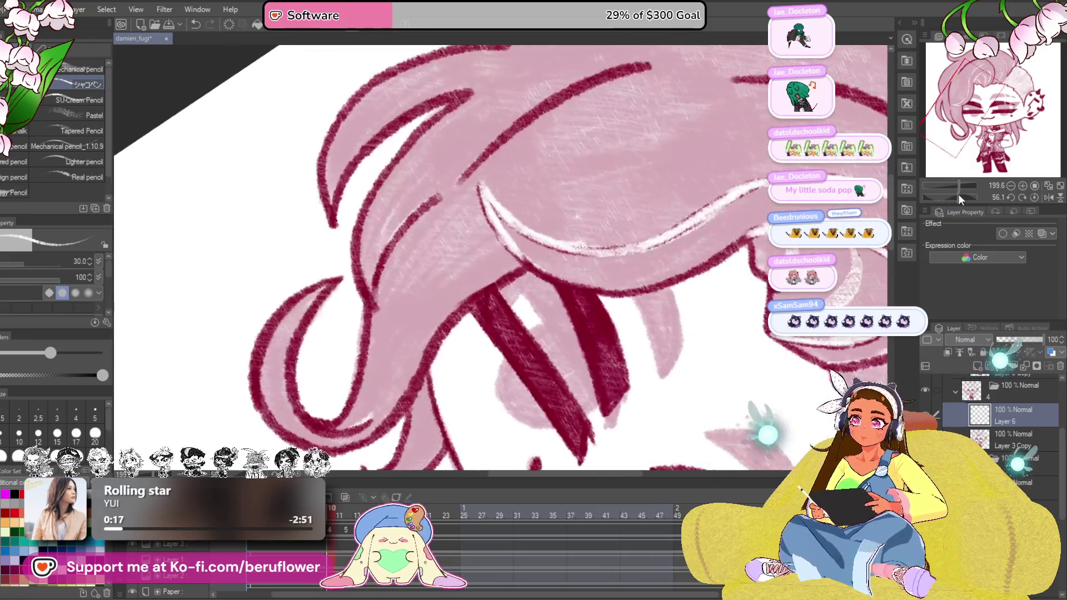
pyautogui.moveTo(482, 227); pyautogui.dragTo(618, 162)
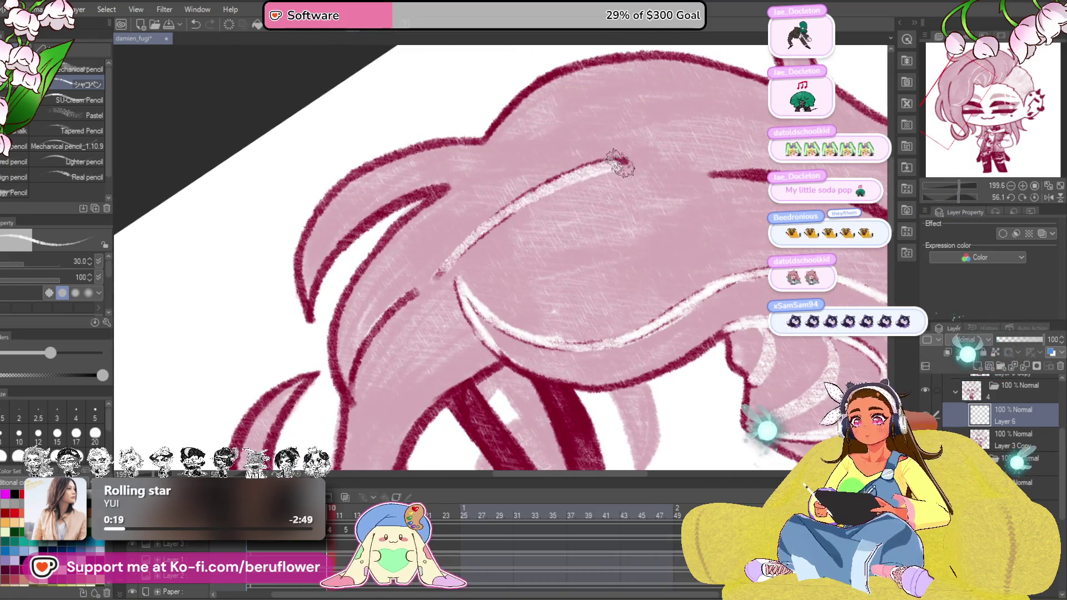
pyautogui.moveTo(446, 290)
pyautogui.mouseDown()
pyautogui.moveTo(468, 275)
pyautogui.moveTo(637, 281)
pyautogui.mouseUp()
pyautogui.moveTo(956, 194); pyautogui.dragTo(940, 194)
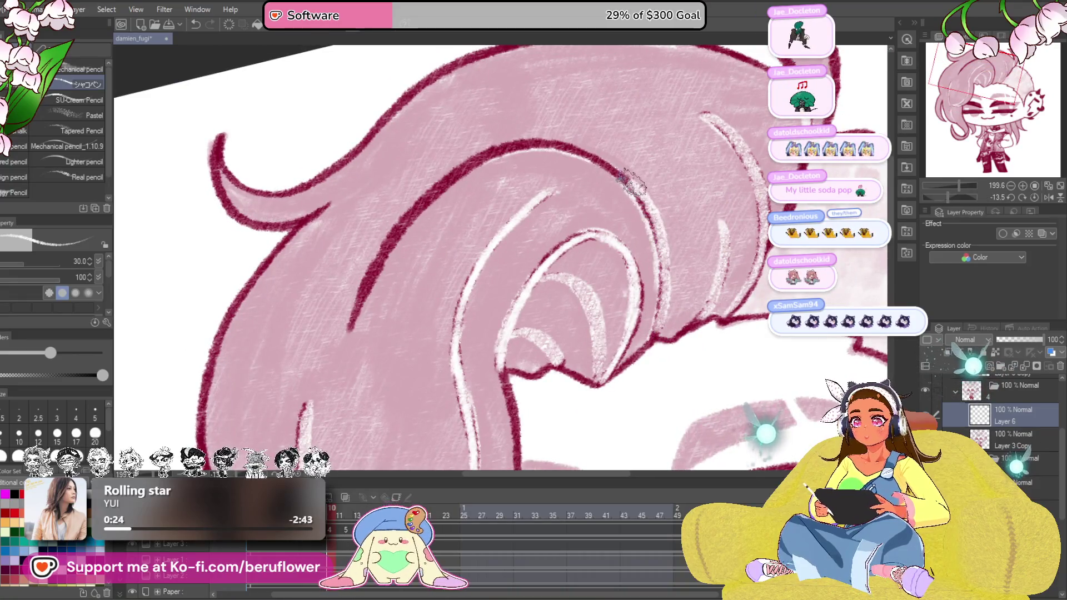
pyautogui.moveTo(546, 142); pyautogui.dragTo(505, 132)
pyautogui.moveTo(470, 162); pyautogui.dragTo(365, 282)
pyautogui.scroll(-5, 358, 288)
pyautogui.scroll(3, 501, 292)
pyautogui.moveTo(500, 291); pyautogui.dragTo(594, 344)
pyautogui.scroll(-4, 595, 344)
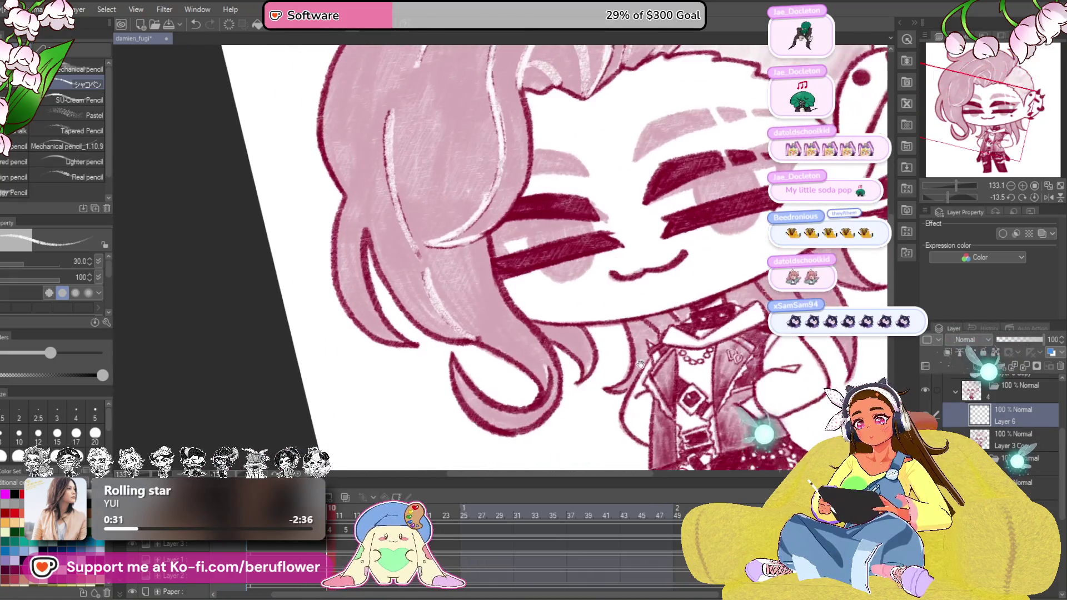
pyautogui.scroll(6, 500, 292)
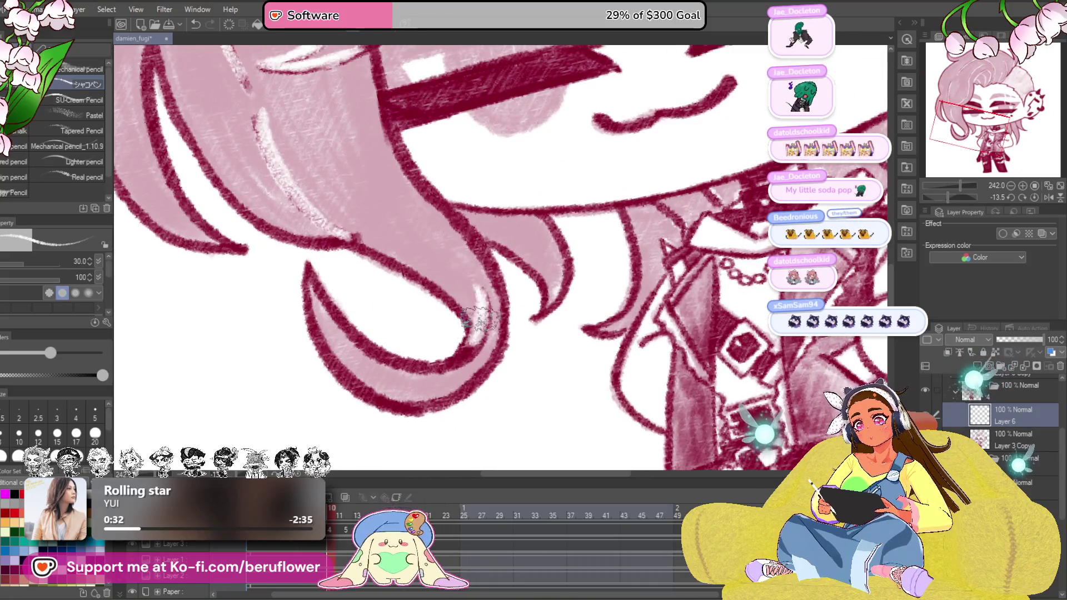
pyautogui.scroll(-4, 479, 313)
pyautogui.scroll(3, 542, 317)
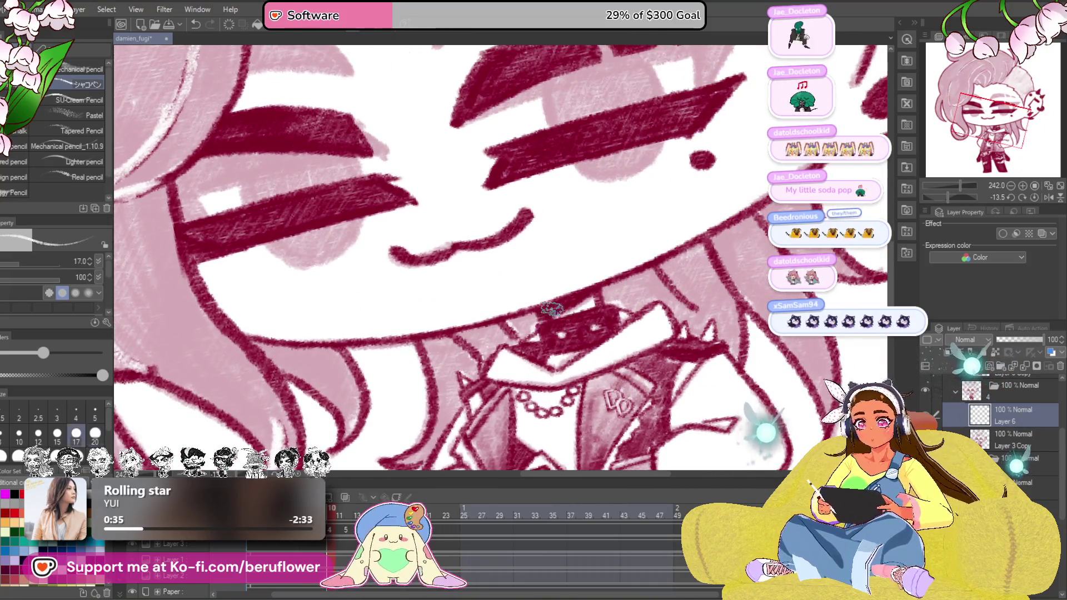
# Undo the stray light strokes near the collar and paint highlight streaks on the strands beside the neck
pyautogui.moveTo(557, 325); pyautogui.dragTo(587, 344)
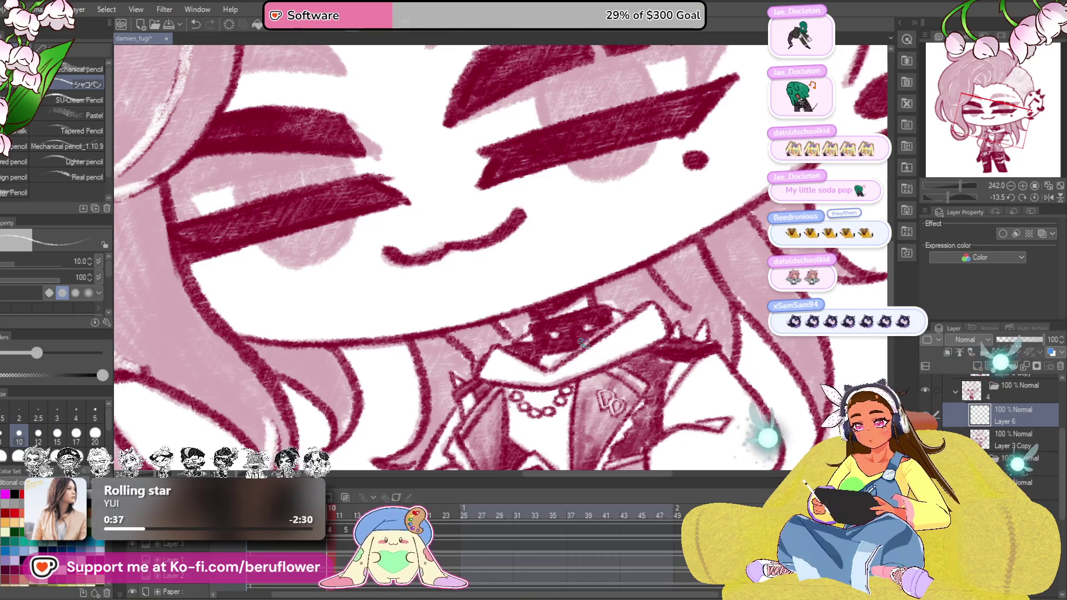
pyautogui.scroll(-4, 595, 335)
pyautogui.scroll(4, 584, 300)
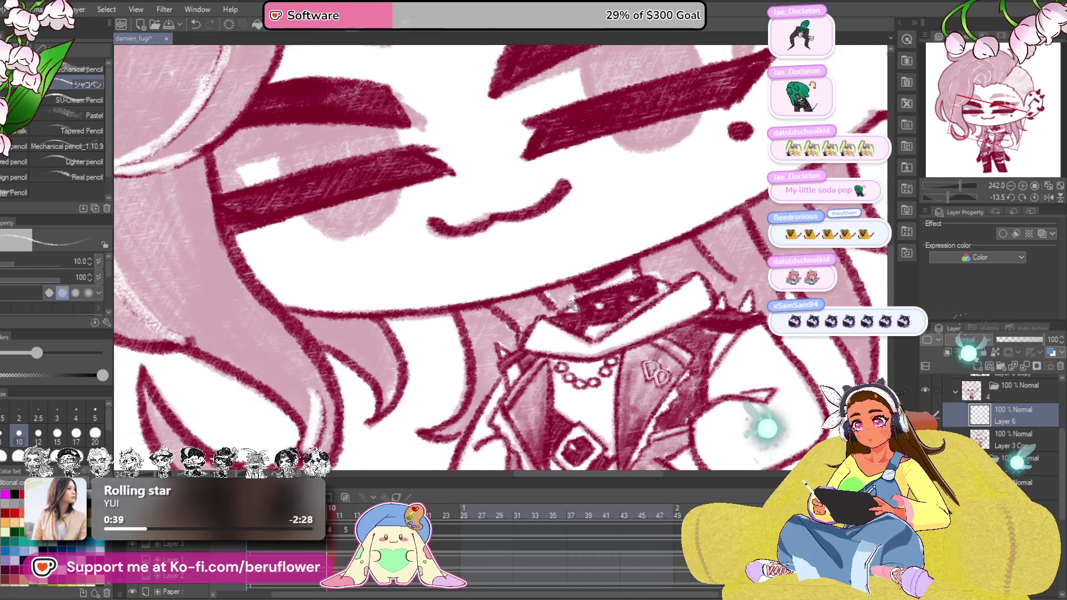
pyautogui.moveTo(642, 275); pyautogui.dragTo(640, 282)
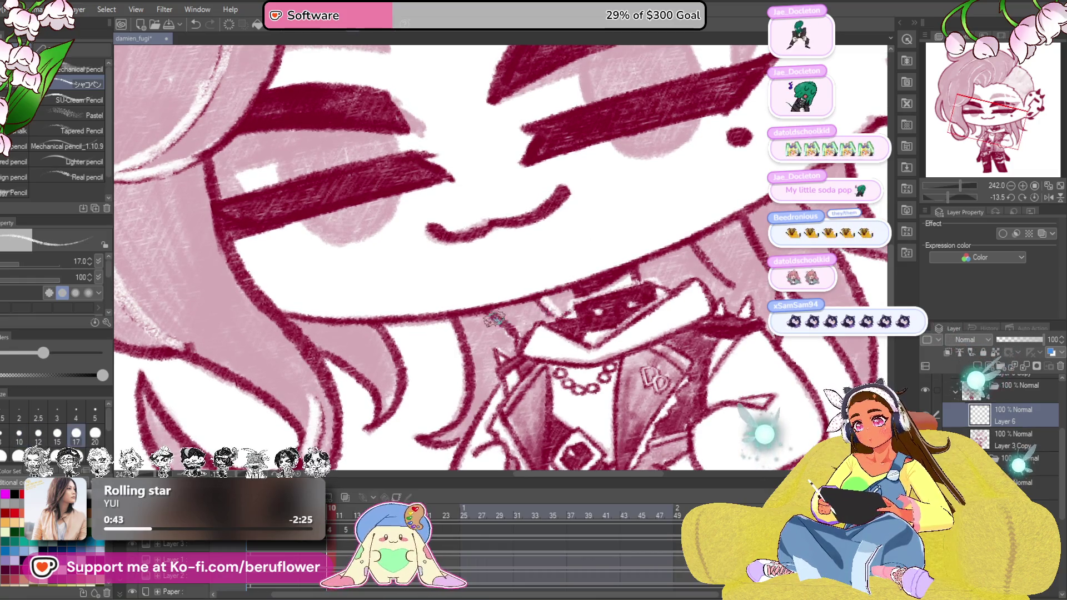
pyautogui.scroll(-3, 518, 333)
pyautogui.scroll(3, 542, 318)
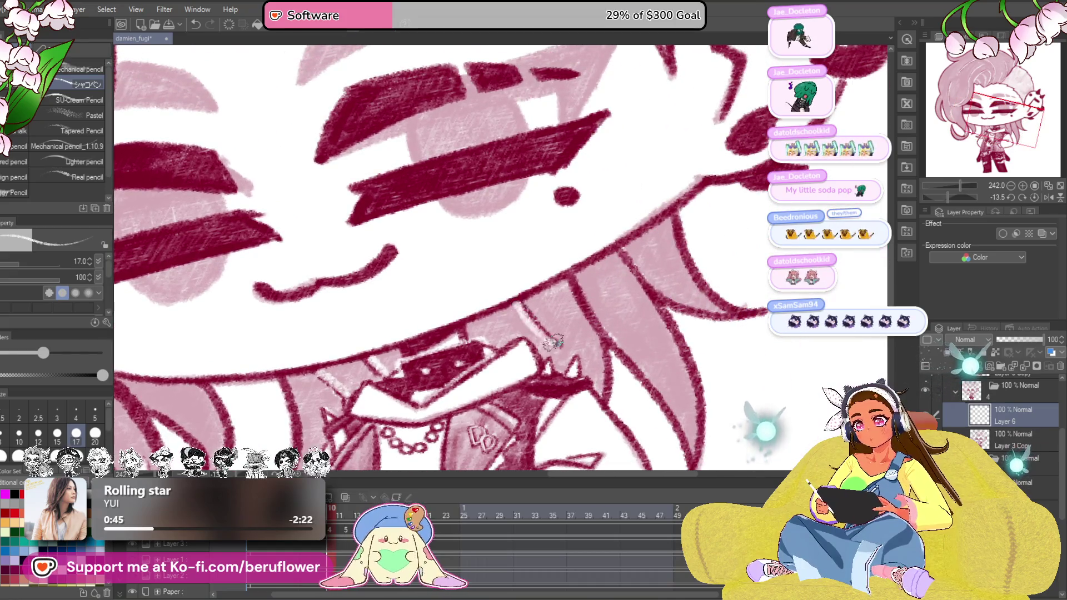
pyautogui.hotkey('ctrl', 'z')
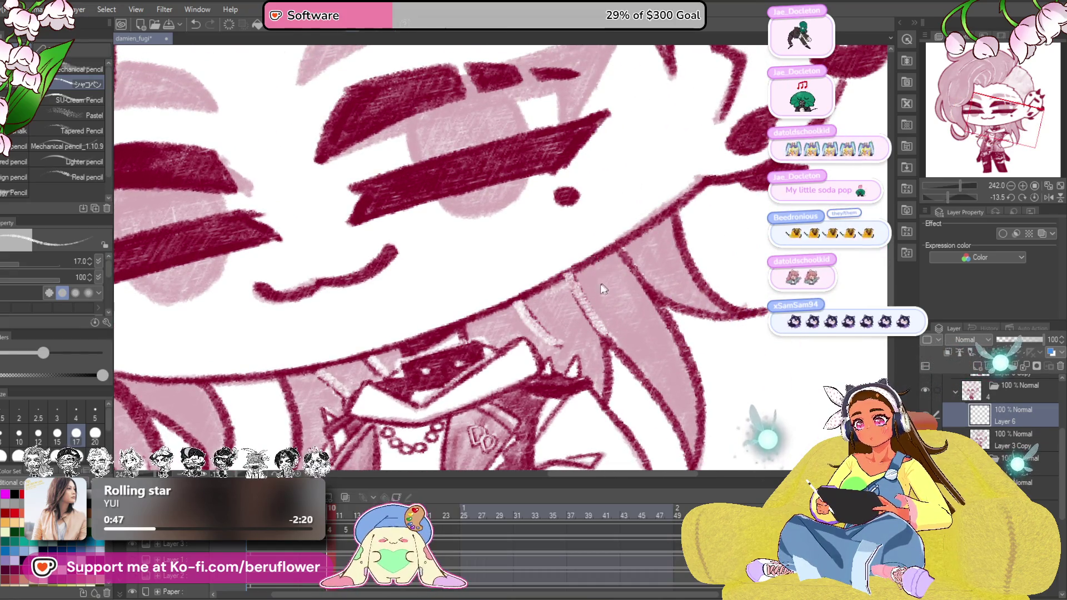
pyautogui.moveTo(517, 304); pyautogui.dragTo(554, 346)
pyautogui.moveTo(571, 283); pyautogui.dragTo(596, 330)
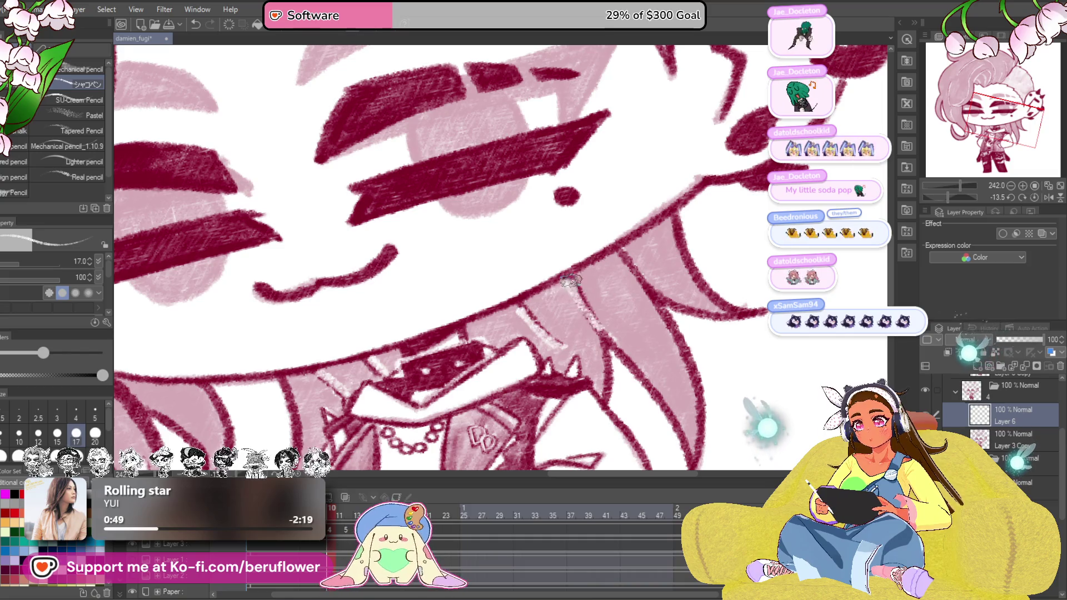
pyautogui.scroll(-4, 646, 267)
pyautogui.scroll(-4, 666, 292)
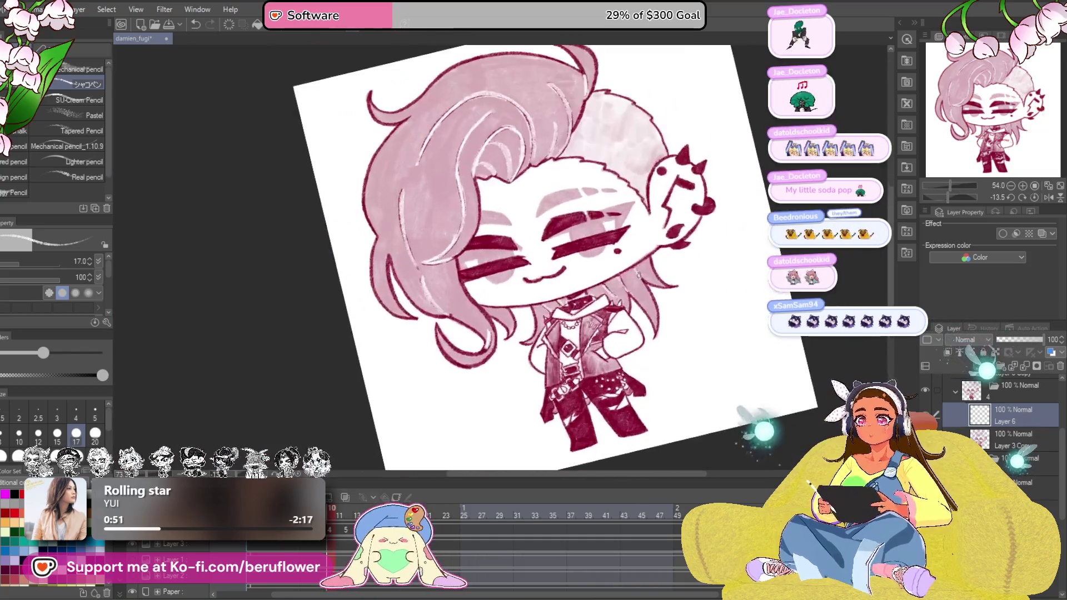
# Reset the canvas rotation to upright (Ctrl+5) and go to frame 12 in the Timeline
pyautogui.hotkey('ctrl', '5')
pyautogui.scroll(2, 667, 334)
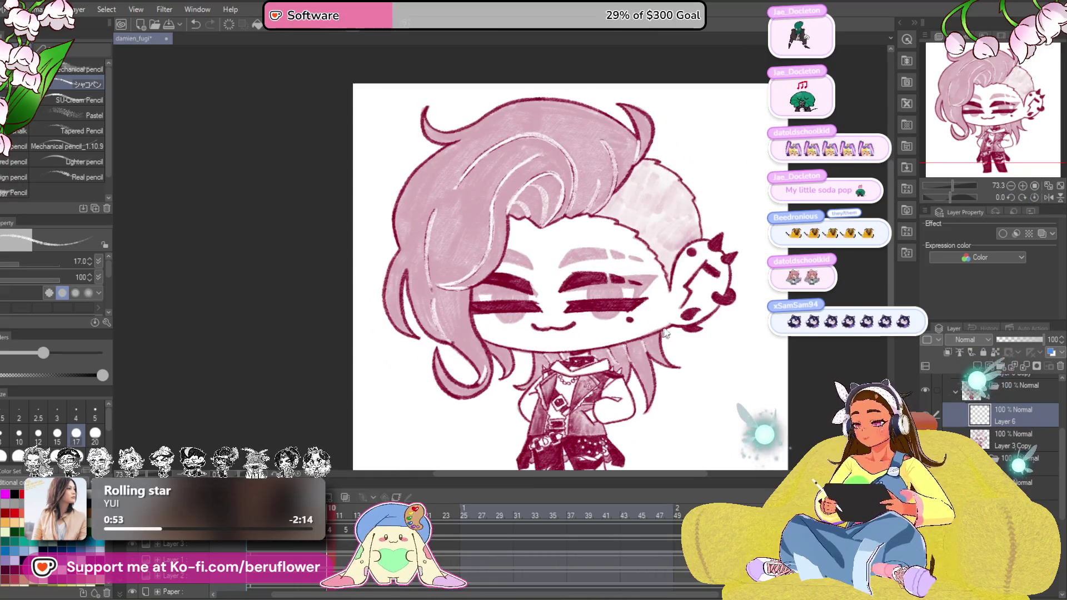
pyautogui.scroll(-1, 643, 345)
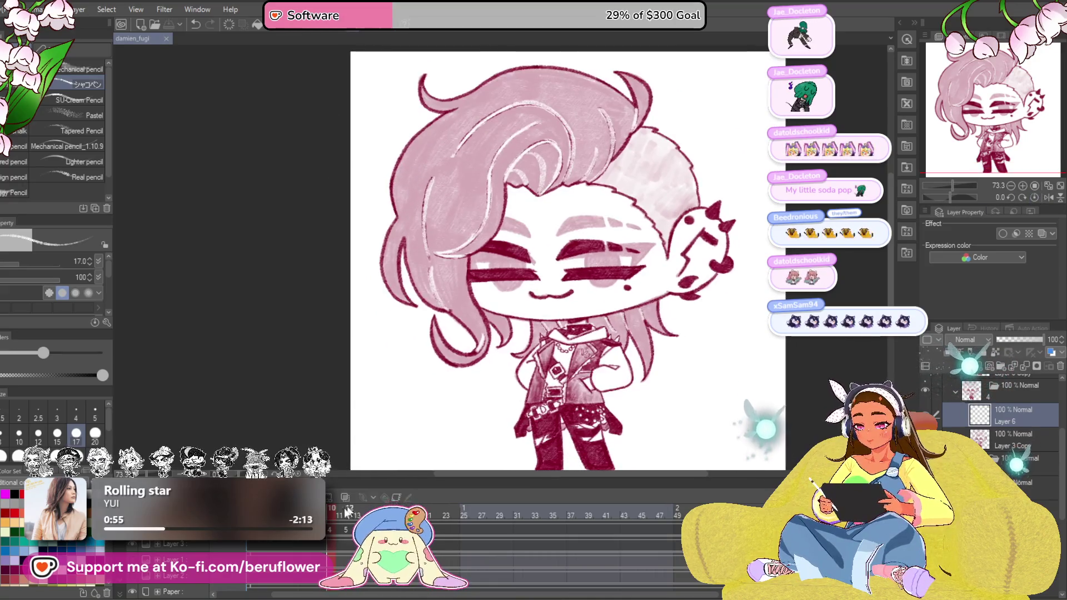
pyautogui.click(349, 511)
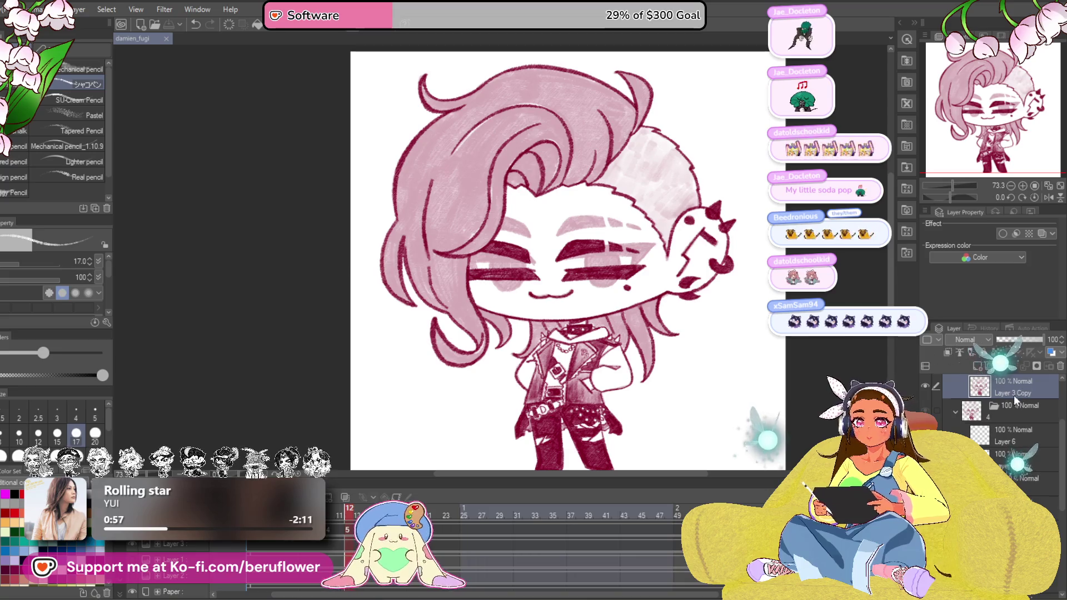
pyautogui.scroll(4, 583, 250)
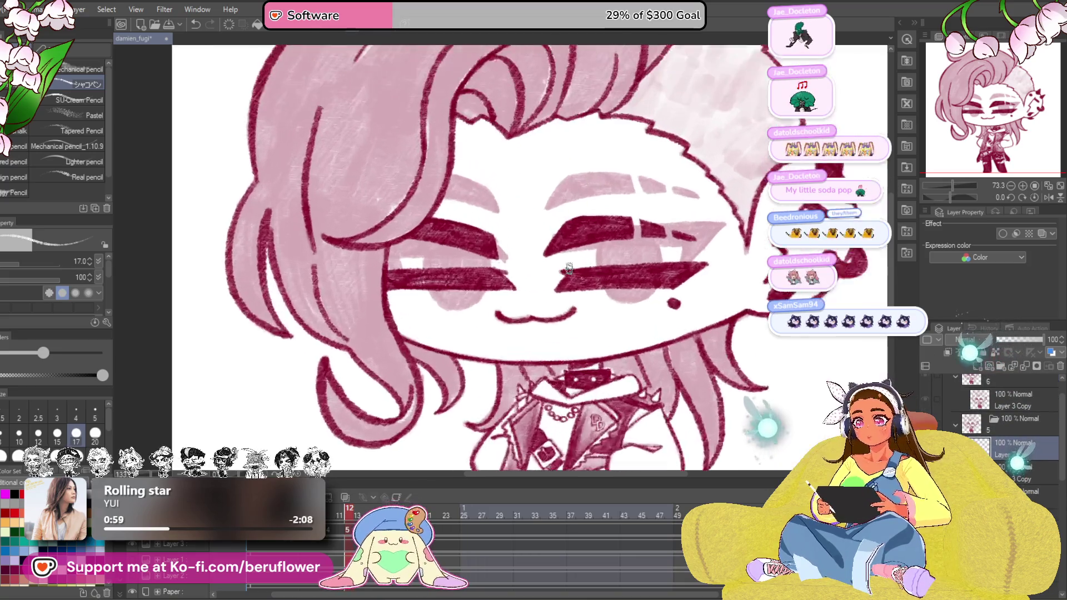
pyautogui.scroll(-3, 717, 298)
pyautogui.scroll(5, 595, 250)
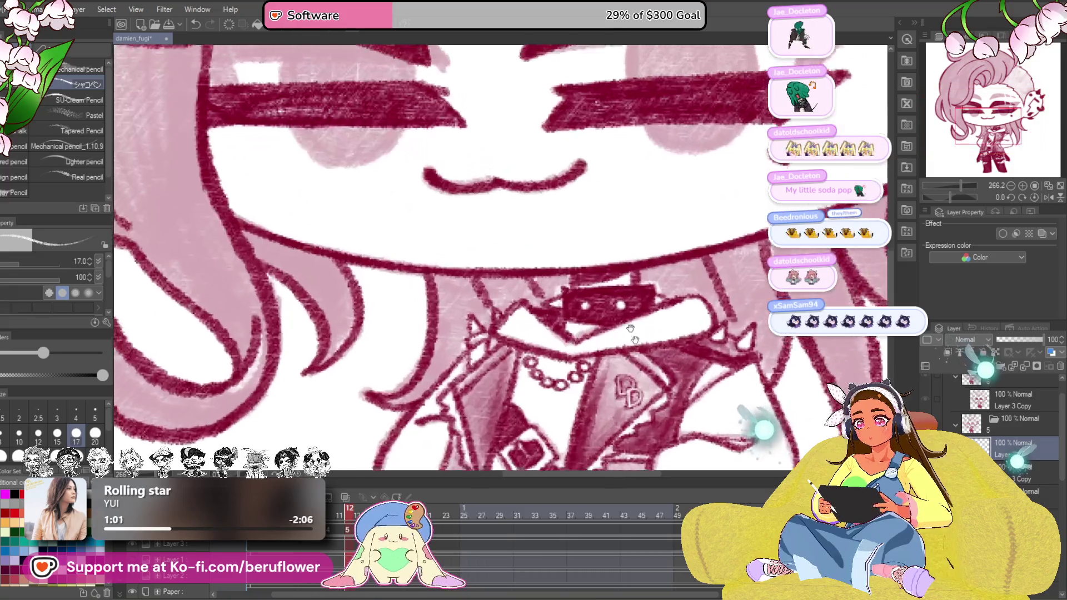
# Shrink the brush from 17 to 15 with the bracket keys while framing the face and hair strands
pyautogui.press('[')
pyautogui.press('[')
pyautogui.press('[')
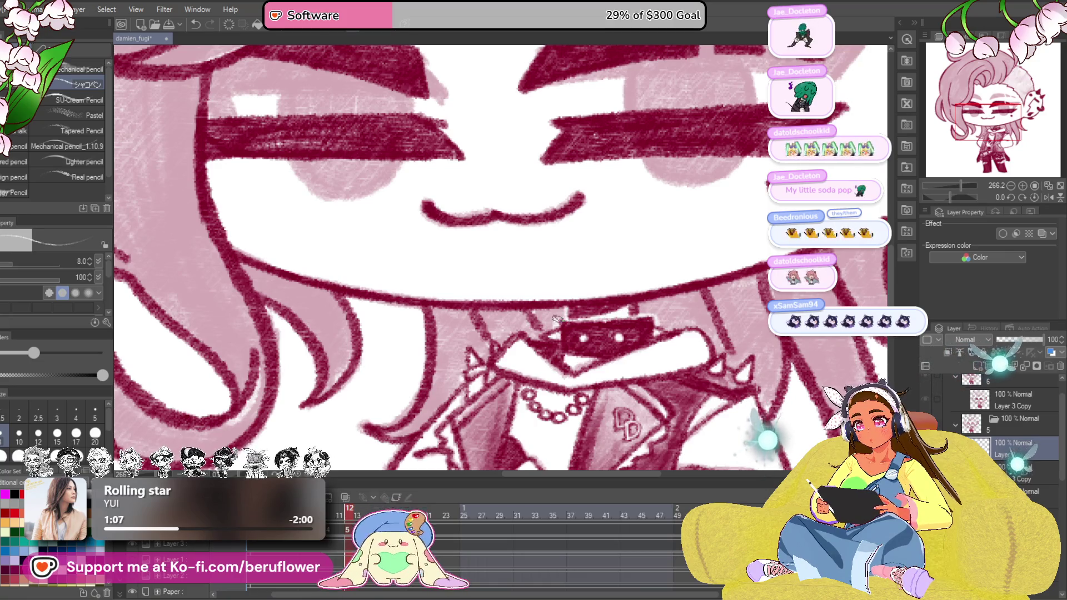
pyautogui.scroll(-1, 560, 342)
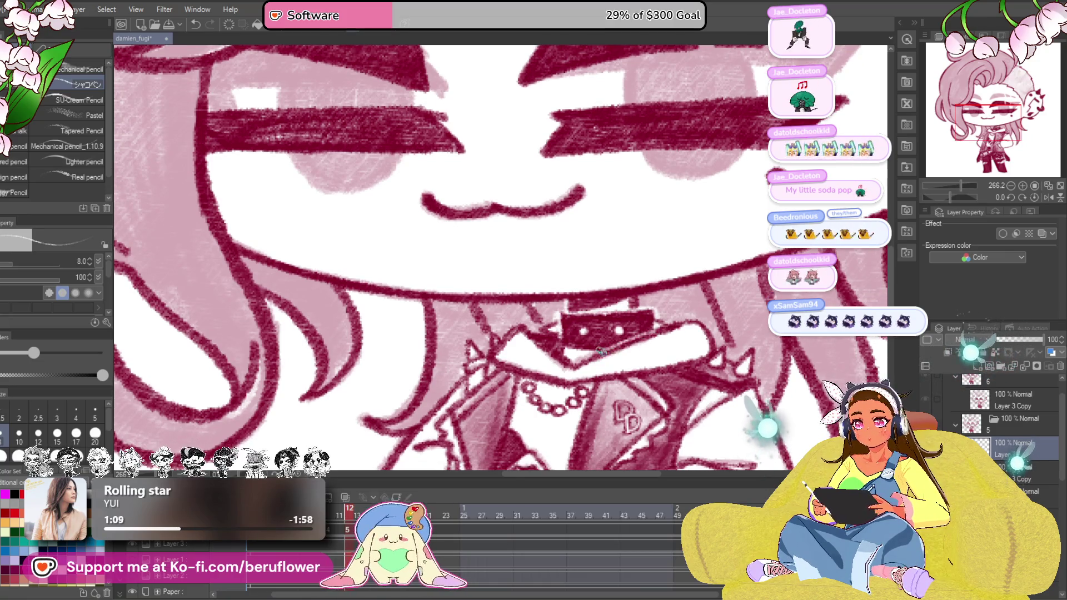
pyautogui.scroll(-3, 560, 342)
pyautogui.scroll(3, 584, 346)
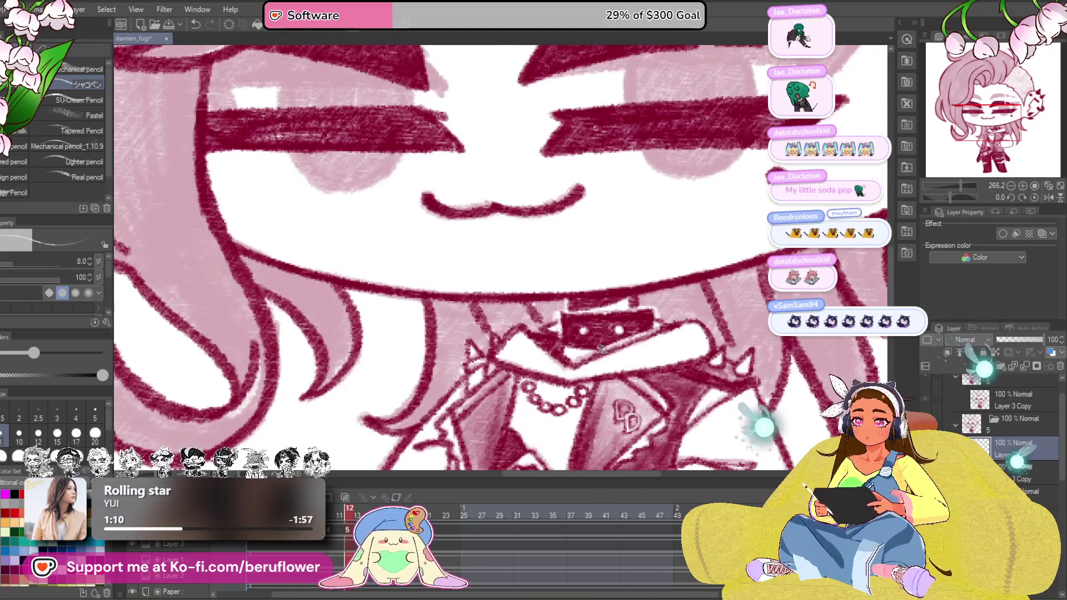
pyautogui.moveTo(761, 312); pyautogui.dragTo(628, 317)
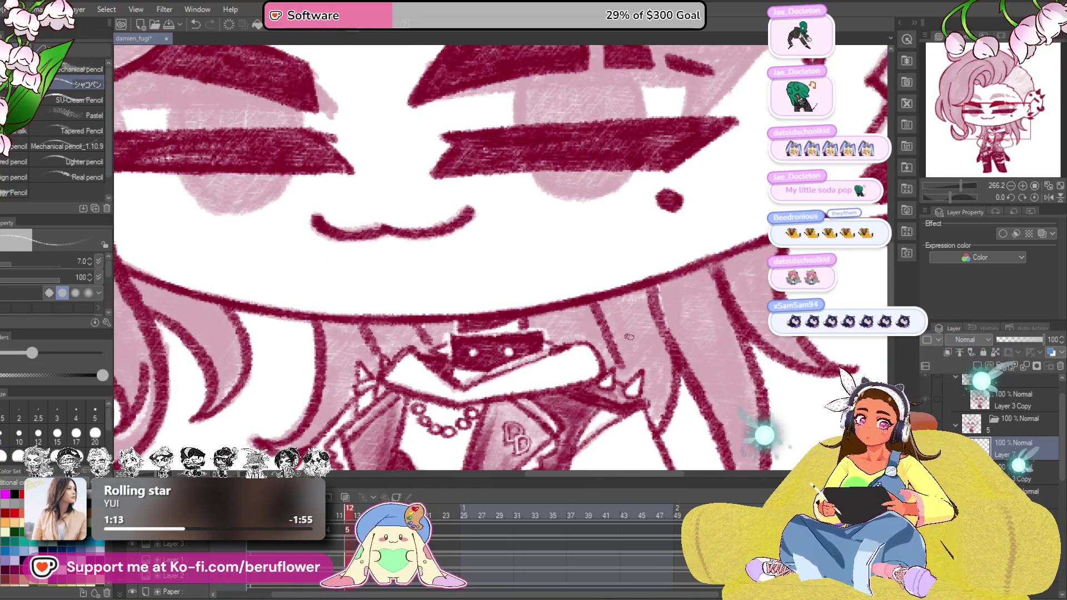
pyautogui.press(']')
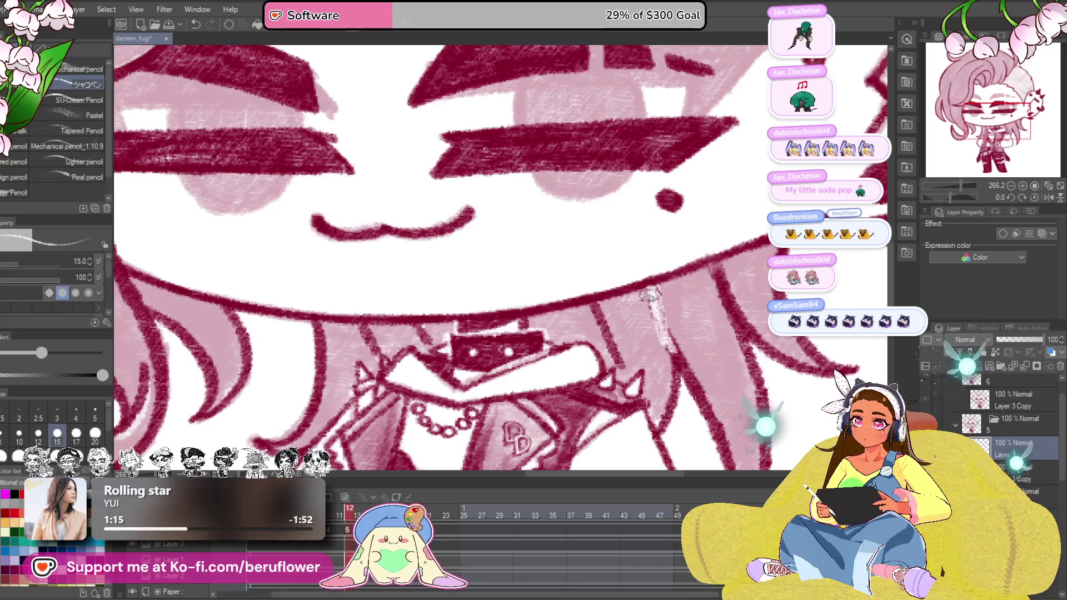
pyautogui.moveTo(619, 359); pyautogui.dragTo(690, 330)
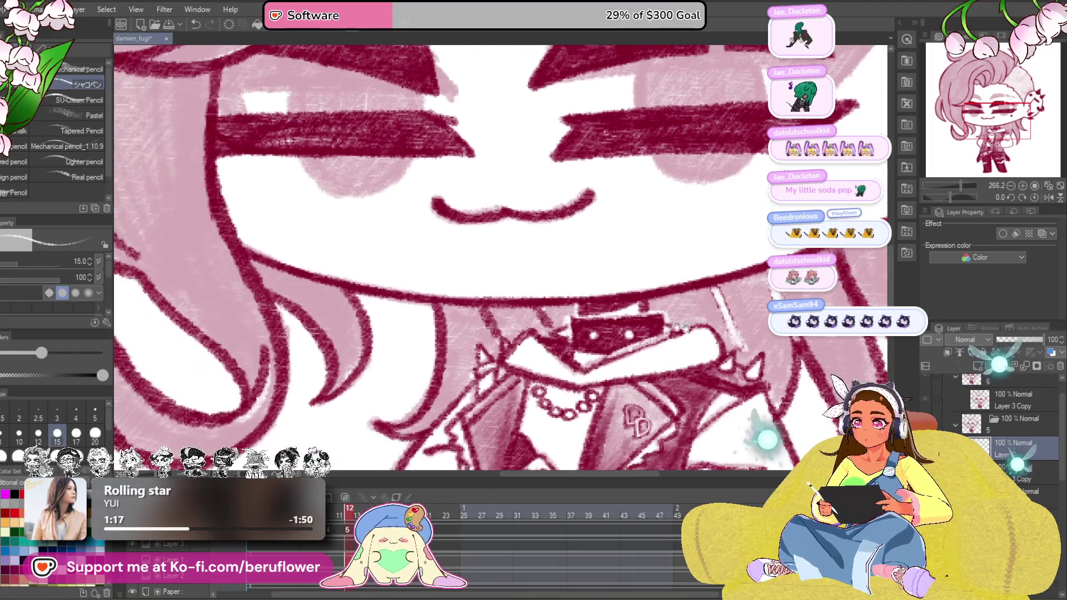
pyautogui.moveTo(496, 327)
pyautogui.mouseDown()
pyautogui.moveTo(570, 265)
pyautogui.moveTo(438, 263)
pyautogui.moveTo(477, 225)
pyautogui.mouseUp()
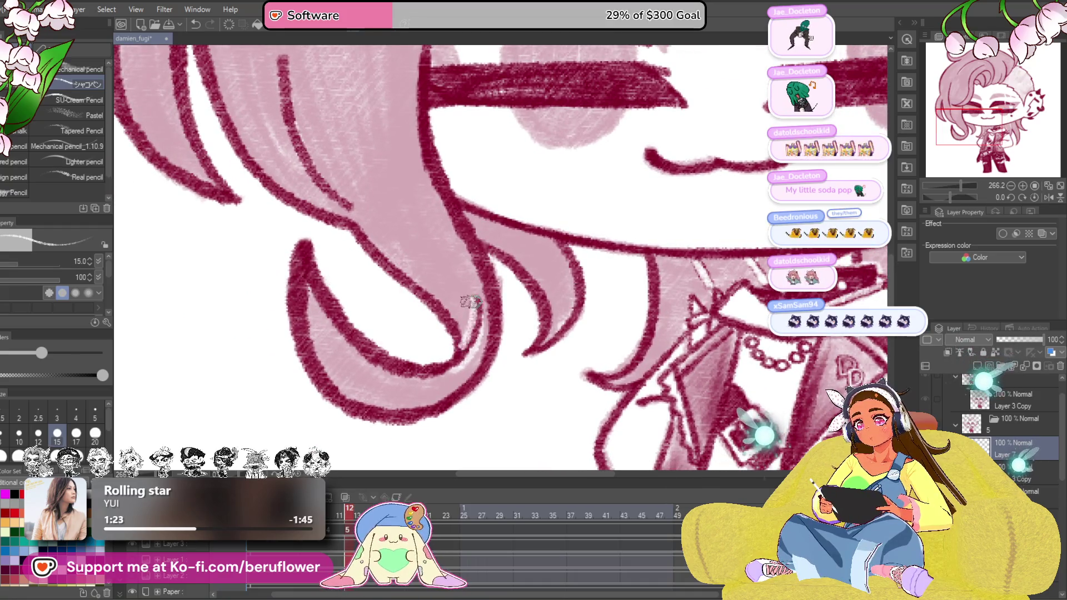
pyautogui.scroll(-5, 461, 284)
pyautogui.scroll(4, 450, 317)
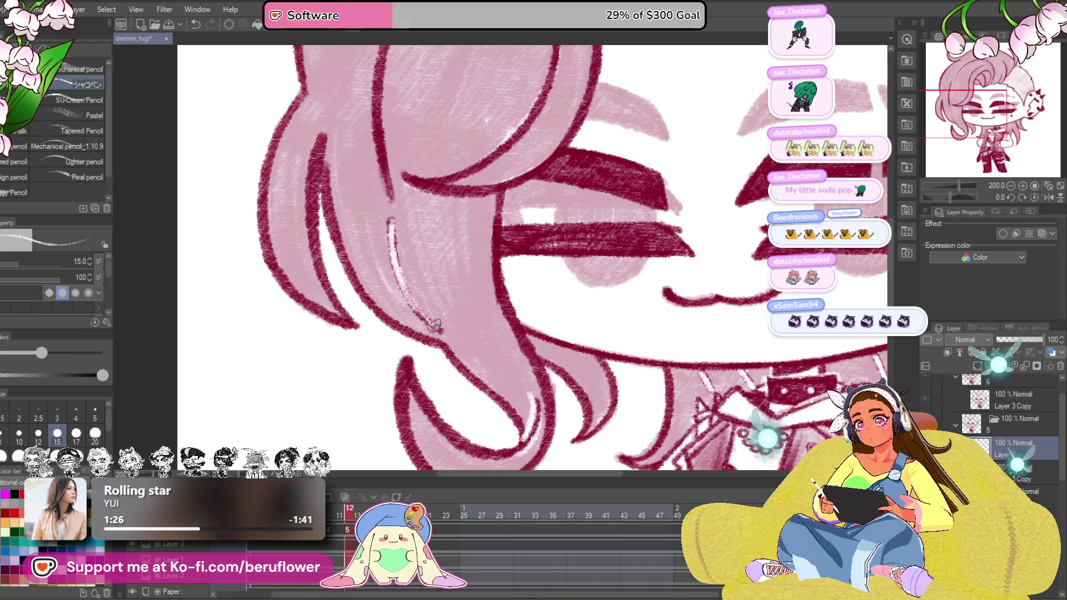
pyautogui.scroll(-5, 432, 316)
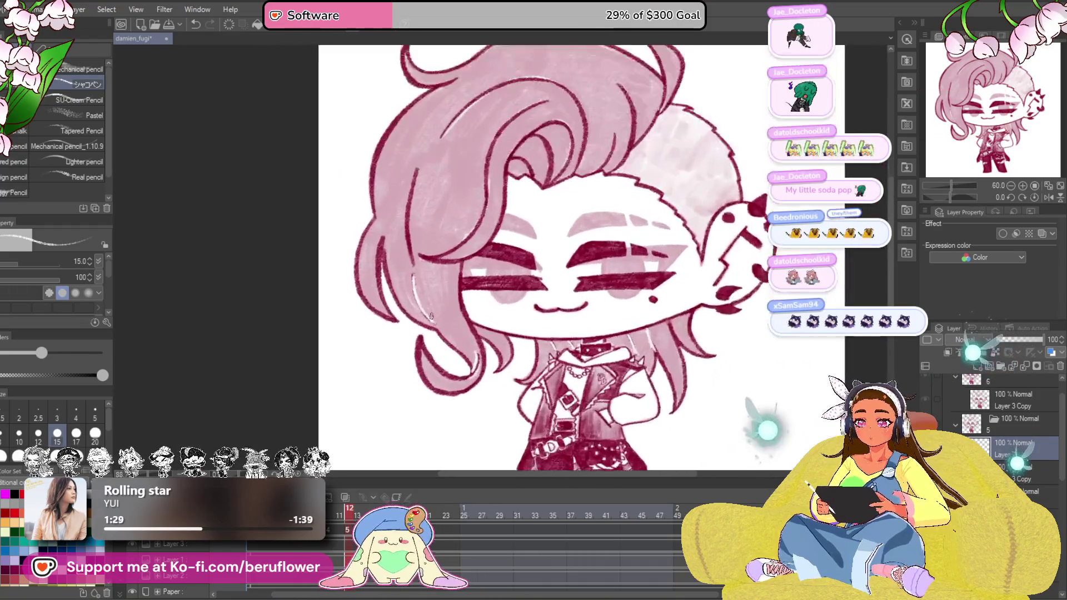
pyautogui.scroll(5, 583, 300)
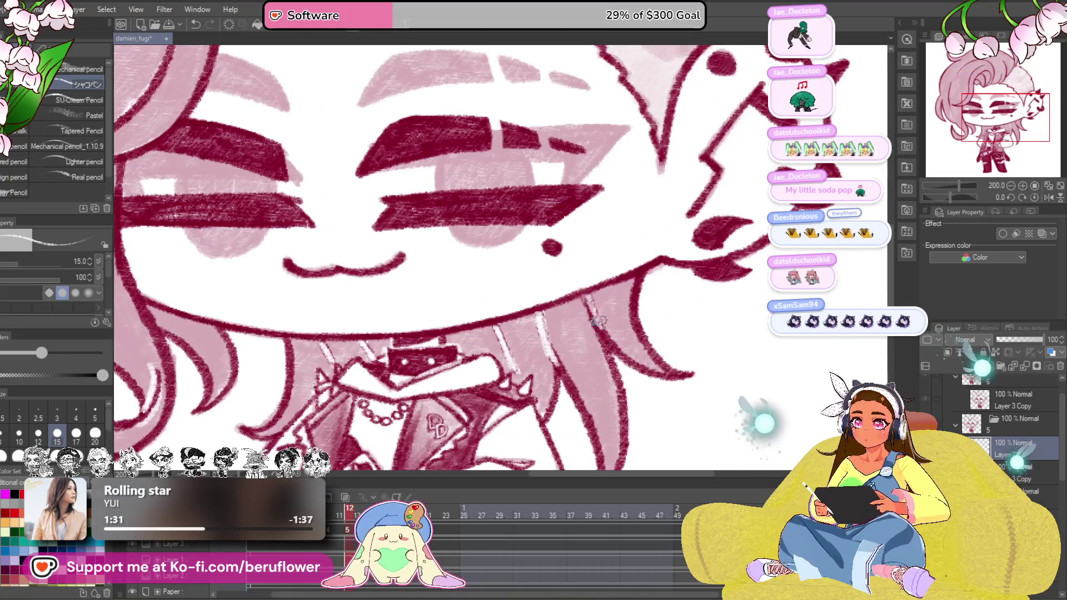
pyautogui.scroll(-5, 605, 337)
pyautogui.scroll(5, 583, 209)
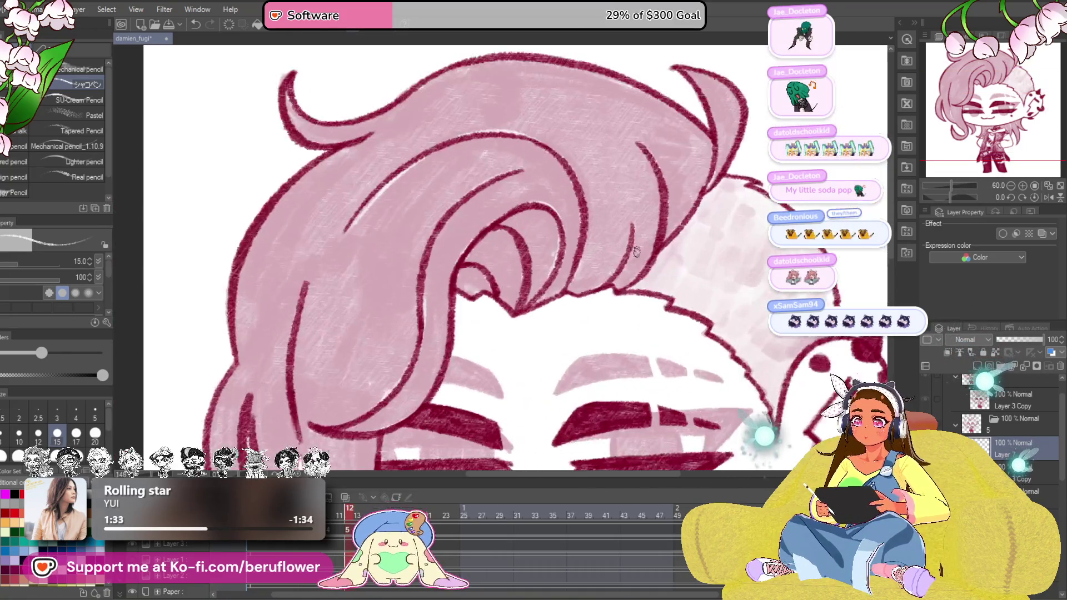
pyautogui.scroll(3, 633, 196)
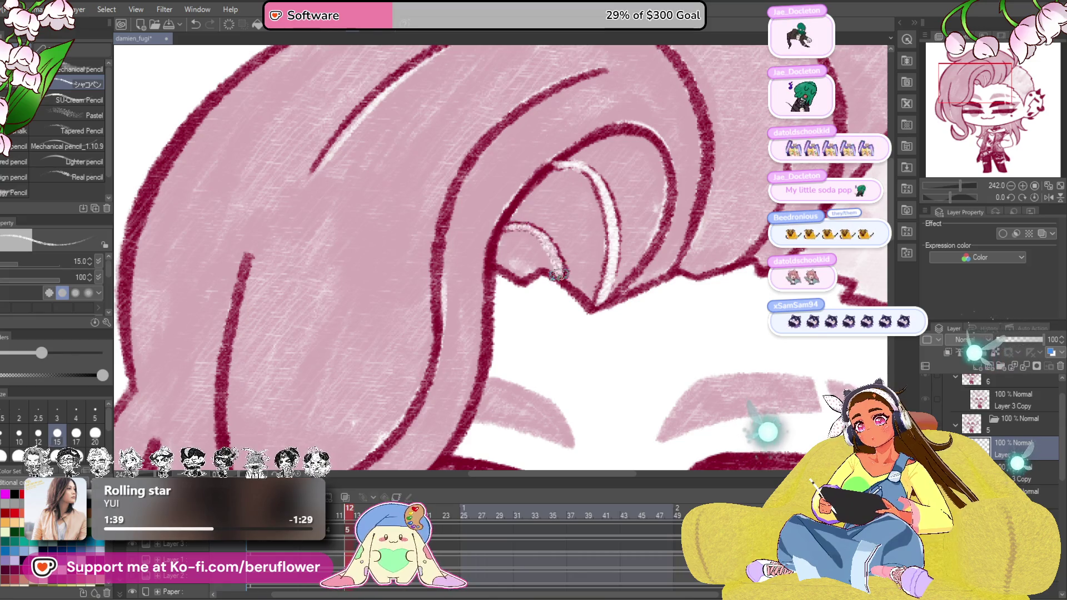
pyautogui.scroll(-2, 704, 189)
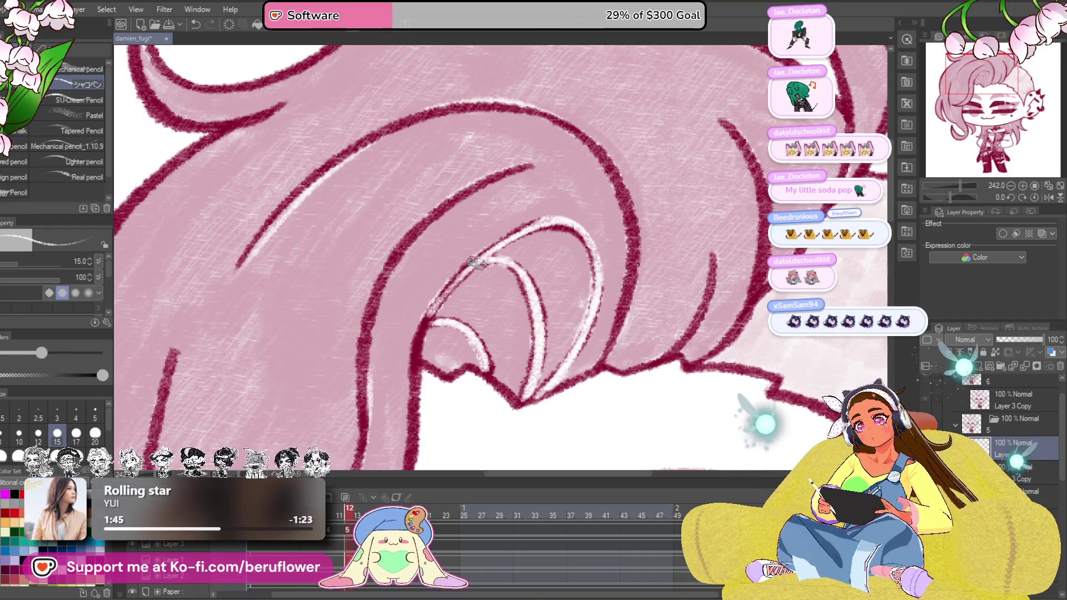
# Paint white highlights along the top hair curve and down the adjoining strand
pyautogui.moveTo(437, 298); pyautogui.dragTo(521, 153)
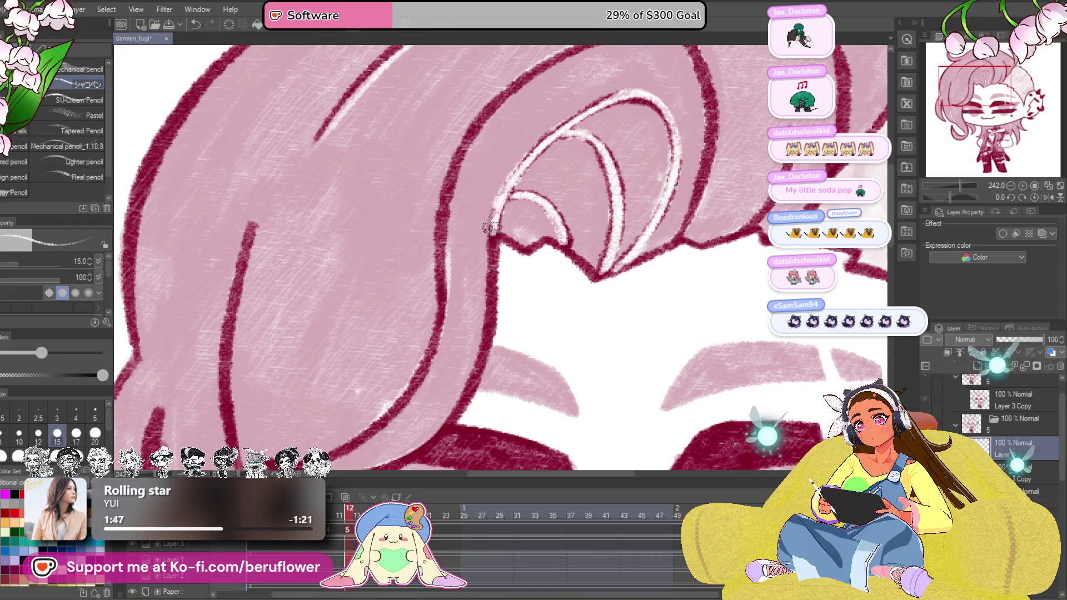
pyautogui.scroll(-2, 737, 120)
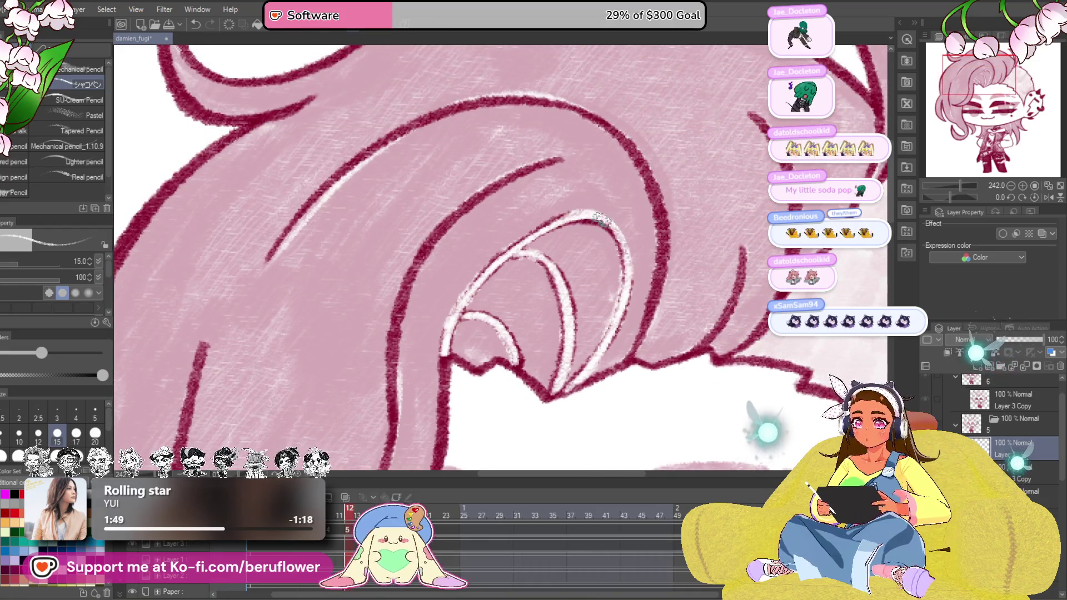
pyautogui.moveTo(594, 218)
pyautogui.mouseDown()
pyautogui.moveTo(649, 215)
pyautogui.moveTo(633, 229)
pyautogui.mouseUp()
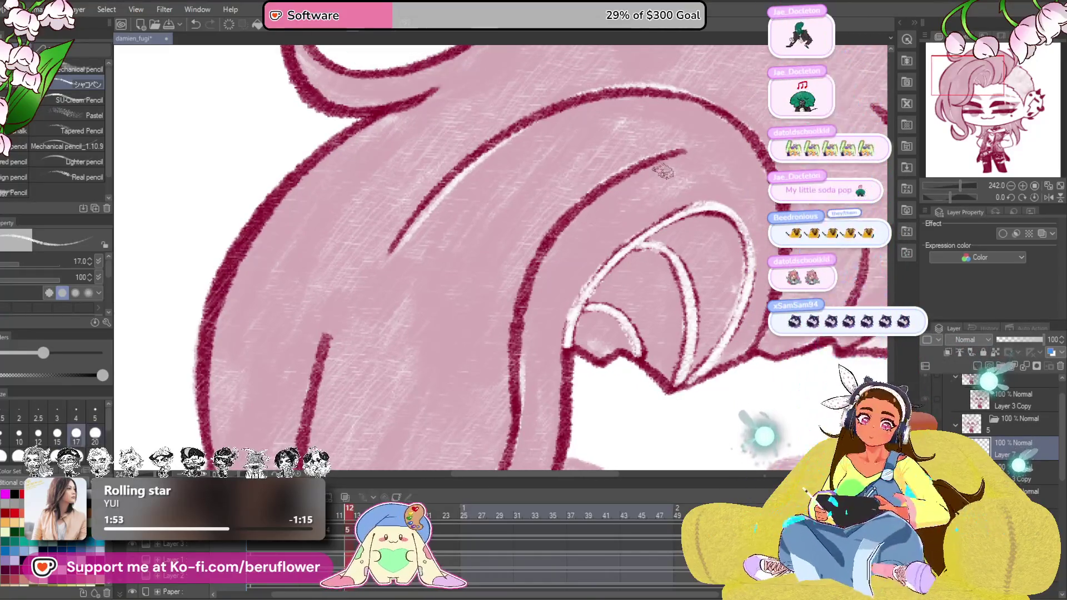
pyautogui.moveTo(684, 151); pyautogui.dragTo(640, 167)
pyautogui.moveTo(626, 173)
pyautogui.mouseDown()
pyautogui.moveTo(550, 250)
pyautogui.moveTo(583, 192)
pyautogui.mouseUp()
pyautogui.press('space')
pyautogui.moveTo(583, 150); pyautogui.dragTo(558, 256)
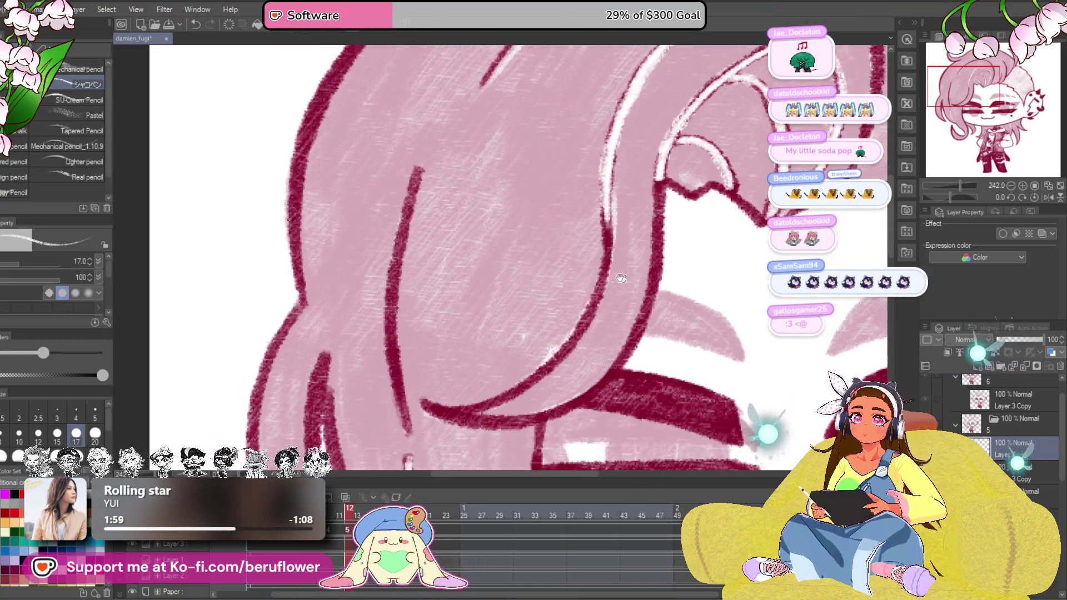
pyautogui.moveTo(565, 298); pyautogui.dragTo(617, 250)
pyautogui.moveTo(624, 188)
pyautogui.mouseDown()
pyautogui.moveTo(623, 260)
pyautogui.moveTo(576, 356)
pyautogui.mouseUp()
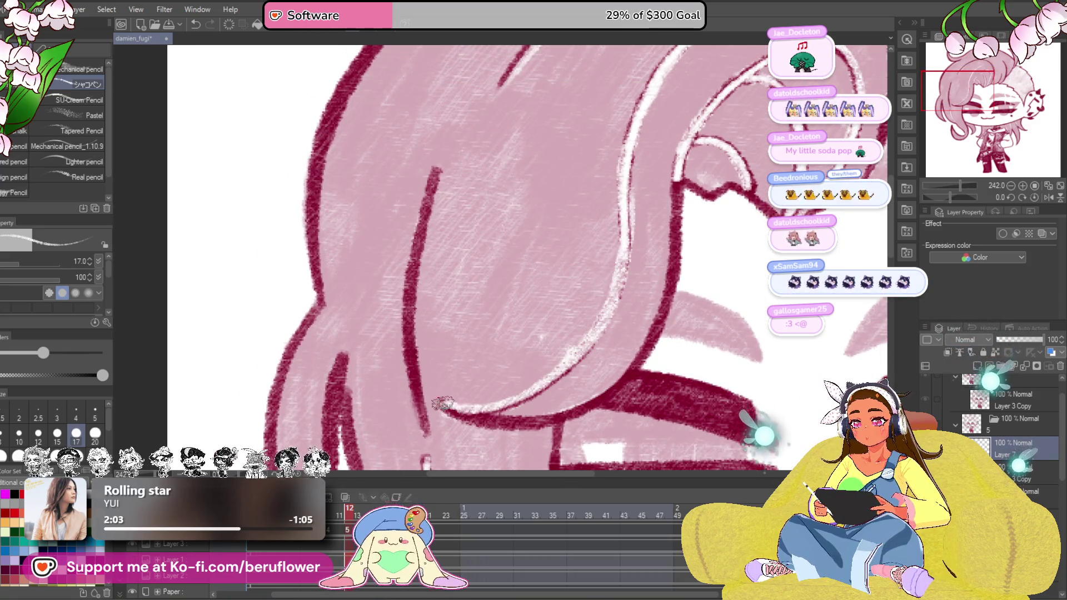
# Rotate the canvas and stroke highlights along the dark hair lines, then reset the view upright
pyautogui.moveTo(700, 315)
pyautogui.mouseDown()
pyautogui.moveTo(588, 188)
pyautogui.moveTo(581, 298)
pyautogui.mouseUp()
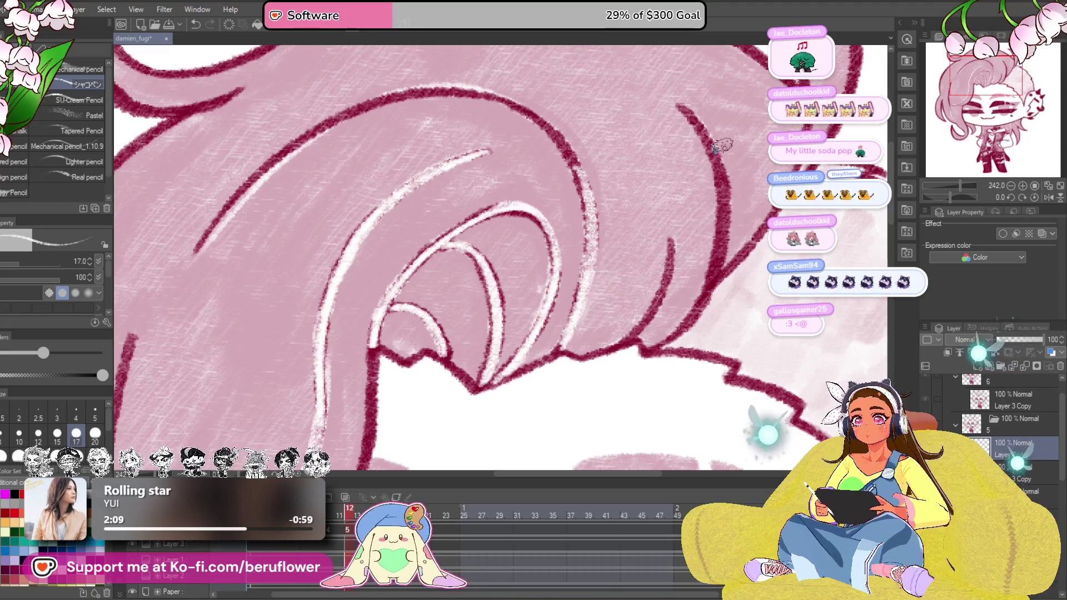
pyautogui.moveTo(950, 198); pyautogui.dragTo(920, 198)
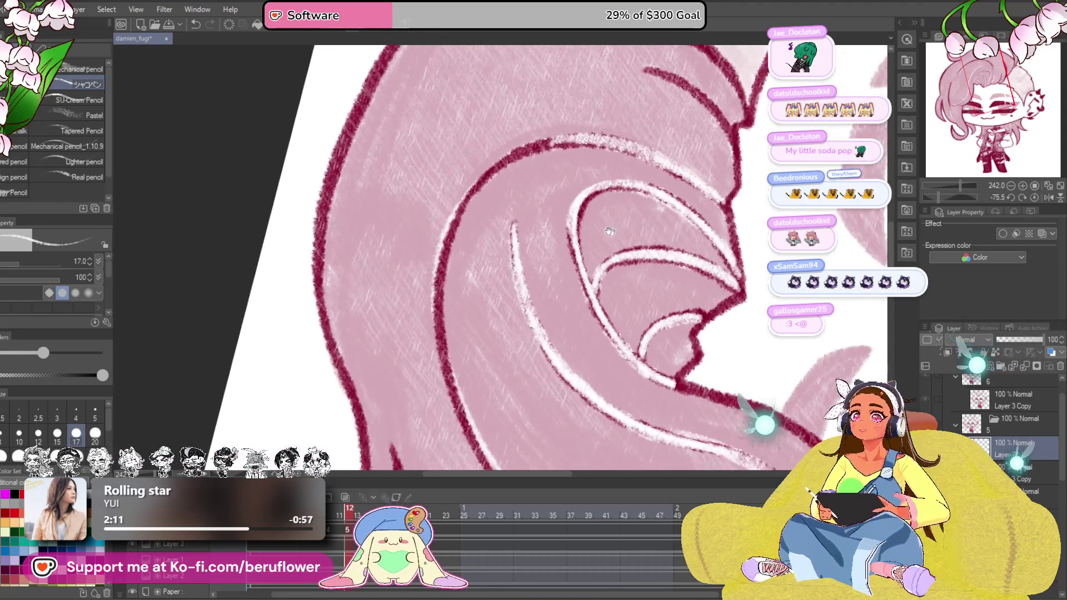
pyautogui.moveTo(608, 155)
pyautogui.mouseDown()
pyautogui.moveTo(533, 192)
pyautogui.moveTo(475, 308)
pyautogui.moveTo(479, 417)
pyautogui.mouseUp()
pyautogui.press('space')
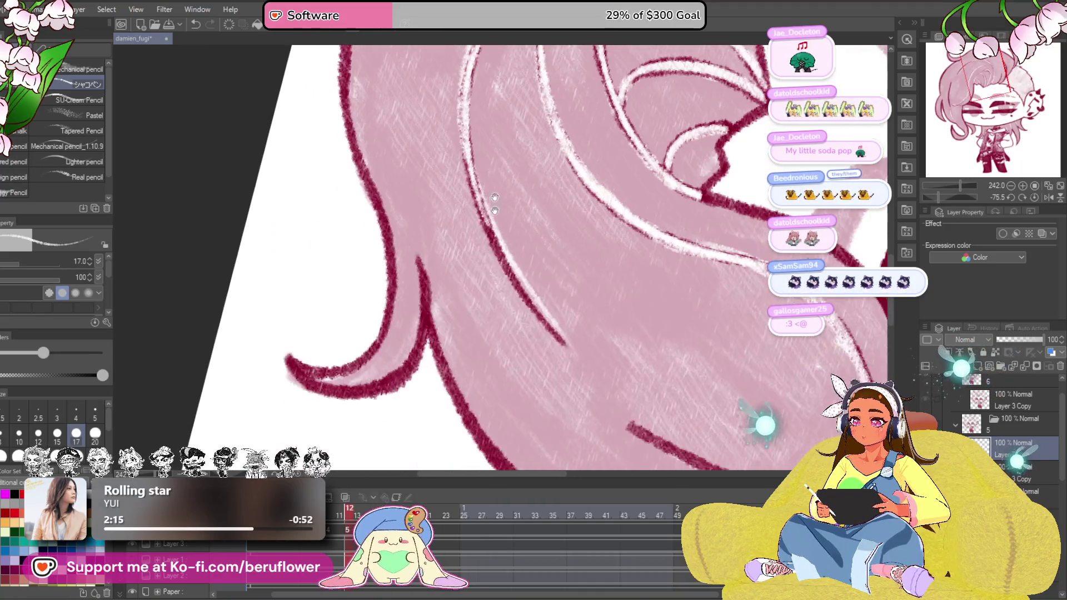
pyautogui.moveTo(481, 212); pyautogui.dragTo(555, 327)
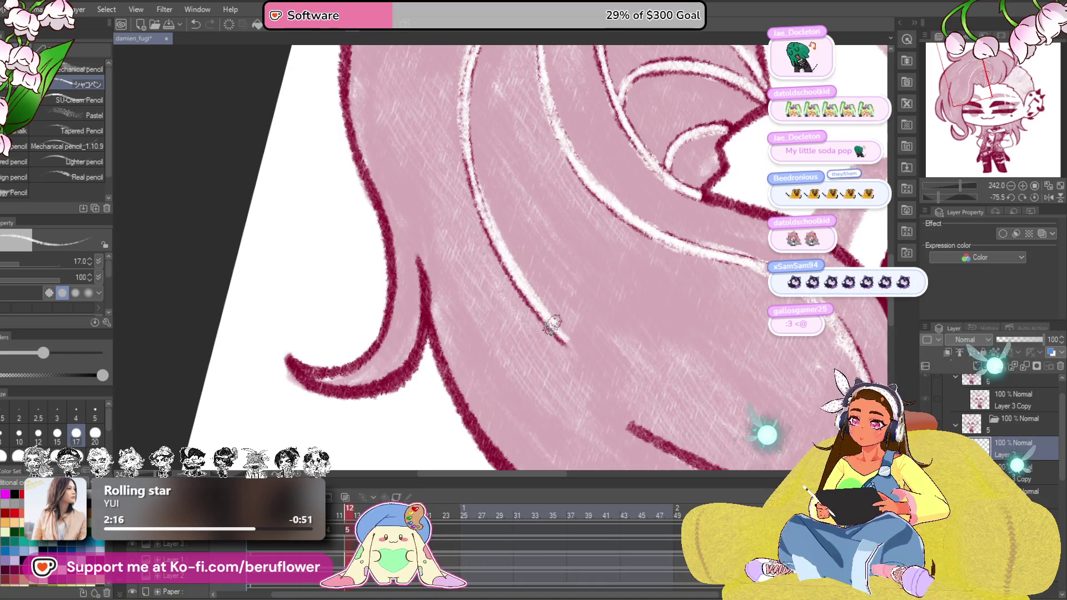
pyautogui.scroll(-5, 553, 326)
pyautogui.click(1021, 196)
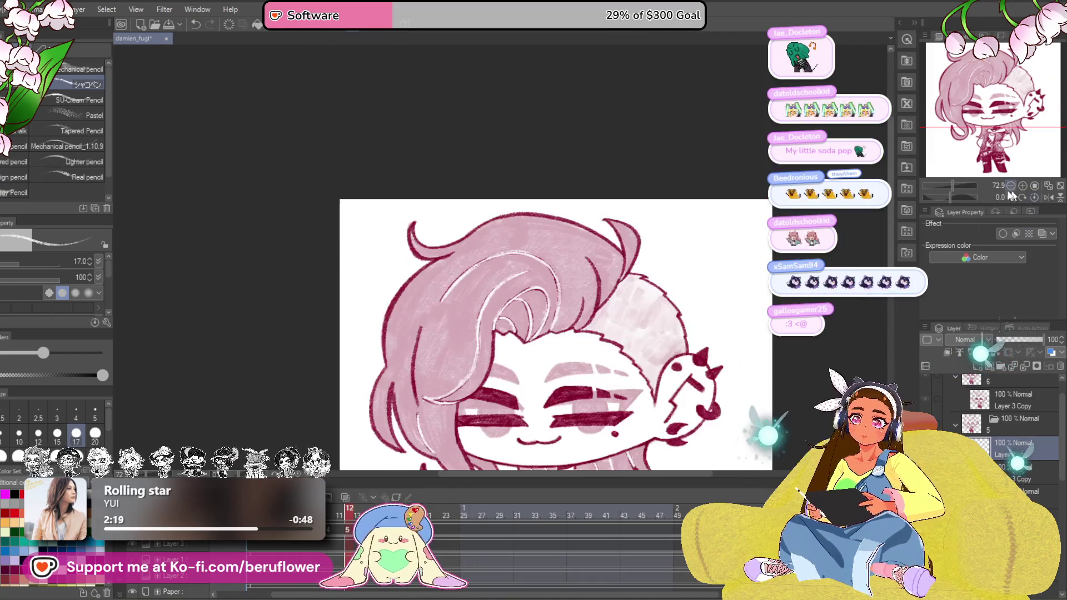
pyautogui.scroll(6, 415, 380)
pyautogui.scroll(3, 459, 333)
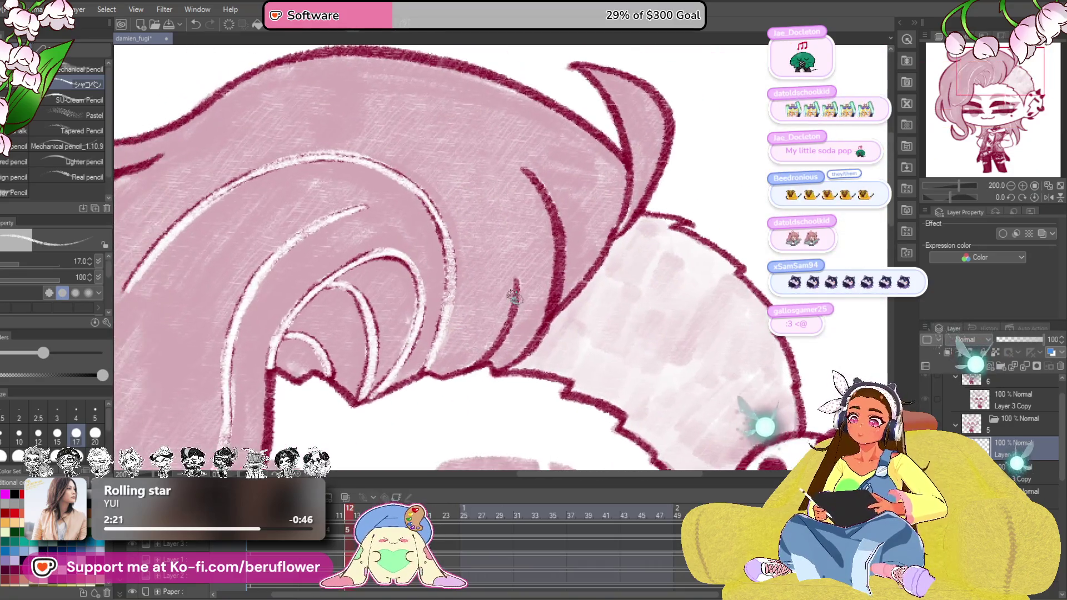
# Add highlight strokes to the face-framing lock and finish with the whole chibi in view
pyautogui.moveTo(515, 289); pyautogui.dragTo(501, 358)
pyautogui.moveTo(525, 167)
pyautogui.mouseDown()
pyautogui.moveTo(554, 209)
pyautogui.moveTo(554, 329)
pyautogui.mouseUp()
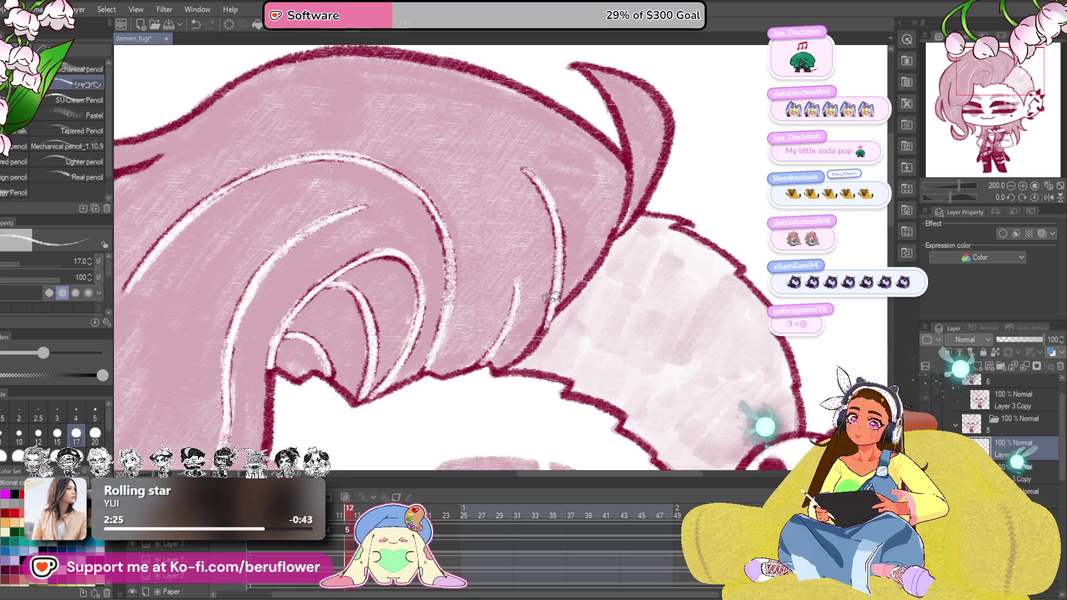
pyautogui.moveTo(659, 258); pyautogui.dragTo(668, 252)
pyautogui.scroll(-1, 667, 251)
pyautogui.moveTo(588, 229); pyautogui.dragTo(583, 283)
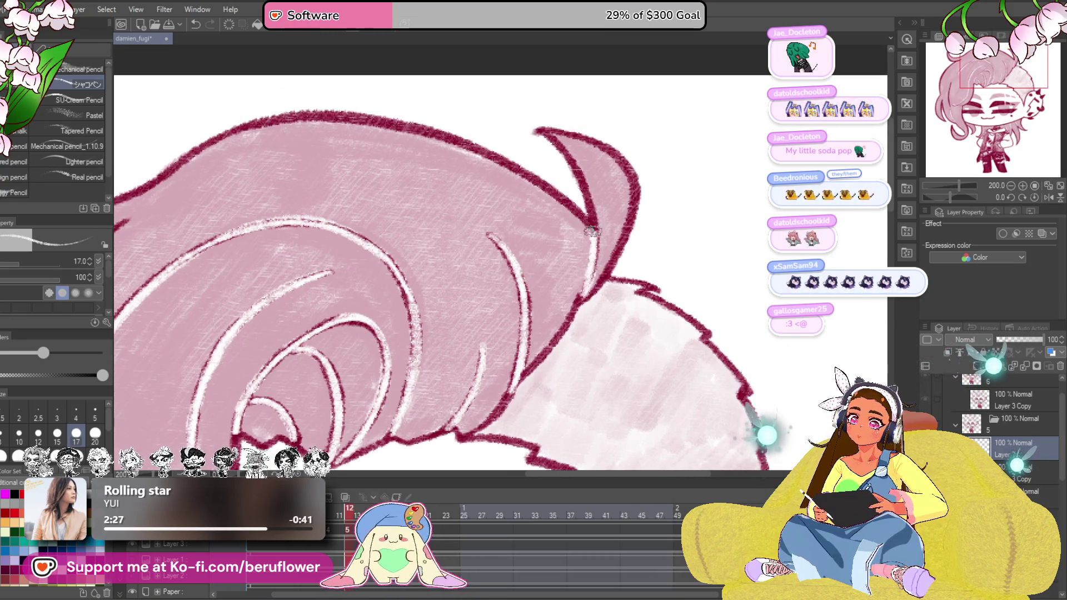
pyautogui.scroll(-8, 583, 250)
pyautogui.scroll(3, 567, 266)
pyautogui.scroll(2, 568, 250)
pyautogui.scroll(4, 541, 209)
pyautogui.moveTo(508, 179)
pyautogui.mouseDown()
pyautogui.moveTo(497, 157)
pyautogui.moveTo(477, 292)
pyautogui.moveTo(490, 379)
pyautogui.mouseUp()
pyautogui.scroll(3, 498, 156)
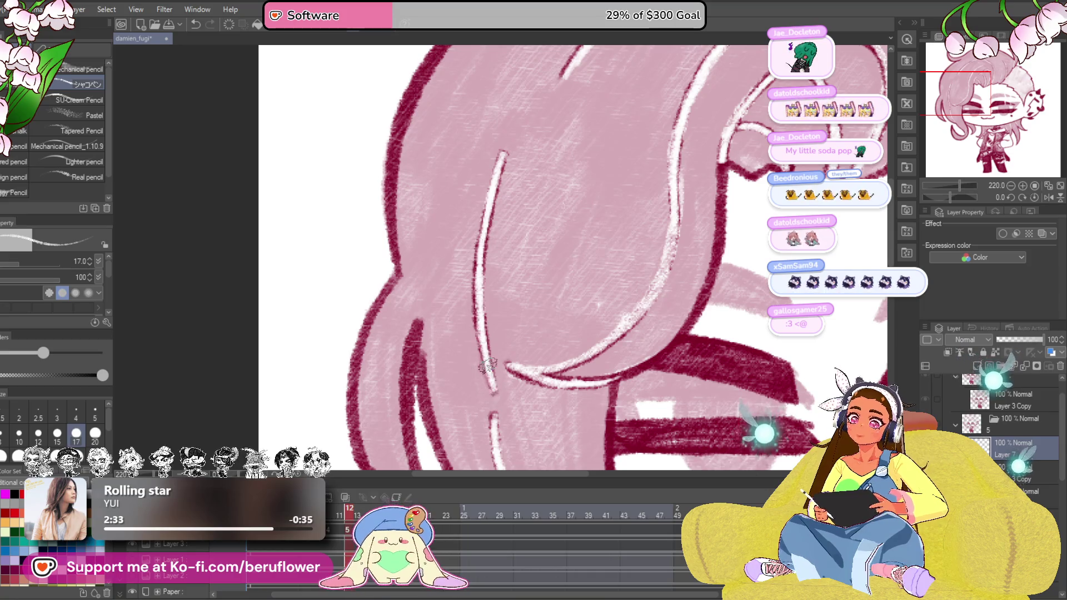
pyautogui.scroll(-6, 487, 367)
pyautogui.moveTo(583, 334); pyautogui.dragTo(567, 298)
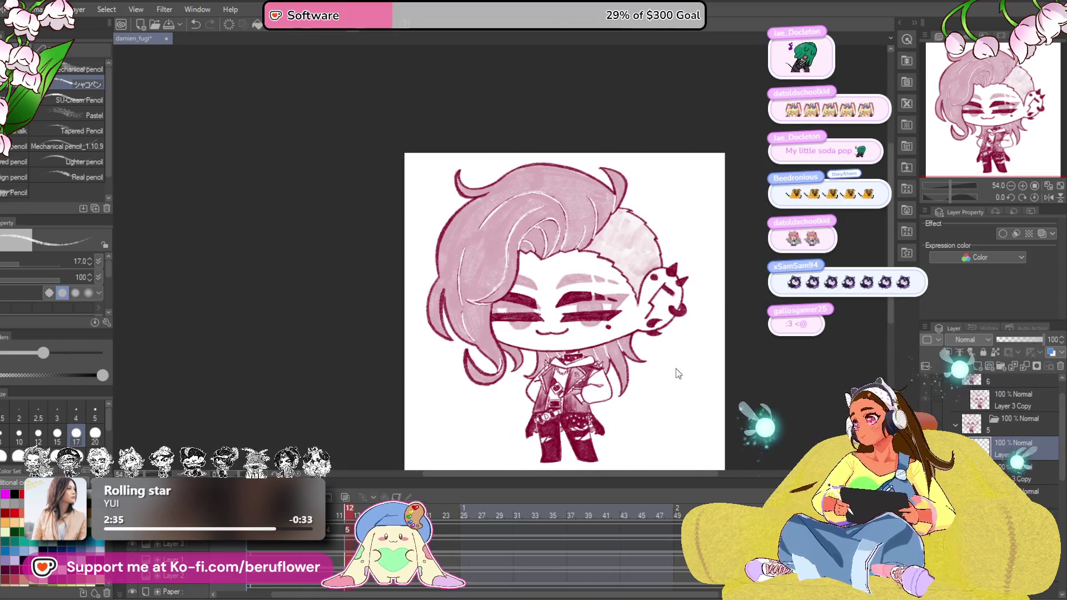
pyautogui.hotkey('ctrl', 'z')
pyautogui.hotkey('ctrl', 'y')
pyautogui.hotkey('ctrl', 'z')
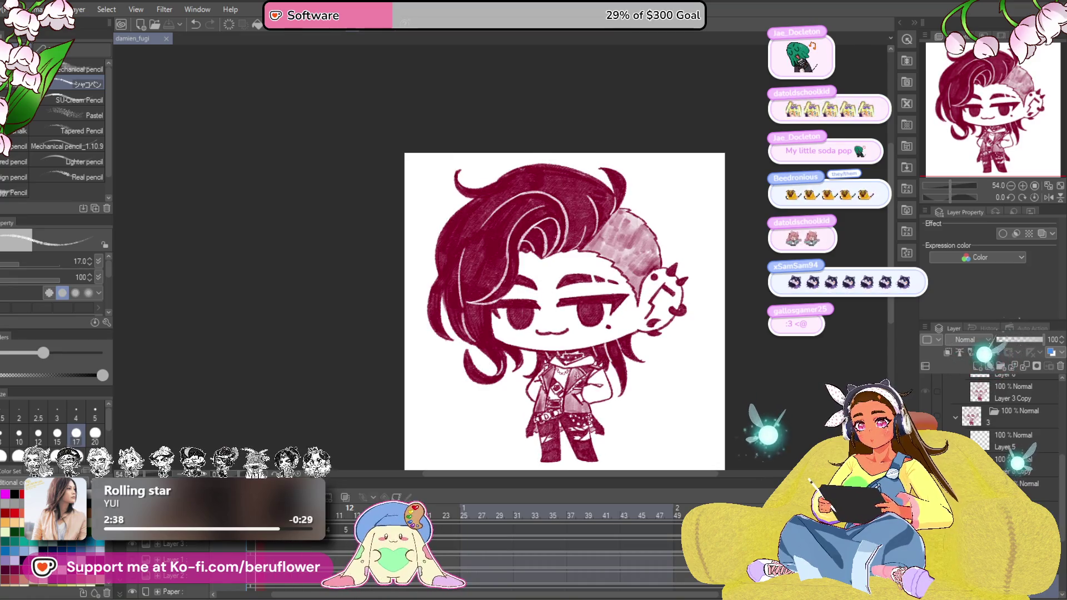
pyautogui.scroll(4, 533, 276)
pyautogui.scroll(4, 533, 275)
pyautogui.moveTo(415, 275); pyautogui.dragTo(426, 288)
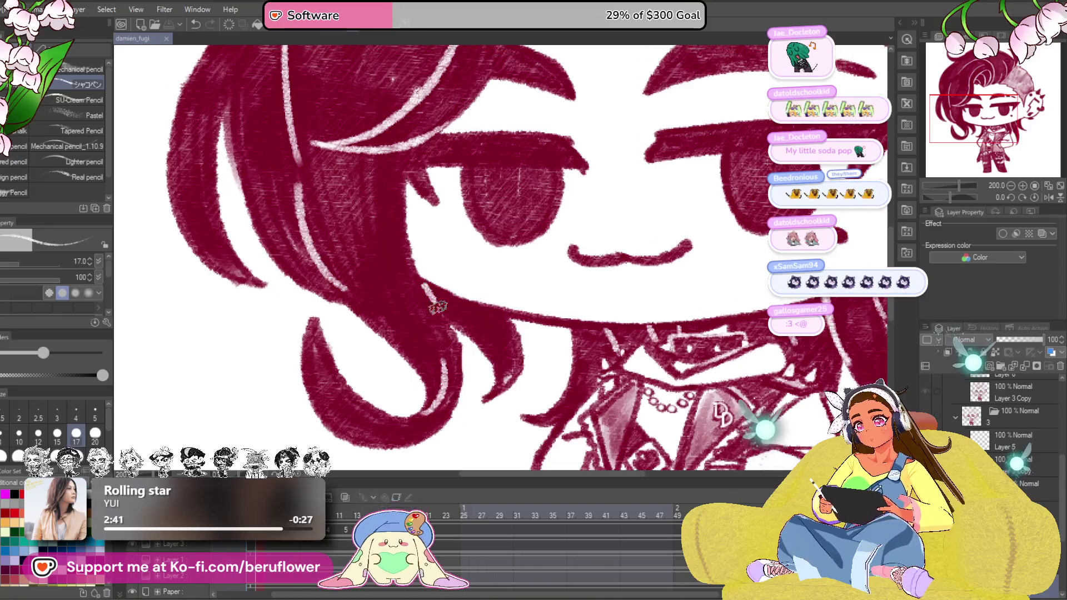
pyautogui.scroll(-5, 425, 288)
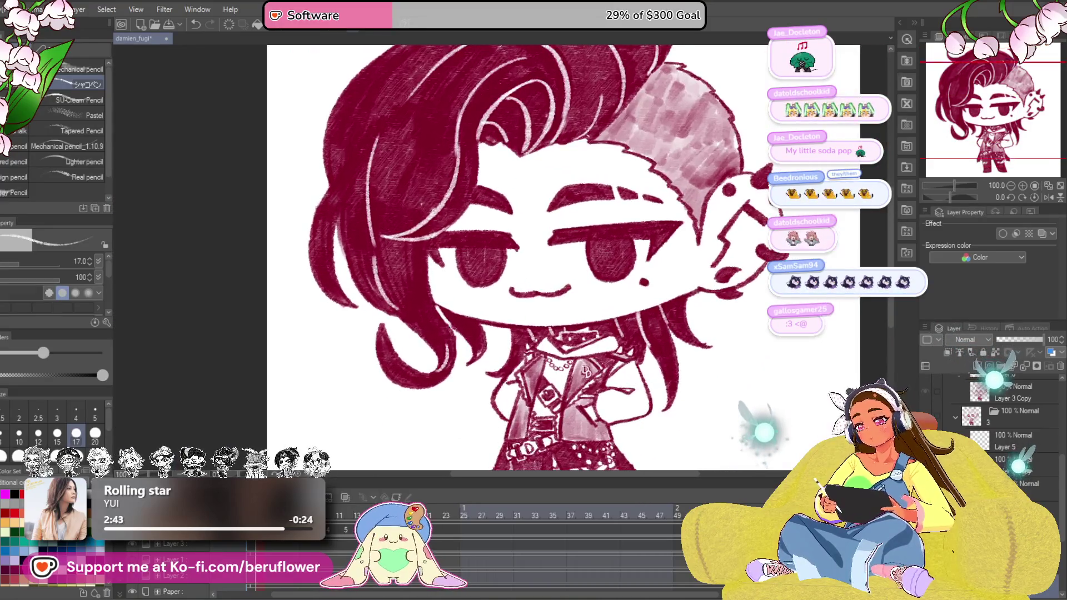
pyautogui.hotkey('ctrl', 'y')
pyautogui.hotkey('ctrl', 'y')
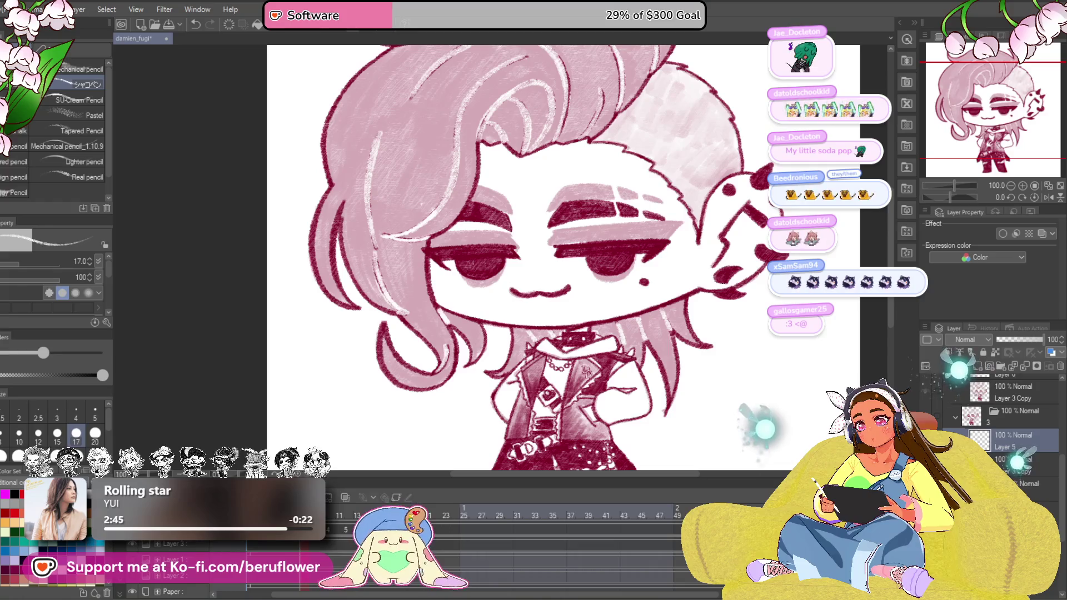
pyautogui.hotkey('ctrl', 'y')
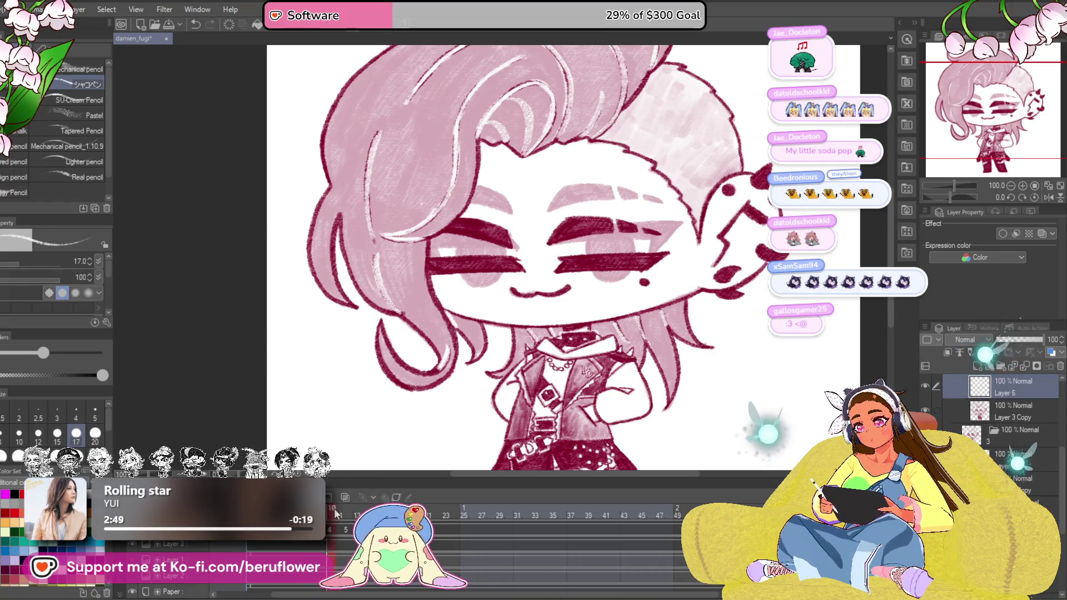
pyautogui.hotkey('ctrl', 'y')
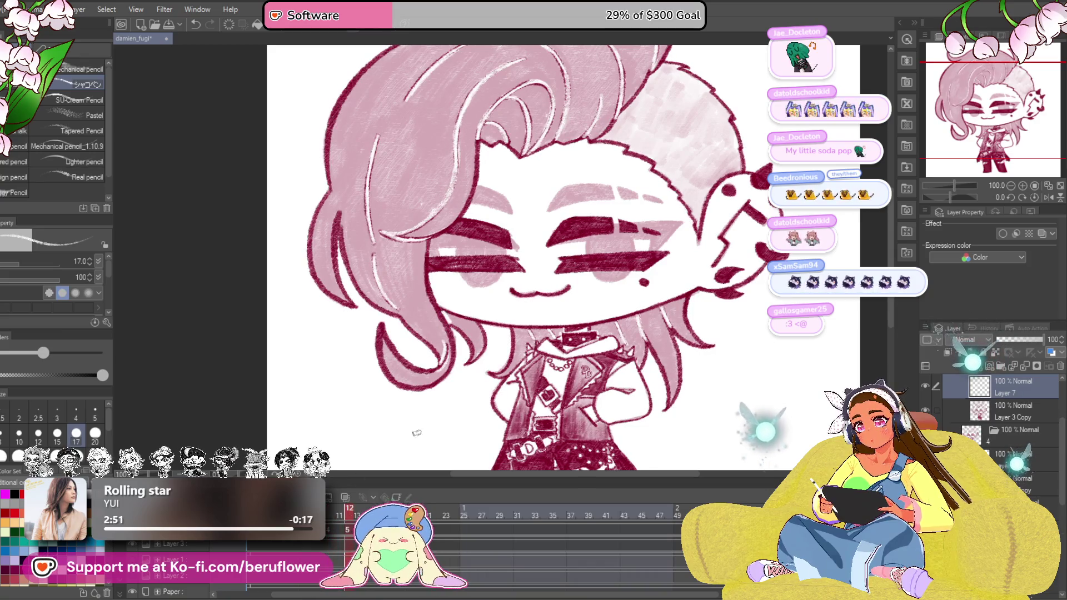
pyautogui.click(352, 515)
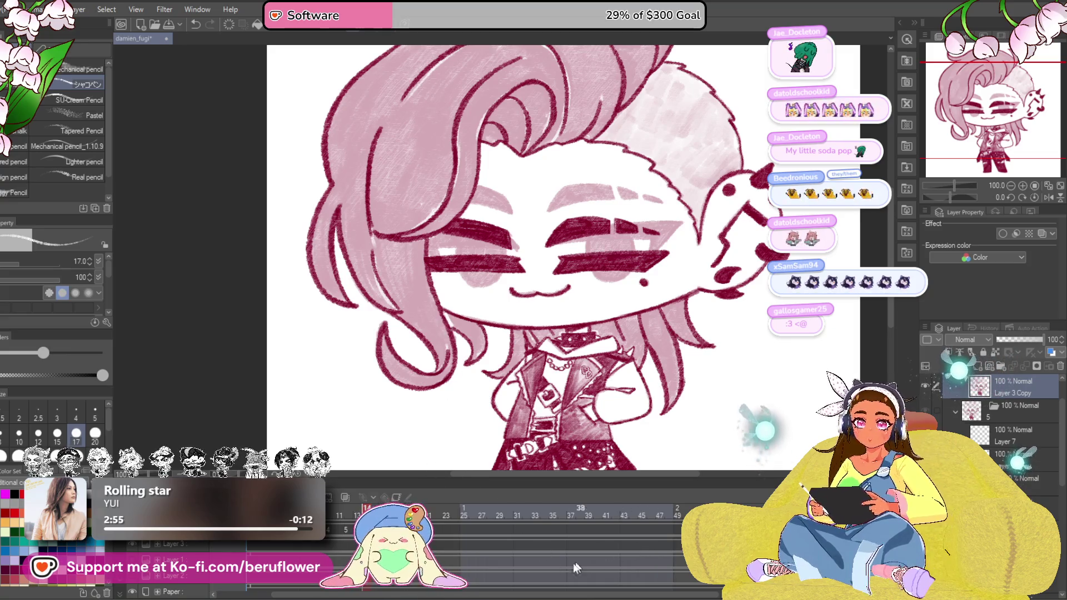
pyautogui.click(352, 514)
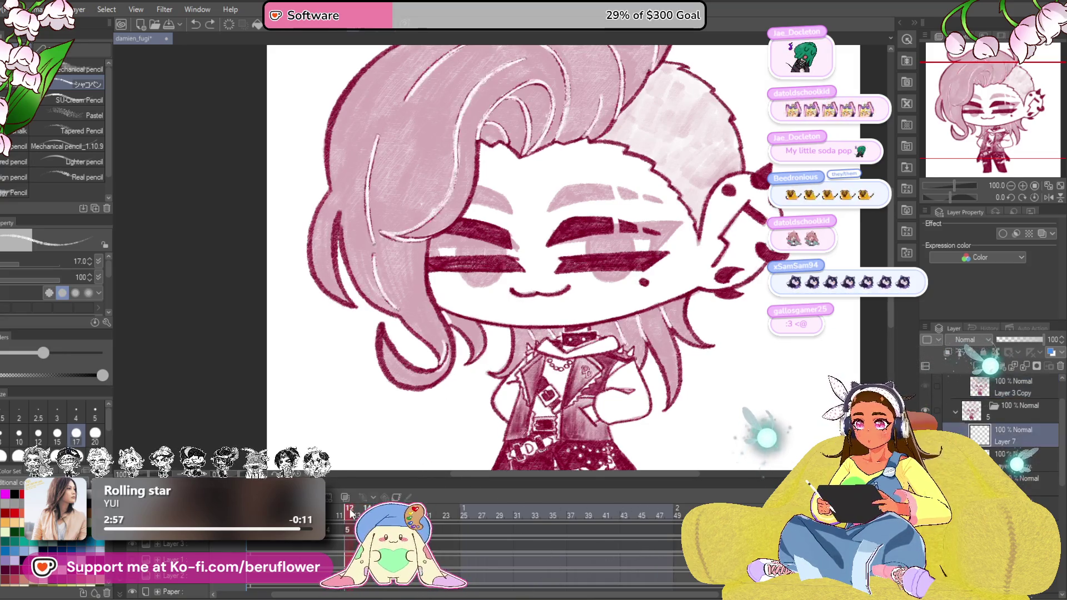
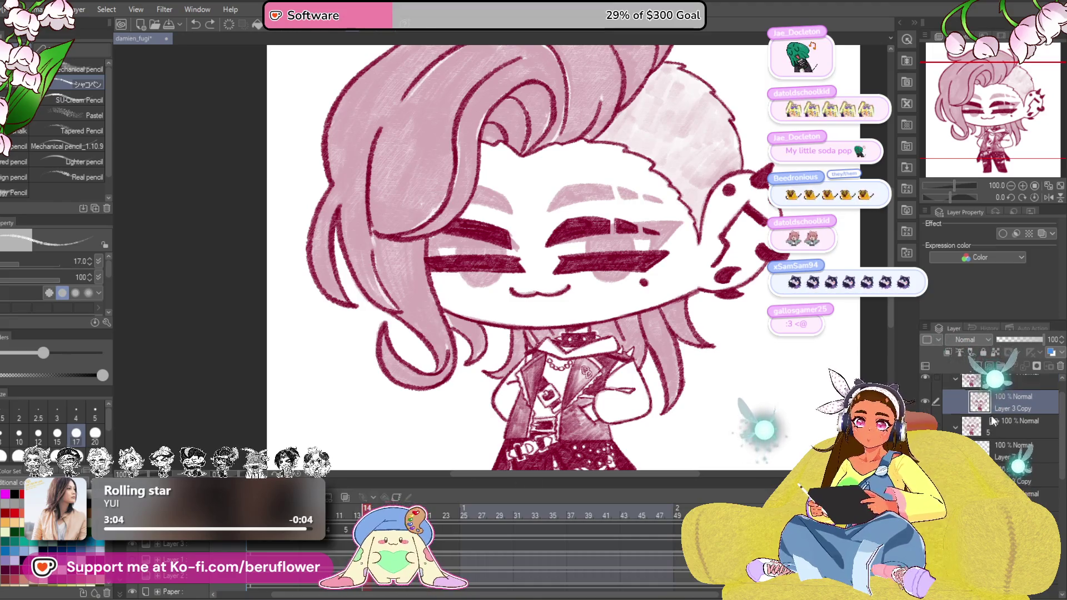
pyautogui.scroll(2, 429, 351)
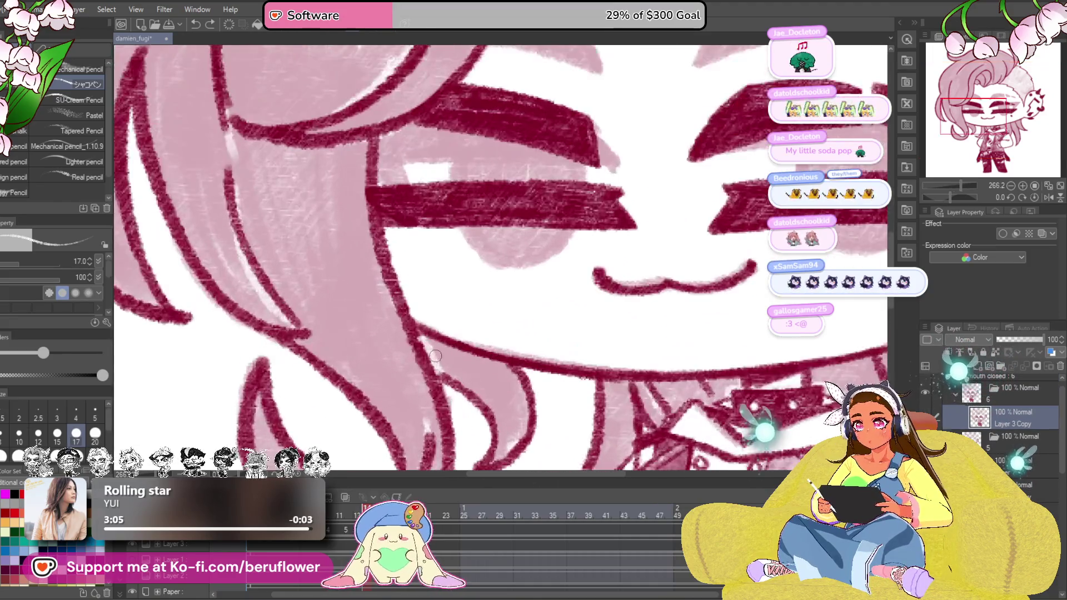
pyautogui.scroll(-3, 430, 351)
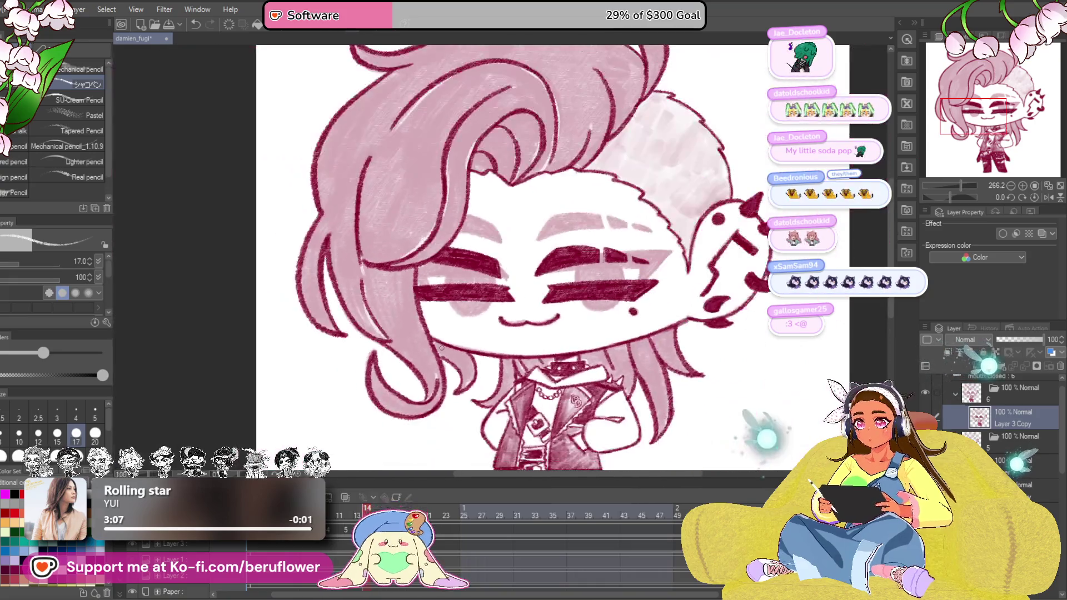
pyautogui.scroll(1, 429, 351)
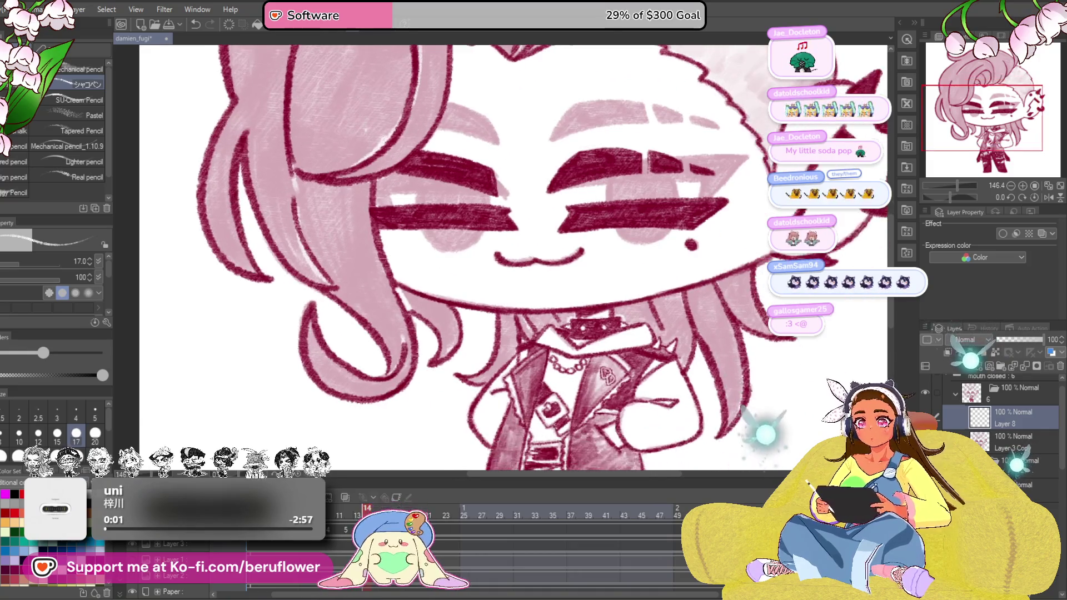
# Paint white highlight strokes along the hair strand while stepping through successive animation frames
pyautogui.moveTo(758, 331); pyautogui.dragTo(603, 334)
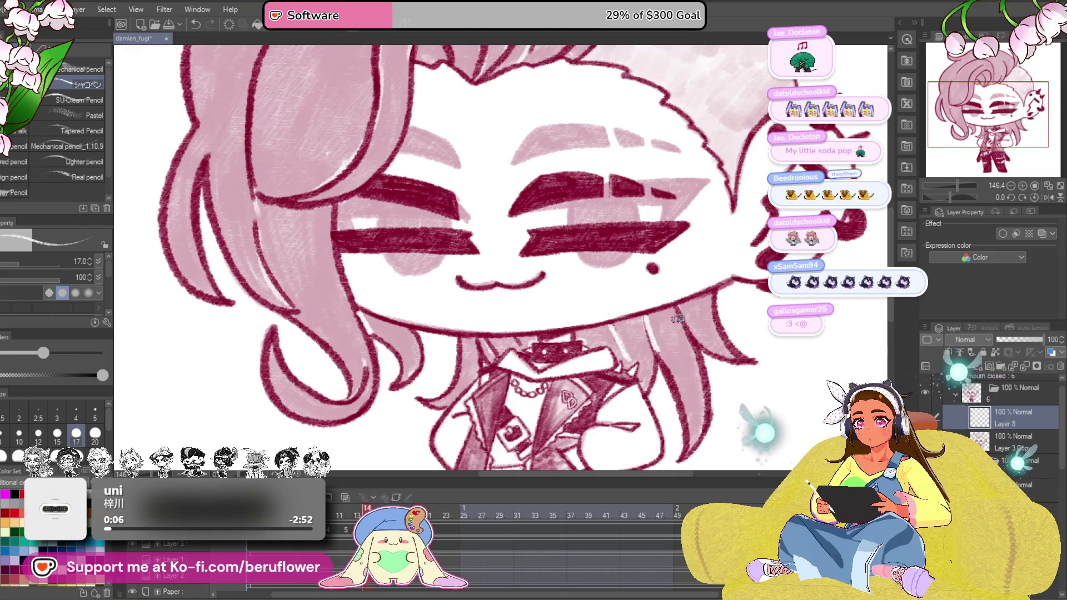
pyautogui.scroll(-2, 692, 338)
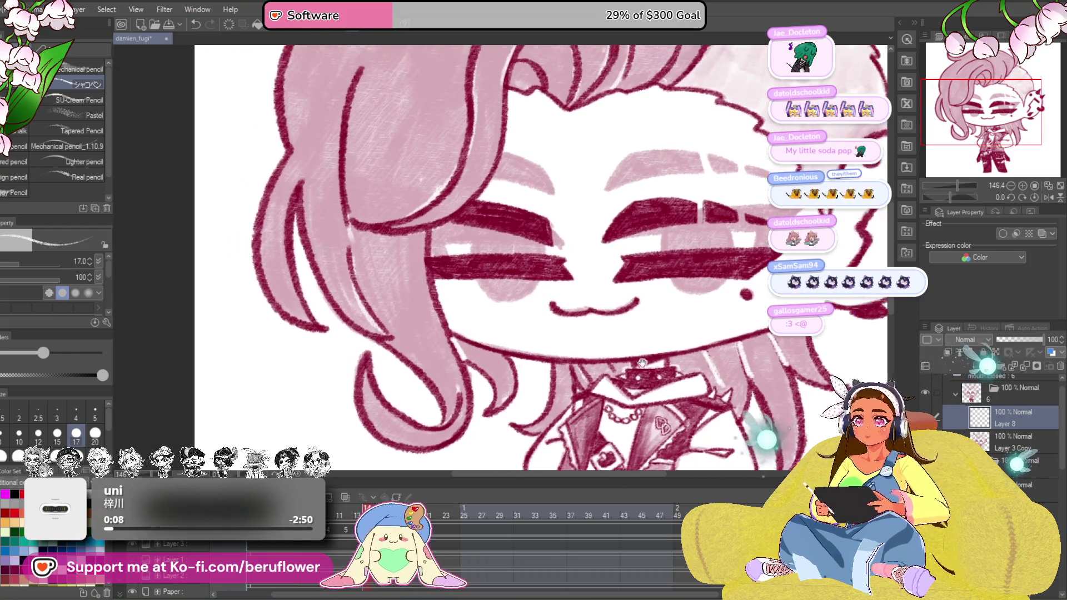
pyautogui.scroll(2, 590, 338)
pyautogui.scroll(2, 583, 332)
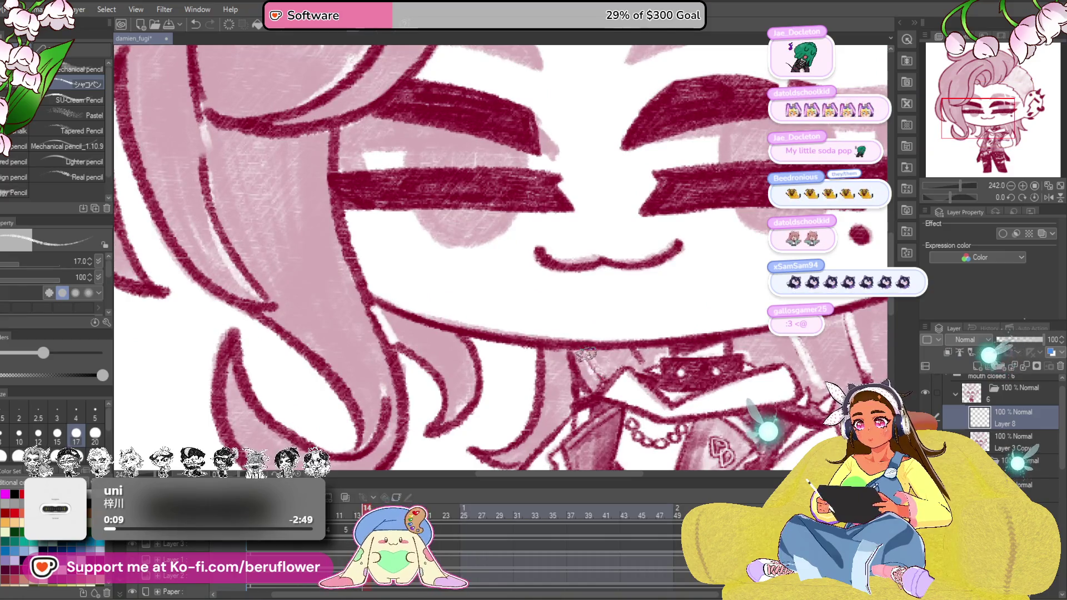
pyautogui.moveTo(638, 361); pyautogui.dragTo(583, 275)
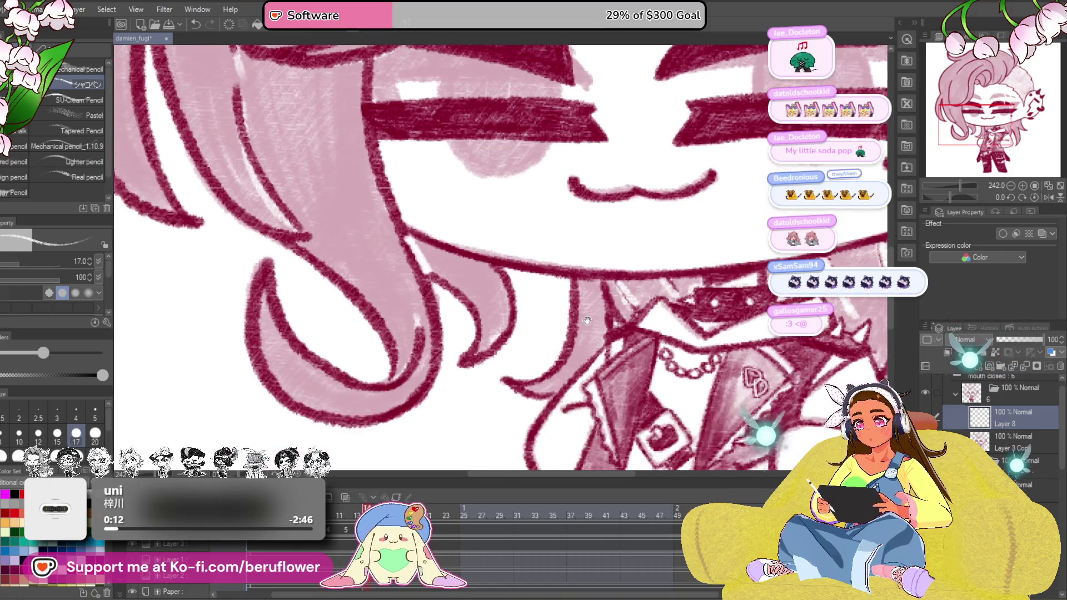
pyautogui.scroll(-1, 540, 298)
pyautogui.scroll(2, 541, 298)
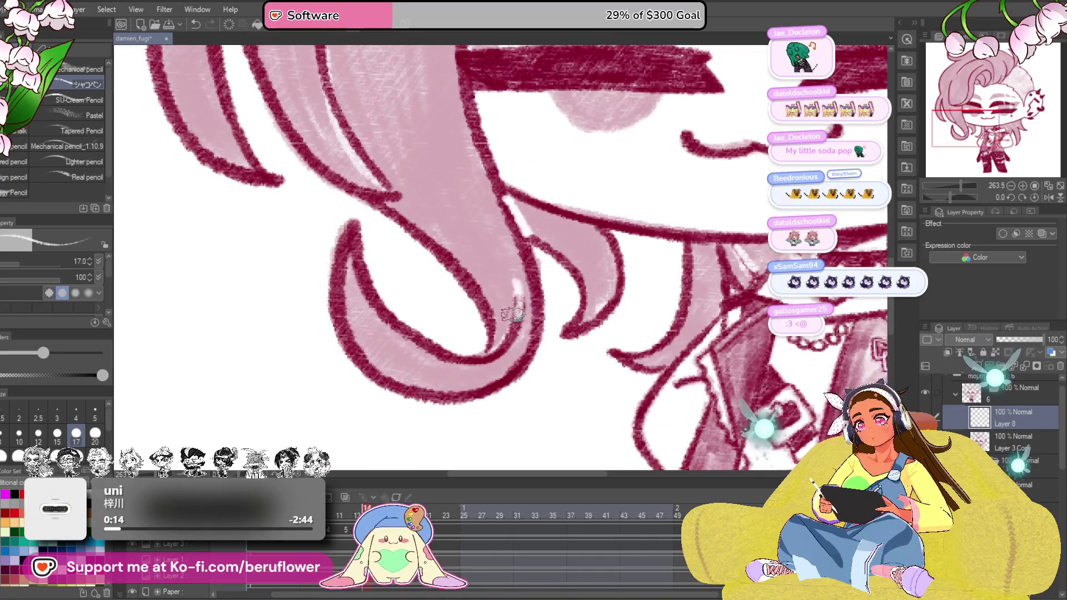
pyautogui.scroll(-3, 517, 306)
pyautogui.scroll(2, 500, 316)
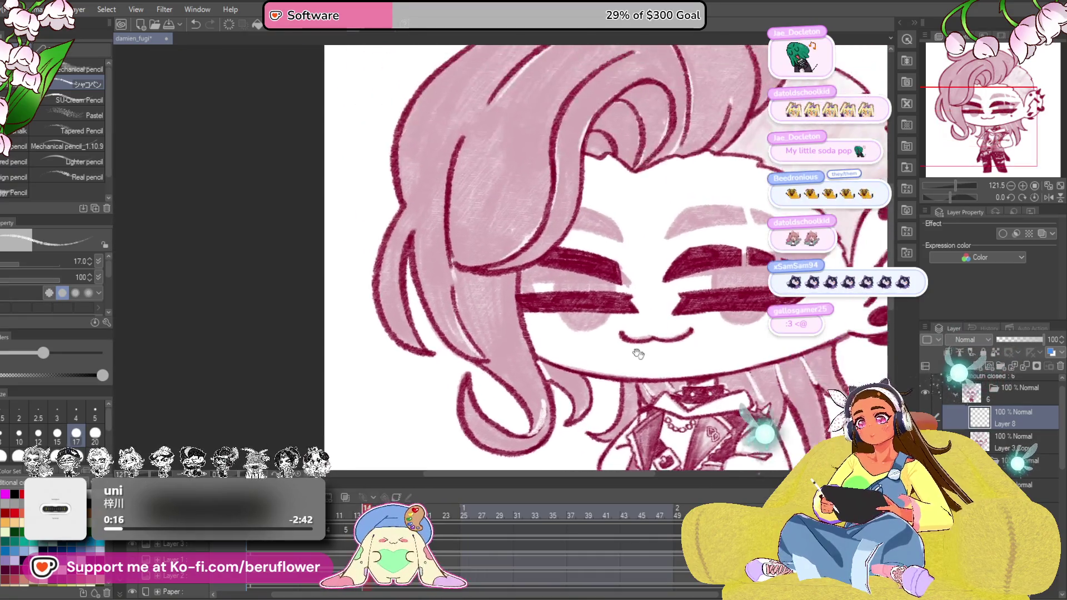
pyautogui.moveTo(516, 317)
pyautogui.mouseDown()
pyautogui.moveTo(463, 330)
pyautogui.moveTo(475, 318)
pyautogui.mouseUp()
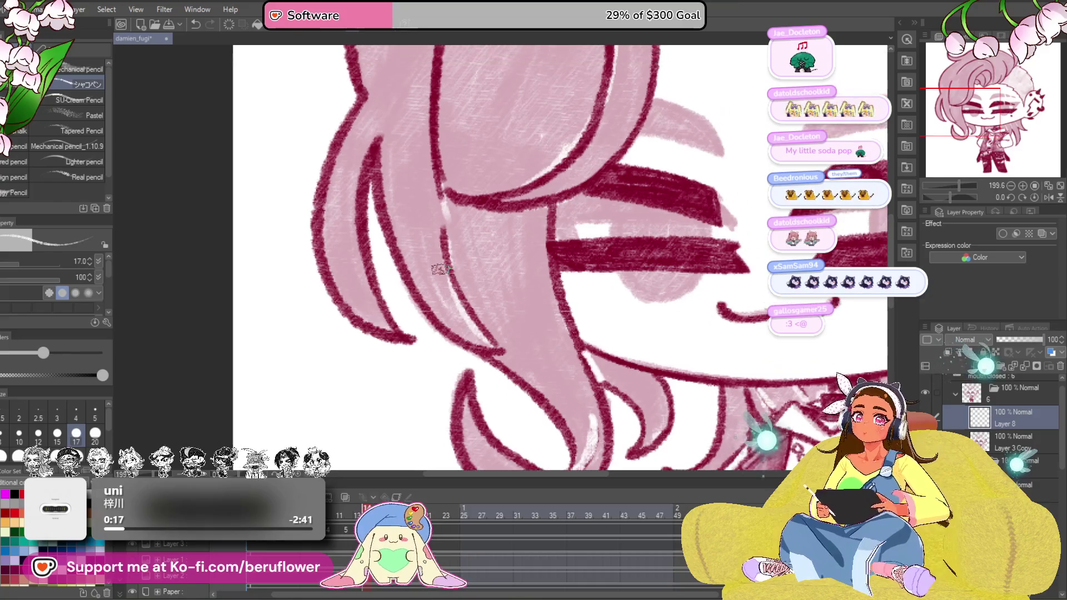
pyautogui.scroll(2, 450, 250)
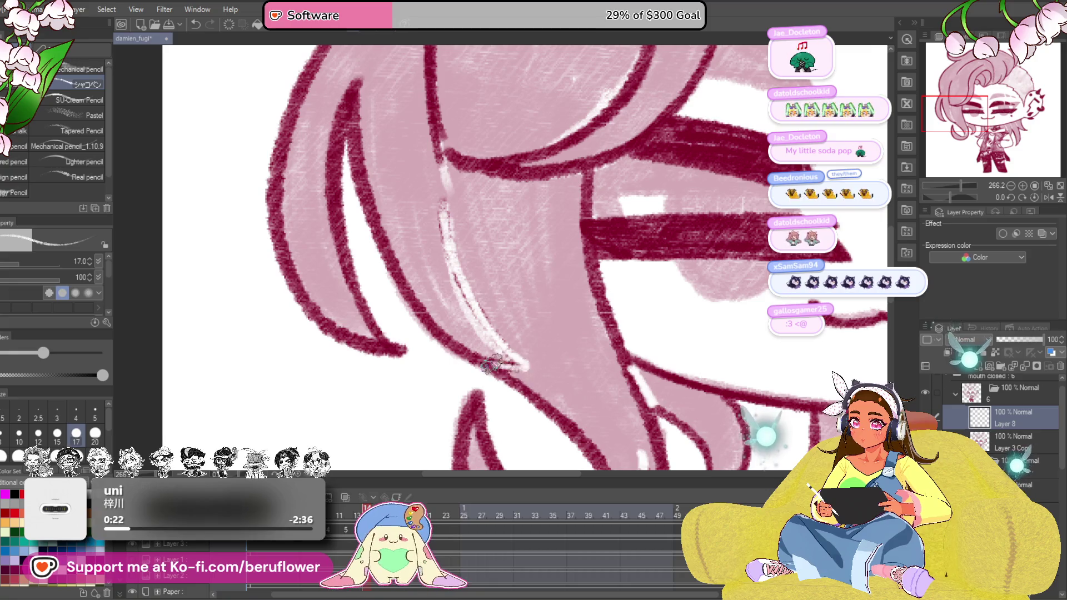
pyautogui.moveTo(472, 373); pyautogui.dragTo(479, 380)
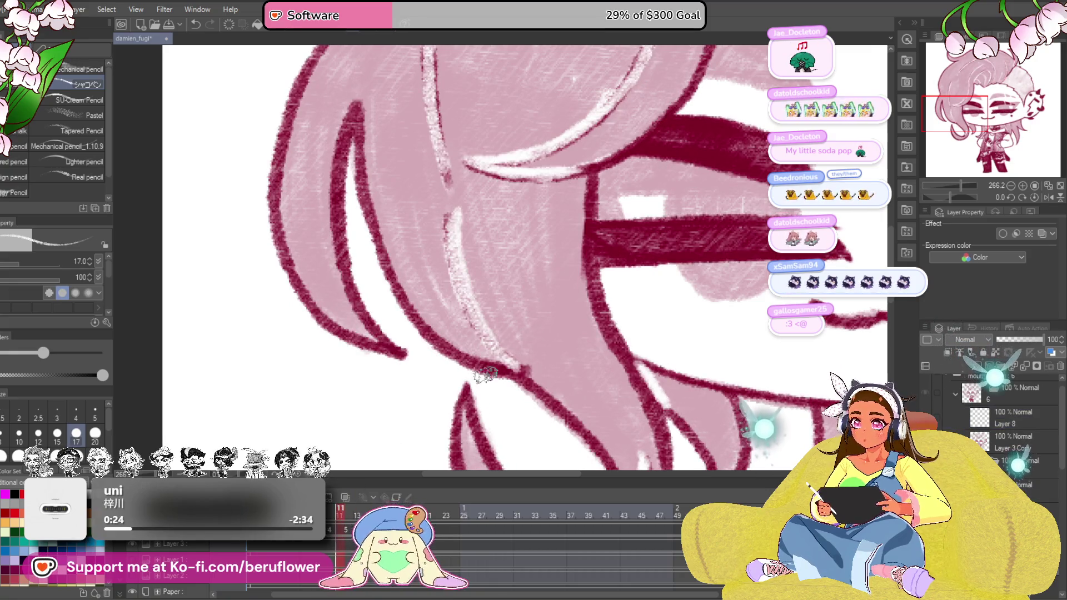
pyautogui.click(350, 517)
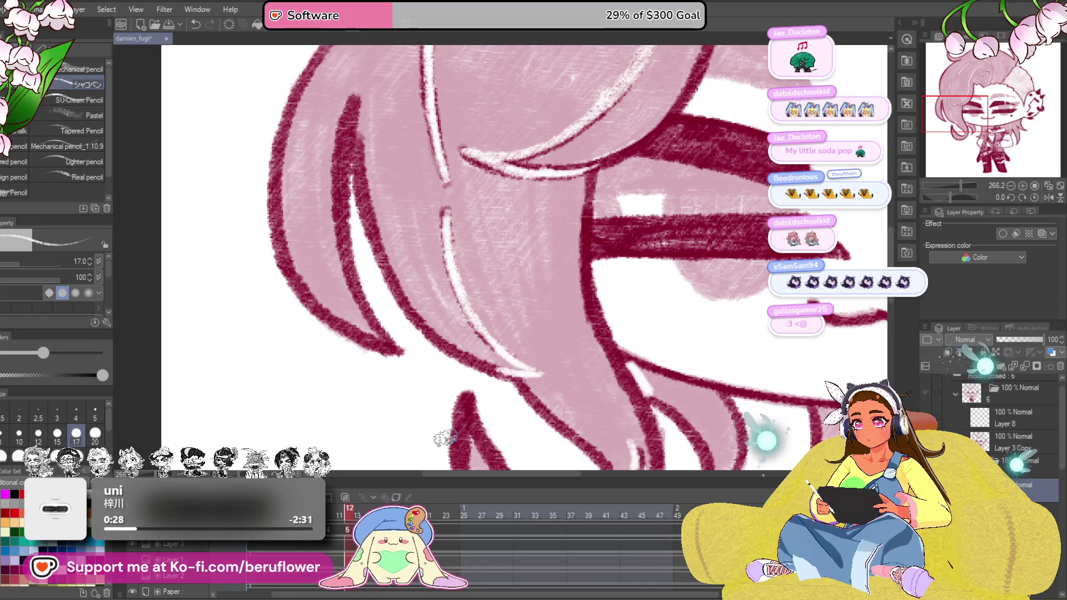
pyautogui.moveTo(455, 429); pyautogui.dragTo(517, 360)
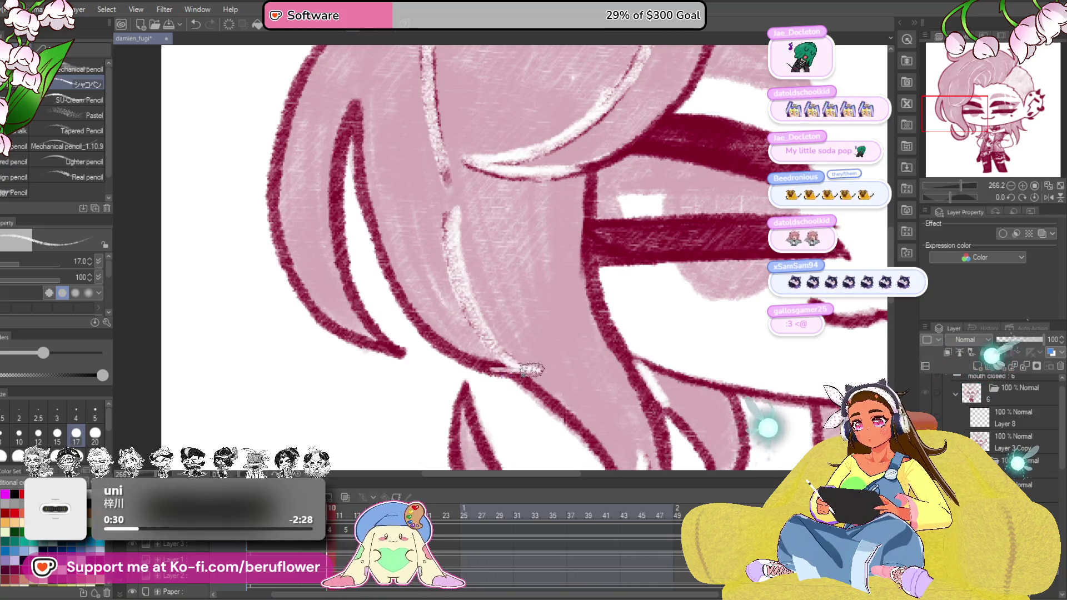
pyautogui.press('Right')
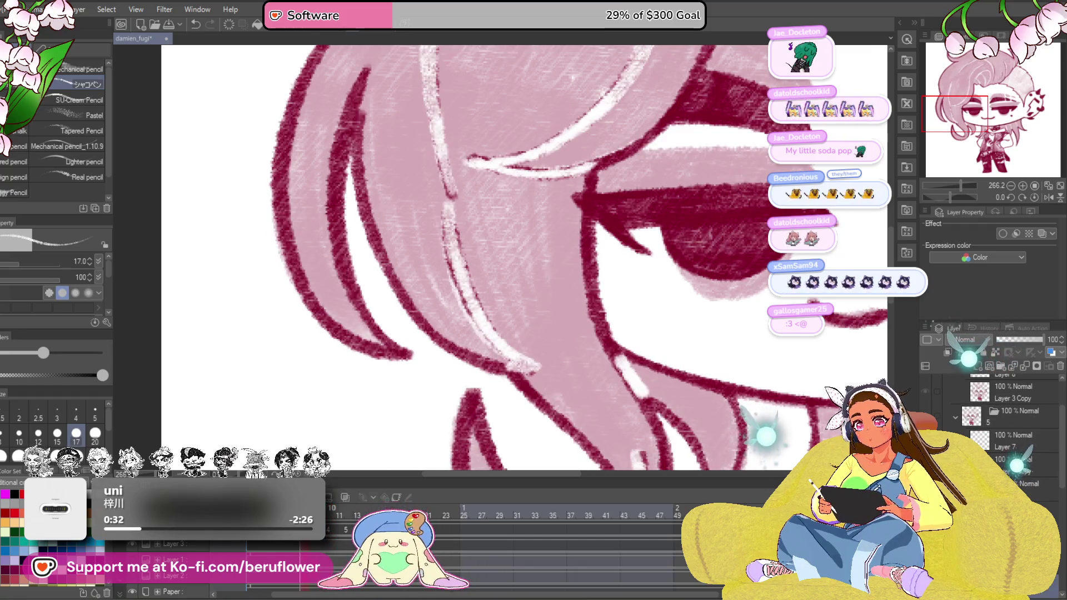
pyautogui.press('Right')
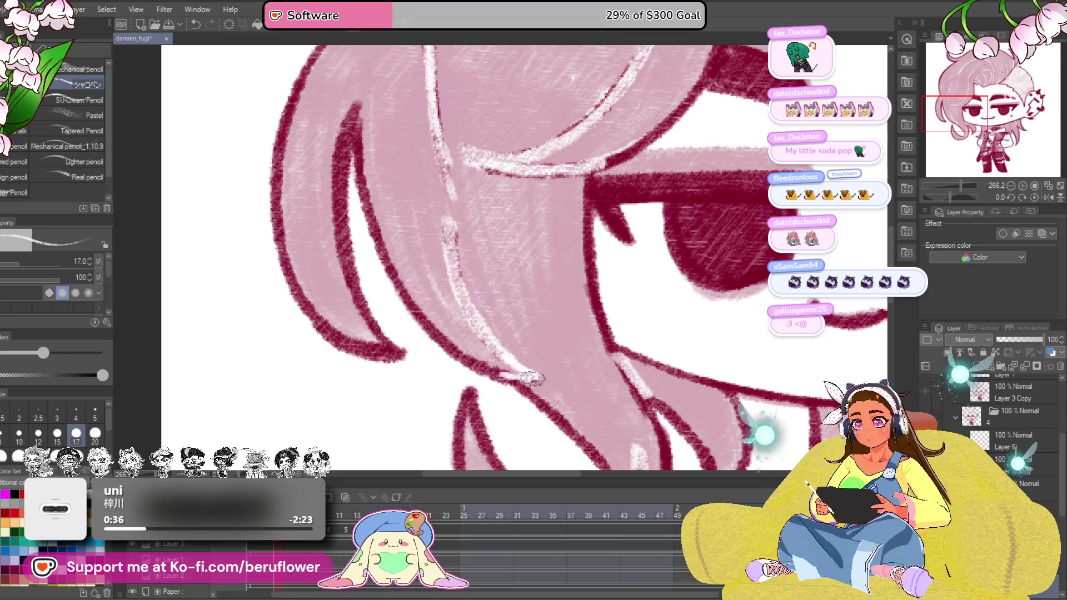
pyautogui.moveTo(446, 230); pyautogui.dragTo(500, 350)
# Add a short white highlight and flash the crimson hair fill on and off to check it
pyautogui.hotkey('ctrl', 'z')
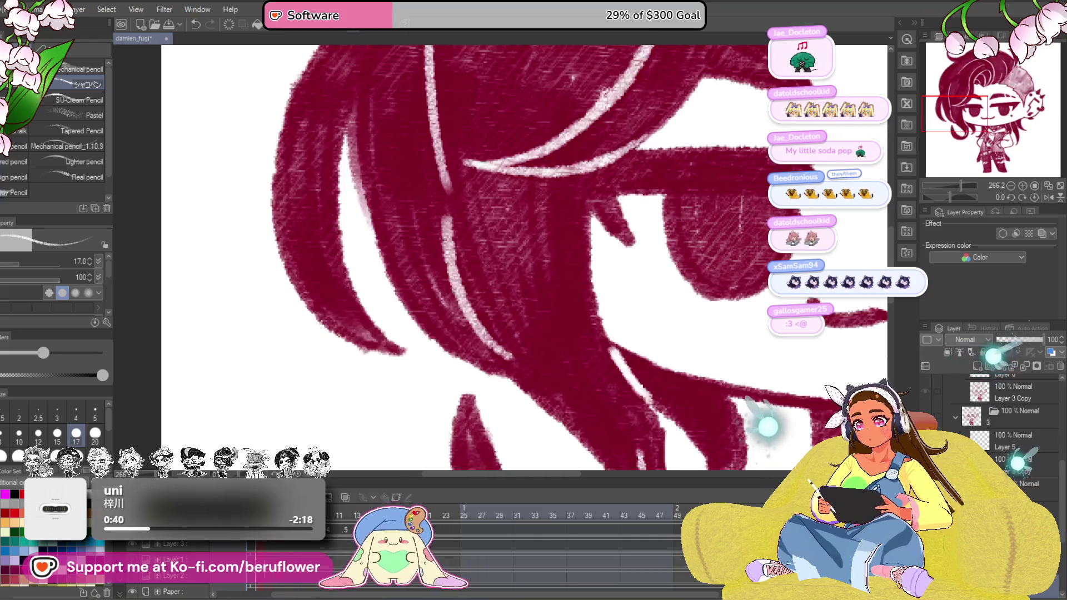
pyautogui.moveTo(500, 356); pyautogui.dragTo(559, 370)
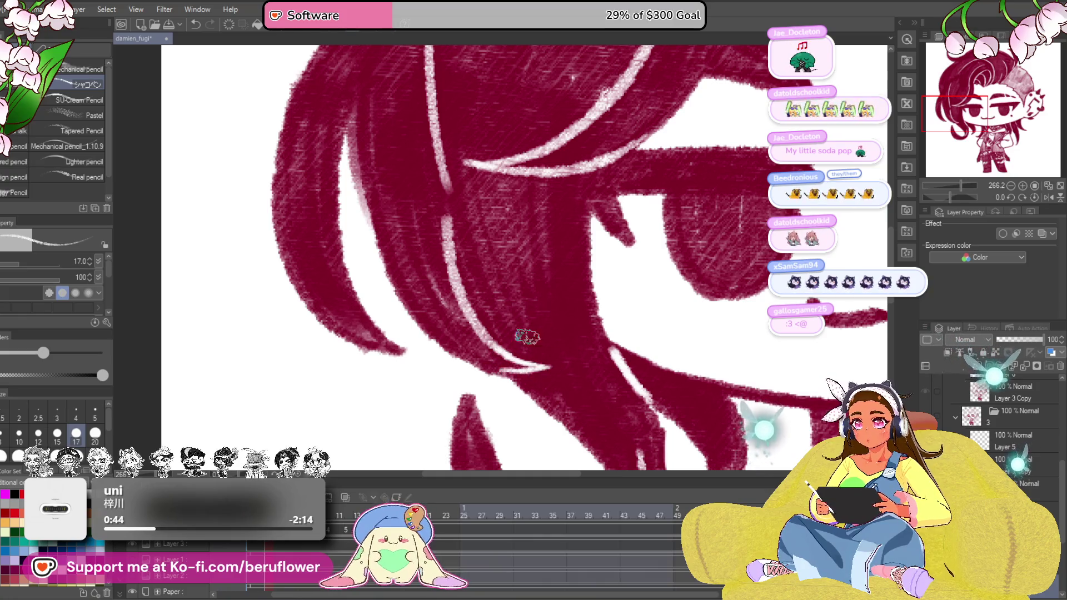
pyautogui.hotkey('ctrl', 'z')
pyautogui.hotkey('ctrl', 'y')
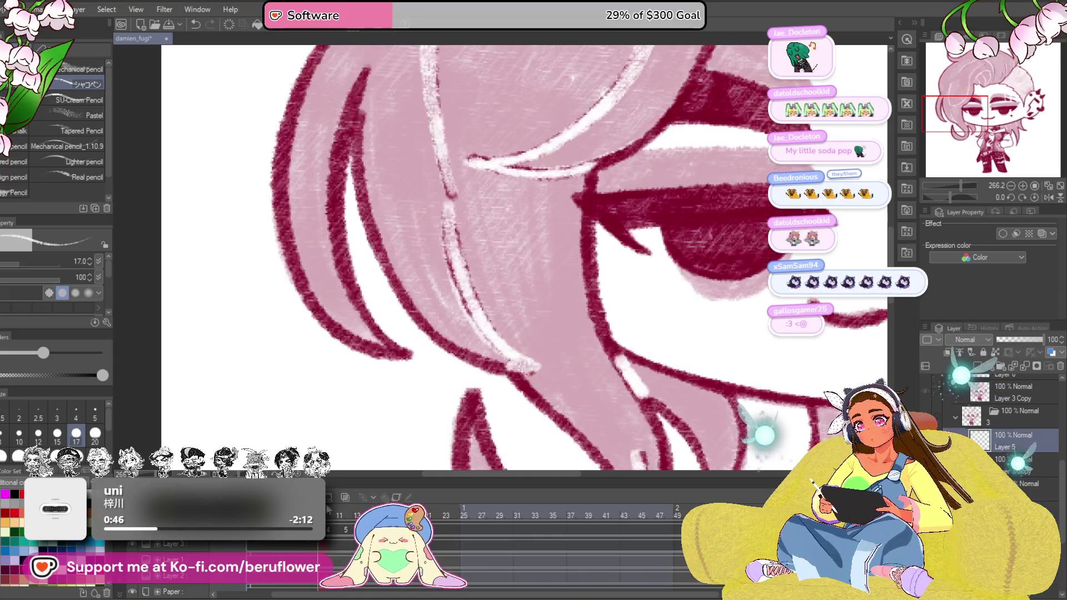
pyautogui.hotkey('ctrl', 'z')
pyautogui.hotkey('ctrl', 'y')
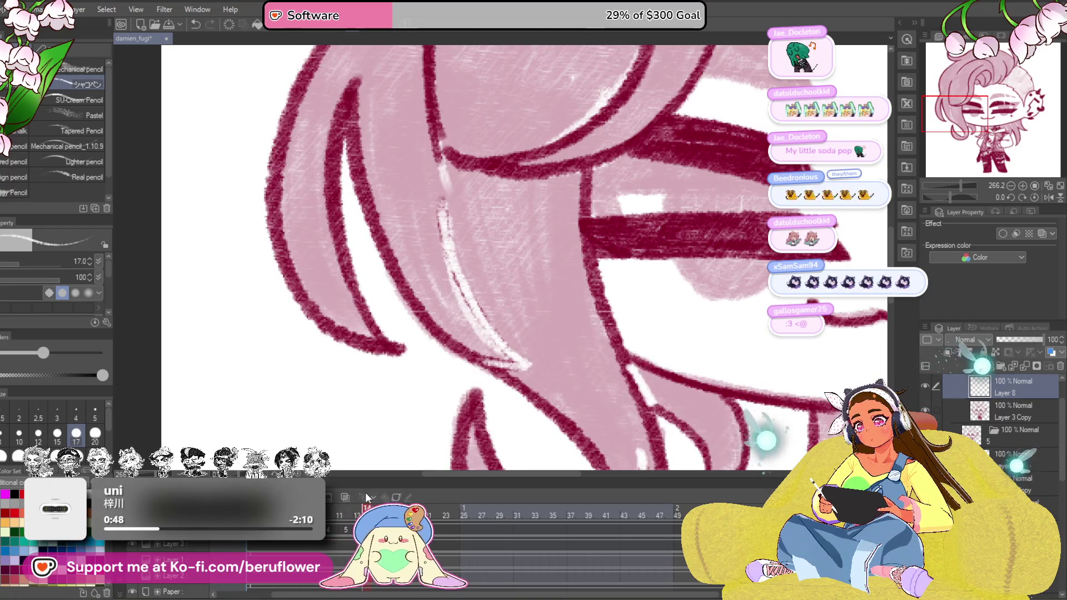
pyautogui.hotkey('ctrl', 'z')
# Draw thin white highlight lines along the upper hair contour
pyautogui.moveTo(533, 250)
pyautogui.mouseDown()
pyautogui.moveTo(534, 167)
pyautogui.moveTo(418, 251)
pyautogui.moveTo(500, 208)
pyautogui.mouseUp()
pyautogui.moveTo(454, 126); pyautogui.dragTo(425, 275)
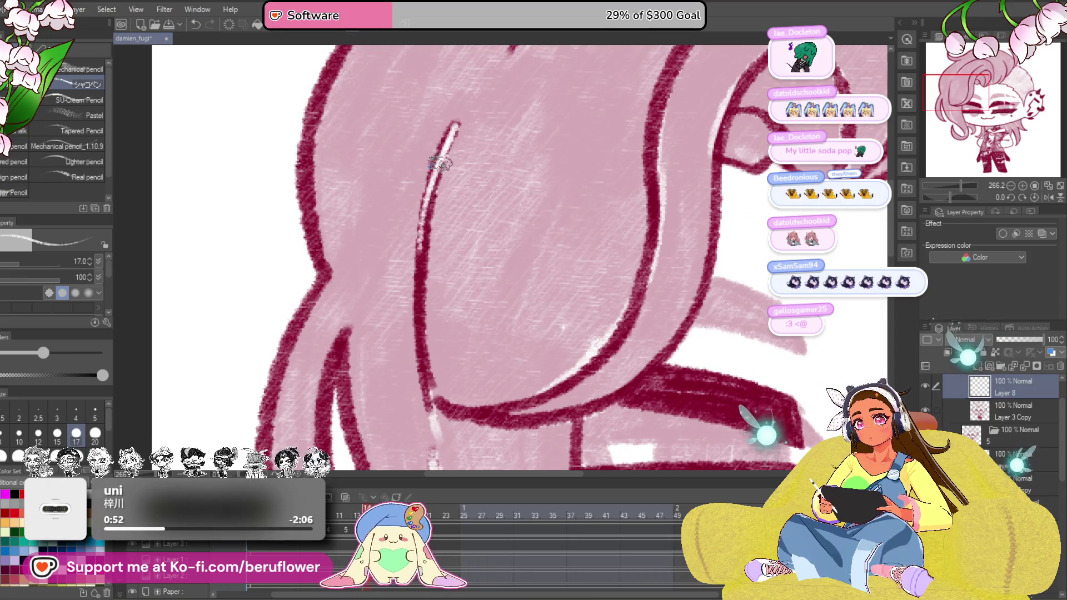
pyautogui.moveTo(534, 250); pyautogui.dragTo(533, 192)
pyautogui.moveTo(434, 167)
pyautogui.mouseDown()
pyautogui.moveTo(421, 212)
pyautogui.moveTo(430, 342)
pyautogui.mouseUp()
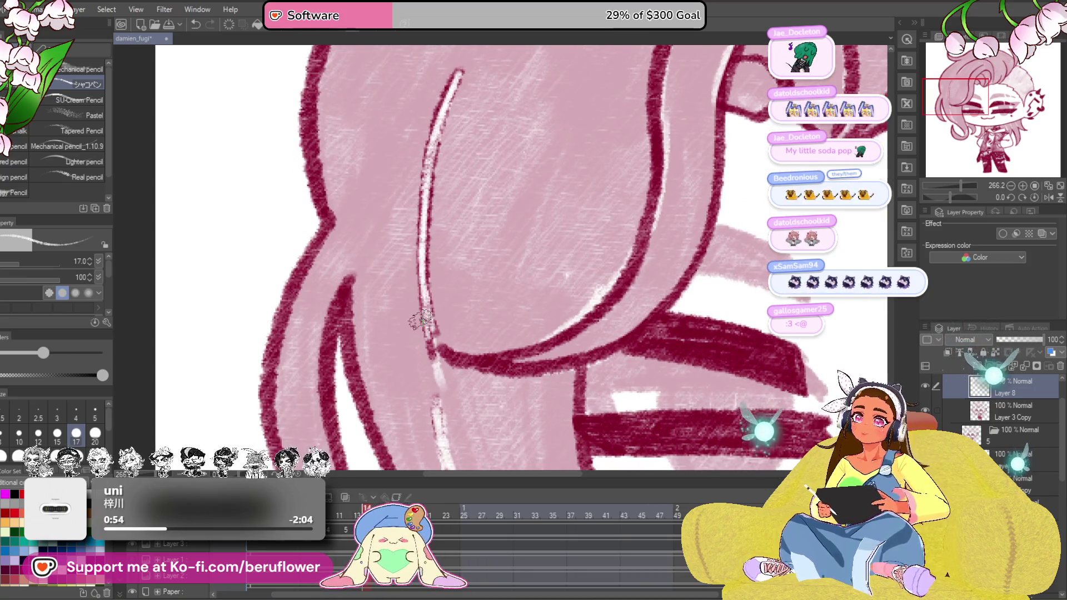
pyautogui.scroll(-4, 533, 250)
pyautogui.scroll(1, 646, 294)
pyautogui.scroll(3, 646, 294)
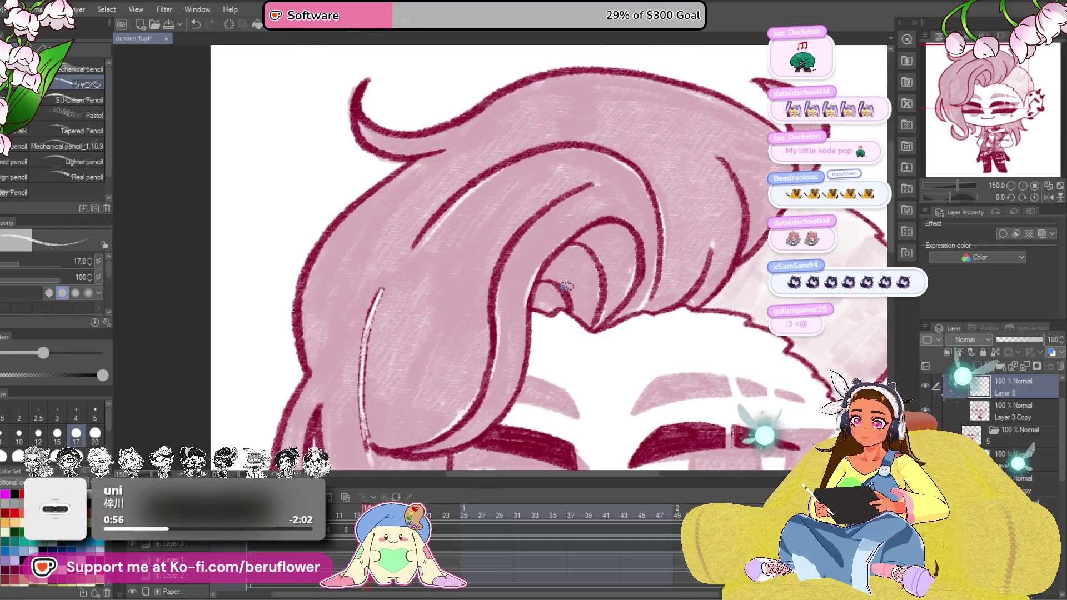
pyautogui.scroll(4, 584, 250)
# Trace white highlights around the inner curl and the right curl of the hair
pyautogui.moveTo(537, 167); pyautogui.dragTo(584, 329)
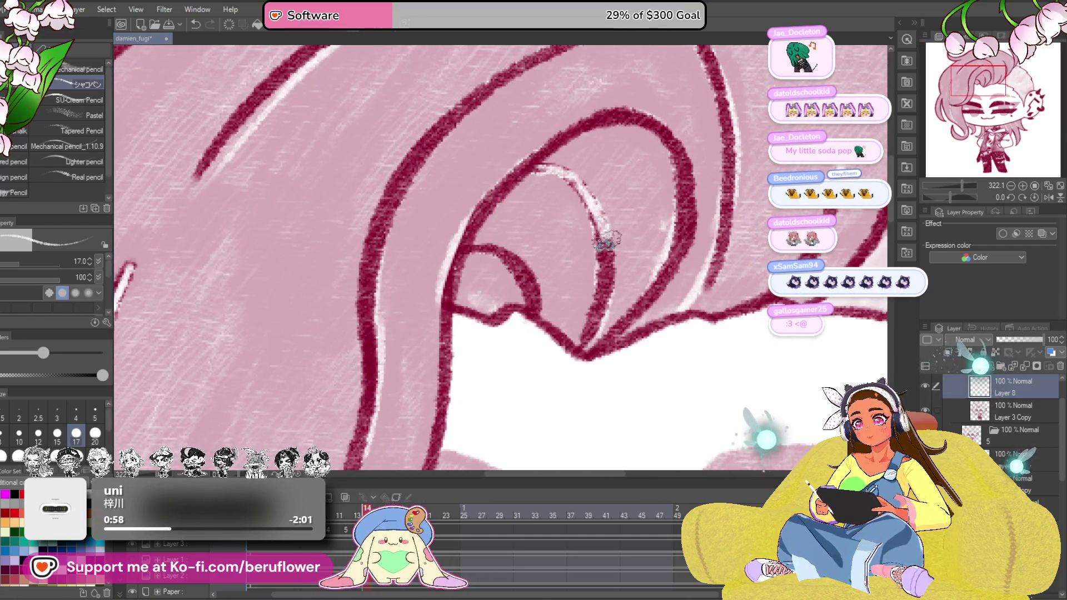
pyautogui.moveTo(460, 242); pyautogui.dragTo(567, 334)
pyautogui.moveTo(646, 157); pyautogui.dragTo(584, 359)
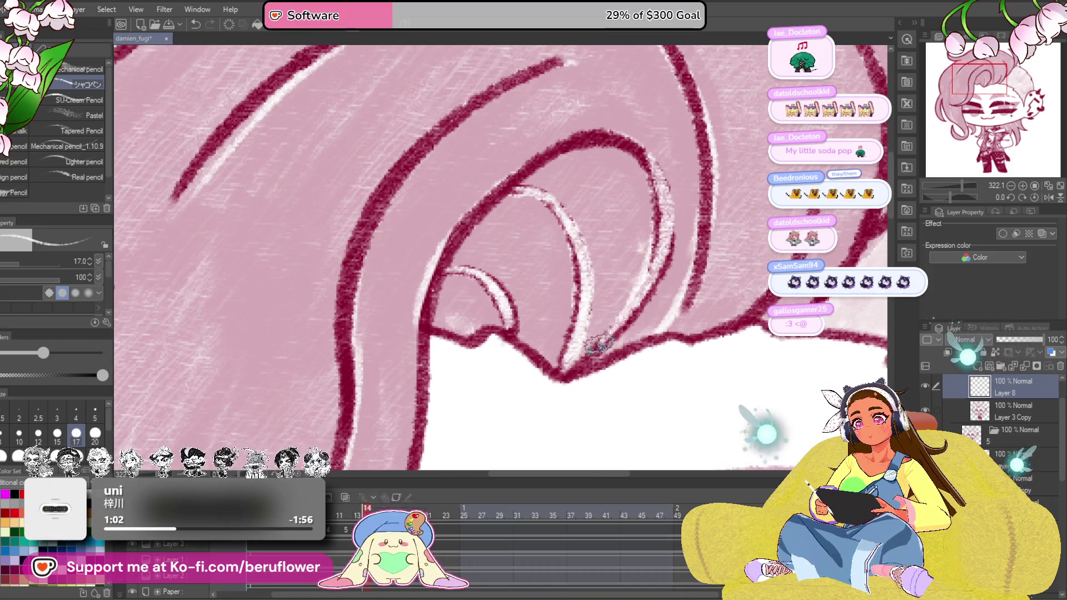
pyautogui.moveTo(659, 276); pyautogui.dragTo(546, 152)
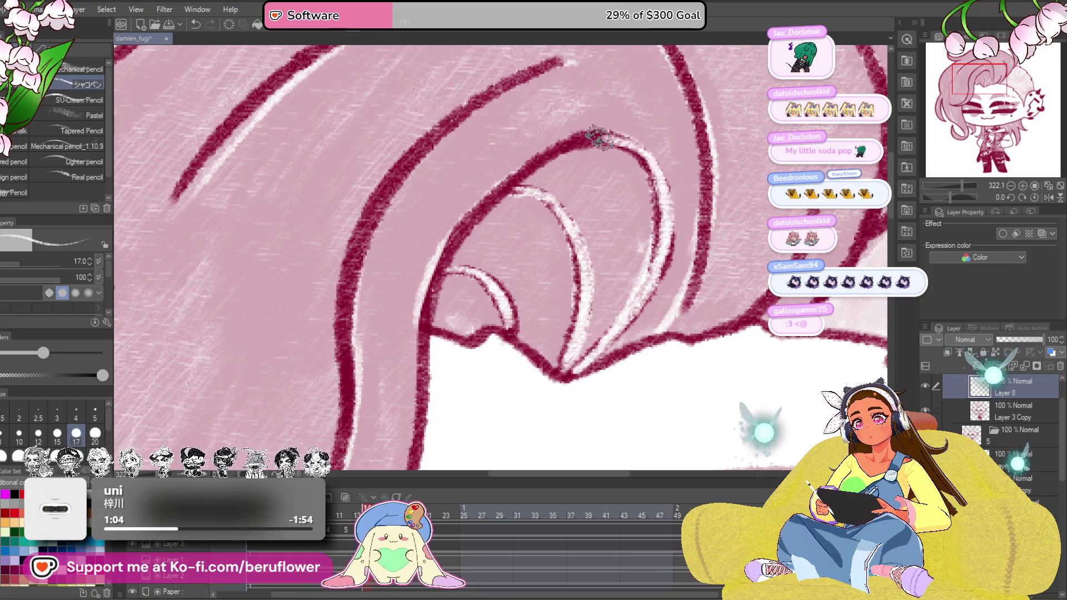
# From a rotated view, highlight down the dark curl line and along the hair line, then pan across the hair
pyautogui.moveTo(534, 167); pyautogui.dragTo(500, 216)
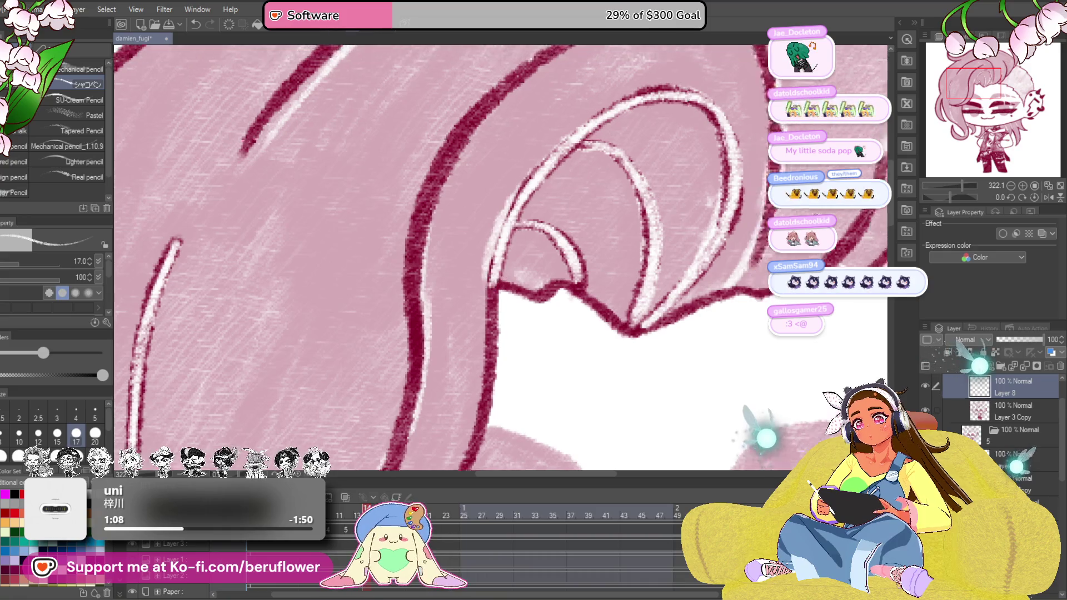
pyautogui.moveTo(508, 275); pyautogui.dragTo(635, 229)
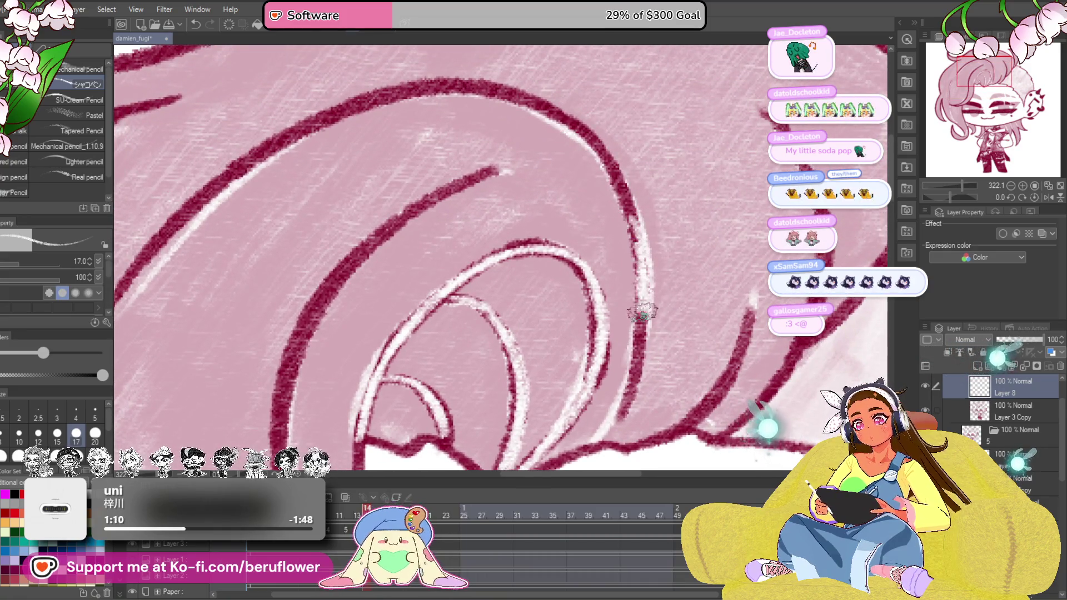
pyautogui.moveTo(642, 307); pyautogui.dragTo(621, 418)
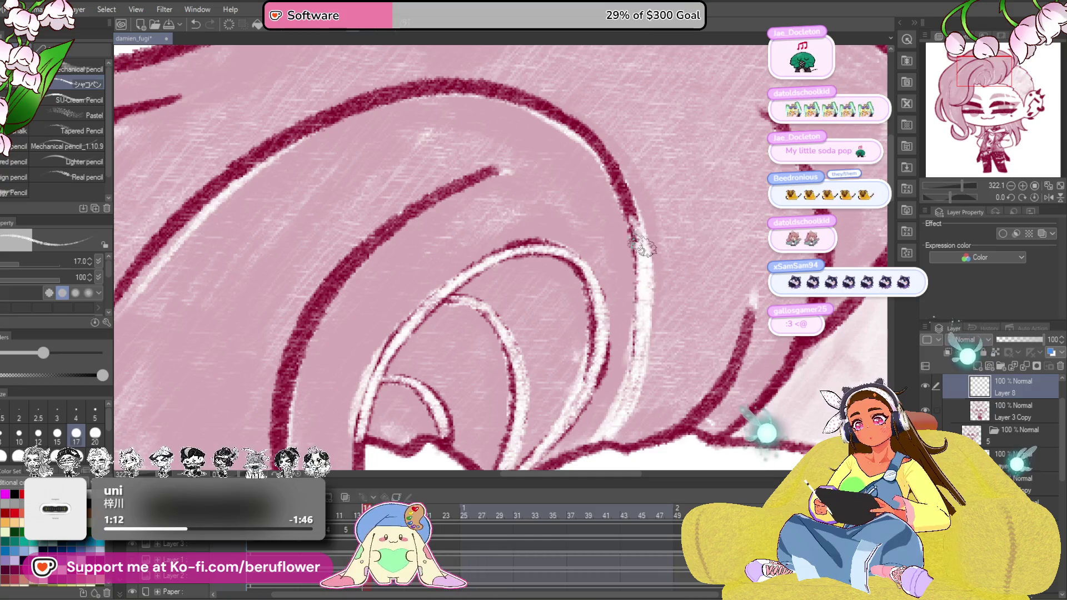
pyautogui.moveTo(466, 100); pyautogui.dragTo(334, 125)
pyautogui.moveTo(501, 250); pyautogui.dragTo(633, 209)
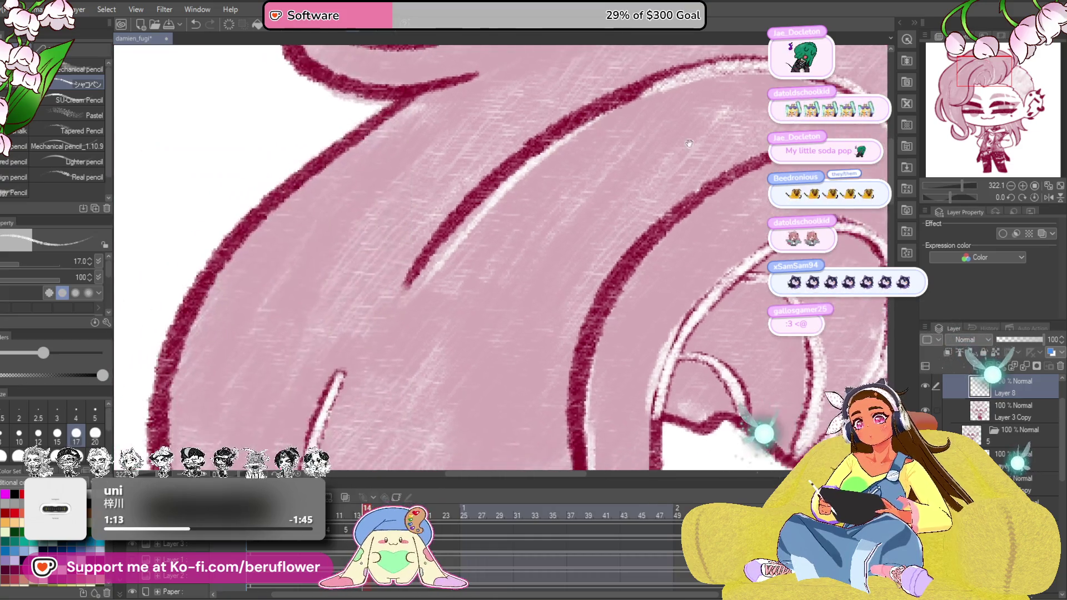
pyautogui.moveTo(663, 90)
pyautogui.mouseDown()
pyautogui.moveTo(446, 250)
pyautogui.moveTo(542, 159)
pyautogui.mouseUp()
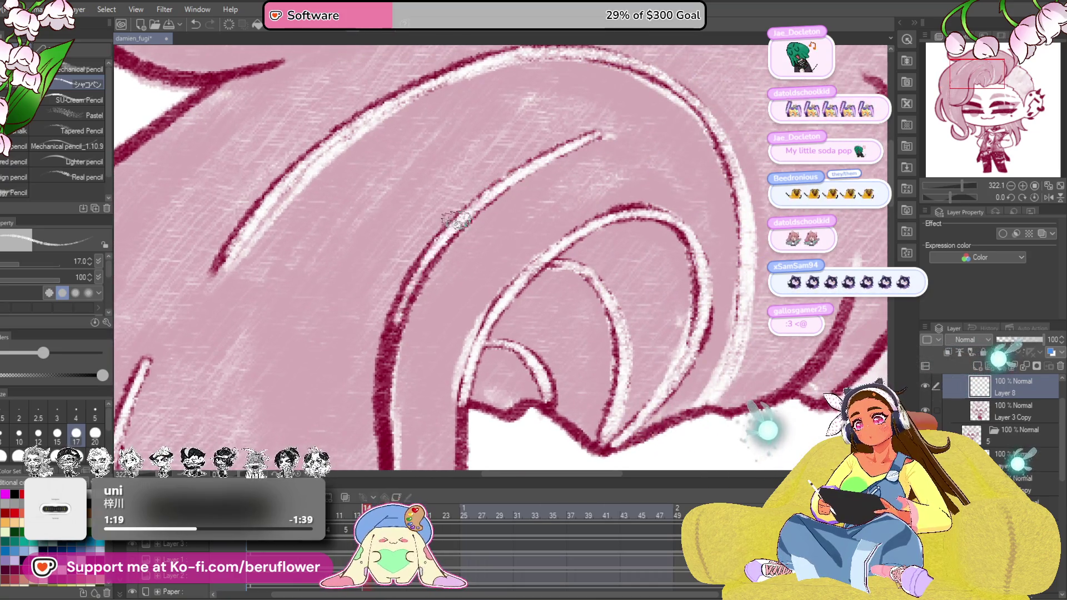
pyautogui.moveTo(457, 222); pyautogui.dragTo(467, 109)
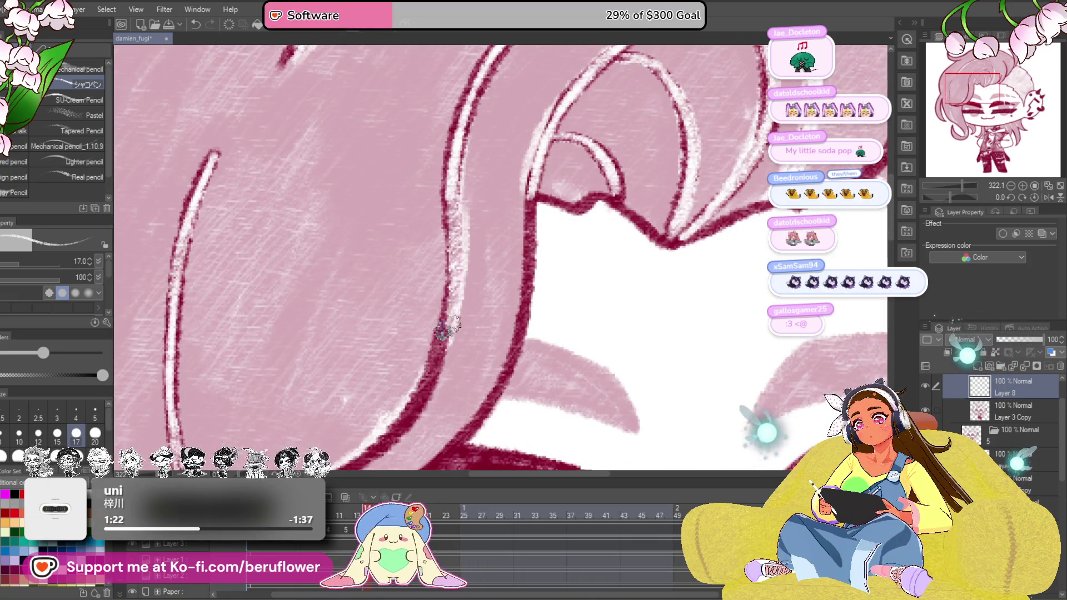
pyautogui.moveTo(451, 321); pyautogui.dragTo(542, 171)
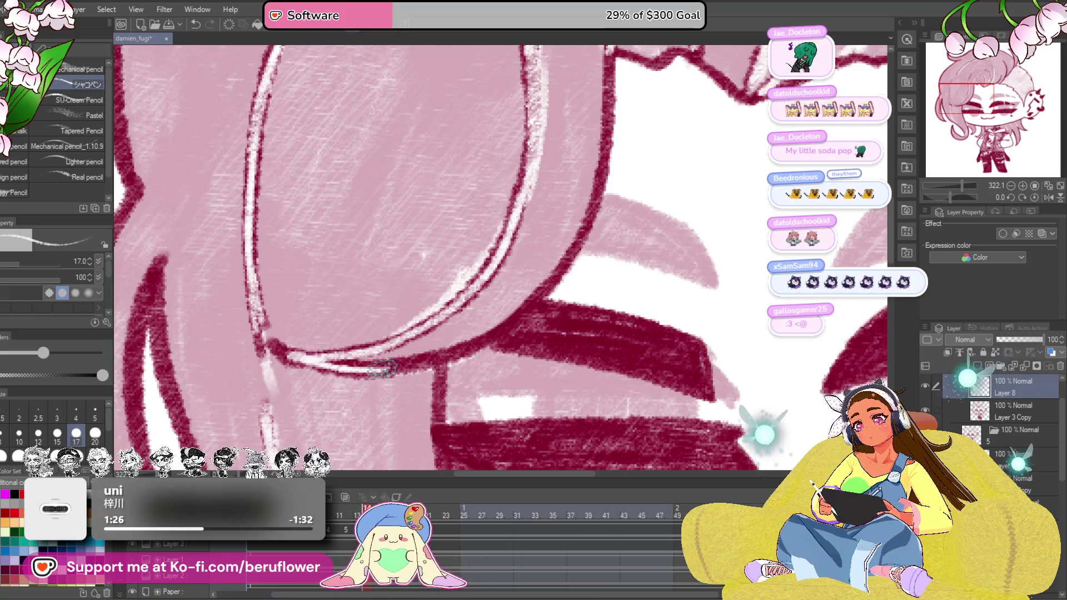
pyautogui.scroll(-3, 451, 356)
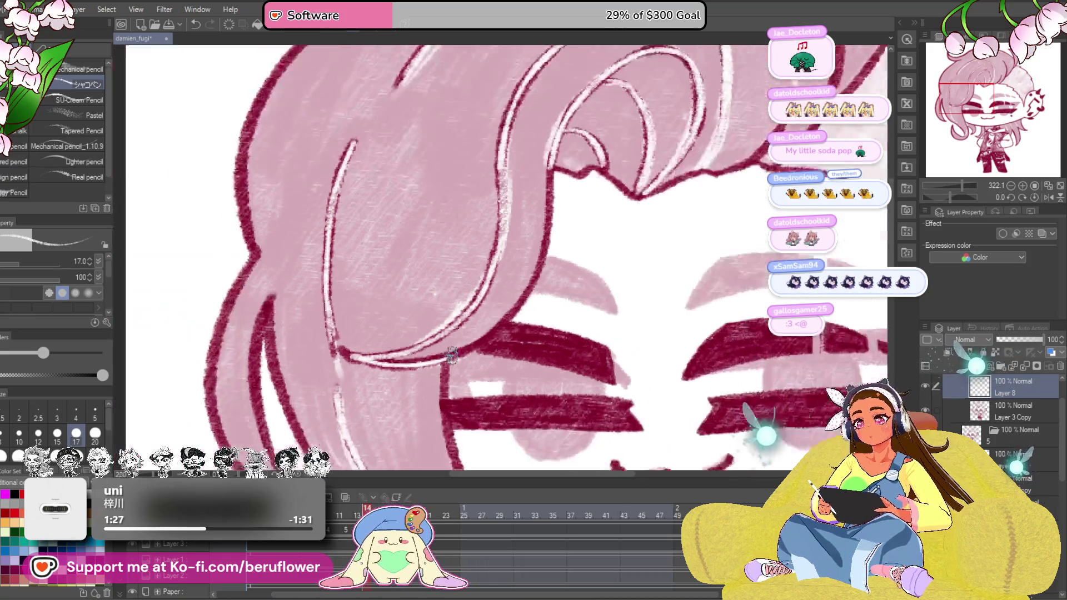
pyautogui.scroll(-3, 450, 356)
pyautogui.scroll(3, 648, 325)
pyautogui.scroll(3, 584, 334)
pyautogui.scroll(2, 534, 357)
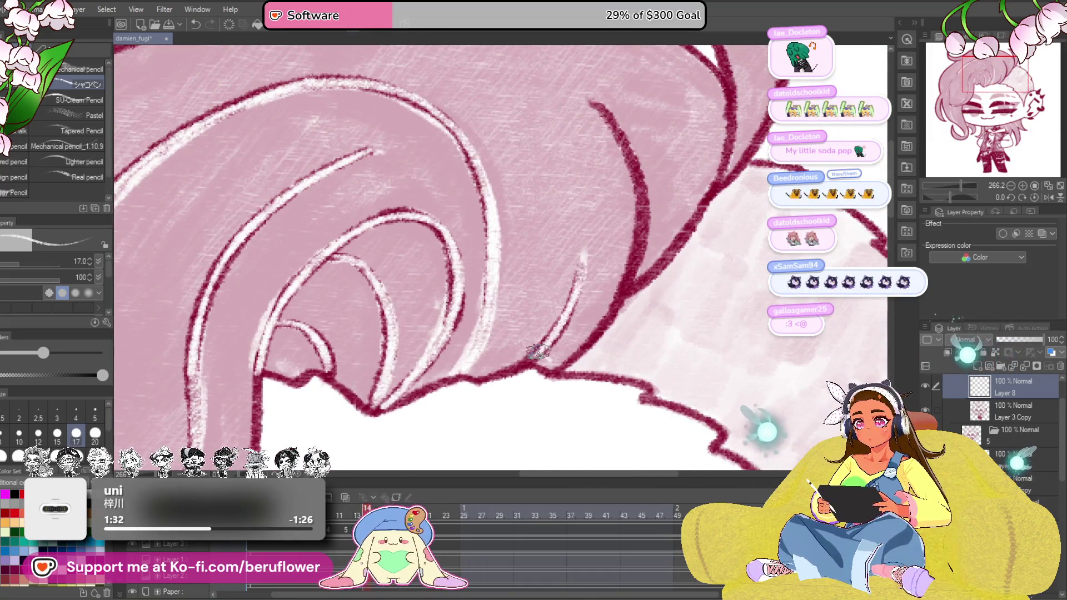
pyautogui.moveTo(539, 352); pyautogui.dragTo(581, 155)
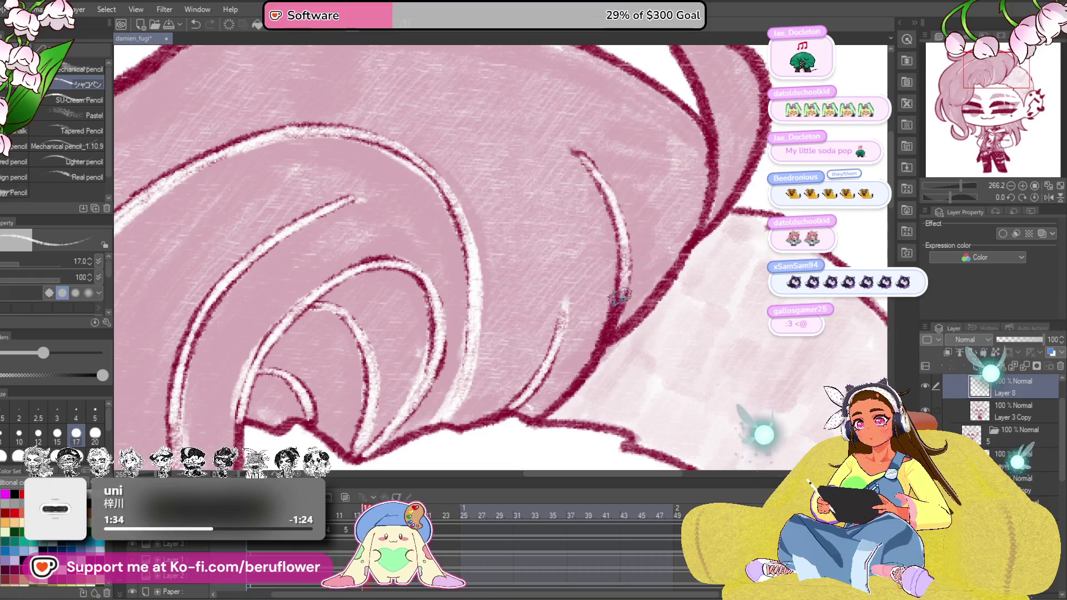
pyautogui.moveTo(611, 307); pyautogui.dragTo(673, 210)
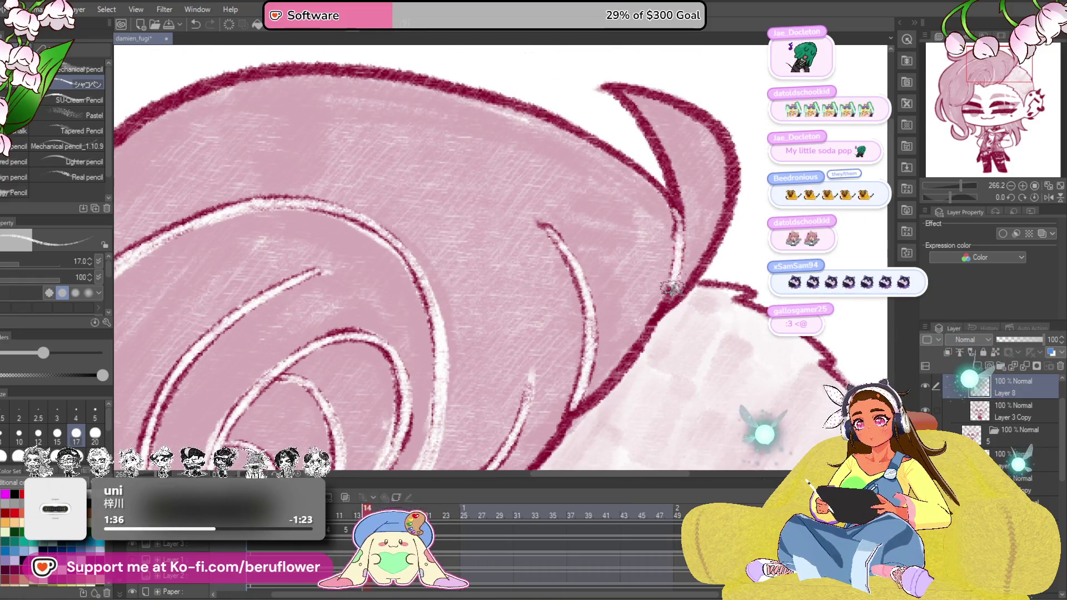
pyautogui.scroll(-5, 666, 275)
pyautogui.scroll(1, 669, 341)
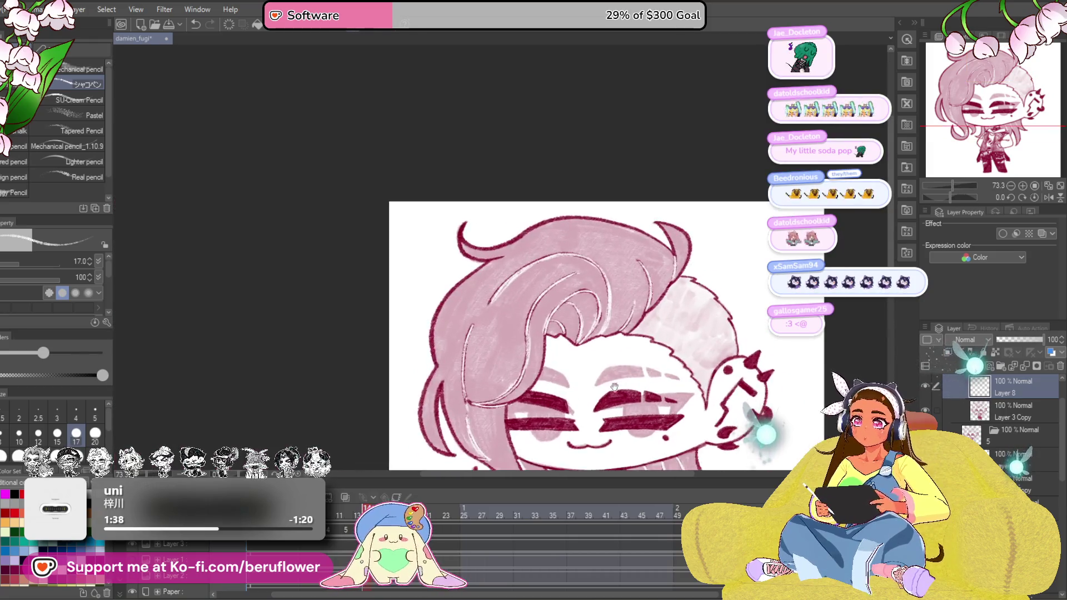
pyautogui.scroll(2, 669, 340)
pyautogui.moveTo(694, 415); pyautogui.dragTo(655, 388)
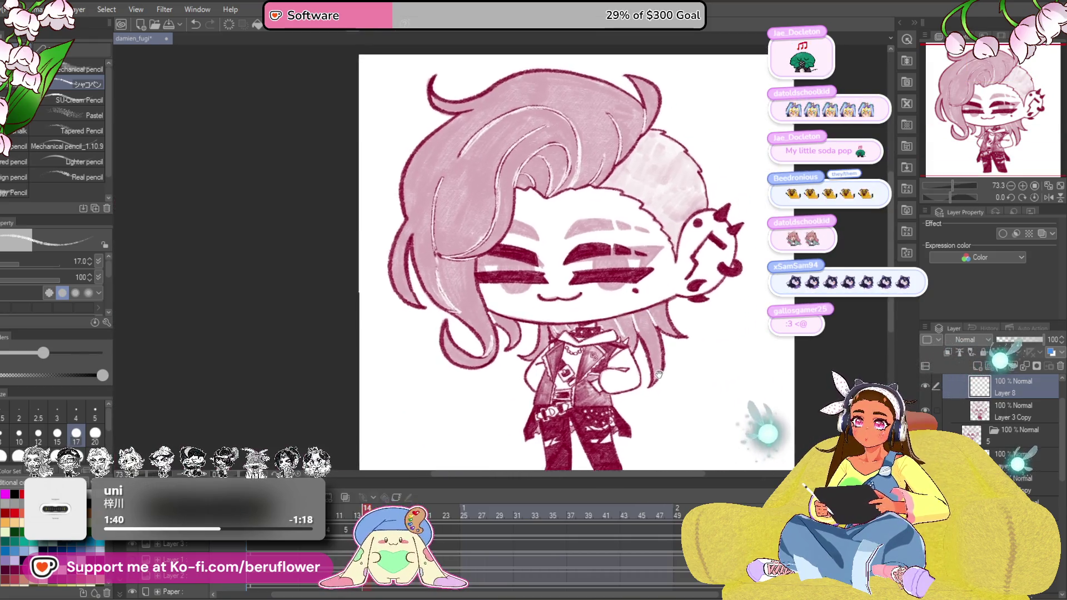
pyautogui.click(1001, 417)
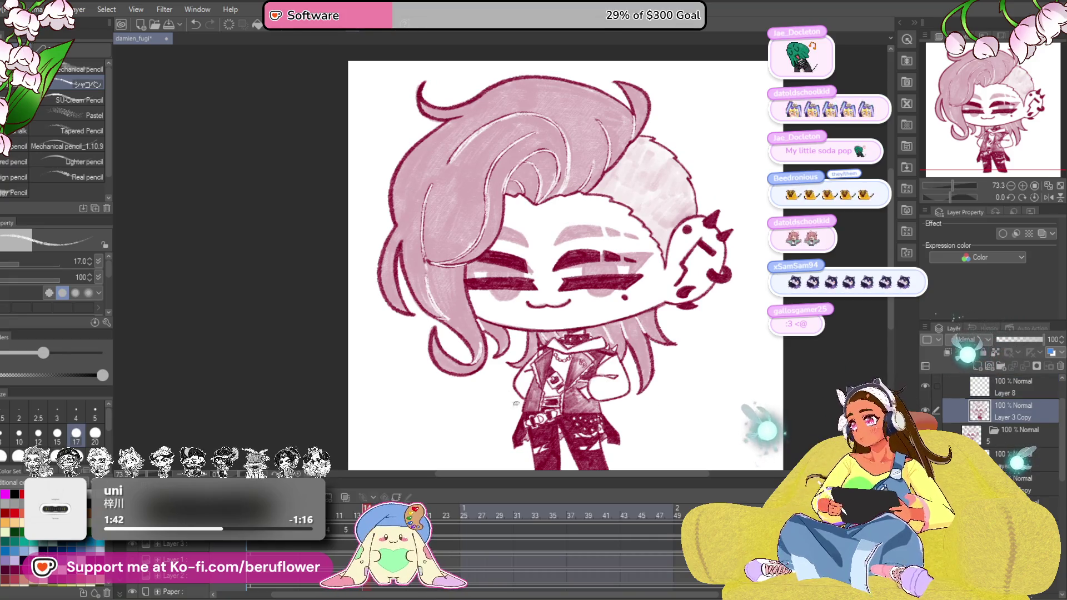
pyautogui.moveTo(549, 383); pyautogui.dragTo(547, 423)
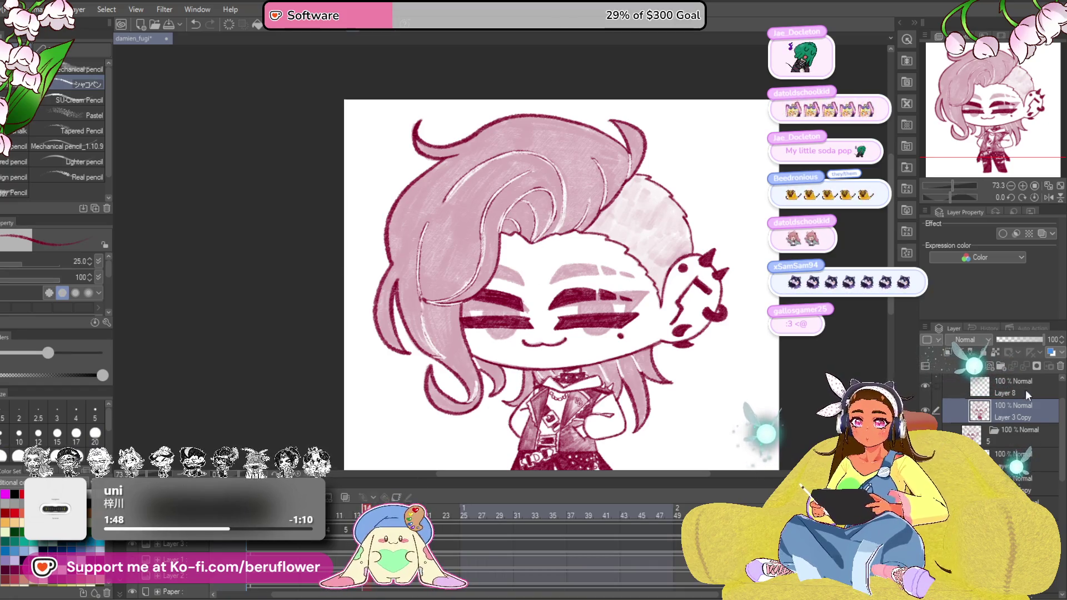
pyautogui.moveTo(549, 337); pyautogui.dragTo(517, 343)
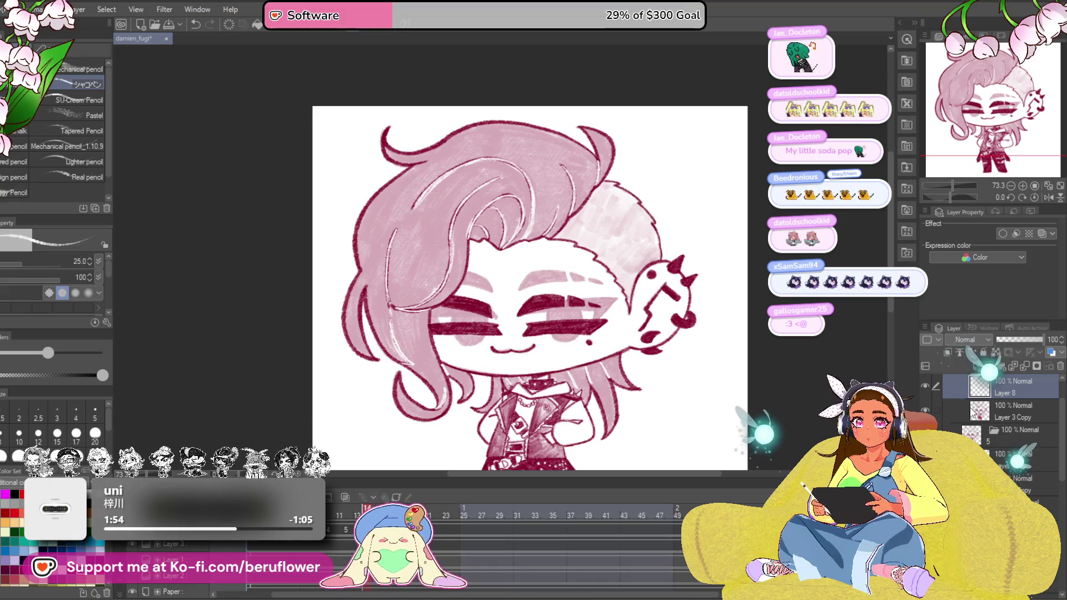
# Hide the pink colouring layer and make Layer 3 Copy the active painting layer
pyautogui.click(1016, 410)
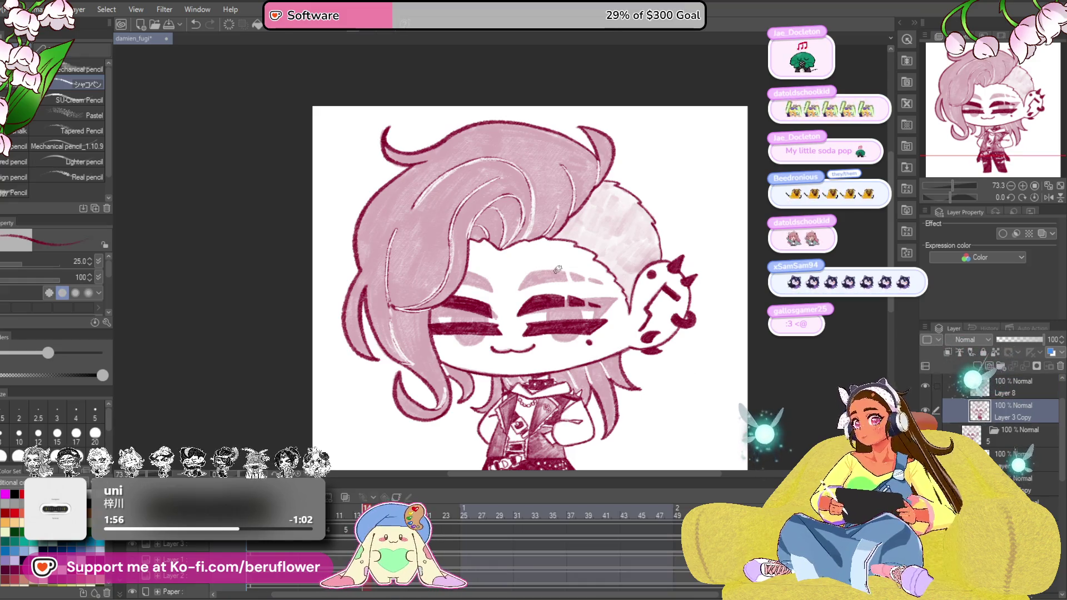
pyautogui.moveTo(537, 231); pyautogui.dragTo(572, 205)
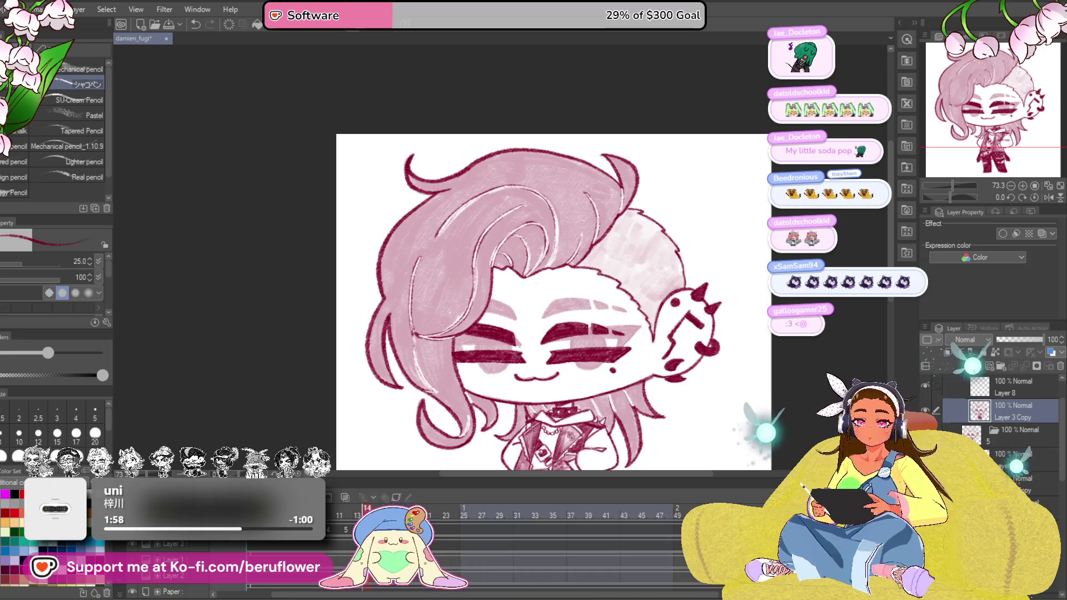
pyautogui.scroll(1, 1000, 417)
pyautogui.click(998, 364)
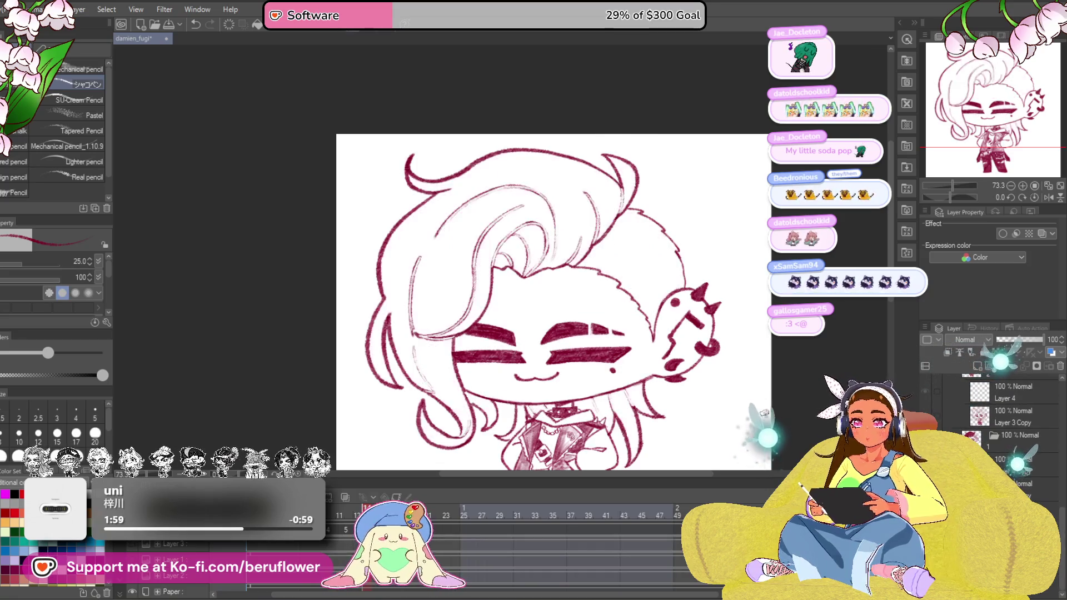
pyautogui.moveTo(574, 228); pyautogui.dragTo(588, 188)
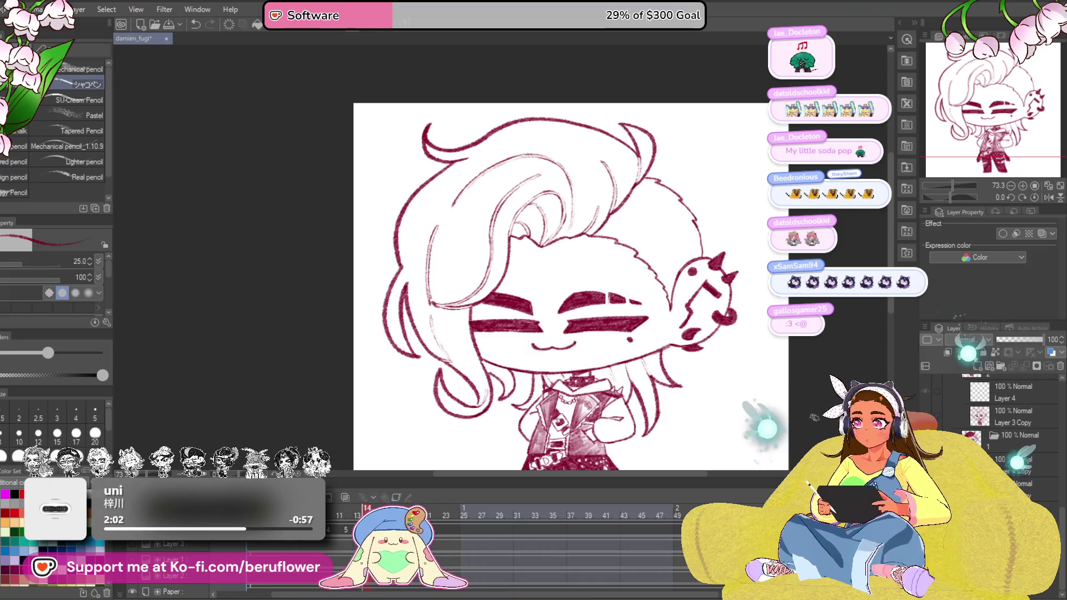
pyautogui.click(1009, 421)
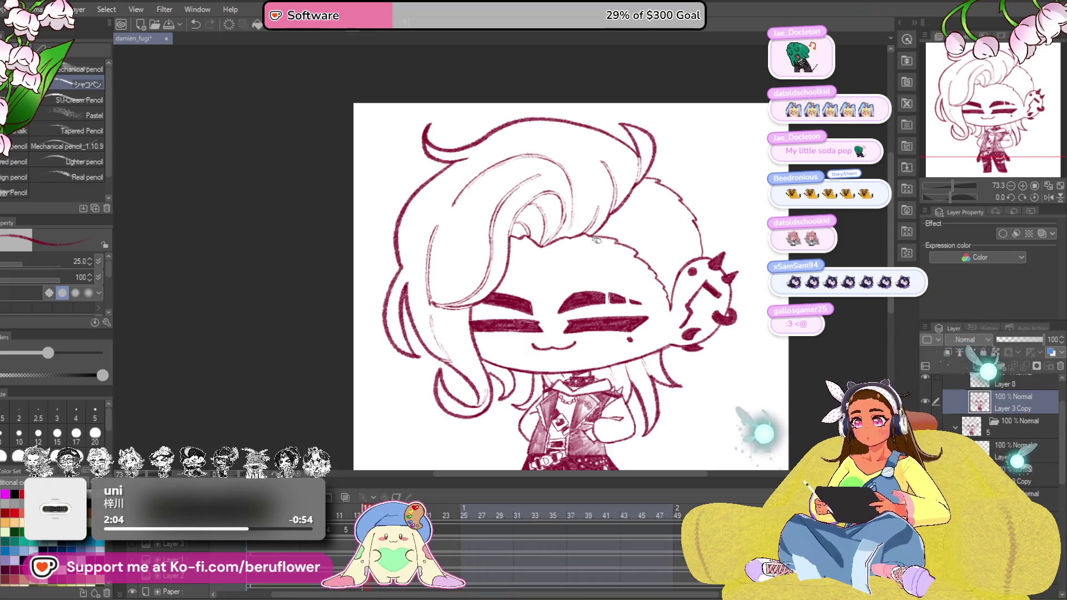
pyautogui.scroll(4, 597, 242)
pyautogui.moveTo(597, 242); pyautogui.dragTo(617, 277)
# Paint dark crimson across the hair band, undoing and redoing strokes to settle the fill
pyautogui.moveTo(650, 258)
pyautogui.mouseDown()
pyautogui.moveTo(705, 200)
pyautogui.moveTo(691, 276)
pyautogui.moveTo(641, 217)
pyautogui.moveTo(621, 167)
pyautogui.moveTo(501, 284)
pyautogui.moveTo(416, 342)
pyautogui.moveTo(434, 367)
pyautogui.mouseUp()
pyautogui.hotkey('ctrl', 'z')
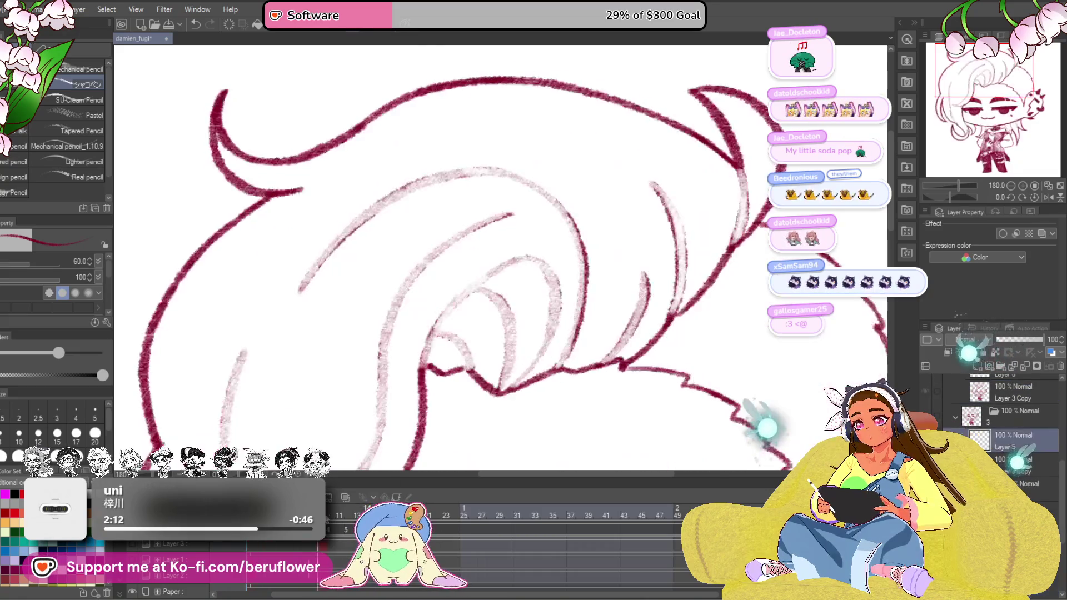
pyautogui.hotkey('ctrl', 'y')
pyautogui.hotkey('ctrl', 'z')
pyautogui.hotkey('ctrl', 'z')
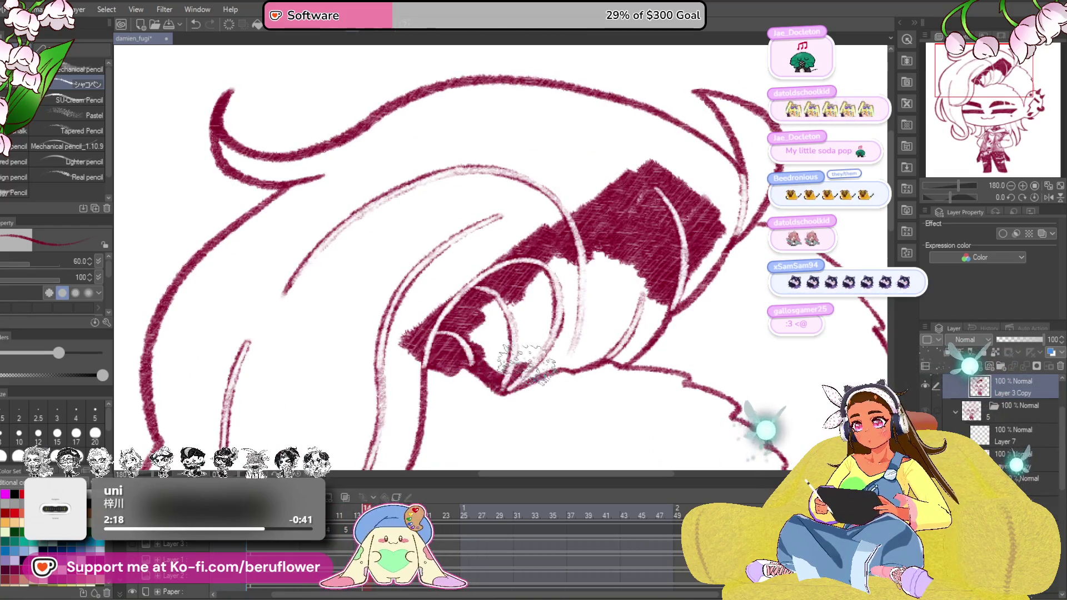
pyautogui.moveTo(559, 363); pyautogui.dragTo(454, 341)
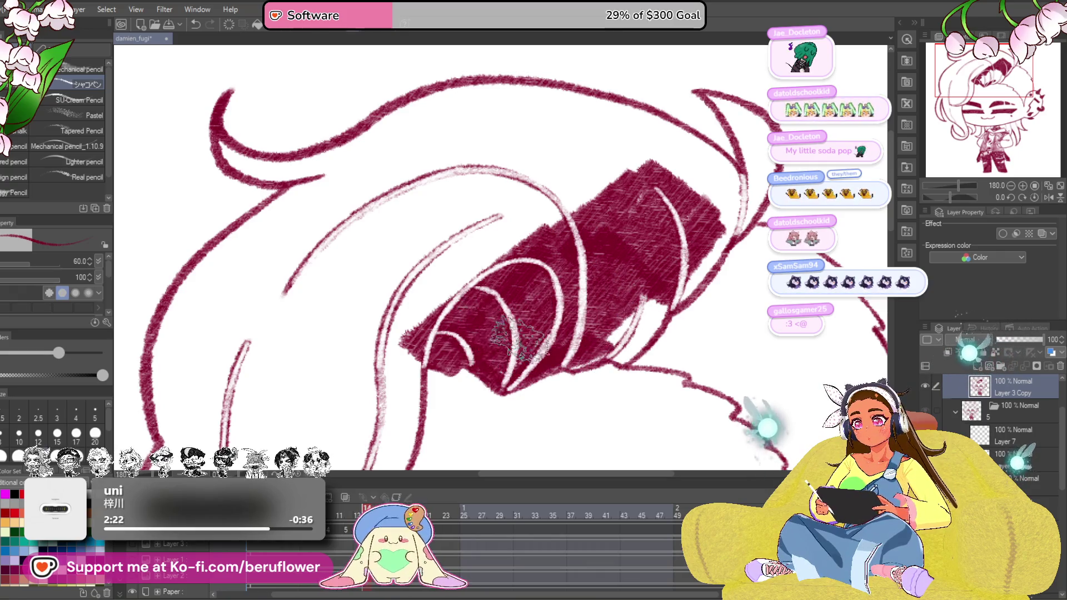
pyautogui.press('space')
pyautogui.moveTo(609, 234)
pyautogui.mouseDown()
pyautogui.moveTo(500, 250)
pyautogui.moveTo(475, 276)
pyautogui.moveTo(571, 166)
pyautogui.moveTo(467, 183)
pyautogui.moveTo(350, 242)
pyautogui.moveTo(275, 250)
pyautogui.moveTo(241, 309)
pyautogui.moveTo(250, 359)
pyautogui.moveTo(308, 346)
pyautogui.moveTo(417, 276)
pyautogui.moveTo(433, 333)
pyautogui.moveTo(400, 375)
pyautogui.moveTo(342, 288)
pyautogui.mouseUp()
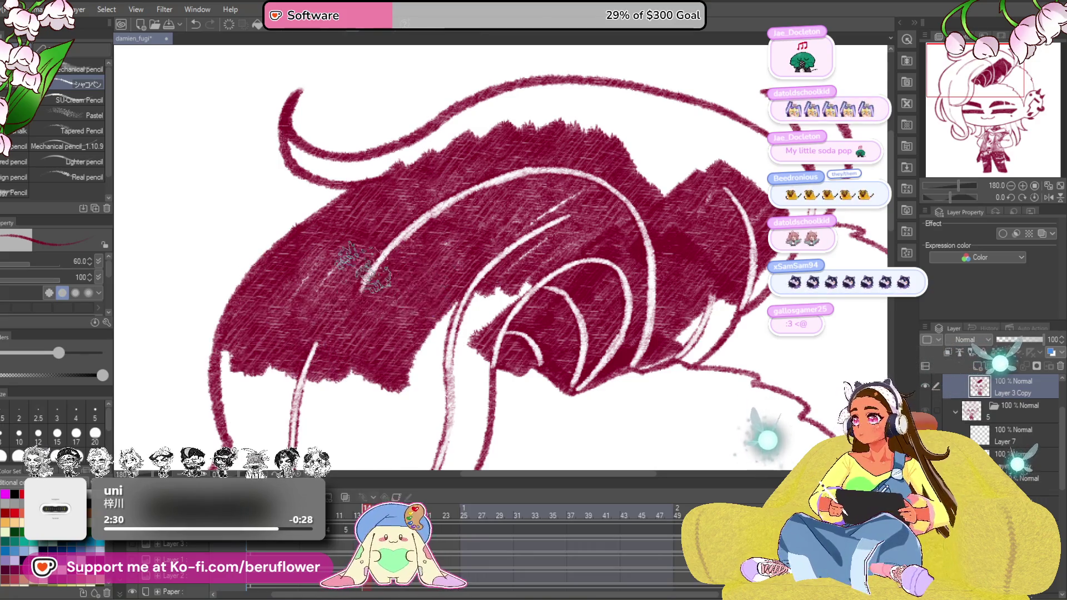
pyautogui.scroll(-5, 321, 266)
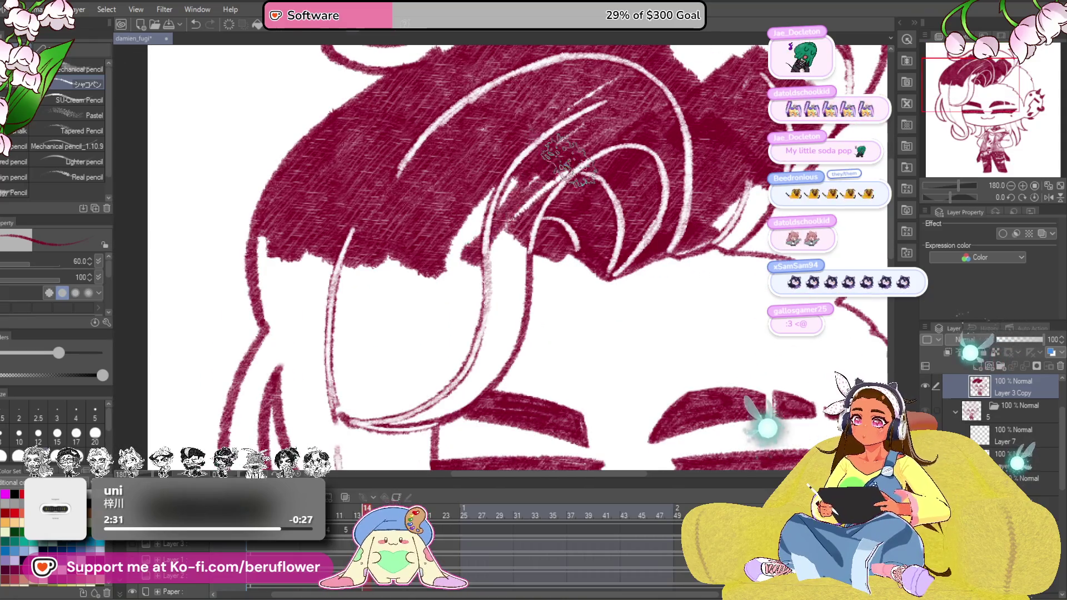
# Fill the white gaps between the upper hair strands with crimson up to the hair edge
pyautogui.moveTo(430, 254)
pyautogui.mouseDown()
pyautogui.moveTo(467, 308)
pyautogui.moveTo(509, 275)
pyautogui.moveTo(525, 317)
pyautogui.moveTo(481, 376)
pyautogui.mouseUp()
pyautogui.scroll(-3, 482, 375)
pyautogui.moveTo(500, 225); pyautogui.dragTo(533, 300)
pyautogui.moveTo(467, 267)
pyautogui.mouseDown()
pyautogui.moveTo(509, 317)
pyautogui.moveTo(521, 242)
pyautogui.moveTo(417, 300)
pyautogui.moveTo(366, 276)
pyautogui.moveTo(392, 225)
pyautogui.moveTo(387, 188)
pyautogui.moveTo(329, 175)
pyautogui.moveTo(309, 142)
pyautogui.moveTo(313, 171)
pyautogui.moveTo(391, 166)
pyautogui.moveTo(451, 192)
pyautogui.moveTo(500, 184)
pyautogui.moveTo(350, 130)
pyautogui.moveTo(367, 234)
pyautogui.moveTo(433, 167)
pyautogui.mouseUp()
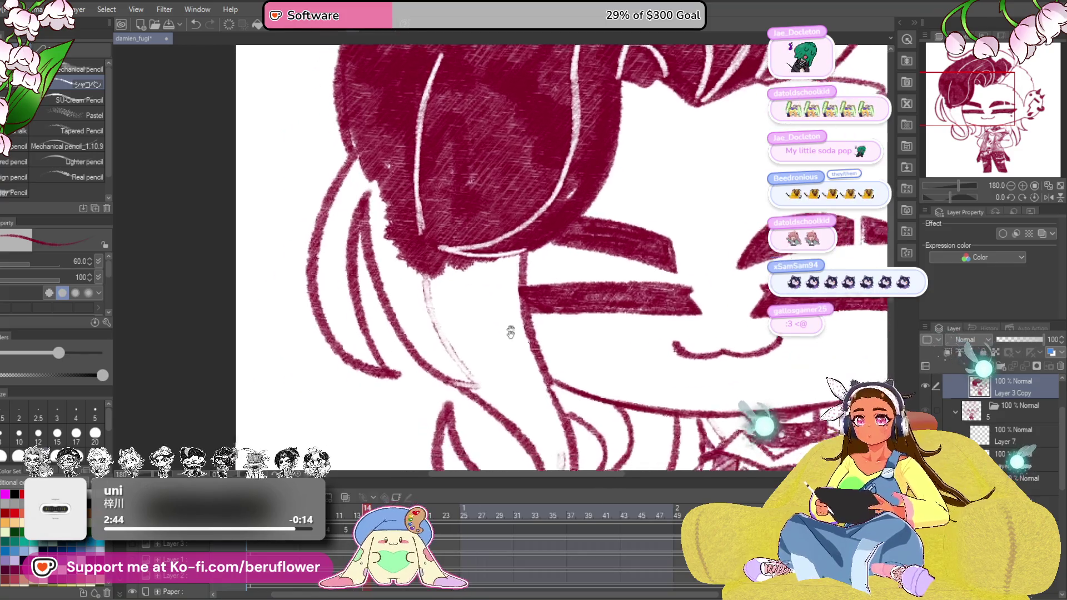
pyautogui.moveTo(375, 150)
pyautogui.mouseDown()
pyautogui.moveTo(416, 330)
pyautogui.moveTo(392, 250)
pyautogui.moveTo(451, 367)
pyautogui.moveTo(483, 354)
pyautogui.moveTo(508, 242)
pyautogui.moveTo(500, 358)
pyautogui.moveTo(454, 271)
pyautogui.moveTo(384, 200)
pyautogui.moveTo(437, 133)
pyautogui.moveTo(408, 234)
pyautogui.moveTo(426, 258)
pyautogui.moveTo(396, 287)
pyautogui.moveTo(437, 350)
pyautogui.moveTo(421, 209)
pyautogui.mouseUp()
# Fill the left strand, the hair curl and the lower strand toward the chin with crimson
pyautogui.moveTo(425, 342); pyautogui.dragTo(421, 200)
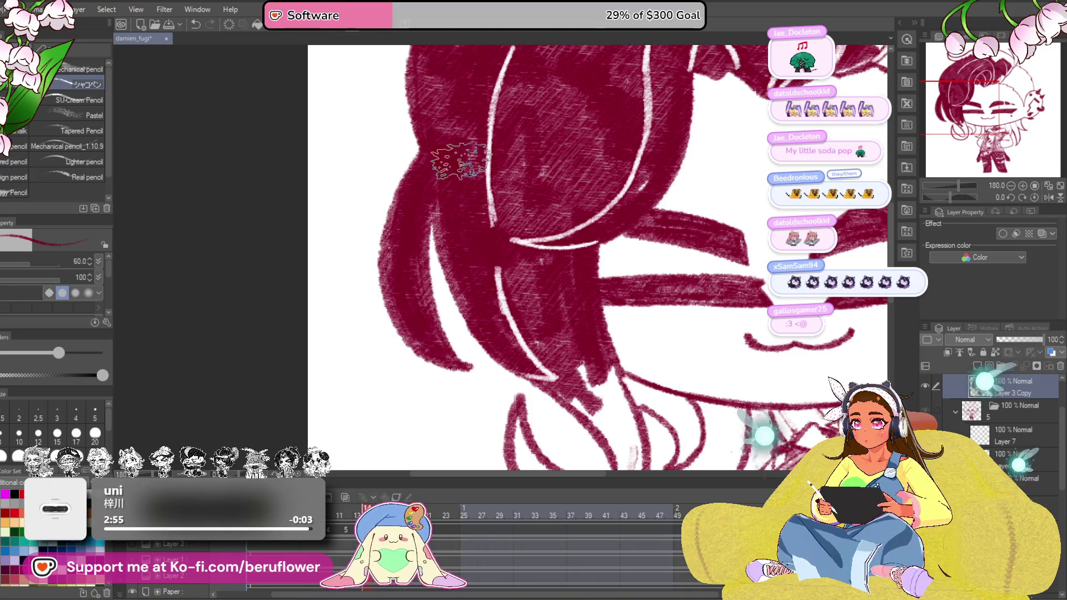
pyautogui.moveTo(584, 317); pyautogui.dragTo(500, 192)
pyautogui.moveTo(513, 268); pyautogui.dragTo(546, 305)
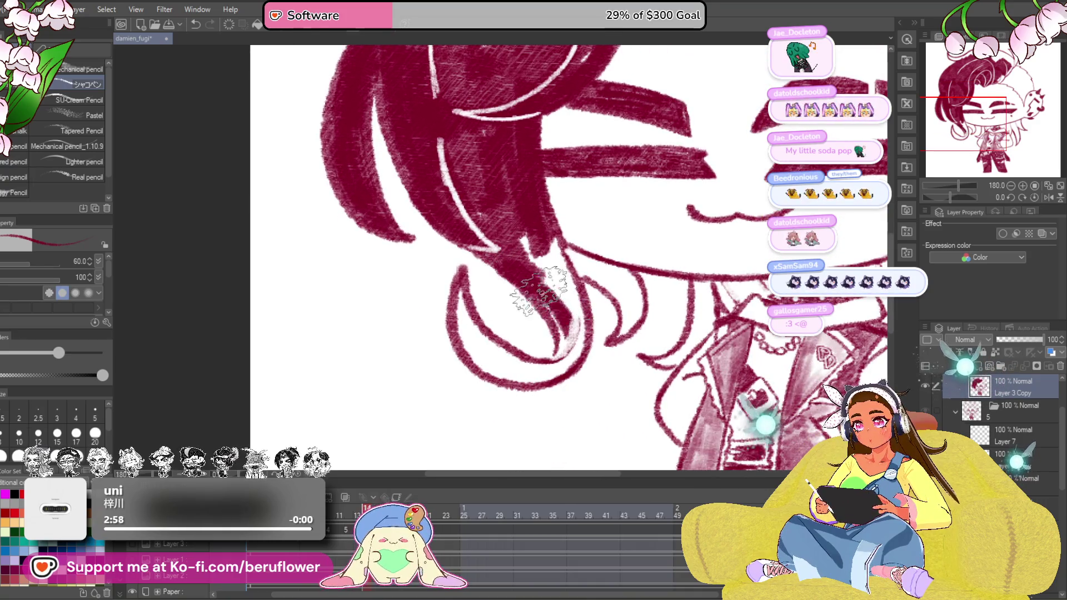
pyautogui.moveTo(458, 288)
pyautogui.mouseDown()
pyautogui.moveTo(492, 376)
pyautogui.moveTo(516, 375)
pyautogui.mouseUp()
pyautogui.moveTo(455, 321)
pyautogui.mouseDown()
pyautogui.moveTo(522, 379)
pyautogui.moveTo(538, 359)
pyautogui.moveTo(576, 380)
pyautogui.mouseUp()
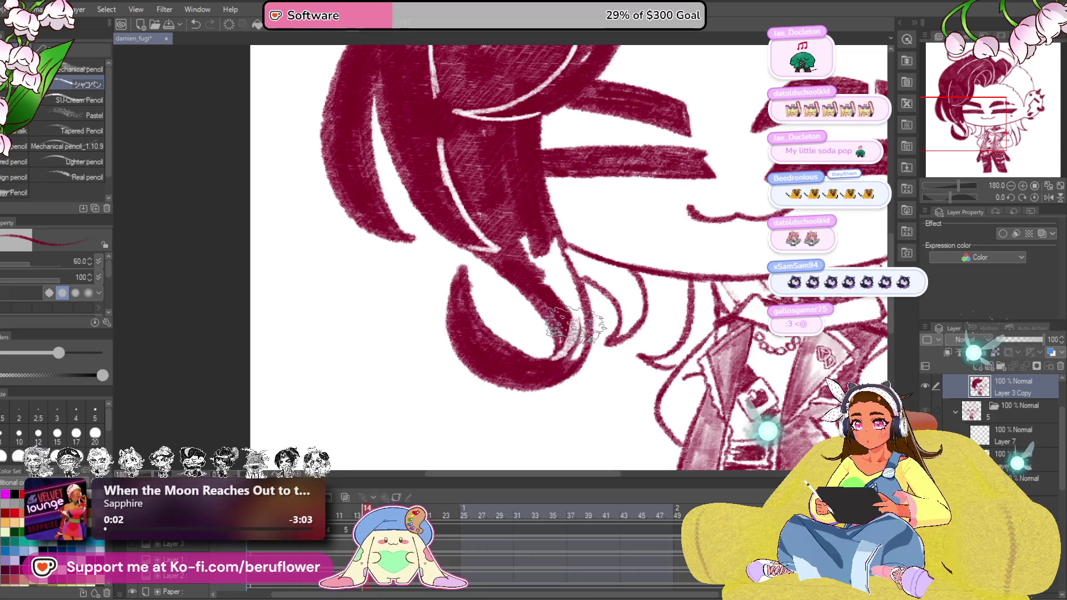
pyautogui.moveTo(573, 323)
pyautogui.mouseDown()
pyautogui.moveTo(532, 224)
pyautogui.moveTo(534, 283)
pyautogui.moveTo(576, 308)
pyautogui.mouseUp()
pyautogui.scroll(-3, 573, 300)
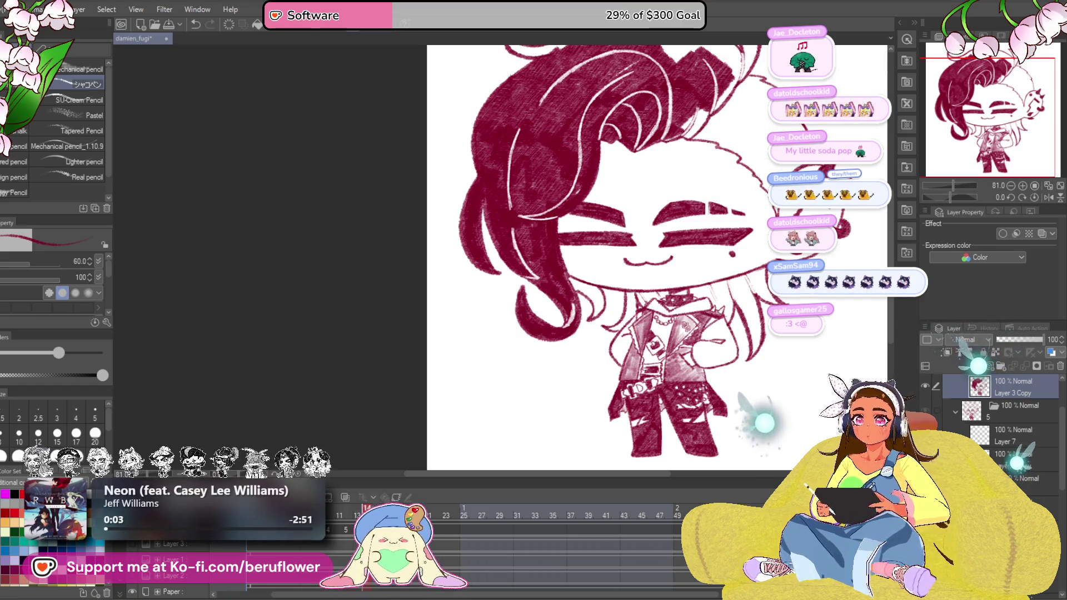
# Pan the canvas to bring the hair and face back into view
pyautogui.moveTo(683, 88); pyautogui.dragTo(640, 219)
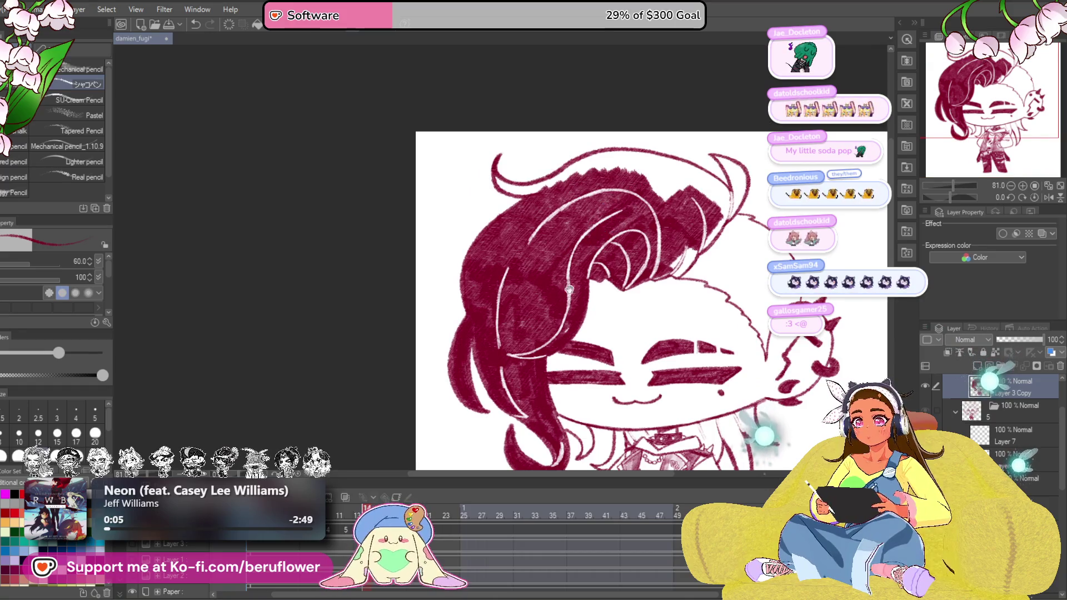
pyautogui.scroll(5, 560, 300)
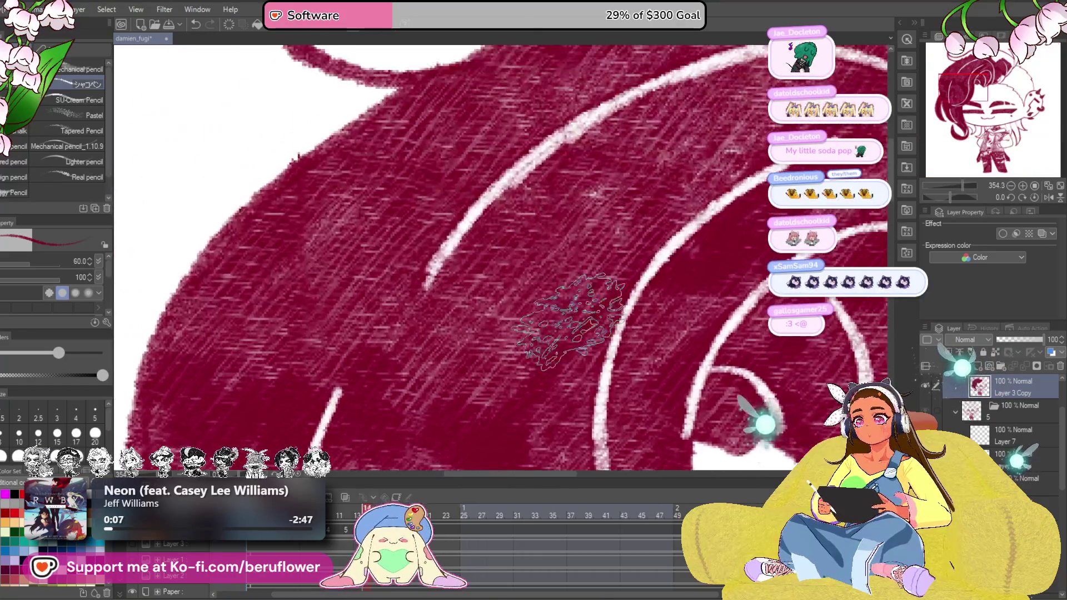
pyautogui.scroll(-3, 561, 300)
# On a tilted canvas, fill crimson along the upper hair edge and erase a stray mark near the strand
pyautogui.moveTo(948, 194); pyautogui.dragTo(942, 194)
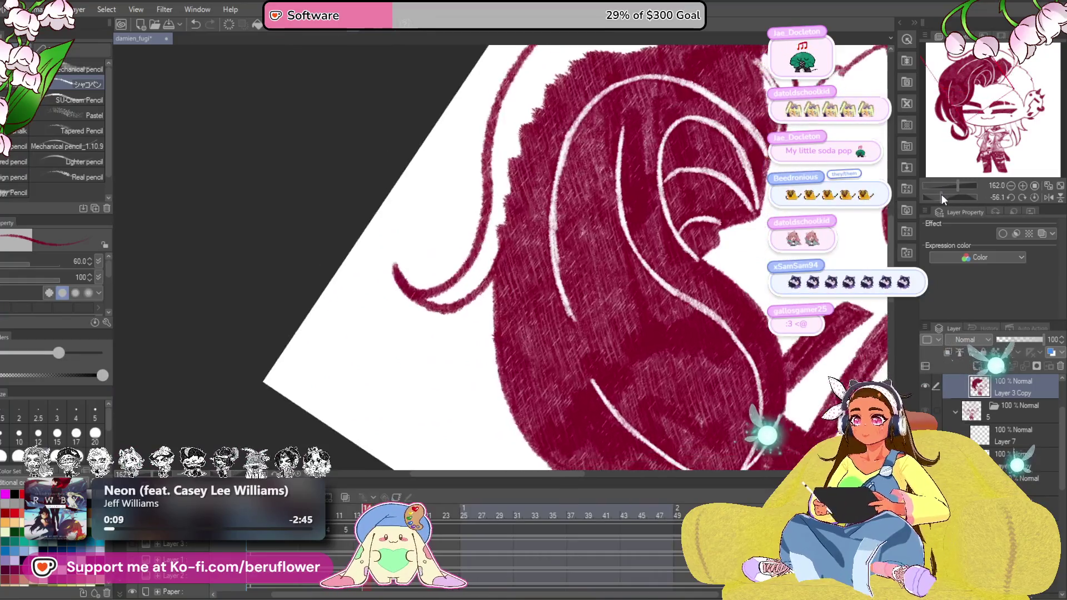
pyautogui.moveTo(666, 177)
pyautogui.mouseDown()
pyautogui.moveTo(751, 125)
pyautogui.moveTo(717, 200)
pyautogui.moveTo(650, 167)
pyautogui.moveTo(697, 125)
pyautogui.moveTo(750, 100)
pyautogui.moveTo(667, 134)
pyautogui.moveTo(576, 196)
pyautogui.moveTo(551, 250)
pyautogui.moveTo(612, 213)
pyautogui.moveTo(534, 276)
pyautogui.moveTo(488, 358)
pyautogui.mouseUp()
pyautogui.press('space')
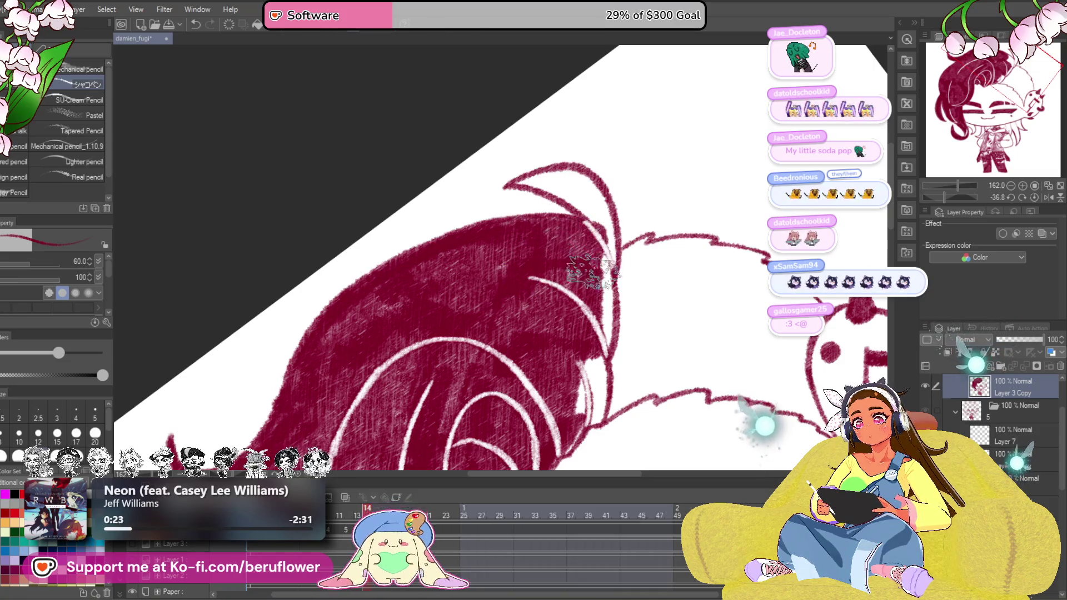
pyautogui.press('space')
pyautogui.moveTo(583, 250); pyautogui.dragTo(550, 225)
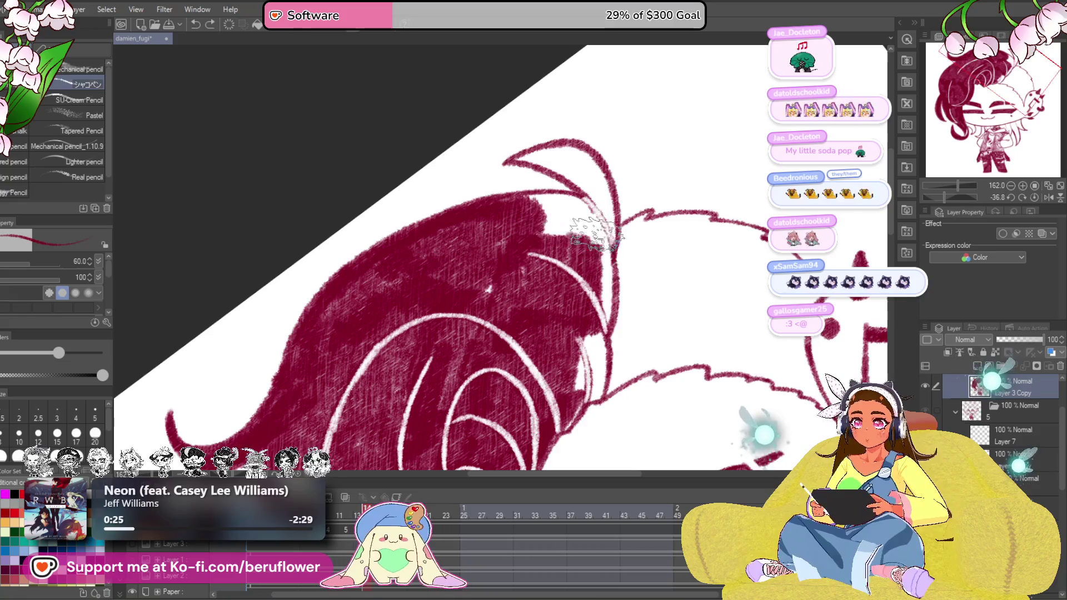
pyautogui.moveTo(600, 296)
pyautogui.mouseDown()
pyautogui.moveTo(584, 375)
pyautogui.moveTo(597, 345)
pyautogui.mouseUp()
# Paint crimson over the white gap near the hair tip, then view the whole drawing
pyautogui.press('space')
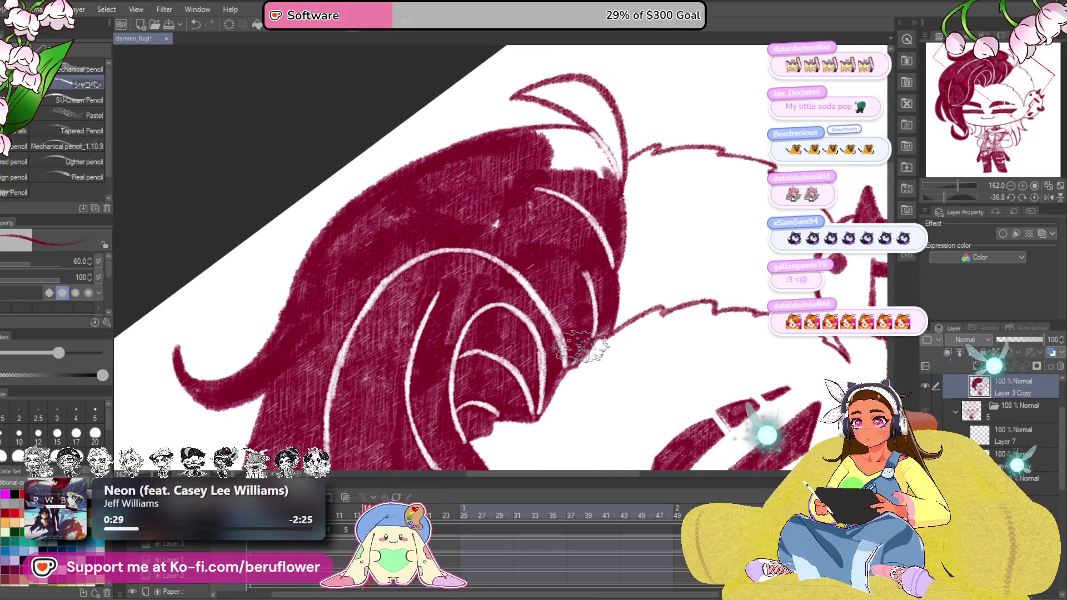
pyautogui.scroll(3, 506, 208)
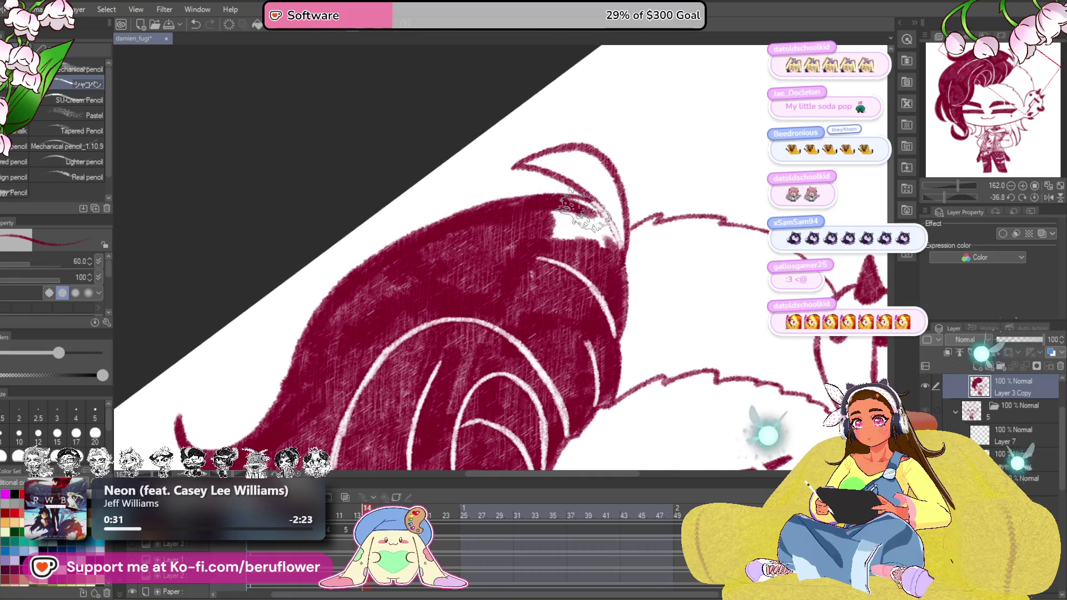
pyautogui.moveTo(599, 263)
pyautogui.mouseDown()
pyautogui.moveTo(542, 225)
pyautogui.moveTo(603, 219)
pyautogui.mouseUp()
pyautogui.press('space')
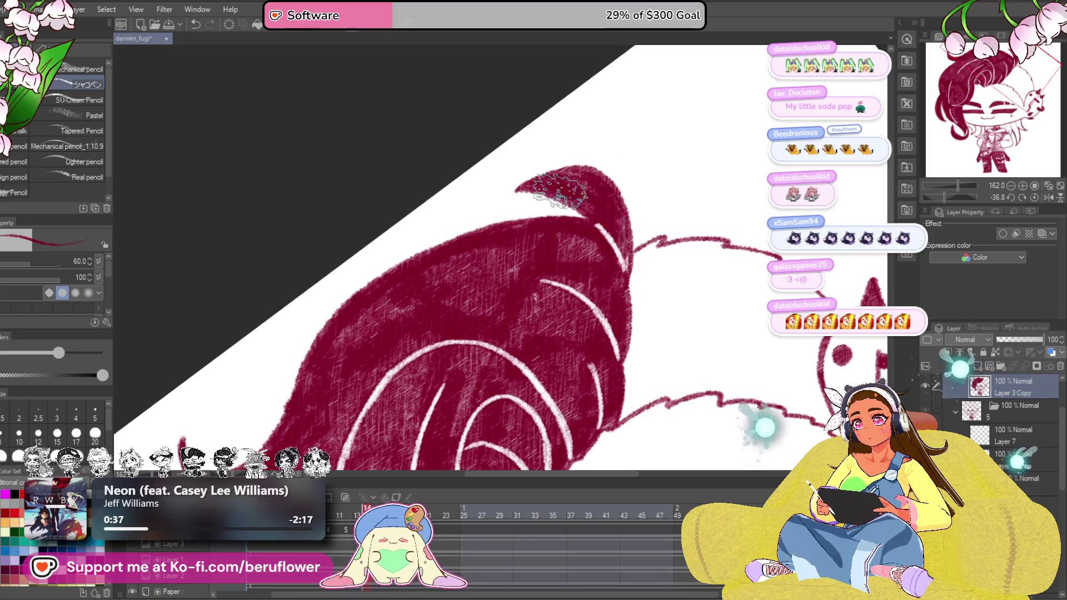
pyautogui.scroll(-3, 567, 192)
pyautogui.scroll(-3, 567, 192)
pyautogui.scroll(-3, 575, 197)
pyautogui.moveTo(576, 196); pyautogui.dragTo(500, 167)
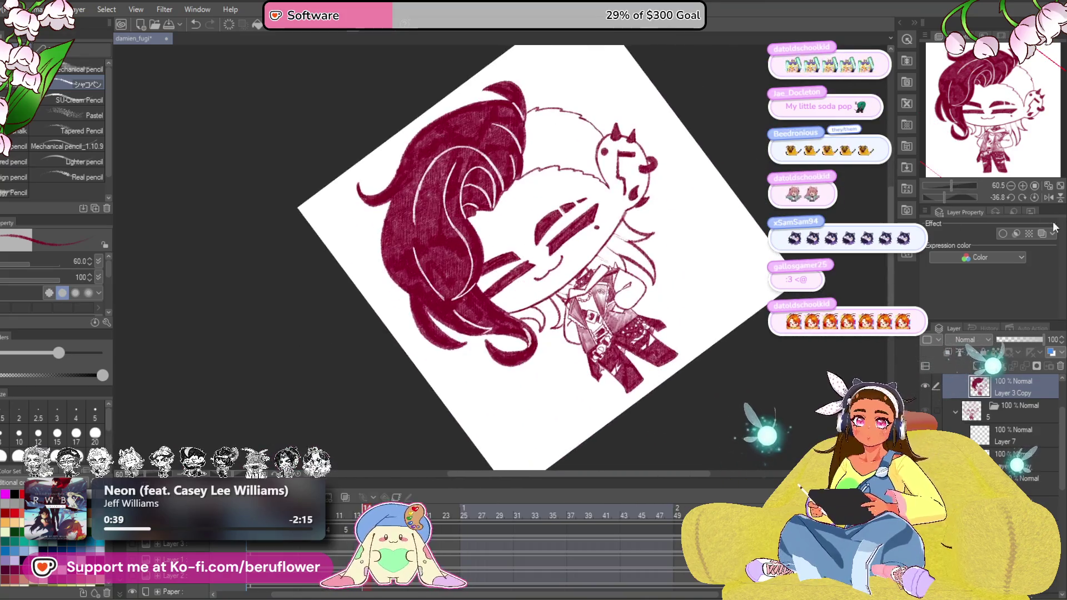
# Reset canvas rotation and add crimson strokes to the hair strands and collar below the face
pyautogui.hotkey('ctrl', '@')
pyautogui.scroll(3, 501, 250)
pyautogui.scroll(4, 492, 276)
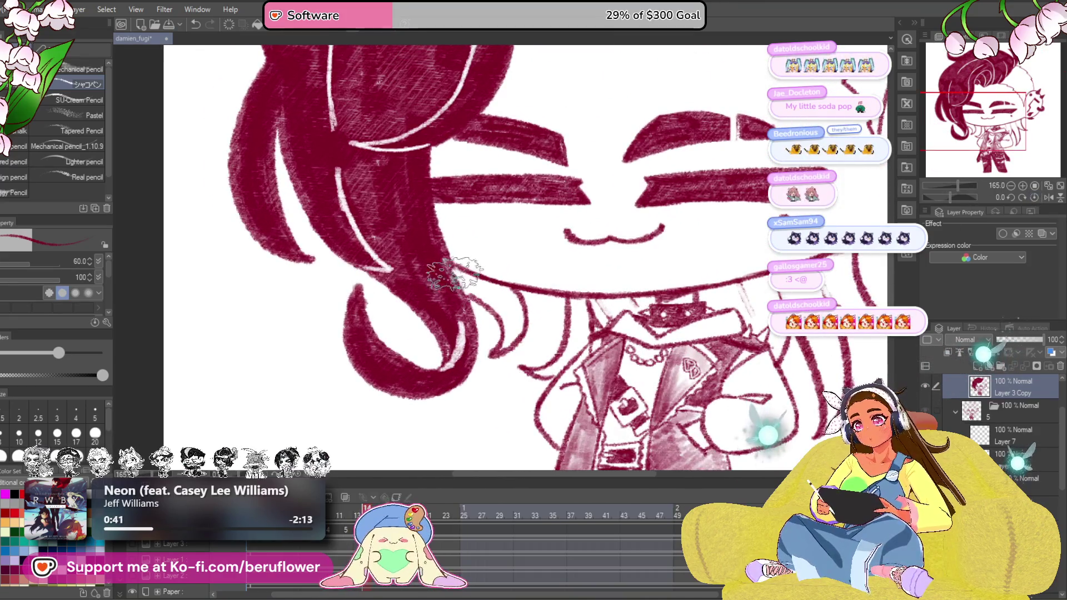
pyautogui.moveTo(501, 346)
pyautogui.mouseDown()
pyautogui.moveTo(483, 296)
pyautogui.moveTo(500, 359)
pyautogui.mouseUp()
pyautogui.moveTo(567, 309)
pyautogui.mouseDown()
pyautogui.moveTo(583, 333)
pyautogui.moveTo(633, 291)
pyautogui.moveTo(667, 288)
pyautogui.mouseUp()
pyautogui.moveTo(617, 313)
pyautogui.mouseDown()
pyautogui.moveTo(659, 300)
pyautogui.moveTo(629, 304)
pyautogui.moveTo(546, 362)
pyautogui.mouseUp()
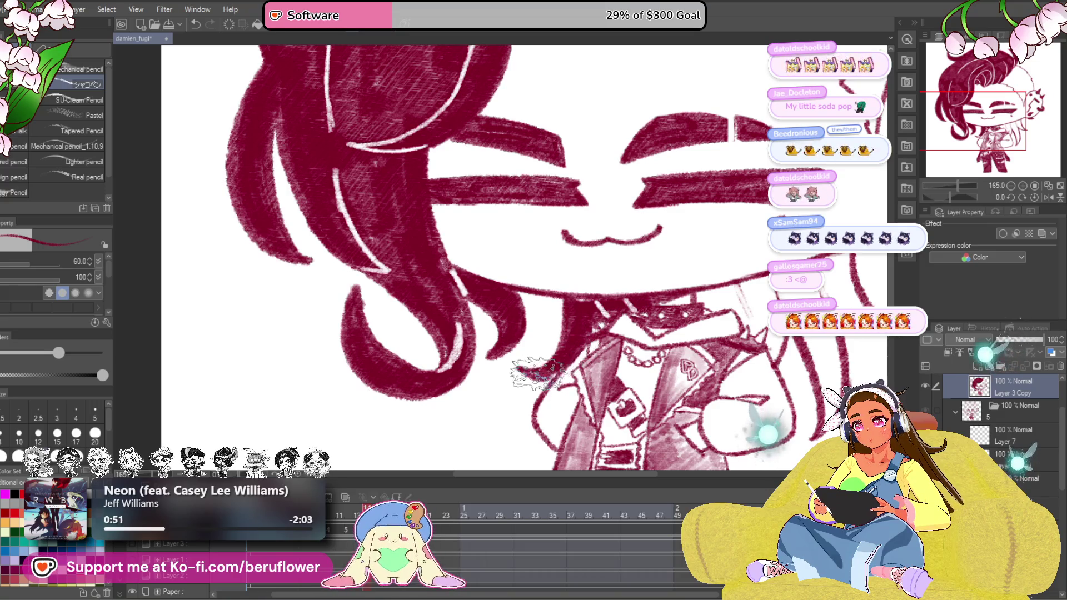
pyautogui.press('space')
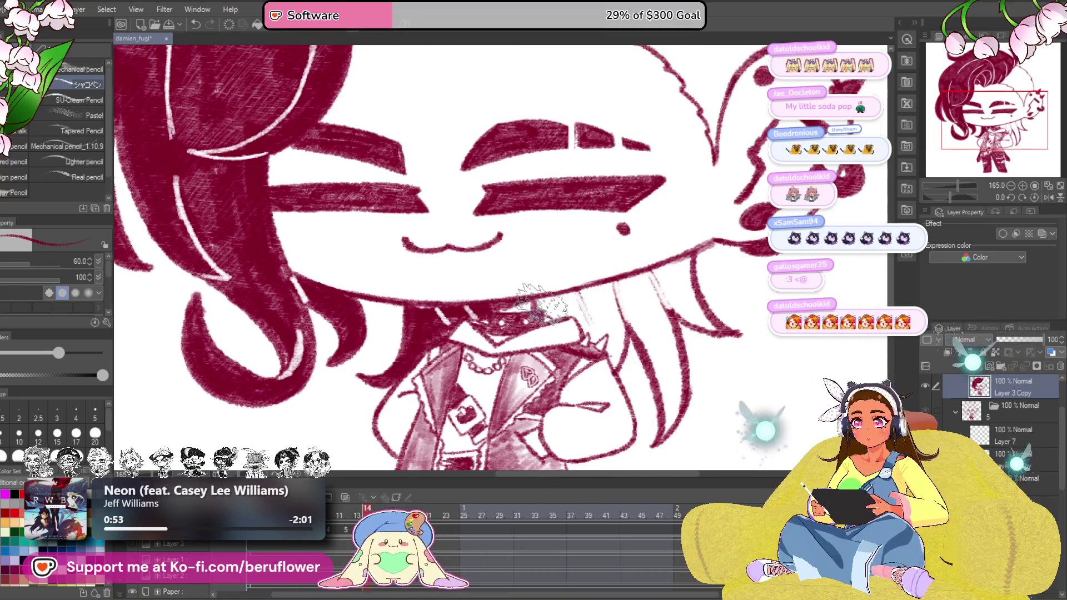
pyautogui.moveTo(542, 308); pyautogui.dragTo(496, 331)
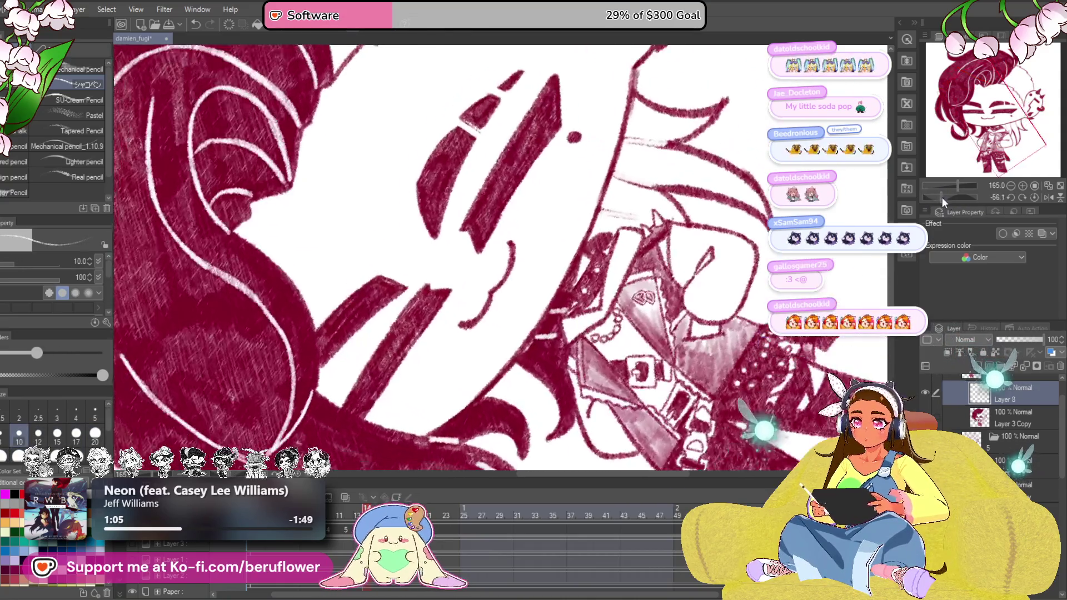
pyautogui.scroll(5, 500, 250)
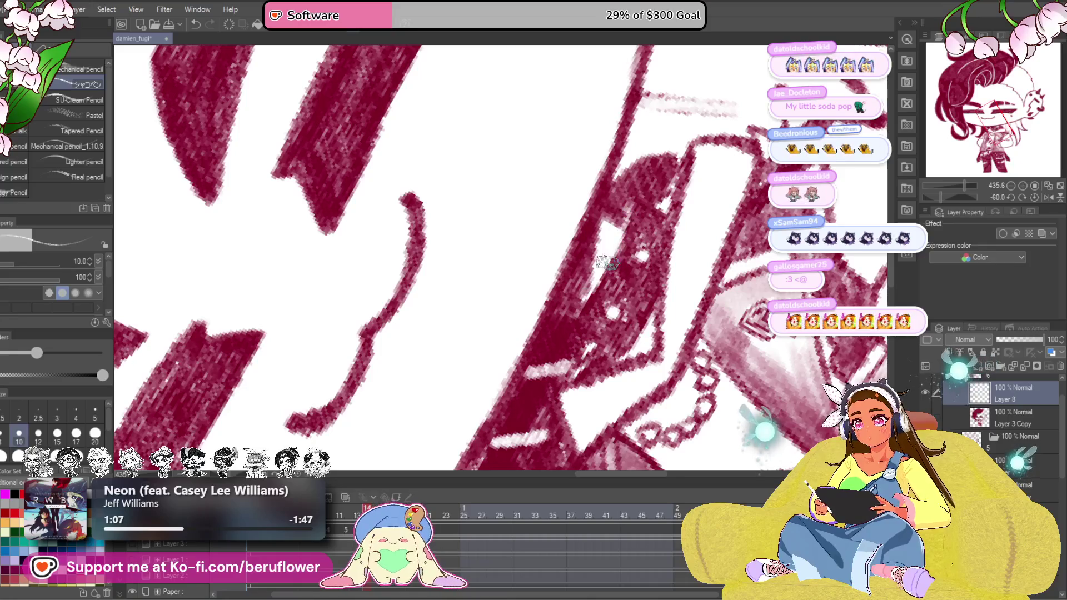
# Flip between animation frames 12 and 13 to compare the collar area under the chin
pyautogui.moveTo(627, 215); pyautogui.dragTo(656, 236)
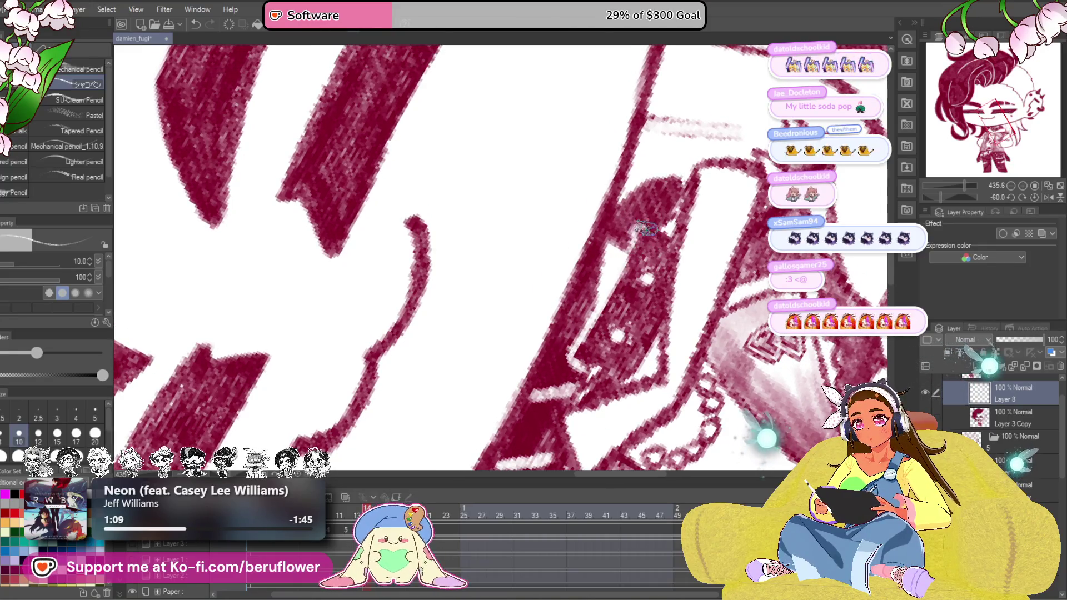
pyautogui.press('Left')
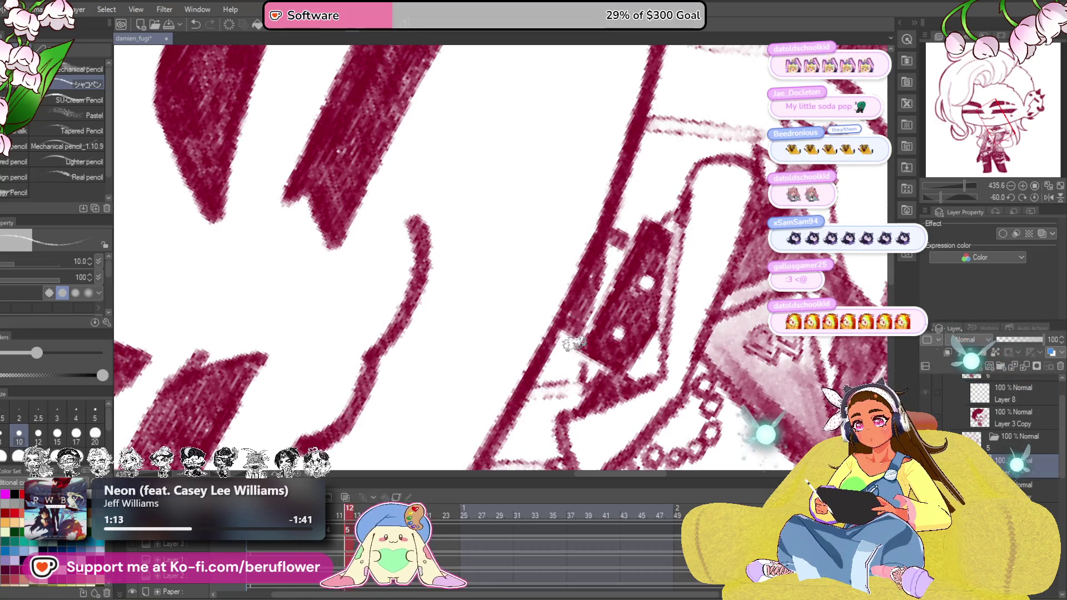
pyautogui.moveTo(569, 351); pyautogui.dragTo(584, 363)
pyautogui.press('Right')
pyautogui.press('Left')
pyautogui.press('Right')
pyautogui.press('Right')
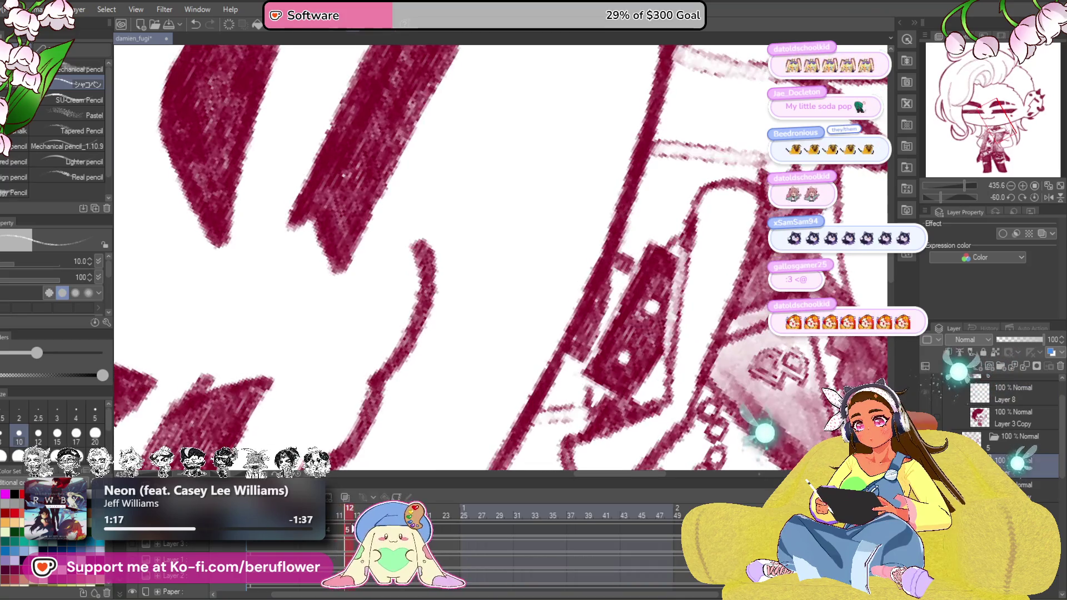
pyautogui.press('Right')
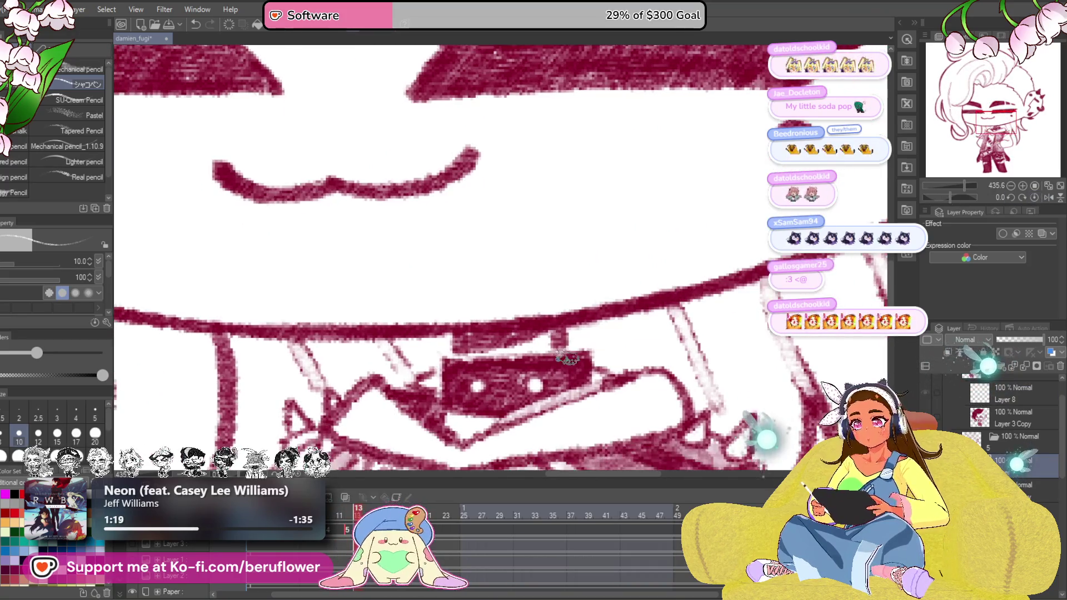
pyautogui.moveTo(533, 383); pyautogui.dragTo(582, 334)
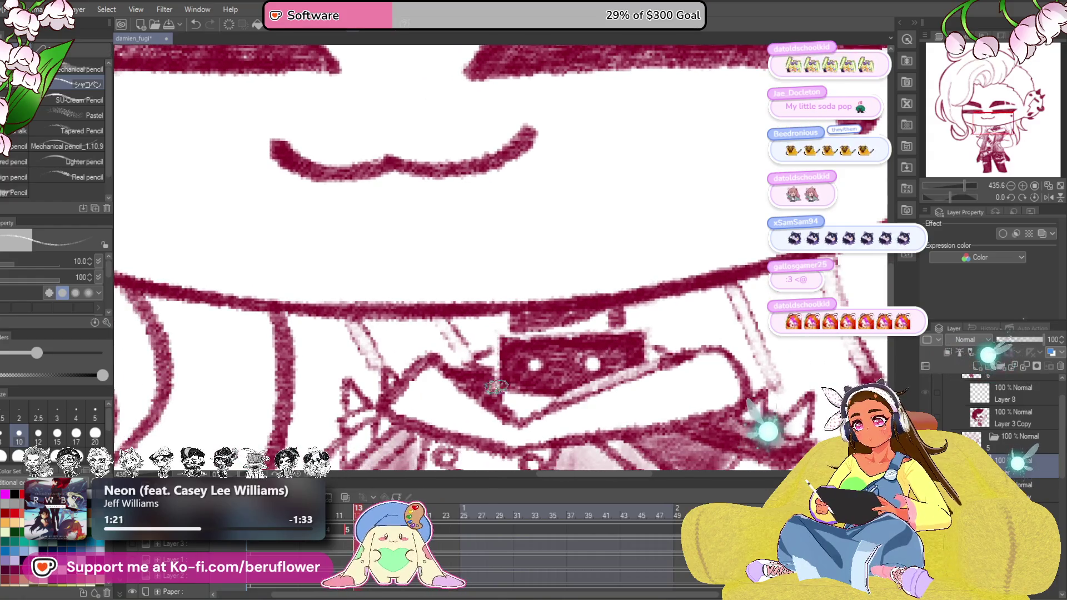
pyautogui.click(348, 510)
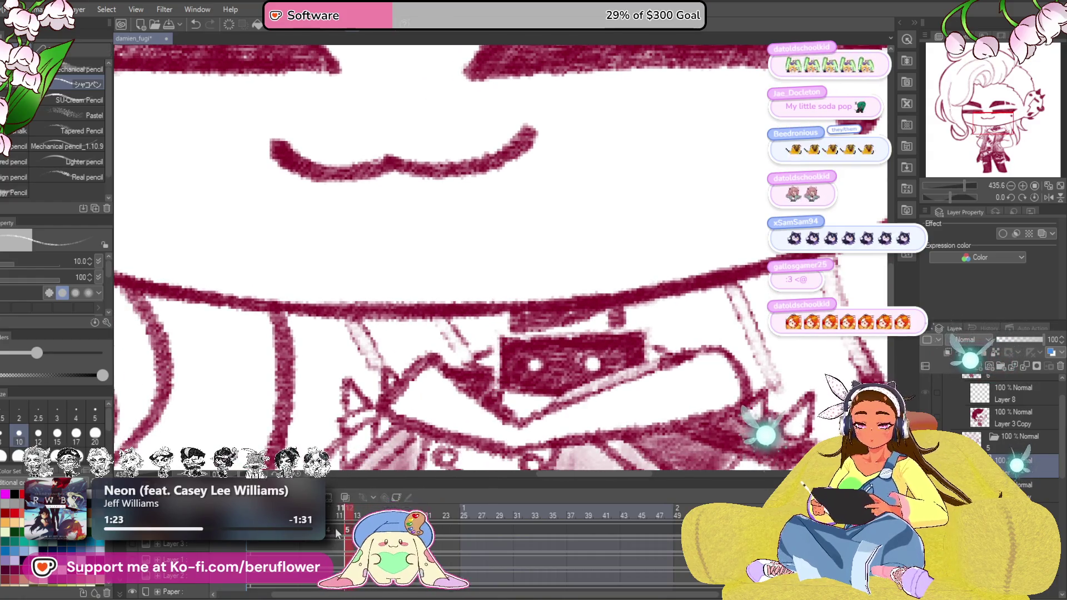
# Erase parts and edges of the dark choker patch, checking against the other frame and layer states
pyautogui.press('Right')
pyautogui.moveTo(496, 330); pyautogui.dragTo(575, 331)
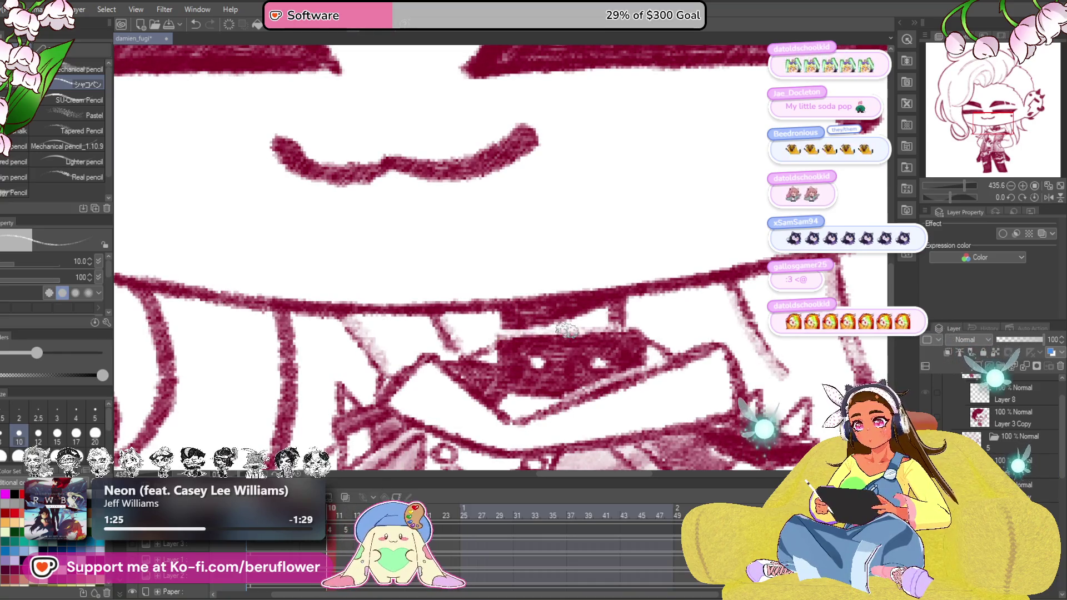
pyautogui.moveTo(500, 333); pyautogui.dragTo(518, 358)
pyautogui.moveTo(617, 330)
pyautogui.mouseDown()
pyautogui.moveTo(648, 341)
pyautogui.moveTo(650, 360)
pyautogui.mouseUp()
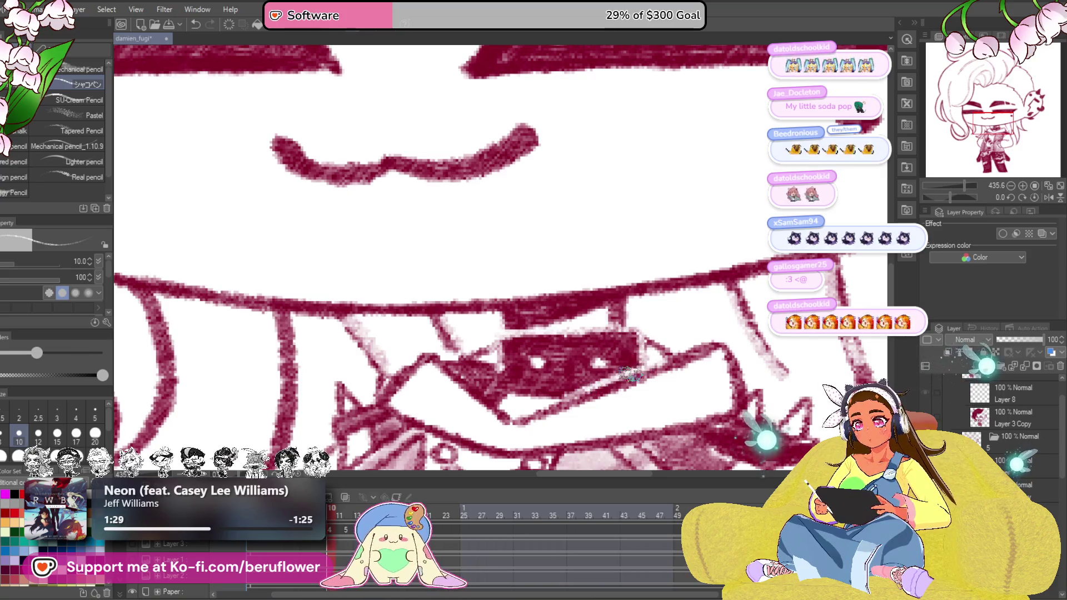
pyautogui.press('Right')
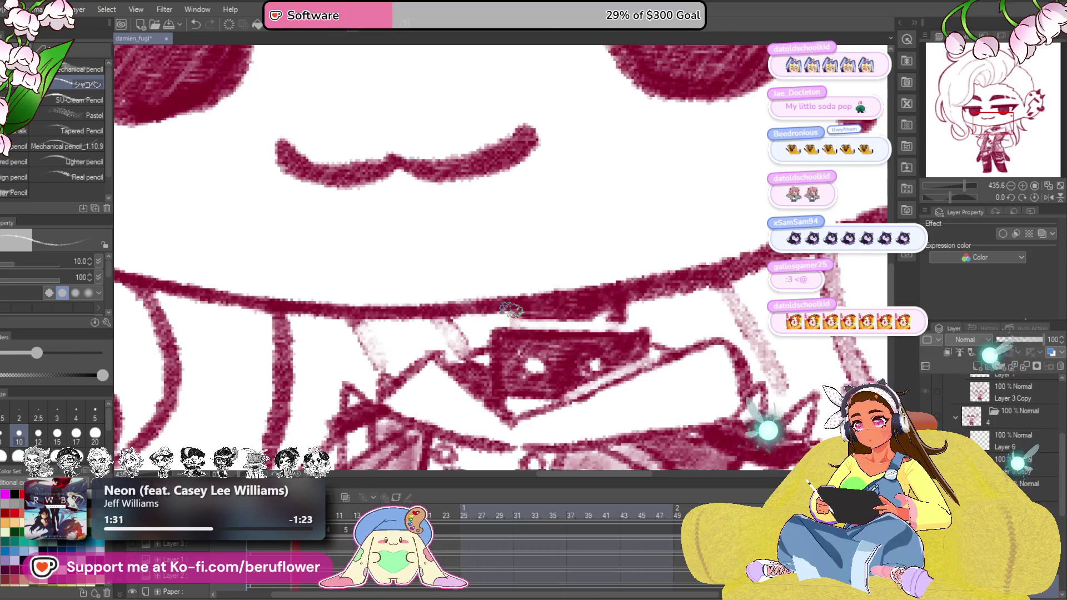
pyautogui.moveTo(498, 323)
pyautogui.mouseDown()
pyautogui.moveTo(502, 366)
pyautogui.moveTo(525, 379)
pyautogui.mouseUp()
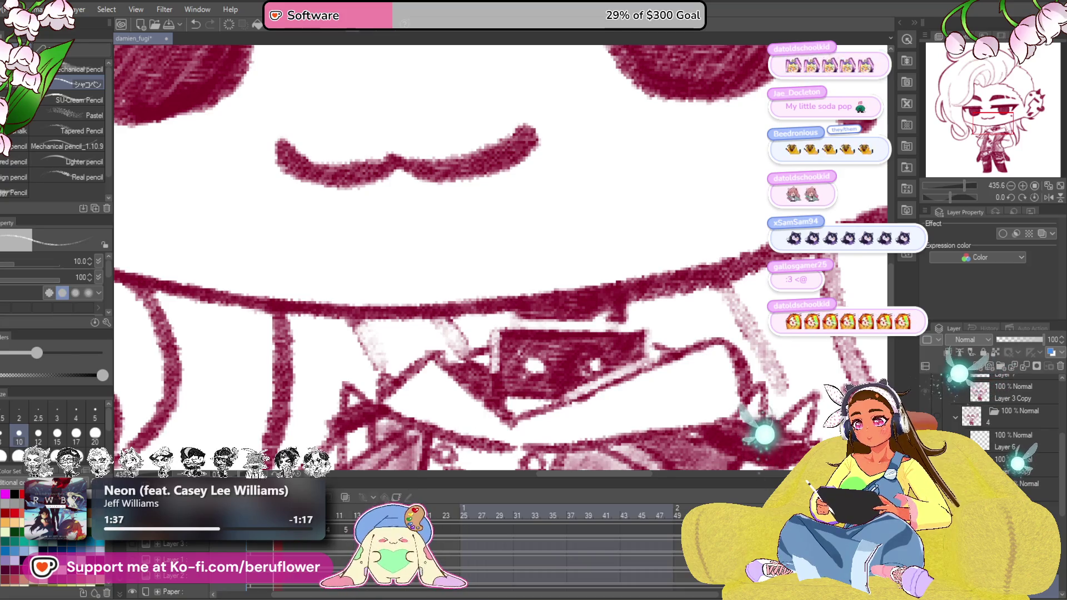
pyautogui.hotkey('ctrl', 'z')
pyautogui.hotkey('ctrl', 'z')
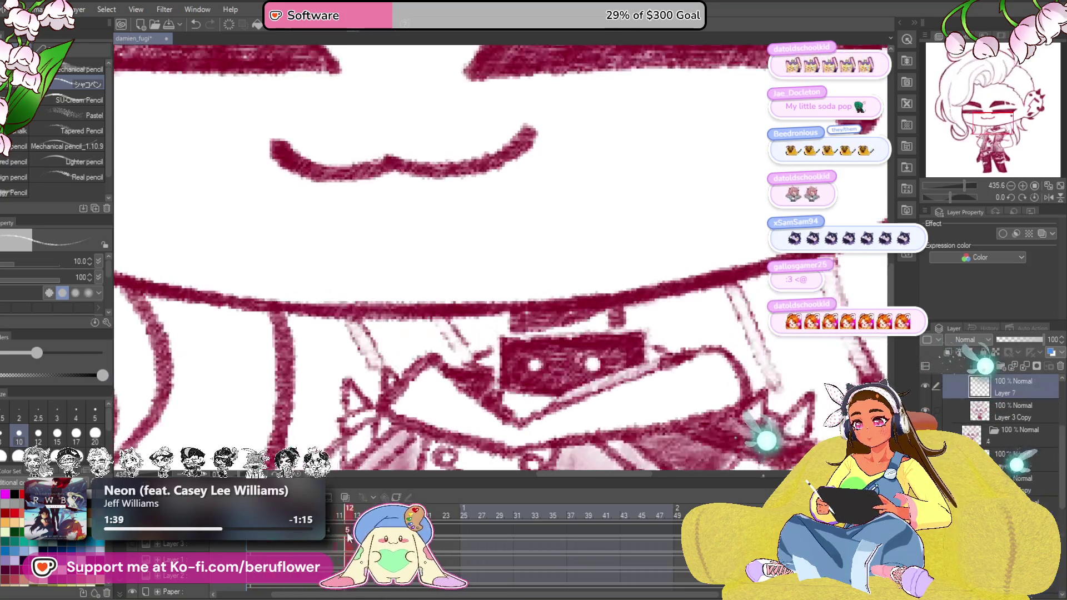
pyautogui.hotkey('ctrl', 'z')
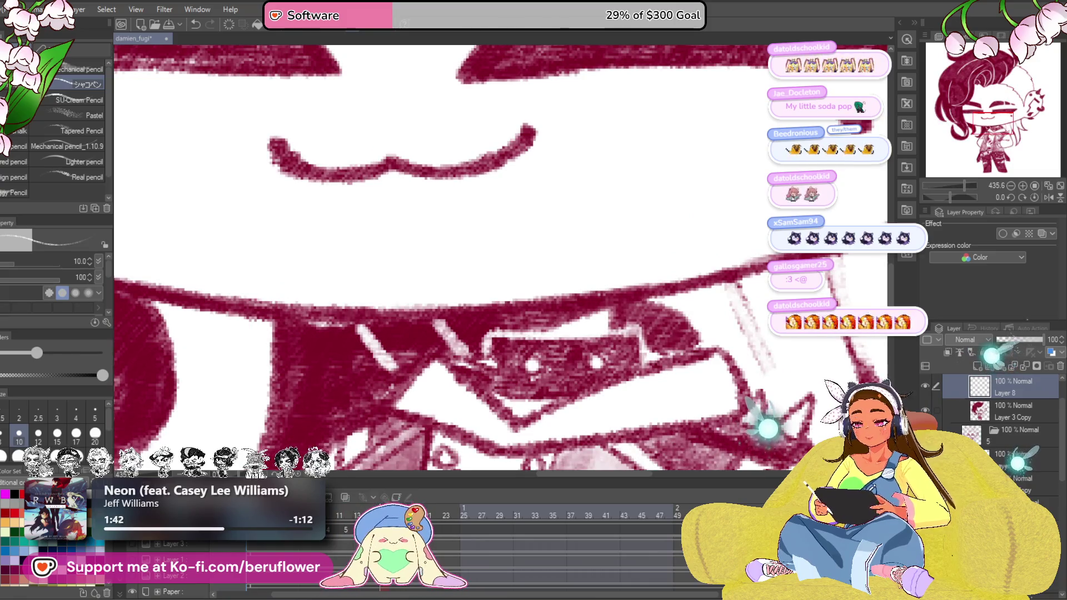
pyautogui.scroll(-3, 546, 300)
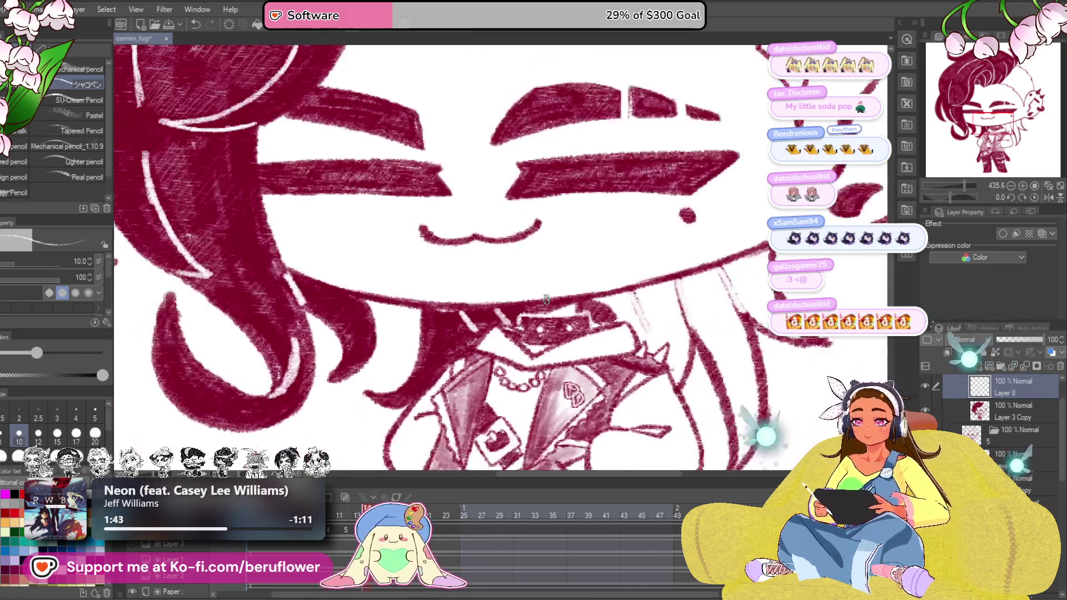
# With brush size 40, fill dark red near the collar and redraw the spiky collar shapes
pyautogui.moveTo(546, 298); pyautogui.dragTo(529, 321)
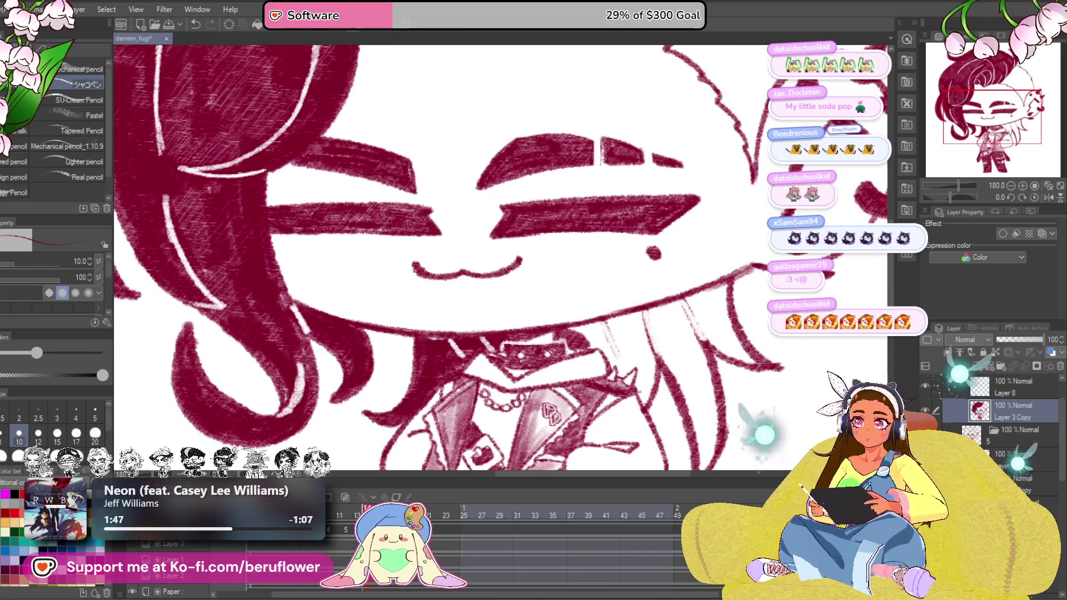
pyautogui.moveTo(667, 325); pyautogui.dragTo(637, 313)
pyautogui.press(']')
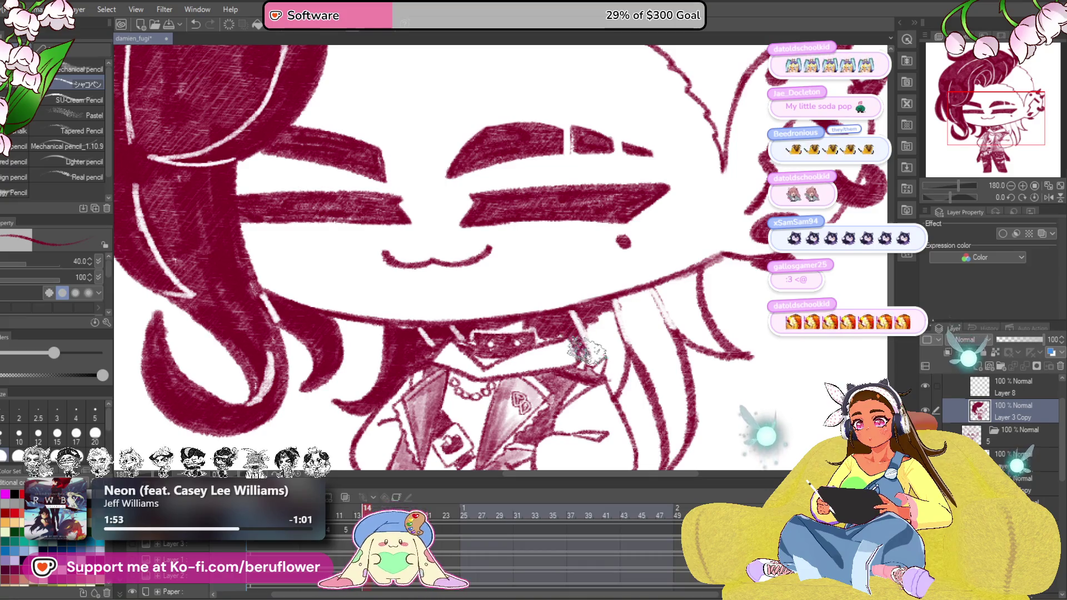
pyautogui.moveTo(588, 346)
pyautogui.mouseDown()
pyautogui.moveTo(633, 300)
pyautogui.moveTo(622, 396)
pyautogui.mouseUp()
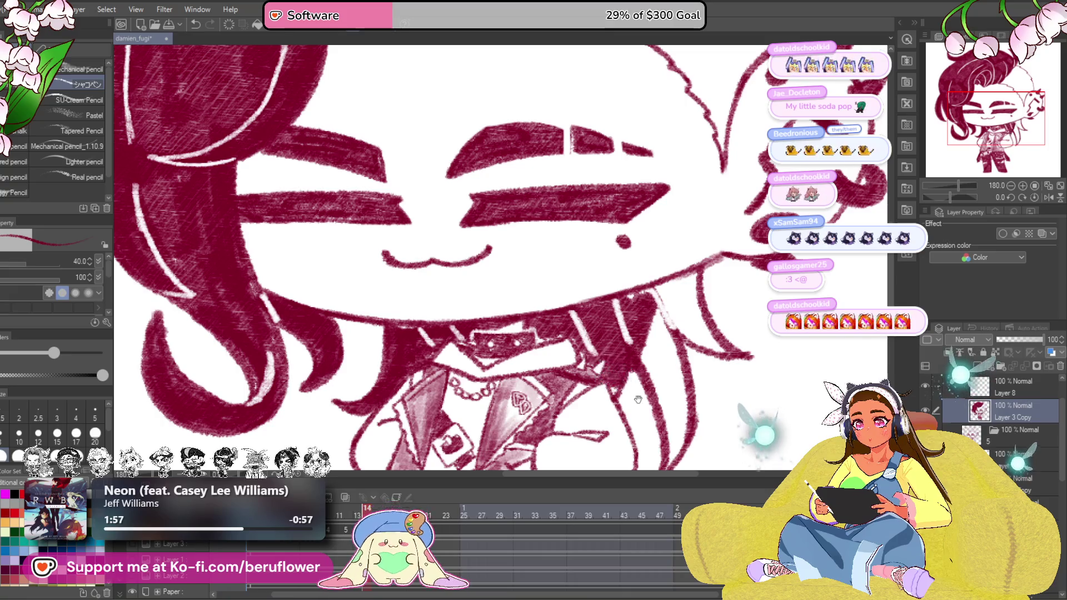
pyautogui.scroll(-3, 634, 350)
pyautogui.moveTo(621, 305); pyautogui.dragTo(634, 241)
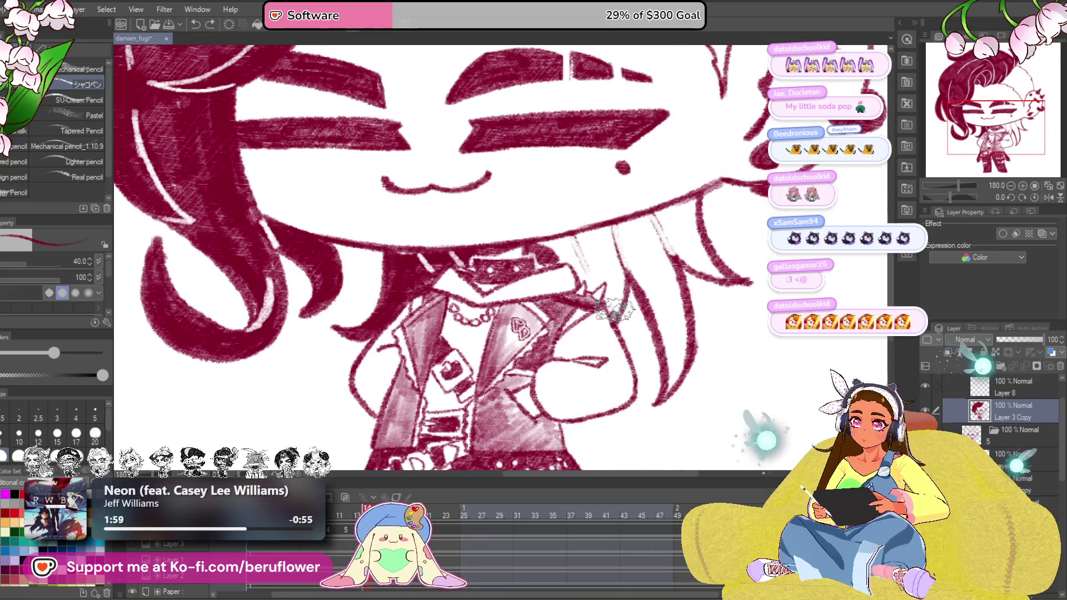
pyautogui.moveTo(613, 309); pyautogui.dragTo(617, 233)
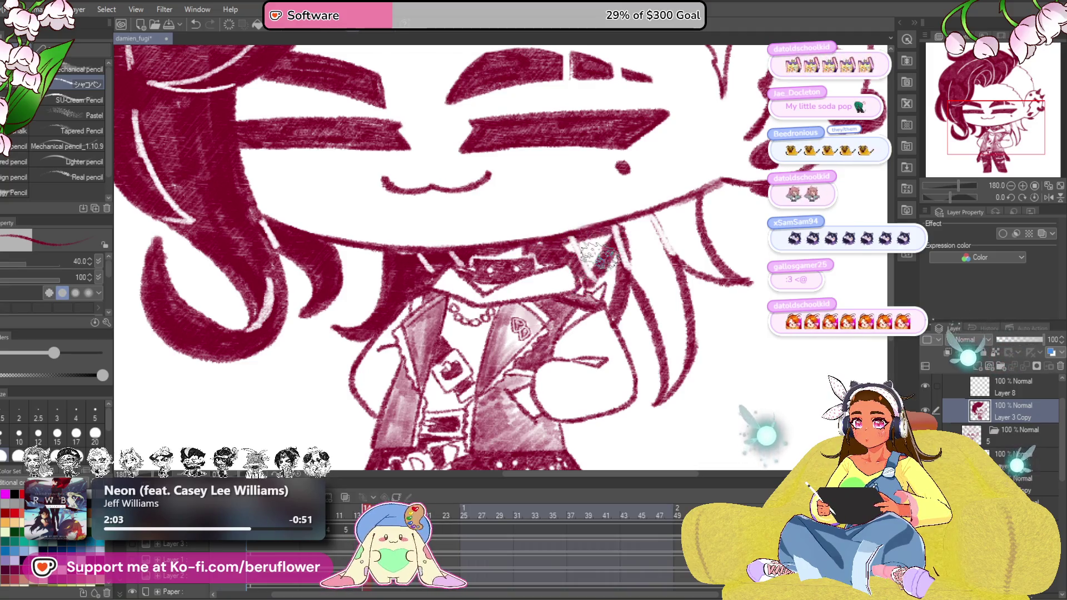
# Hatch crimson pencil strokes down the long right hair strand, then view the whole figure
pyautogui.moveTo(659, 258)
pyautogui.mouseDown()
pyautogui.moveTo(713, 267)
pyautogui.moveTo(733, 309)
pyautogui.mouseUp()
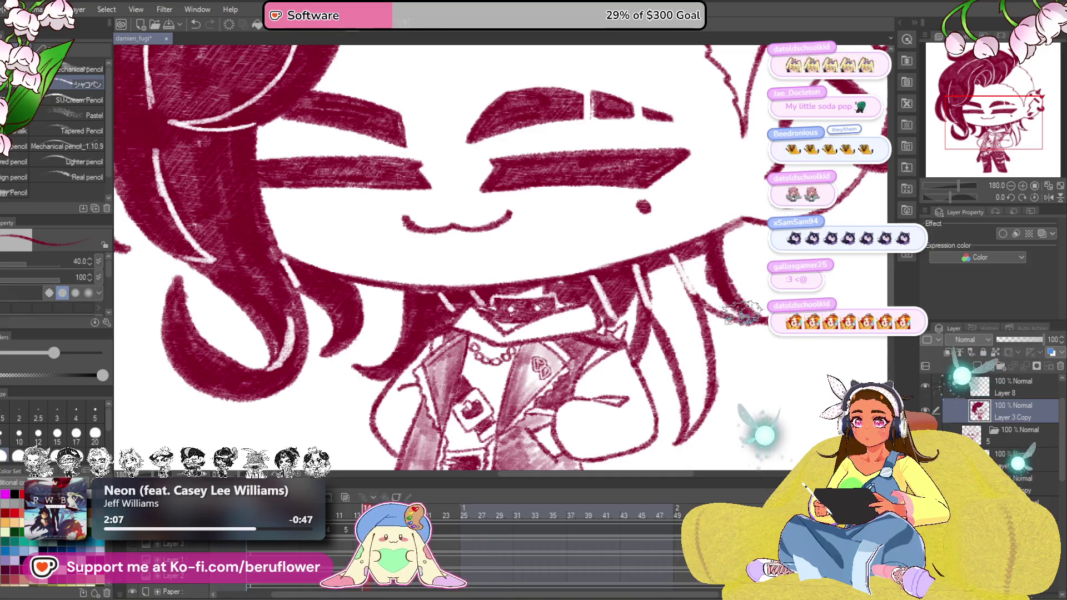
pyautogui.moveTo(692, 267); pyautogui.dragTo(717, 292)
pyautogui.scroll(-1, 700, 276)
pyautogui.moveTo(663, 250); pyautogui.dragTo(679, 304)
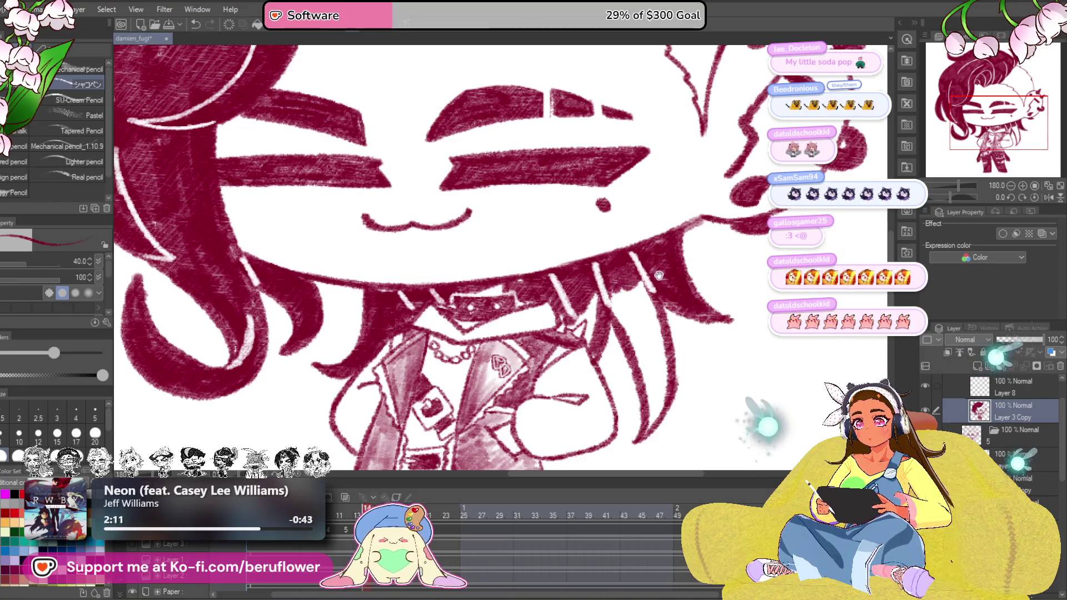
pyautogui.scroll(-1, 658, 275)
pyautogui.moveTo(575, 283); pyautogui.dragTo(600, 350)
pyautogui.moveTo(600, 283)
pyautogui.mouseDown()
pyautogui.moveTo(625, 325)
pyautogui.moveTo(658, 338)
pyautogui.mouseUp()
pyautogui.moveTo(634, 275); pyautogui.dragTo(670, 342)
pyautogui.moveTo(642, 300); pyautogui.dragTo(677, 384)
pyautogui.moveTo(647, 334)
pyautogui.mouseDown()
pyautogui.moveTo(658, 437)
pyautogui.moveTo(667, 375)
pyautogui.mouseUp()
pyautogui.moveTo(641, 417); pyautogui.dragTo(634, 317)
pyautogui.moveTo(634, 375); pyautogui.dragTo(617, 283)
pyautogui.scroll(-3, 625, 291)
pyautogui.scroll(-2, 623, 288)
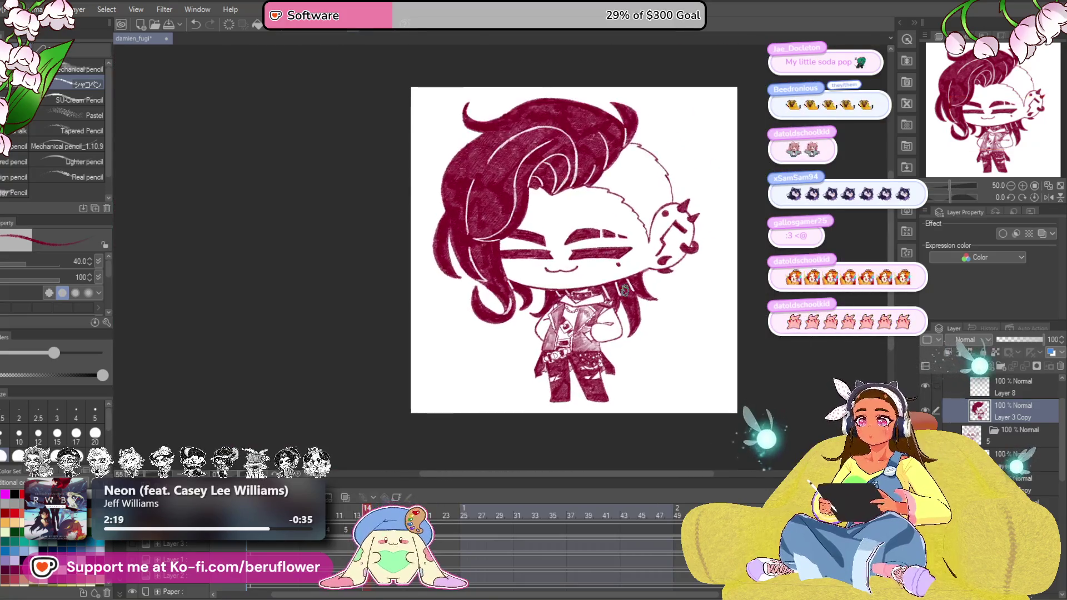
pyautogui.moveTo(681, 358); pyautogui.dragTo(664, 367)
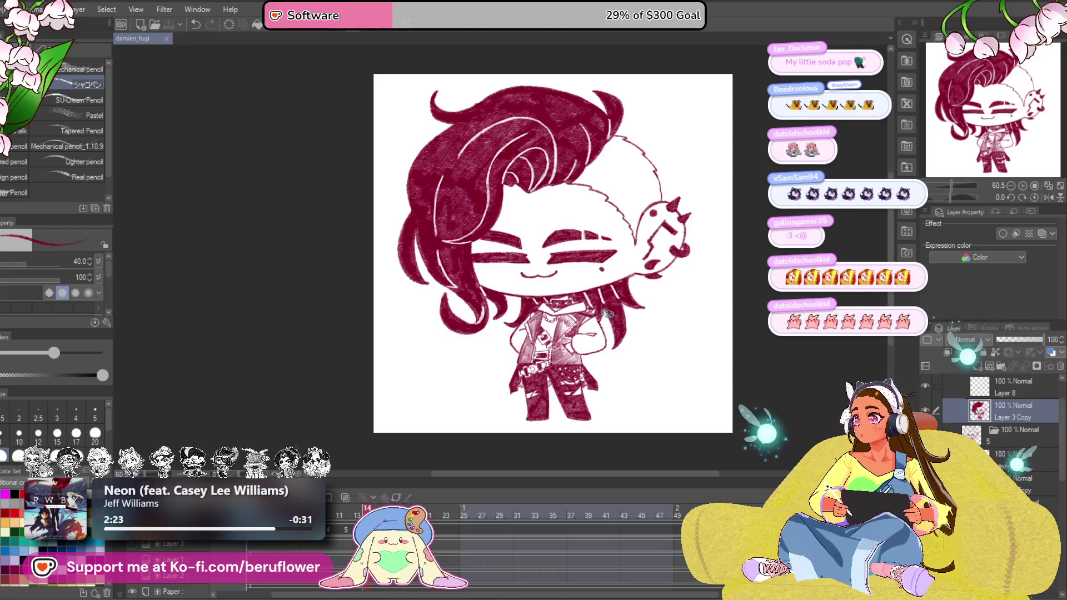
pyautogui.moveTo(668, 370)
pyautogui.mouseDown()
pyautogui.moveTo(634, 395)
pyautogui.moveTo(673, 411)
pyautogui.moveTo(662, 406)
pyautogui.mouseUp()
# Hide the hair fill, thicken the jaw line and fill the hair strand behind the neck crimson
pyautogui.hotkey('ctrl', 'z')
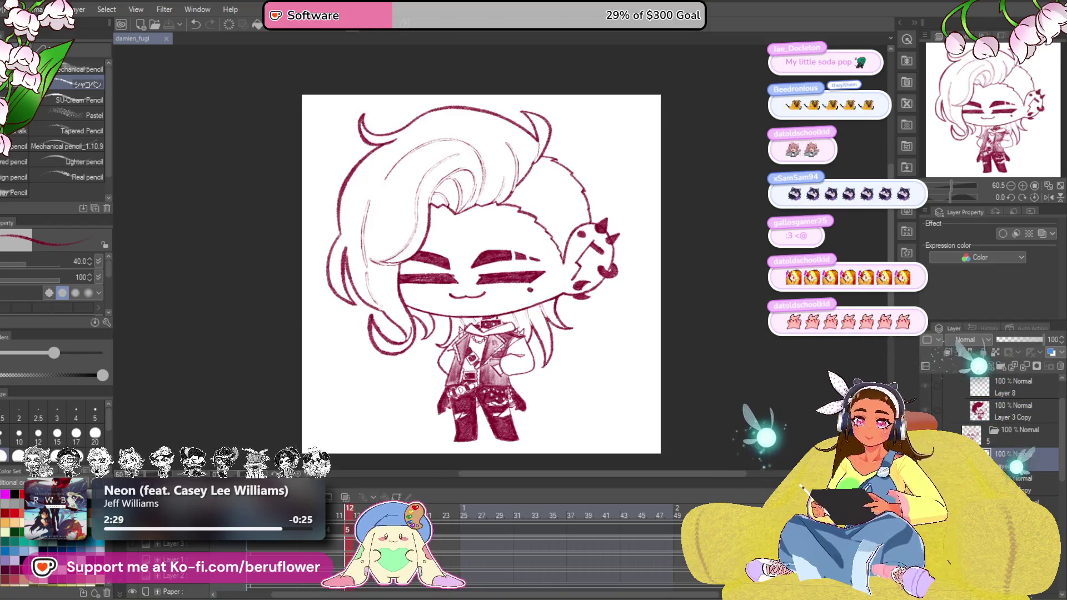
pyautogui.scroll(5, 493, 315)
pyautogui.moveTo(493, 315); pyautogui.dragTo(500, 309)
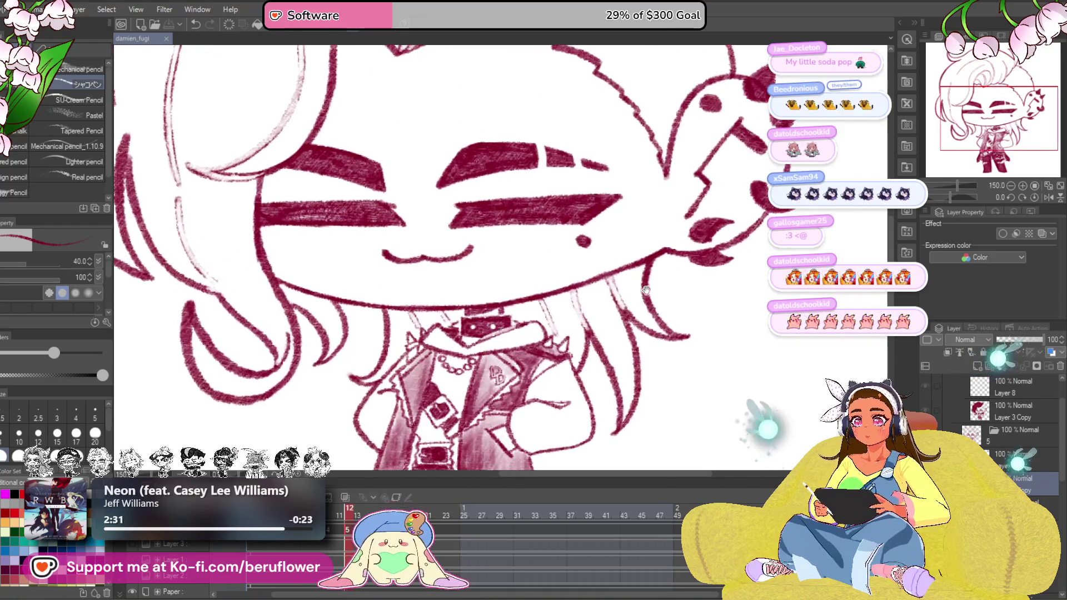
pyautogui.moveTo(637, 268)
pyautogui.mouseDown()
pyautogui.moveTo(509, 312)
pyautogui.moveTo(516, 321)
pyautogui.moveTo(541, 309)
pyautogui.moveTo(555, 333)
pyautogui.moveTo(600, 267)
pyautogui.mouseUp()
pyautogui.moveTo(550, 317)
pyautogui.mouseDown()
pyautogui.moveTo(558, 300)
pyautogui.moveTo(642, 267)
pyautogui.moveTo(650, 316)
pyautogui.moveTo(667, 337)
pyautogui.moveTo(630, 291)
pyautogui.moveTo(600, 325)
pyautogui.moveTo(616, 418)
pyautogui.mouseUp()
pyautogui.moveTo(617, 376)
pyautogui.mouseDown()
pyautogui.moveTo(634, 433)
pyautogui.moveTo(609, 301)
pyautogui.moveTo(617, 350)
pyautogui.moveTo(579, 334)
pyautogui.mouseUp()
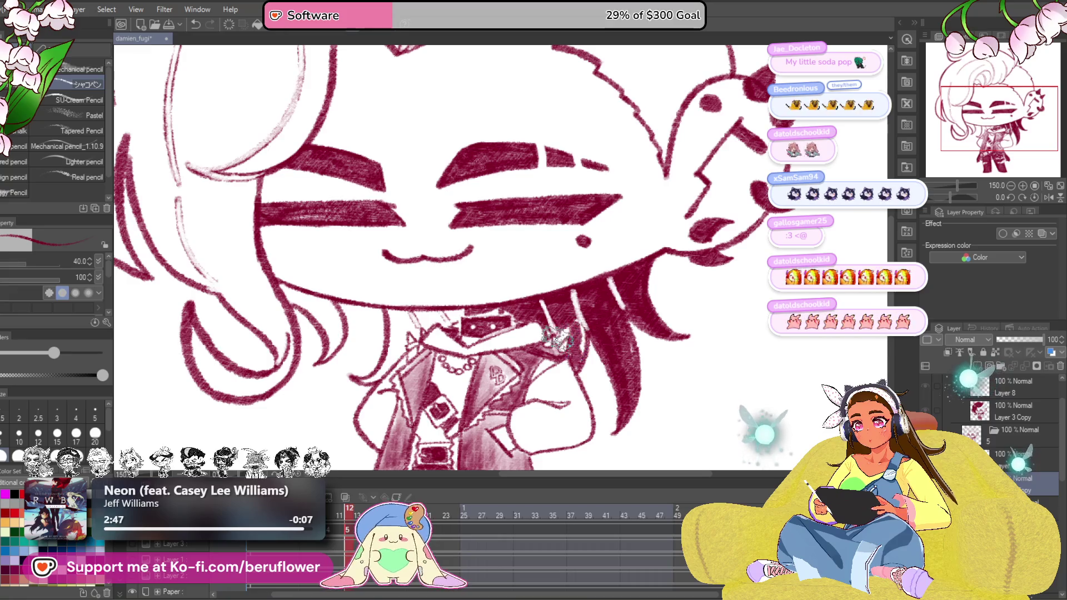
# Shade the collar and neck area, undo a mistaken fill and touch up strokes along the collar
pyautogui.moveTo(575, 347); pyautogui.dragTo(676, 318)
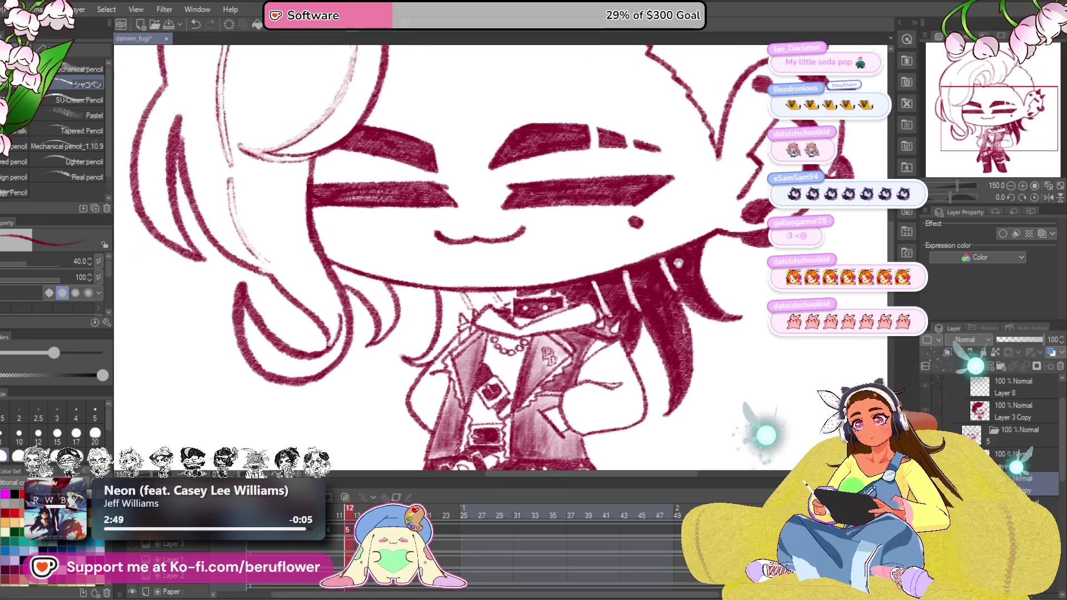
pyautogui.moveTo(497, 302)
pyautogui.mouseDown()
pyautogui.moveTo(558, 300)
pyautogui.moveTo(563, 312)
pyautogui.mouseUp()
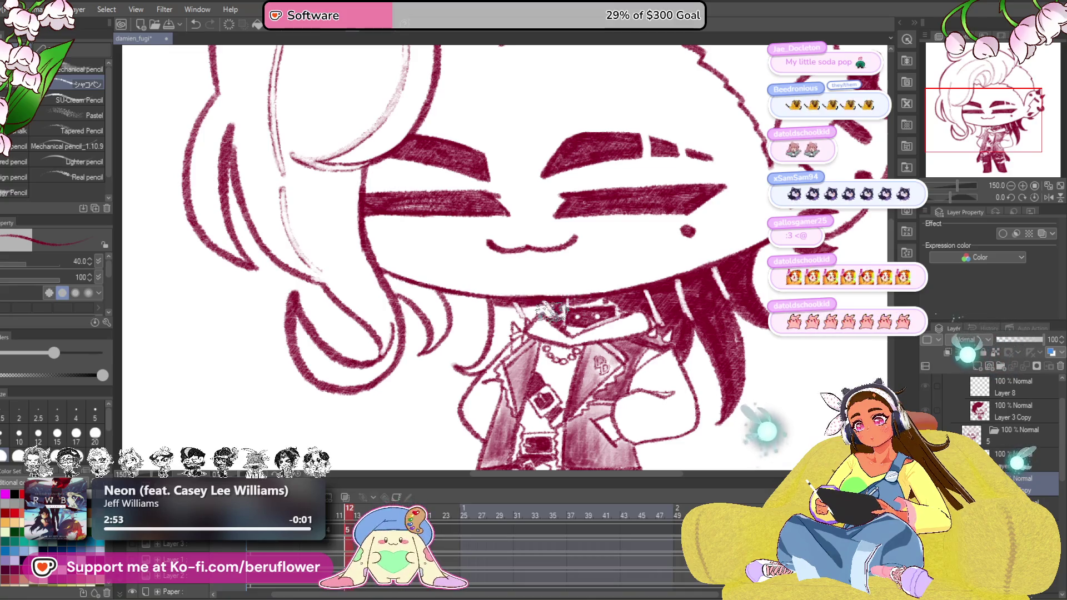
pyautogui.moveTo(565, 308)
pyautogui.mouseDown()
pyautogui.moveTo(529, 307)
pyautogui.moveTo(493, 331)
pyautogui.mouseUp()
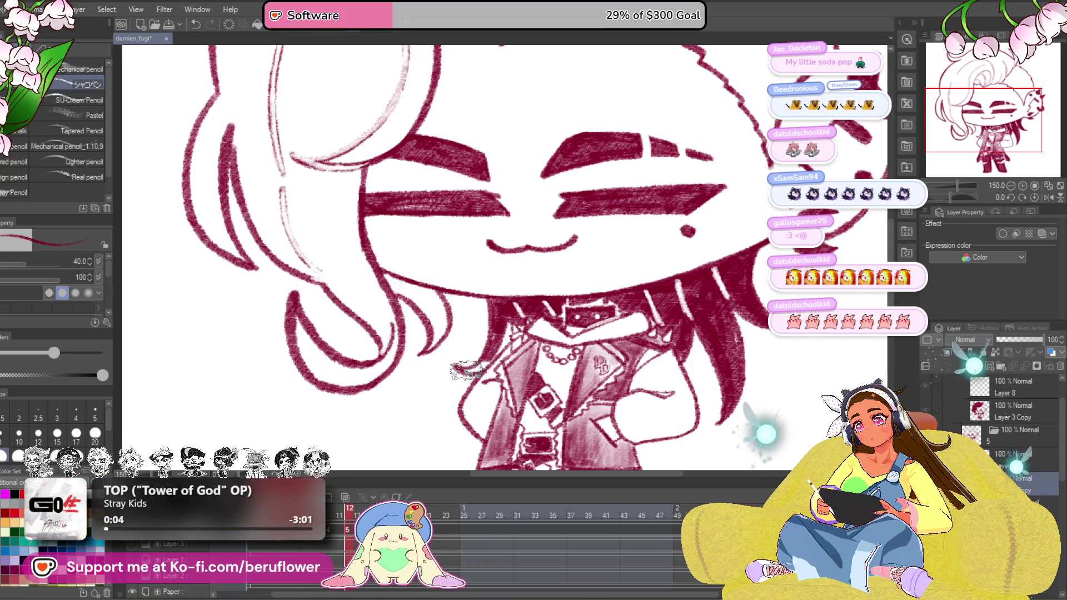
pyautogui.scroll(-3, 521, 319)
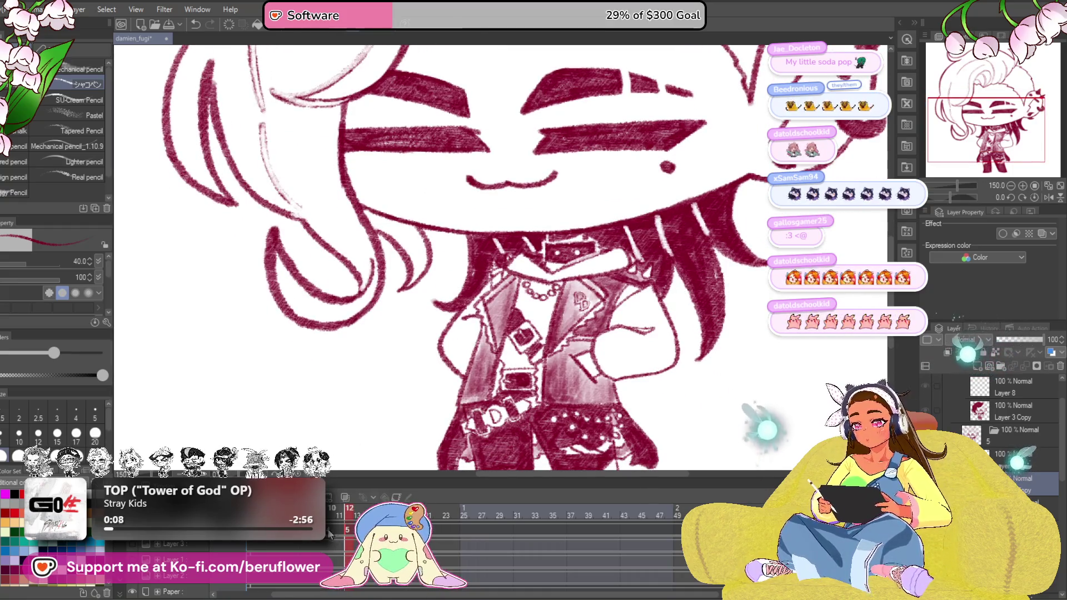
pyautogui.scroll(-3, 550, 417)
pyautogui.scroll(-3, 576, 412)
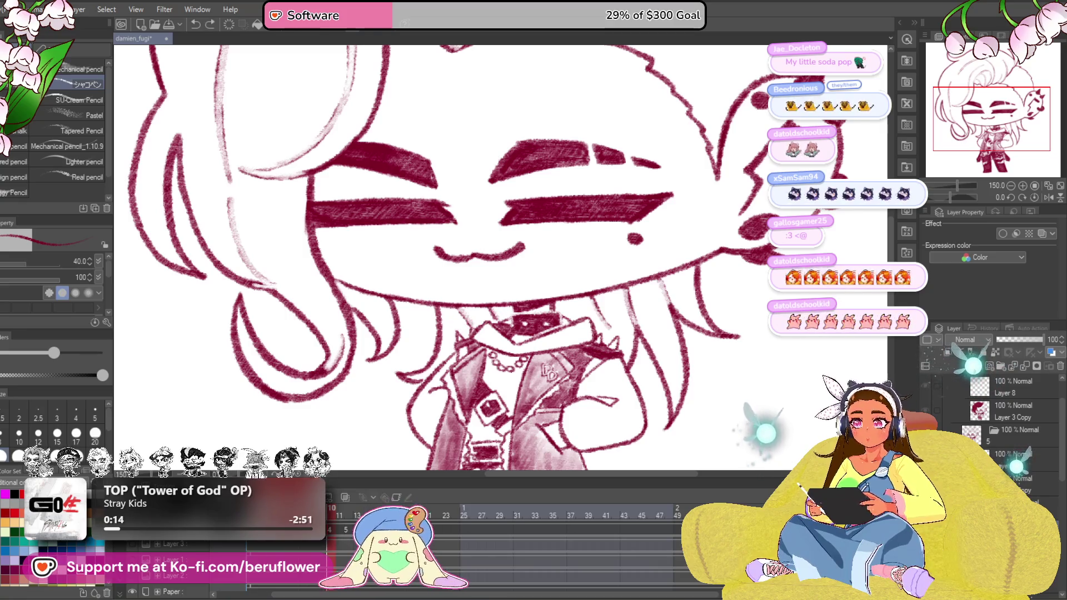
pyautogui.moveTo(550, 374); pyautogui.dragTo(517, 368)
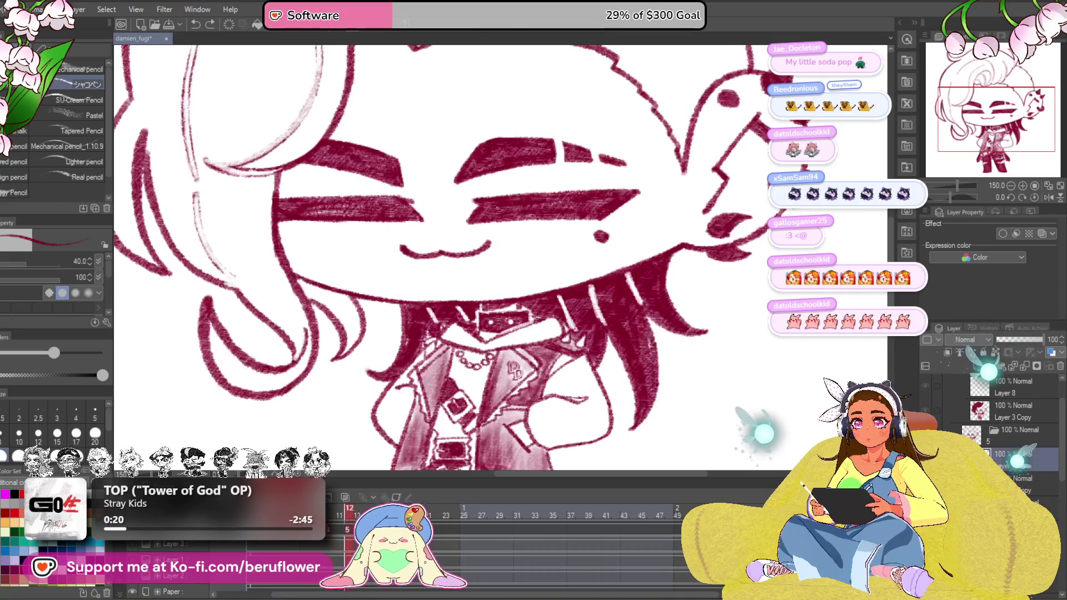
pyautogui.hotkey('ctrl', 'z')
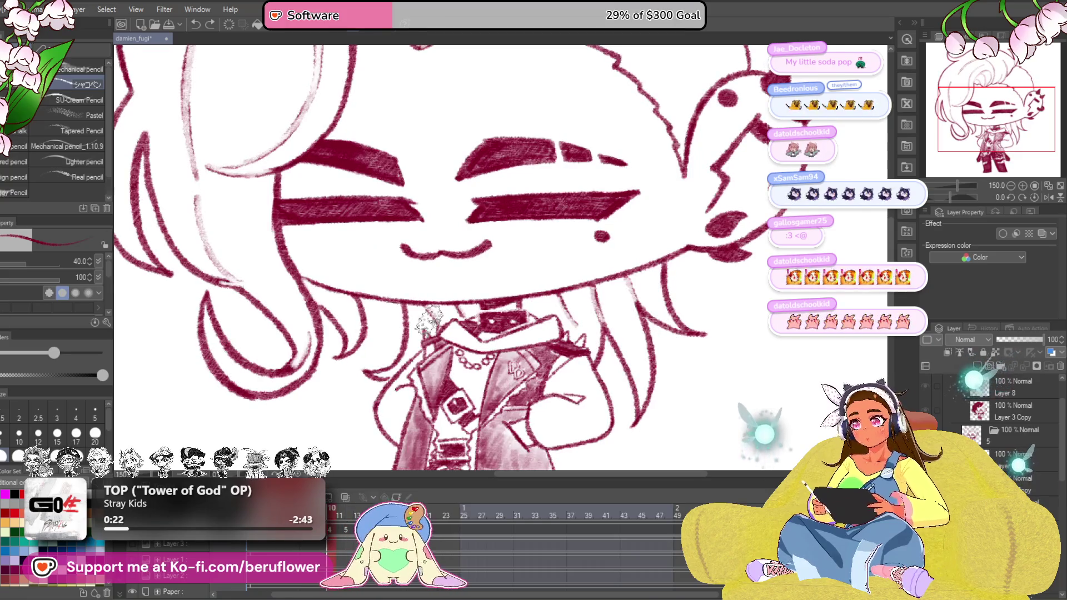
pyautogui.moveTo(412, 311)
pyautogui.mouseDown()
pyautogui.moveTo(457, 315)
pyautogui.moveTo(421, 321)
pyautogui.mouseUp()
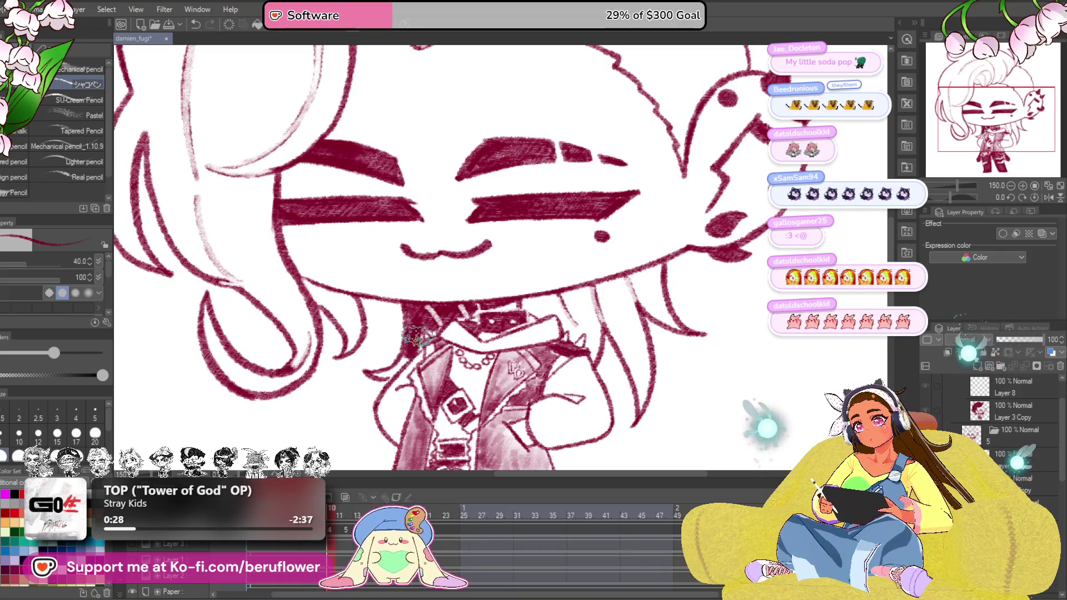
pyautogui.press('space')
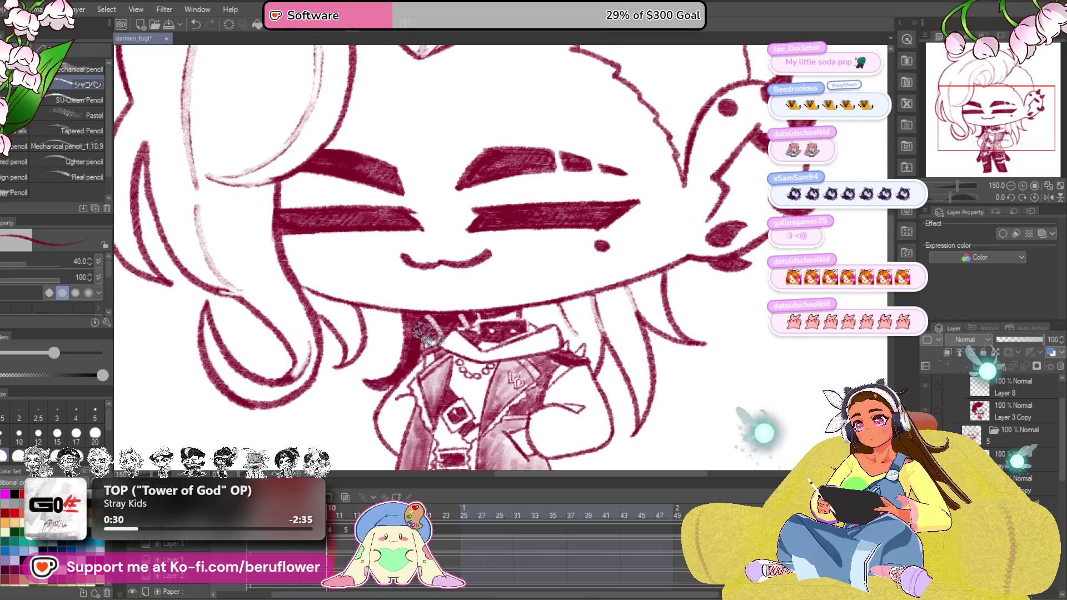
pyautogui.moveTo(521, 319); pyautogui.dragTo(513, 330)
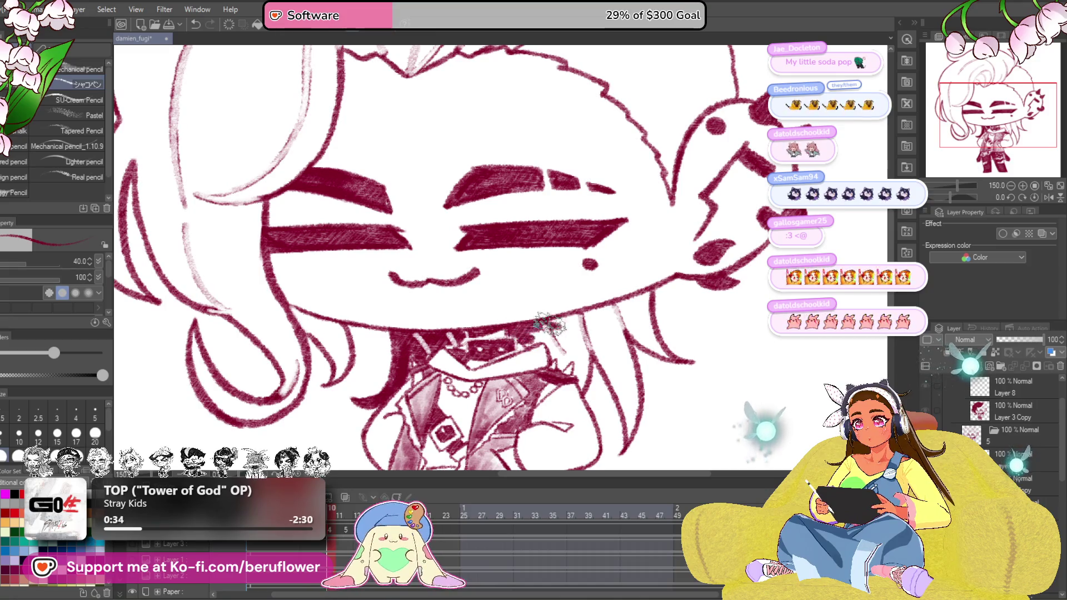
pyautogui.moveTo(625, 307); pyautogui.dragTo(615, 298)
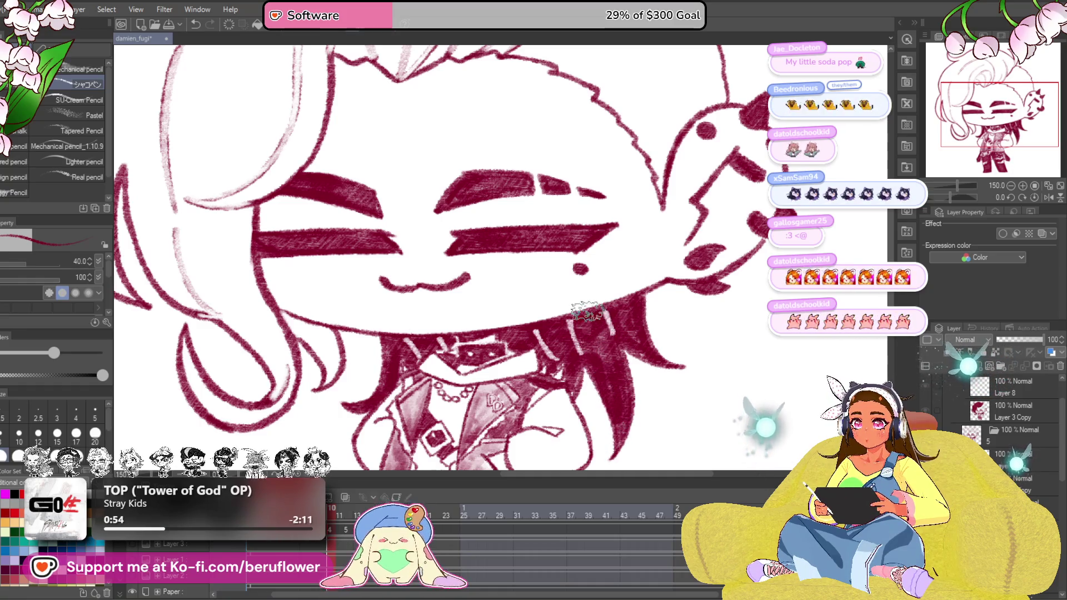
pyautogui.scroll(-5, 588, 312)
pyautogui.moveTo(588, 312); pyautogui.dragTo(675, 319)
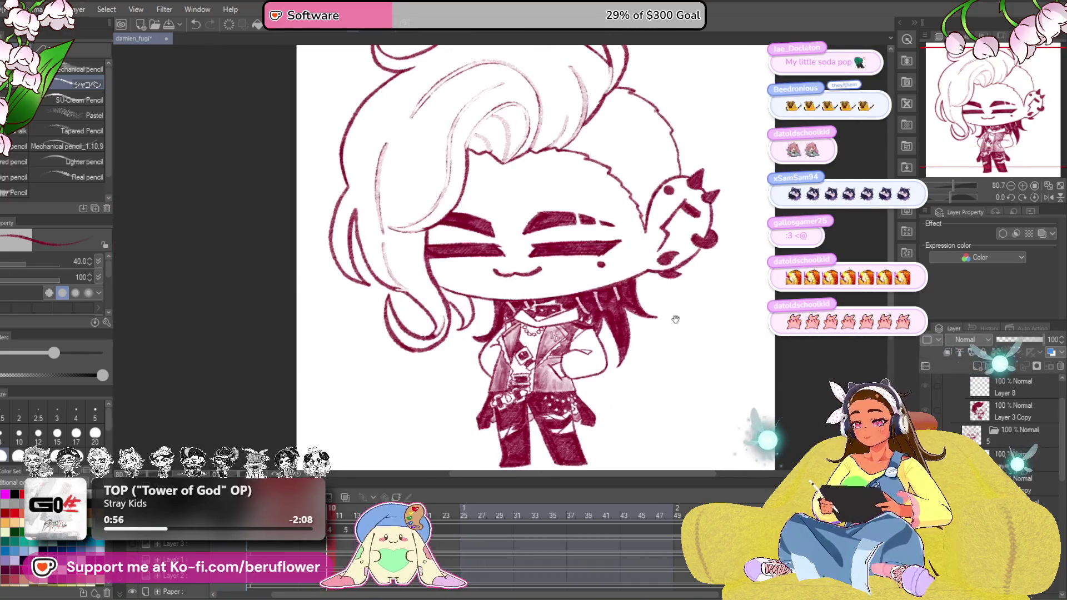
# Step to the open-eyed frame and thicken the chibi's chin line with a pencil stroke
pyautogui.press('Right')
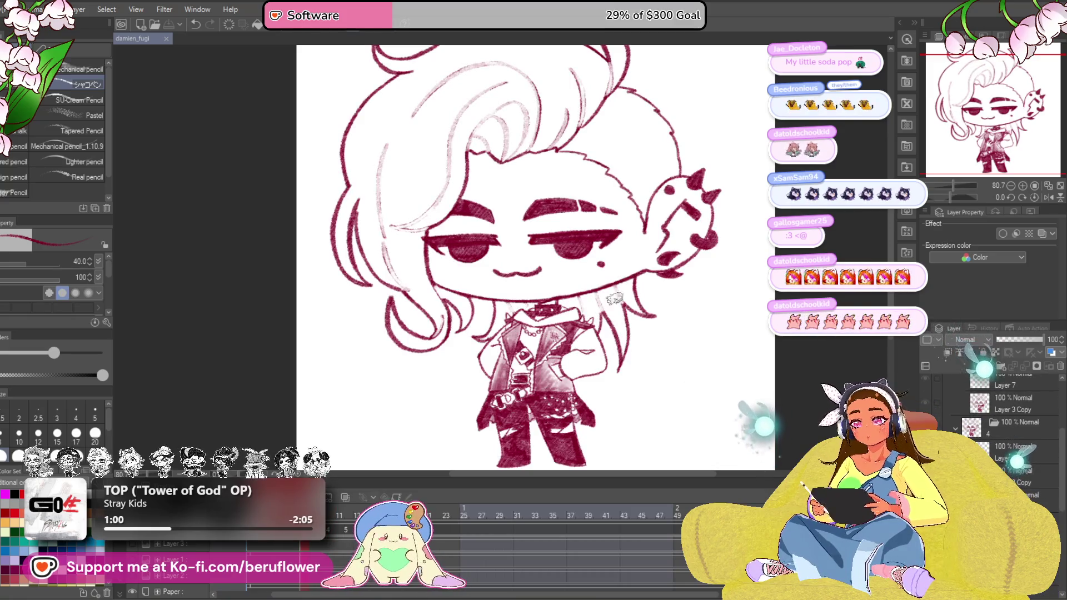
pyautogui.scroll(5, 621, 309)
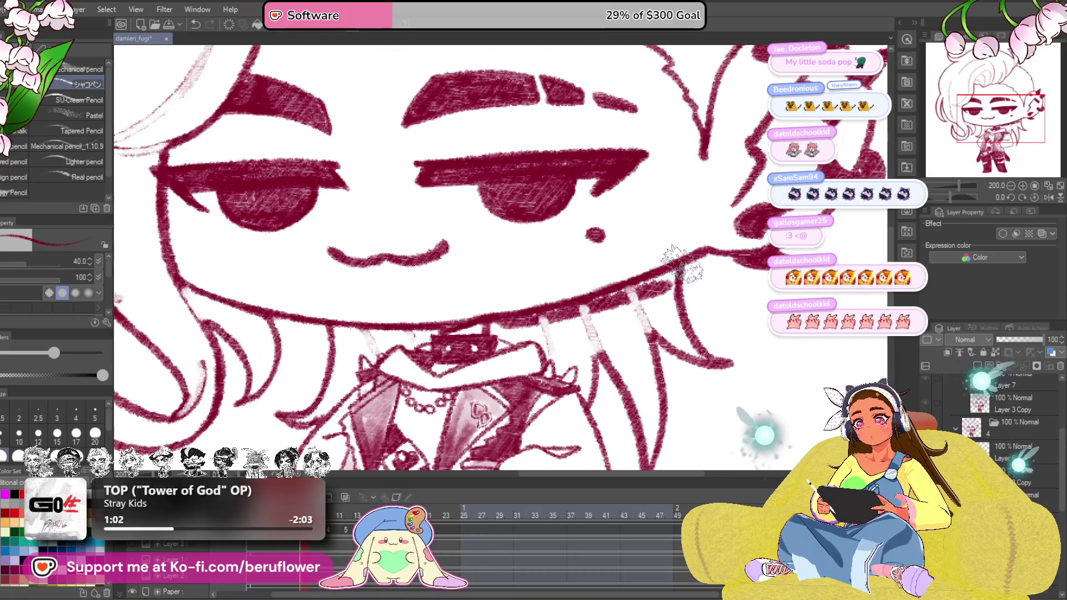
pyautogui.moveTo(682, 265); pyautogui.dragTo(518, 323)
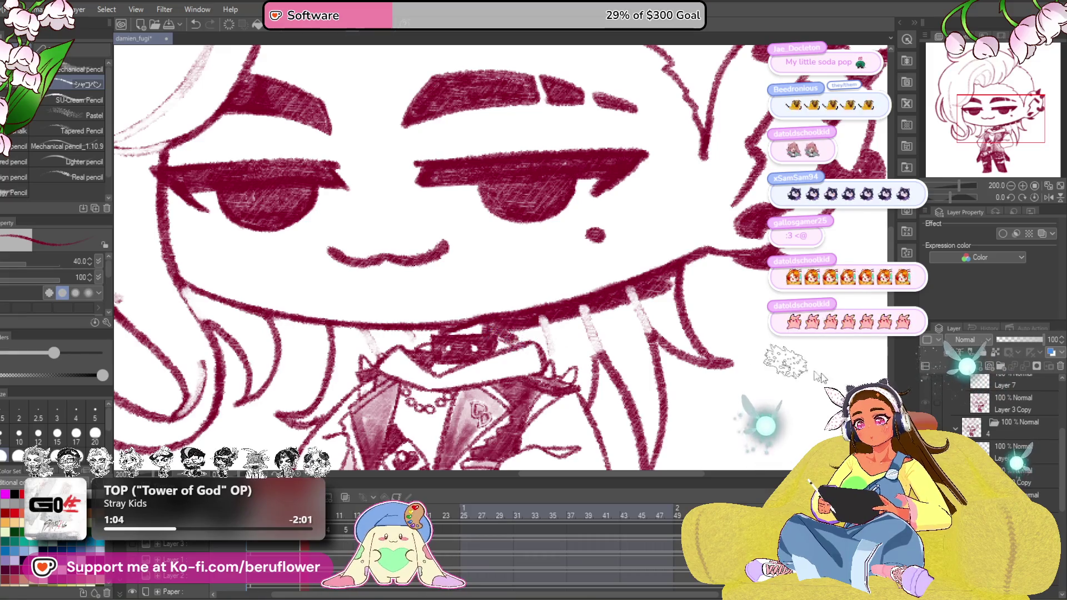
pyautogui.moveTo(471, 329)
pyautogui.mouseDown()
pyautogui.moveTo(478, 365)
pyautogui.moveTo(456, 369)
pyautogui.mouseUp()
pyautogui.press('space')
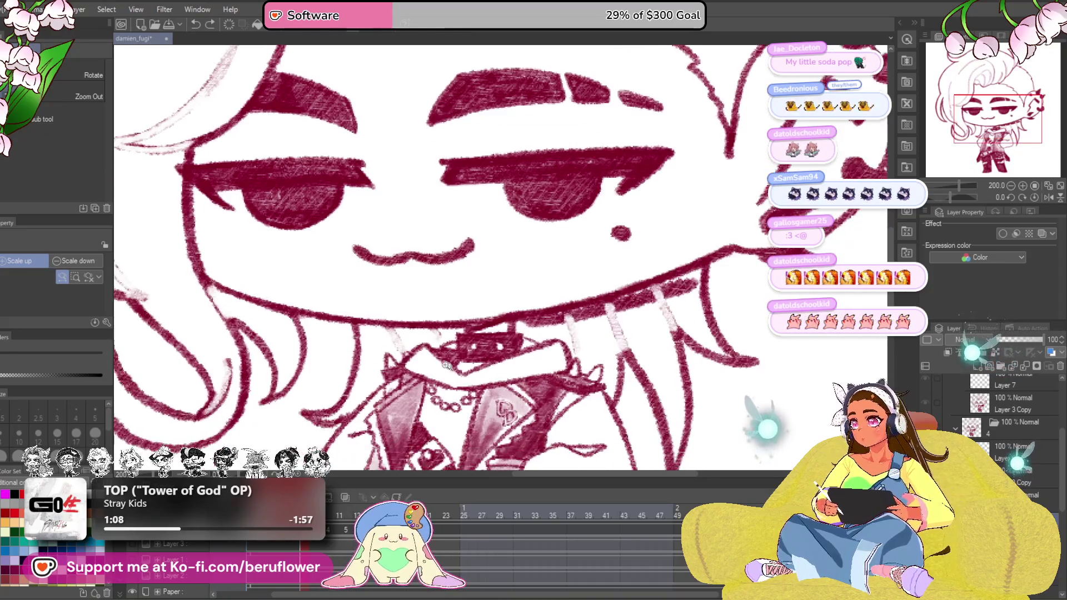
pyautogui.moveTo(521, 378); pyautogui.dragTo(500, 367)
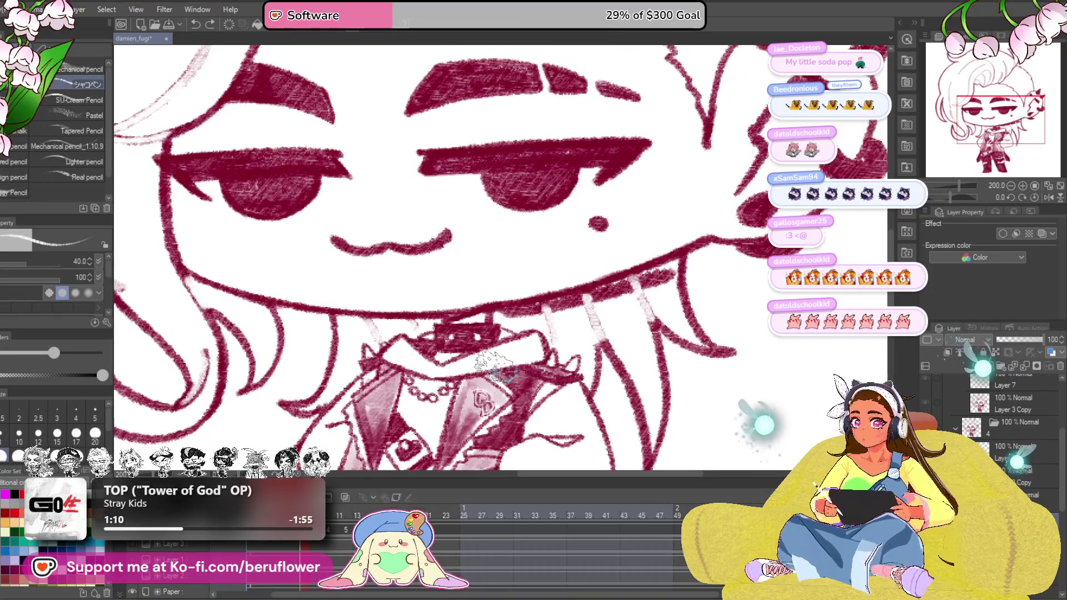
pyautogui.scroll(3, 471, 346)
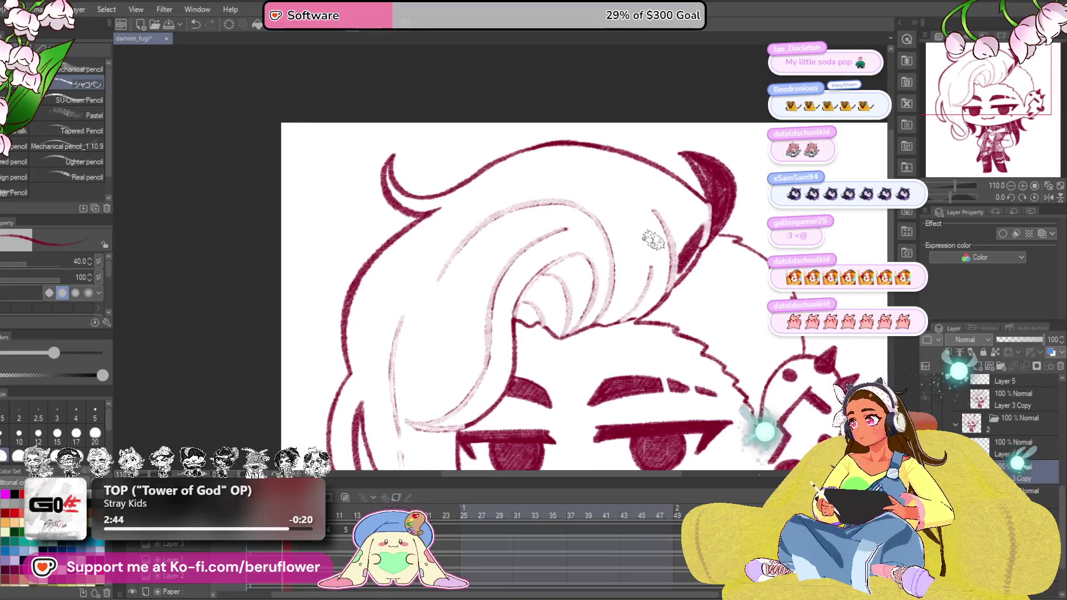
# Hatch crimson into the left side of the hair and the strand left of the eye
pyautogui.moveTo(700, 215)
pyautogui.mouseDown()
pyautogui.moveTo(633, 250)
pyautogui.moveTo(483, 268)
pyautogui.moveTo(584, 192)
pyautogui.moveTo(417, 251)
pyautogui.moveTo(471, 200)
pyautogui.moveTo(400, 275)
pyautogui.mouseUp()
pyautogui.moveTo(467, 251)
pyautogui.mouseDown()
pyautogui.moveTo(523, 141)
pyautogui.moveTo(418, 200)
pyautogui.moveTo(425, 250)
pyautogui.moveTo(450, 193)
pyautogui.moveTo(467, 250)
pyautogui.moveTo(500, 234)
pyautogui.moveTo(534, 242)
pyautogui.moveTo(578, 184)
pyautogui.moveTo(500, 267)
pyautogui.moveTo(479, 192)
pyautogui.moveTo(450, 329)
pyautogui.moveTo(467, 368)
pyautogui.moveTo(508, 300)
pyautogui.moveTo(525, 309)
pyautogui.moveTo(492, 338)
pyautogui.moveTo(567, 234)
pyautogui.moveTo(542, 250)
pyautogui.moveTo(526, 284)
pyautogui.mouseUp()
pyautogui.scroll(-3, 525, 283)
pyautogui.moveTo(500, 250)
pyautogui.mouseDown()
pyautogui.moveTo(500, 333)
pyautogui.moveTo(451, 341)
pyautogui.moveTo(442, 308)
pyautogui.mouseUp()
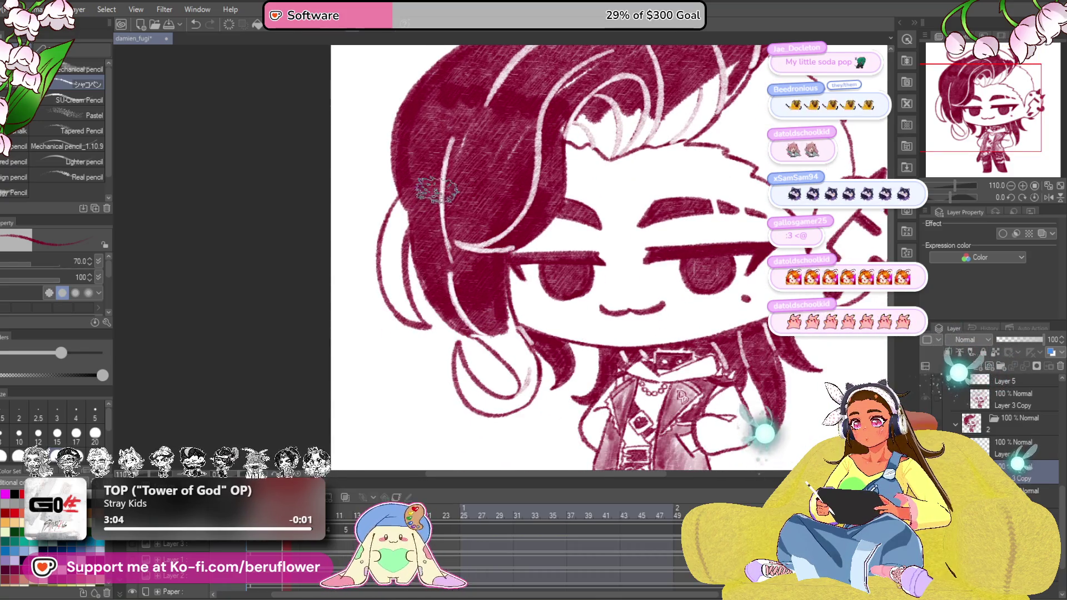
pyautogui.scroll(1, 434, 191)
pyautogui.moveTo(433, 200); pyautogui.dragTo(416, 275)
pyautogui.moveTo(416, 225); pyautogui.dragTo(433, 325)
pyautogui.moveTo(426, 250)
pyautogui.mouseDown()
pyautogui.moveTo(442, 334)
pyautogui.moveTo(441, 200)
pyautogui.moveTo(425, 342)
pyautogui.moveTo(417, 233)
pyautogui.mouseUp()
pyautogui.moveTo(417, 317); pyautogui.dragTo(454, 179)
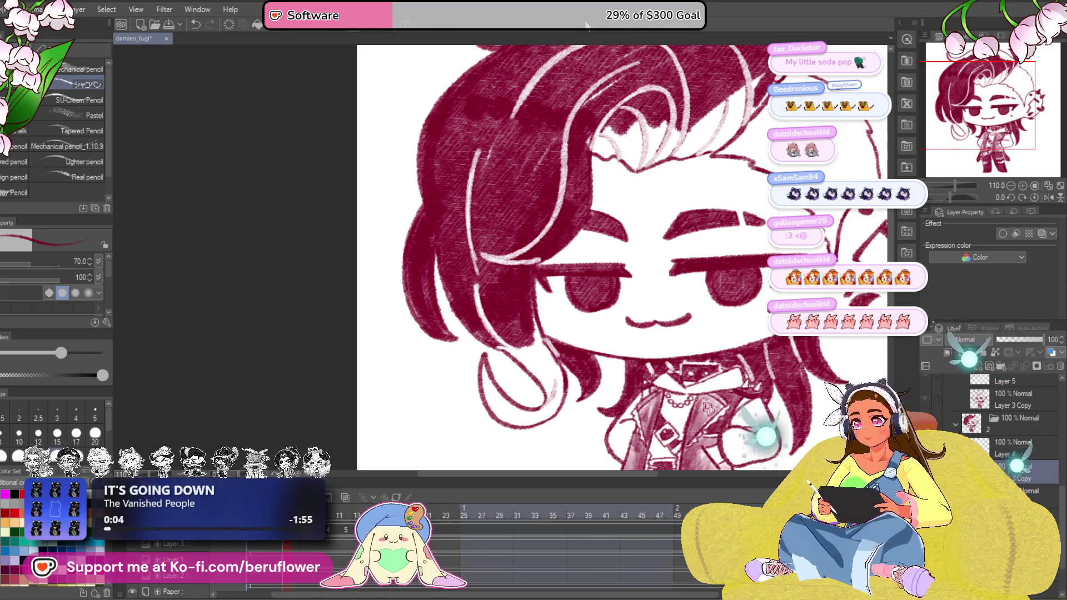
# Tilt the canvas and fill the upper hair and its left side with crimson
pyautogui.moveTo(433, 294); pyautogui.dragTo(423, 320)
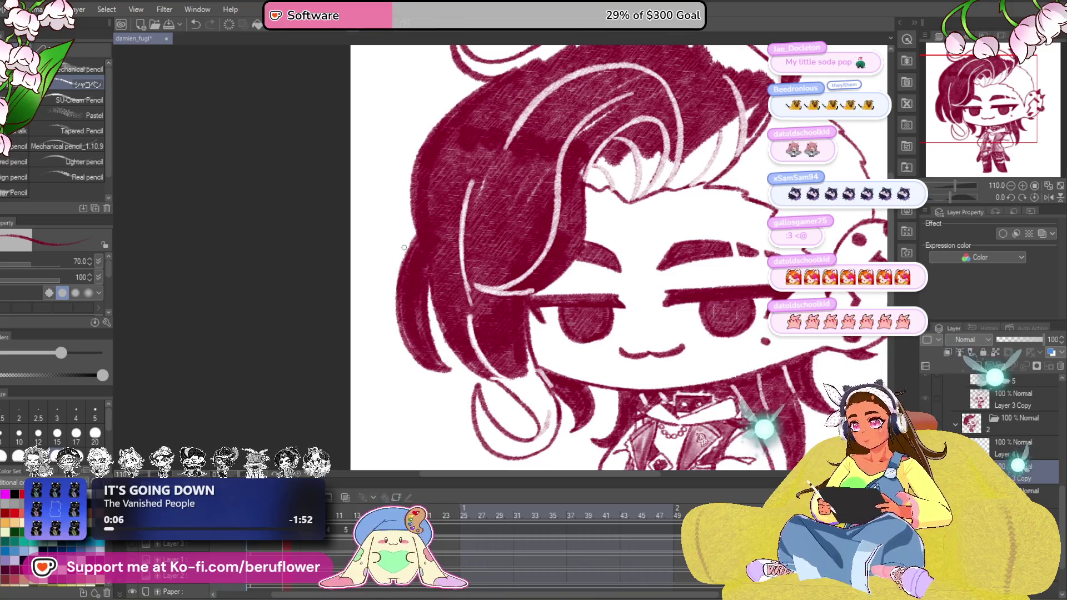
pyautogui.moveTo(594, 250); pyautogui.dragTo(561, 200)
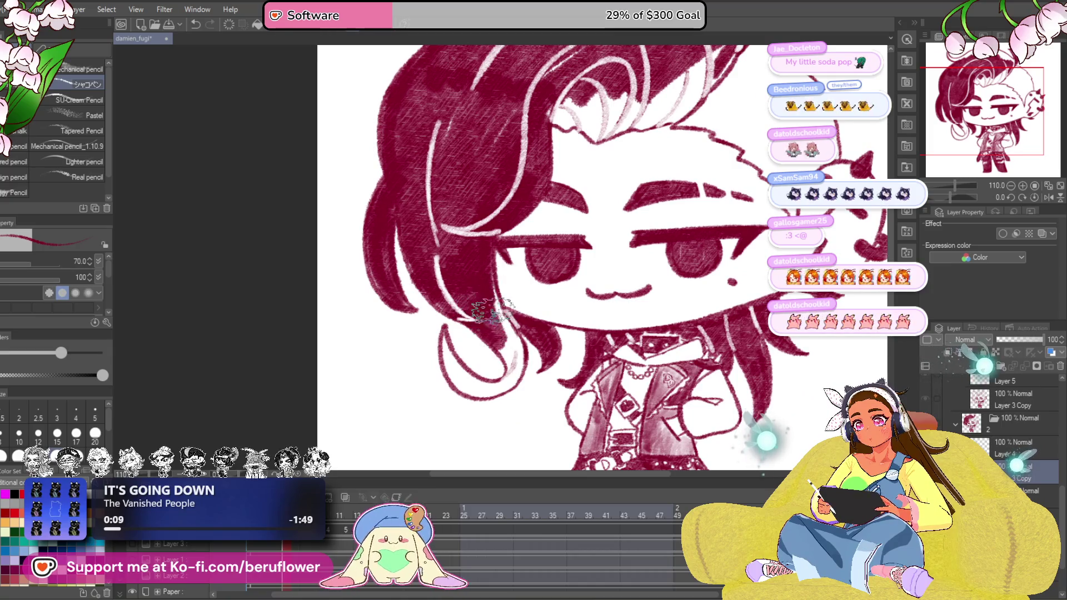
pyautogui.moveTo(499, 338); pyautogui.dragTo(507, 300)
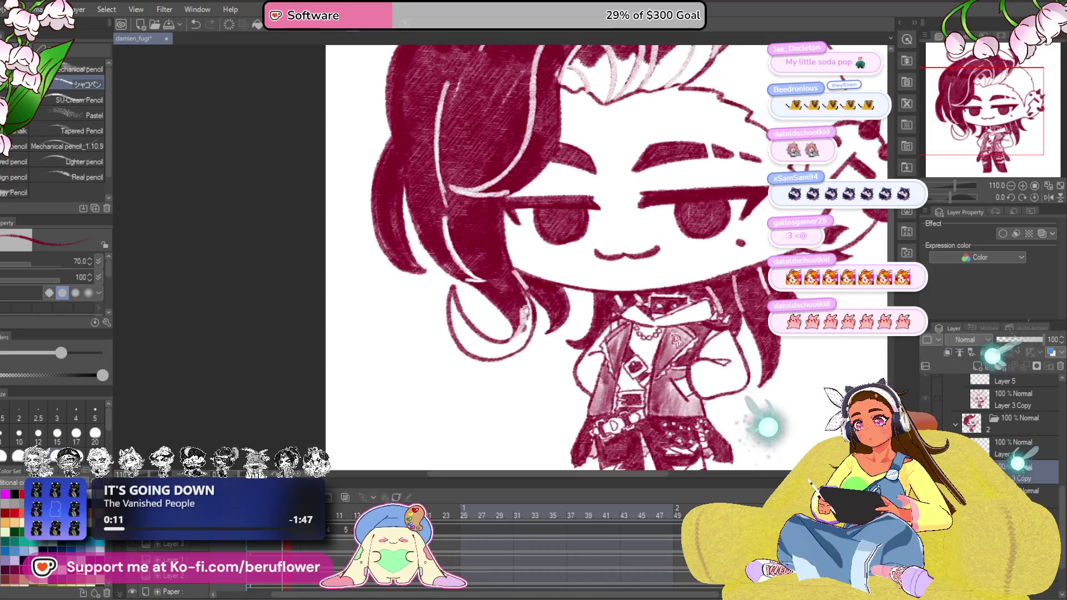
pyautogui.moveTo(522, 340); pyautogui.dragTo(567, 315)
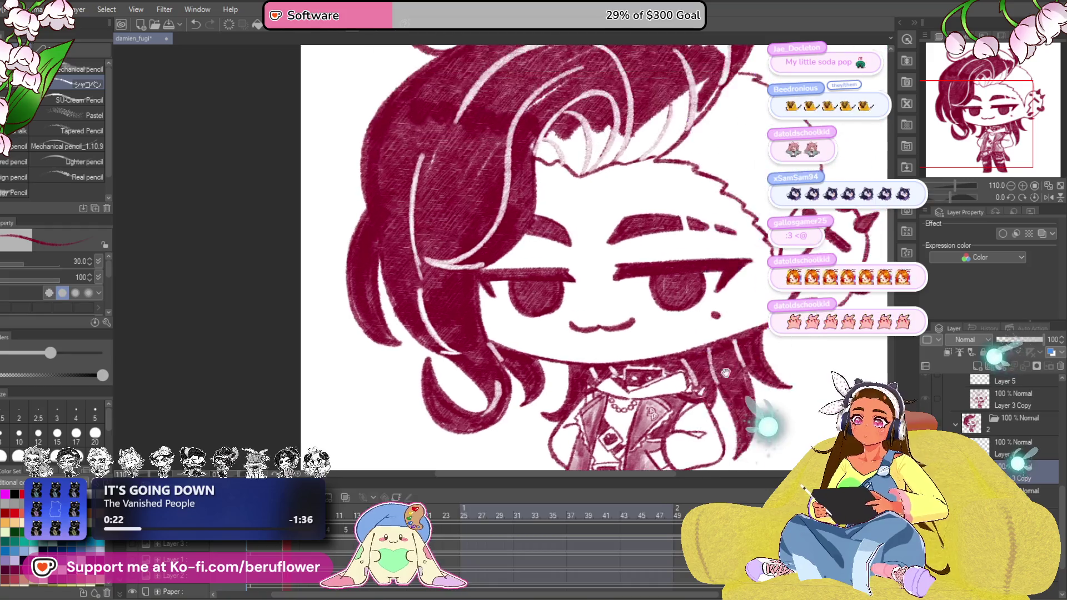
pyautogui.moveTo(722, 315); pyautogui.dragTo(676, 227)
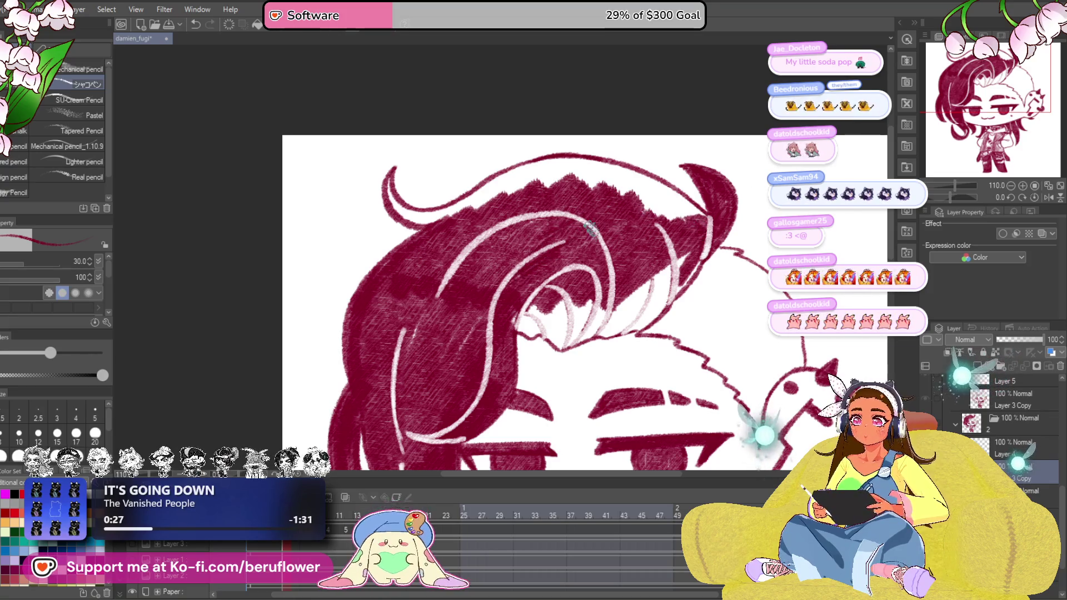
pyautogui.moveTo(584, 292); pyautogui.dragTo(570, 214)
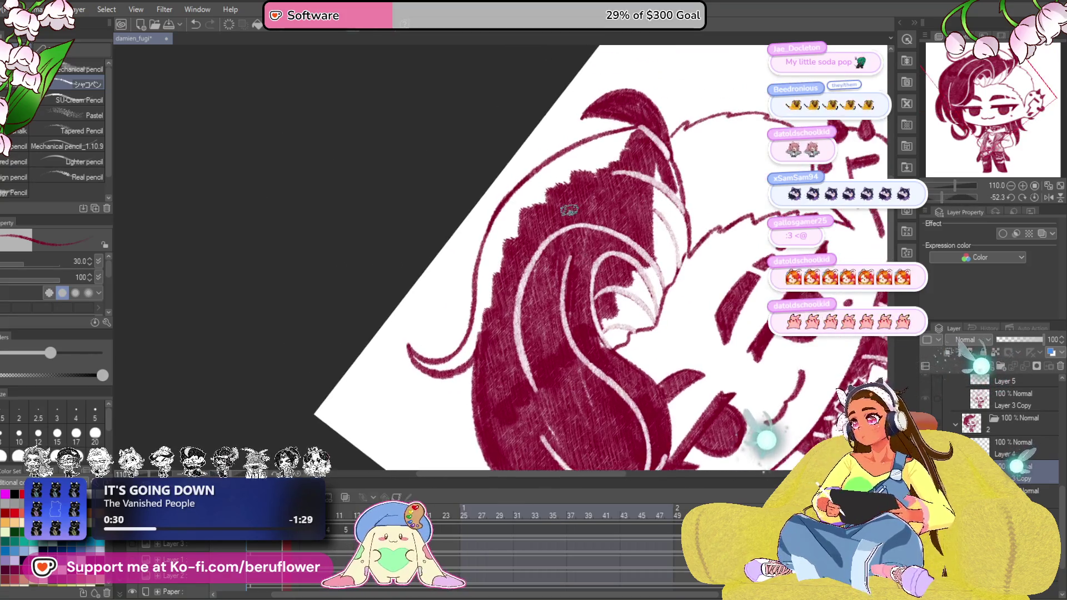
pyautogui.moveTo(609, 177)
pyautogui.mouseDown()
pyautogui.moveTo(621, 146)
pyautogui.moveTo(575, 167)
pyautogui.moveTo(617, 133)
pyautogui.moveTo(513, 200)
pyautogui.mouseUp()
pyautogui.moveTo(541, 159); pyautogui.dragTo(492, 250)
pyautogui.moveTo(500, 208); pyautogui.dragTo(480, 292)
pyautogui.moveTo(492, 233)
pyautogui.mouseDown()
pyautogui.moveTo(483, 315)
pyautogui.moveTo(521, 213)
pyautogui.mouseUp()
# Fill the hair tip and cover the leftover white patches near the hair edge
pyautogui.moveTo(571, 175); pyautogui.dragTo(530, 250)
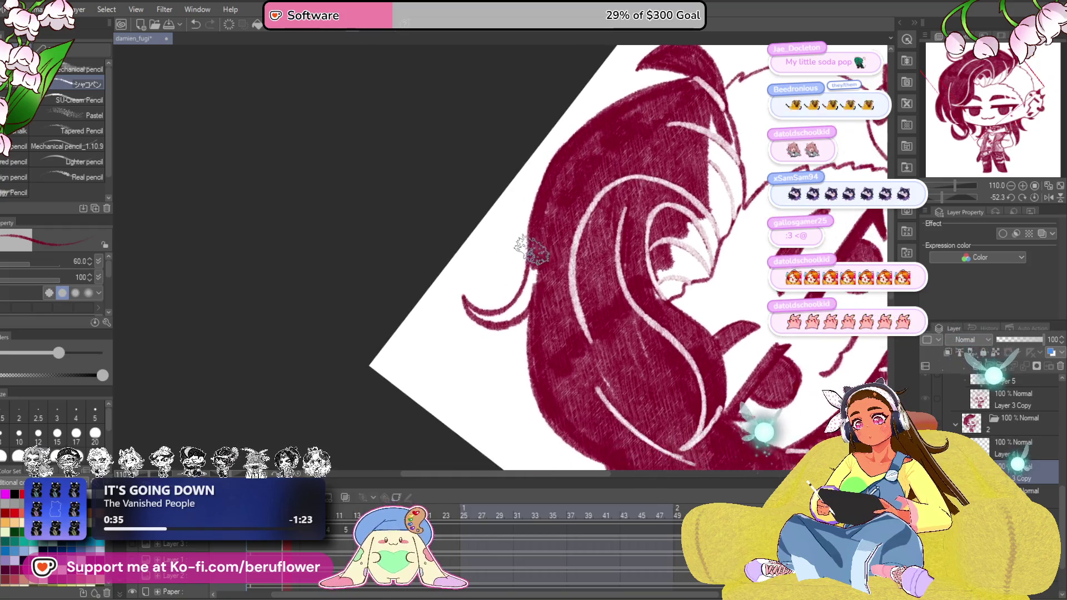
pyautogui.moveTo(467, 308); pyautogui.dragTo(525, 313)
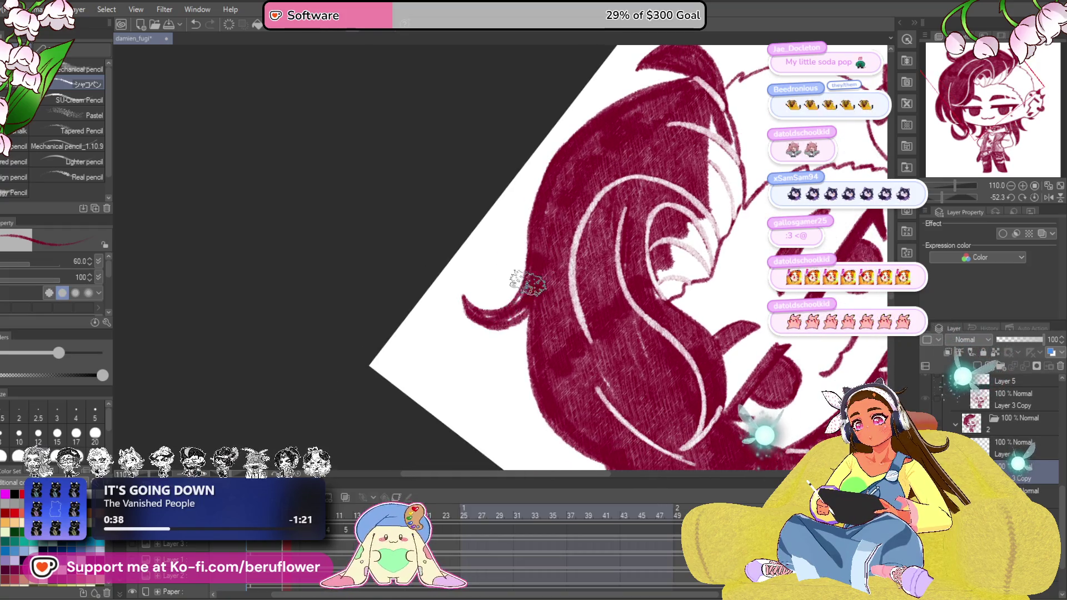
pyautogui.moveTo(601, 226); pyautogui.dragTo(612, 234)
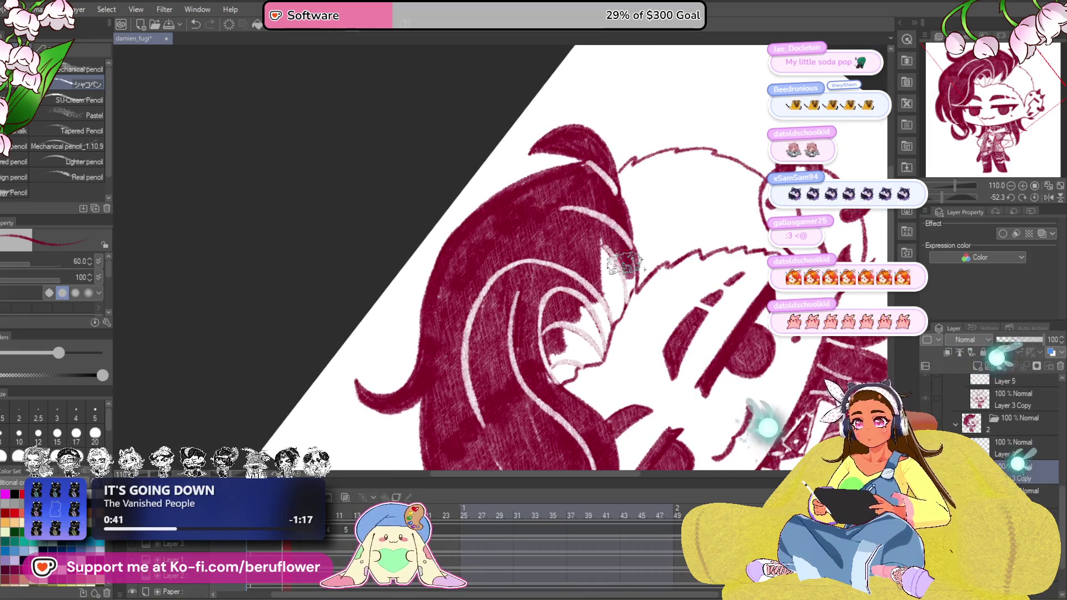
pyautogui.moveTo(624, 275)
pyautogui.mouseDown()
pyautogui.moveTo(612, 316)
pyautogui.moveTo(600, 233)
pyautogui.mouseUp()
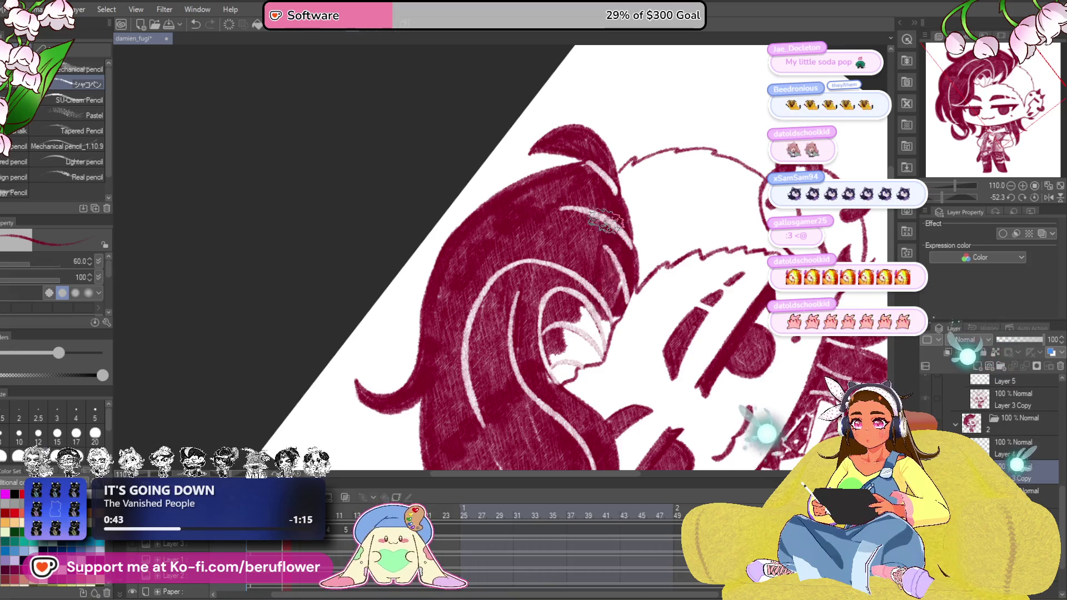
pyautogui.moveTo(583, 284)
pyautogui.mouseDown()
pyautogui.moveTo(558, 342)
pyautogui.moveTo(570, 373)
pyautogui.moveTo(600, 325)
pyautogui.moveTo(575, 350)
pyautogui.moveTo(604, 321)
pyautogui.moveTo(588, 355)
pyautogui.moveTo(612, 258)
pyautogui.moveTo(584, 260)
pyautogui.mouseUp()
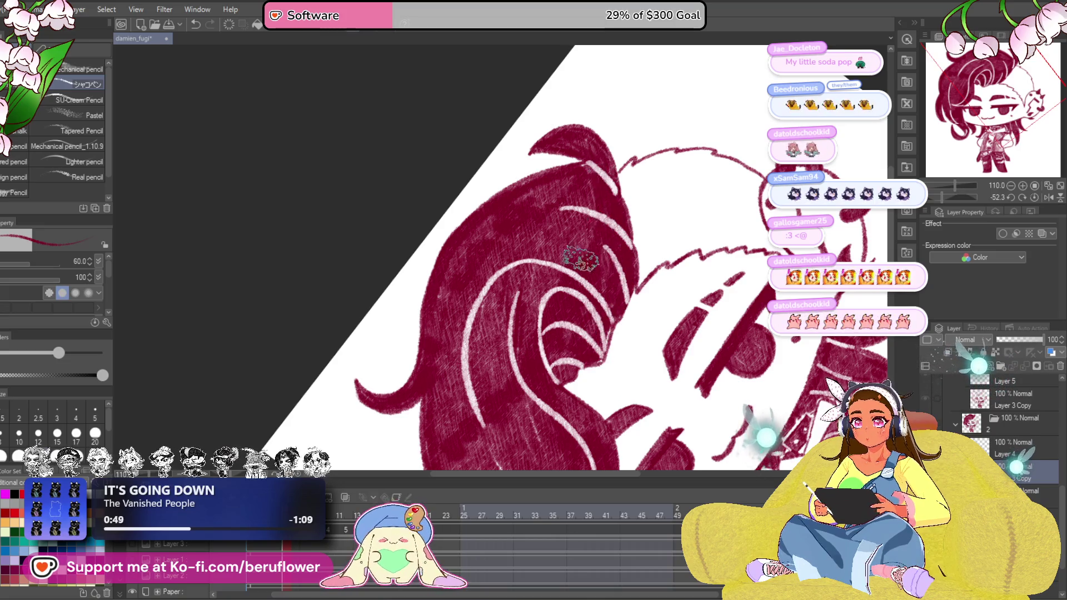
pyautogui.scroll(-5, 492, 254)
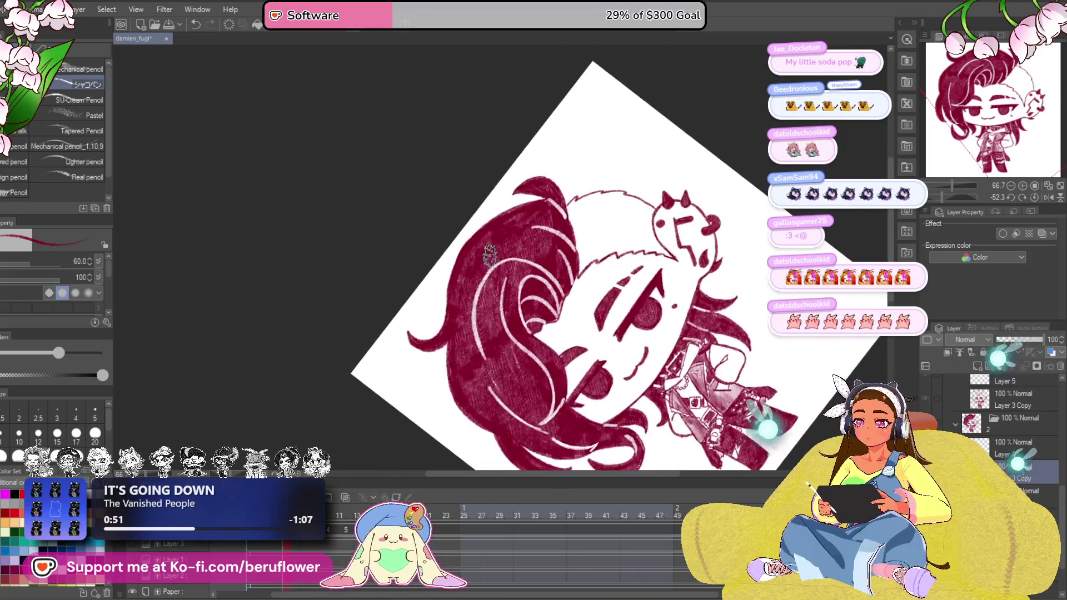
# Reset the canvas rotation to upright and hide the crimson hair fill layer
pyautogui.click(1031, 192)
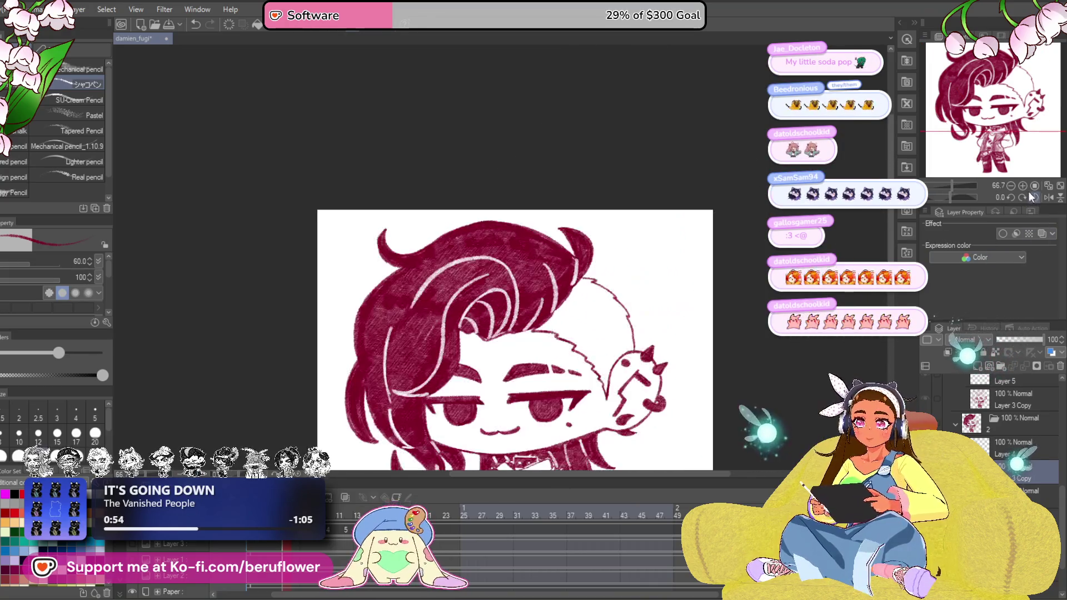
pyautogui.scroll(-3, 517, 334)
pyautogui.scroll(2, 584, 317)
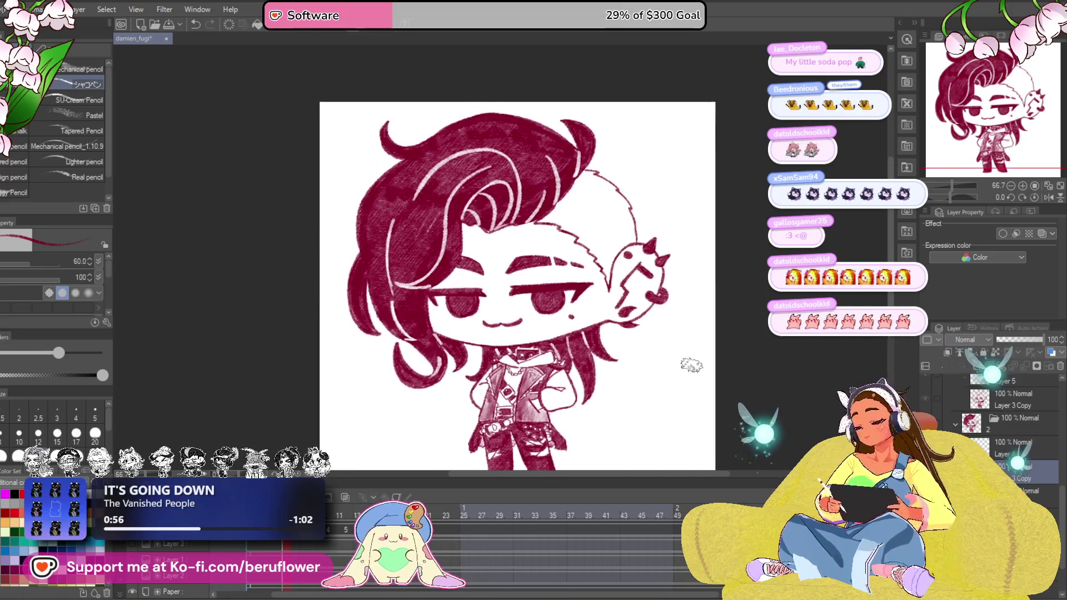
pyautogui.scroll(1, 692, 365)
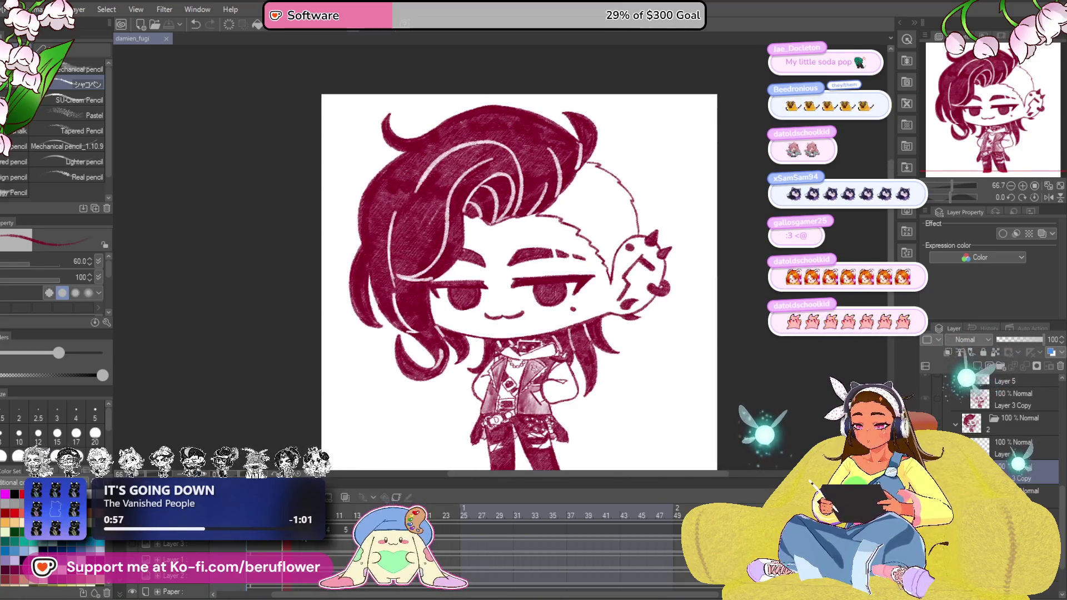
pyautogui.click(989, 392)
pyautogui.moveTo(509, 246); pyautogui.dragTo(543, 241)
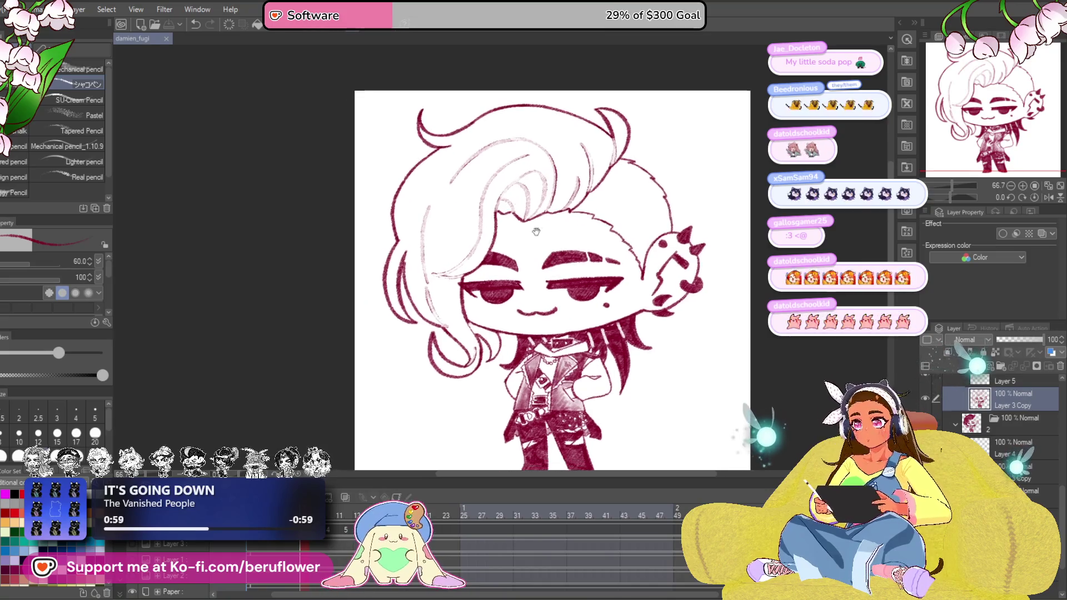
pyautogui.scroll(3, 542, 241)
pyautogui.scroll(2, 543, 241)
# Shade the upper hair with broad crimson strokes and extend them down the left locks
pyautogui.moveTo(659, 163); pyautogui.dragTo(558, 225)
pyautogui.moveTo(578, 188)
pyautogui.mouseDown()
pyautogui.moveTo(633, 150)
pyautogui.moveTo(500, 208)
pyautogui.moveTo(484, 204)
pyautogui.mouseUp()
pyautogui.scroll(-1, 546, 213)
pyautogui.moveTo(546, 213)
pyautogui.mouseDown()
pyautogui.moveTo(634, 151)
pyautogui.moveTo(492, 192)
pyautogui.moveTo(600, 134)
pyautogui.moveTo(500, 205)
pyautogui.moveTo(584, 217)
pyautogui.moveTo(633, 208)
pyautogui.moveTo(550, 250)
pyautogui.moveTo(479, 329)
pyautogui.moveTo(466, 400)
pyautogui.moveTo(567, 304)
pyautogui.moveTo(408, 325)
pyautogui.moveTo(396, 292)
pyautogui.moveTo(366, 367)
pyautogui.moveTo(366, 309)
pyautogui.moveTo(458, 221)
pyautogui.moveTo(466, 276)
pyautogui.moveTo(487, 200)
pyautogui.mouseUp()
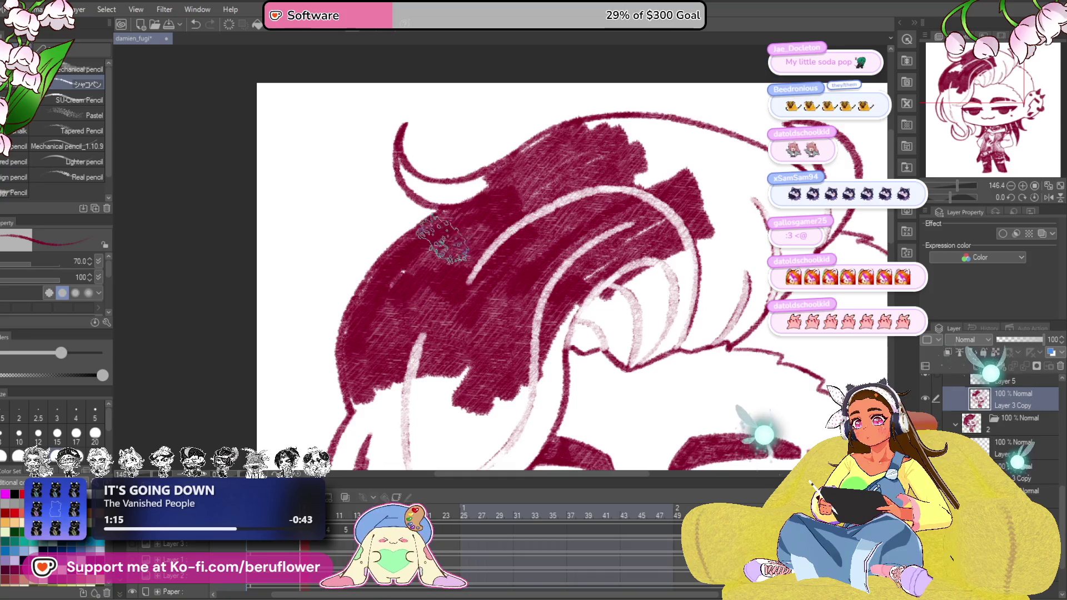
pyautogui.moveTo(519, 377); pyautogui.dragTo(542, 317)
pyautogui.moveTo(509, 250); pyautogui.dragTo(476, 350)
pyautogui.moveTo(467, 241); pyautogui.dragTo(434, 334)
pyautogui.moveTo(433, 217)
pyautogui.mouseDown()
pyautogui.moveTo(392, 325)
pyautogui.moveTo(409, 251)
pyautogui.mouseUp()
pyautogui.moveTo(500, 375); pyautogui.dragTo(521, 317)
pyautogui.moveTo(408, 201)
pyautogui.mouseDown()
pyautogui.moveTo(422, 288)
pyautogui.moveTo(388, 325)
pyautogui.mouseUp()
# Fill the white gaps between the left hair strands, leaving the highlight strands showing
pyautogui.moveTo(413, 275); pyautogui.dragTo(396, 358)
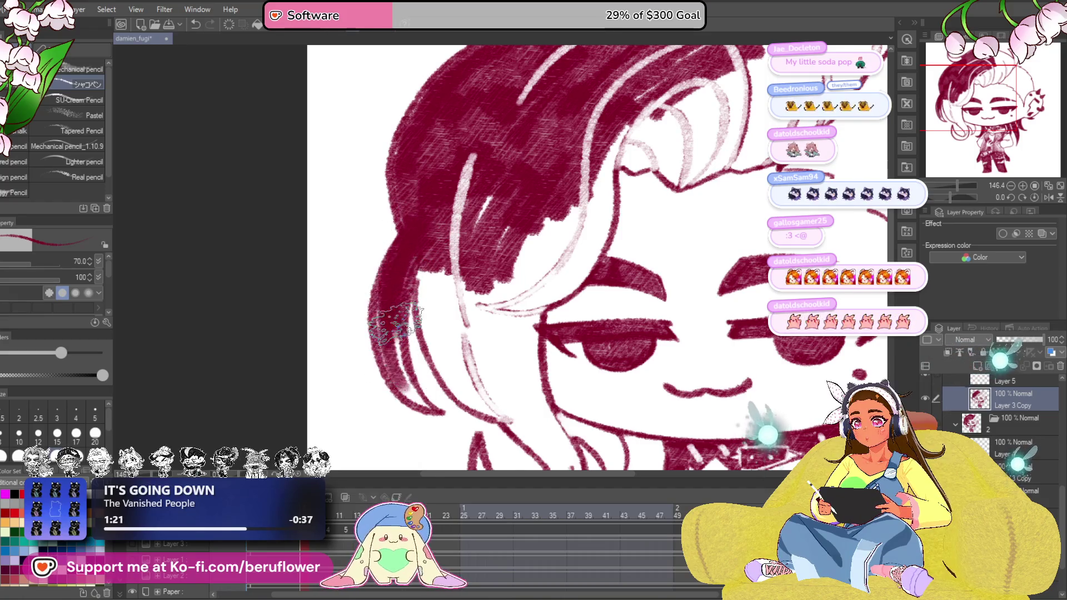
pyautogui.moveTo(425, 242); pyautogui.dragTo(443, 333)
pyautogui.moveTo(433, 284); pyautogui.dragTo(468, 391)
pyautogui.moveTo(442, 317)
pyautogui.mouseDown()
pyautogui.moveTo(500, 434)
pyautogui.moveTo(454, 251)
pyautogui.moveTo(442, 375)
pyautogui.mouseUp()
pyautogui.moveTo(468, 250); pyautogui.dragTo(484, 375)
pyautogui.moveTo(500, 258); pyautogui.dragTo(517, 376)
pyautogui.moveTo(534, 334); pyautogui.dragTo(567, 200)
pyautogui.moveTo(533, 243); pyautogui.dragTo(500, 275)
pyautogui.moveTo(500, 166)
pyautogui.mouseDown()
pyautogui.moveTo(517, 275)
pyautogui.moveTo(507, 238)
pyautogui.mouseUp()
pyautogui.moveTo(450, 275); pyautogui.dragTo(501, 375)
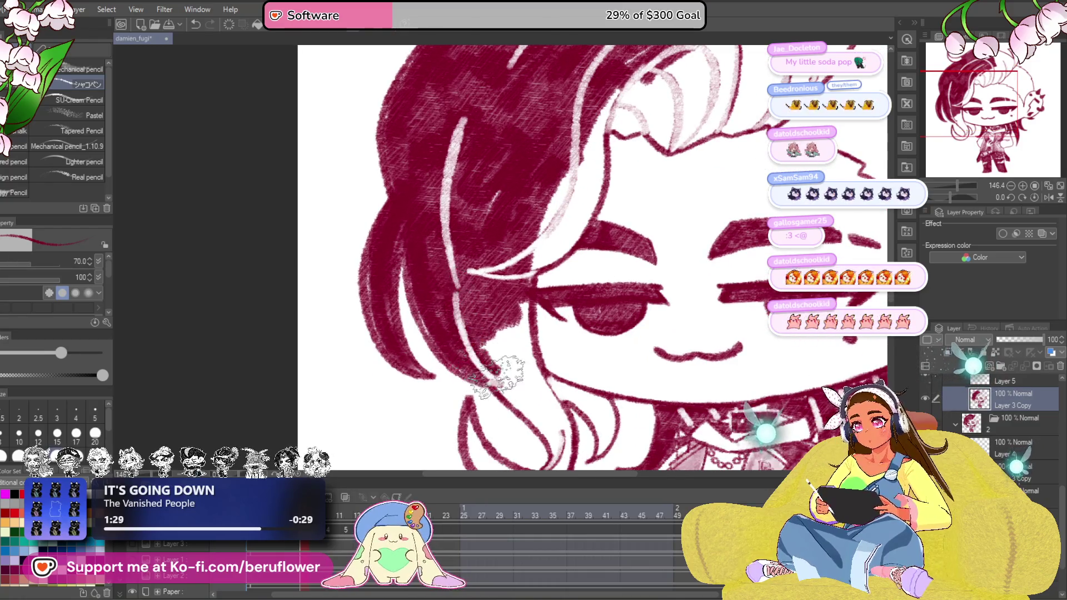
pyautogui.moveTo(510, 296); pyautogui.dragTo(517, 380)
pyautogui.moveTo(500, 275); pyautogui.dragTo(492, 392)
pyautogui.moveTo(483, 317)
pyautogui.mouseDown()
pyautogui.moveTo(518, 358)
pyautogui.moveTo(550, 225)
pyautogui.moveTo(500, 292)
pyautogui.moveTo(517, 200)
pyautogui.mouseUp()
# Fill the light gaps at the hair top and add crimson to the top right strand
pyautogui.moveTo(584, 200); pyautogui.dragTo(668, 158)
pyautogui.moveTo(604, 167)
pyautogui.mouseDown()
pyautogui.moveTo(637, 137)
pyautogui.moveTo(575, 125)
pyautogui.mouseUp()
pyautogui.moveTo(501, 150)
pyautogui.mouseDown()
pyautogui.moveTo(550, 142)
pyautogui.moveTo(667, 192)
pyautogui.moveTo(638, 250)
pyautogui.moveTo(734, 250)
pyautogui.moveTo(659, 300)
pyautogui.moveTo(692, 300)
pyautogui.mouseUp()
pyautogui.moveTo(746, 167); pyautogui.dragTo(617, 166)
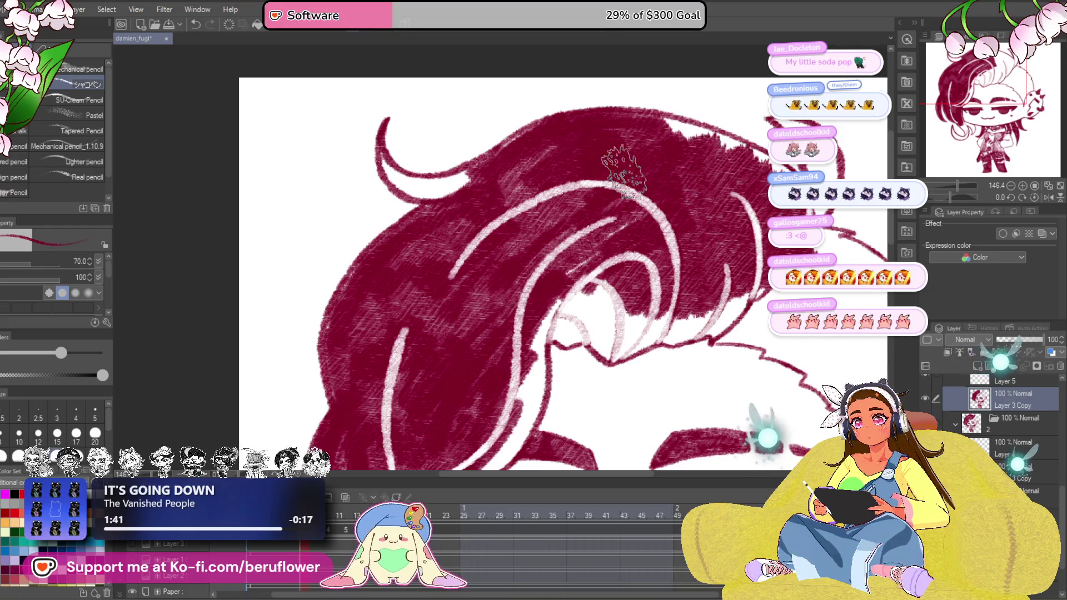
pyautogui.scroll(2, 542, 250)
pyautogui.moveTo(542, 291); pyautogui.dragTo(526, 251)
pyautogui.moveTo(959, 197); pyautogui.dragTo(949, 198)
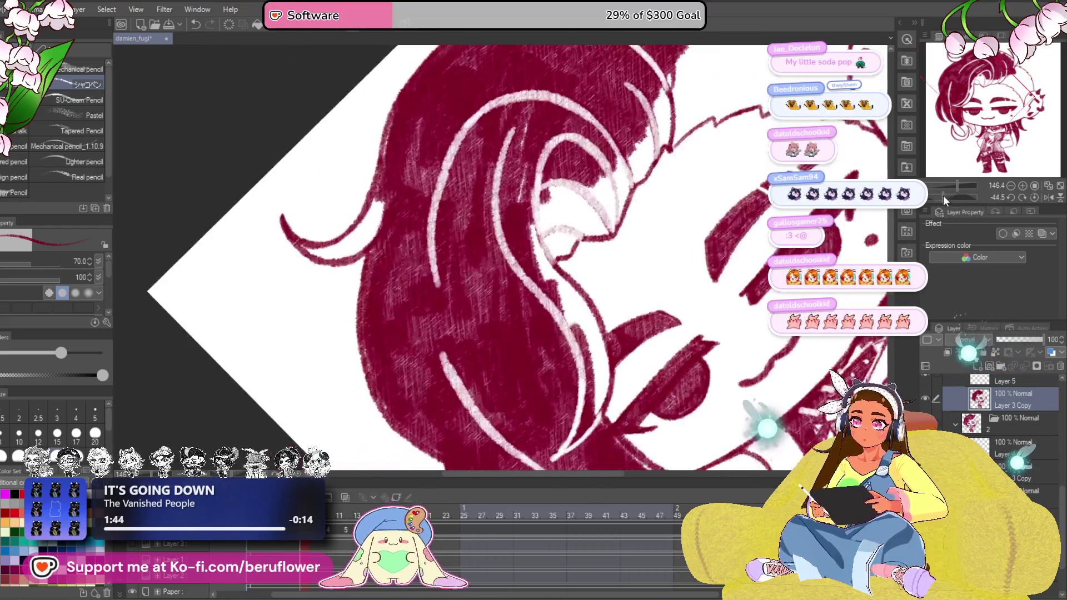
# Undo the last block of crimson scribbles at the hair's right edge and check the result
pyautogui.moveTo(541, 250); pyautogui.dragTo(500, 209)
pyautogui.moveTo(500, 251); pyautogui.dragTo(467, 233)
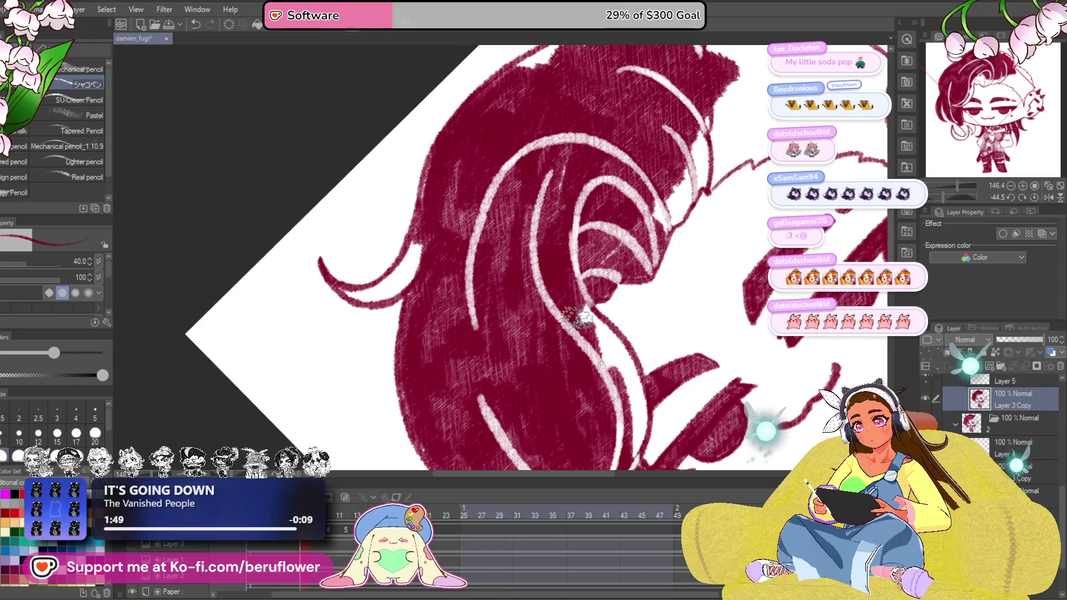
pyautogui.moveTo(611, 346); pyautogui.dragTo(565, 268)
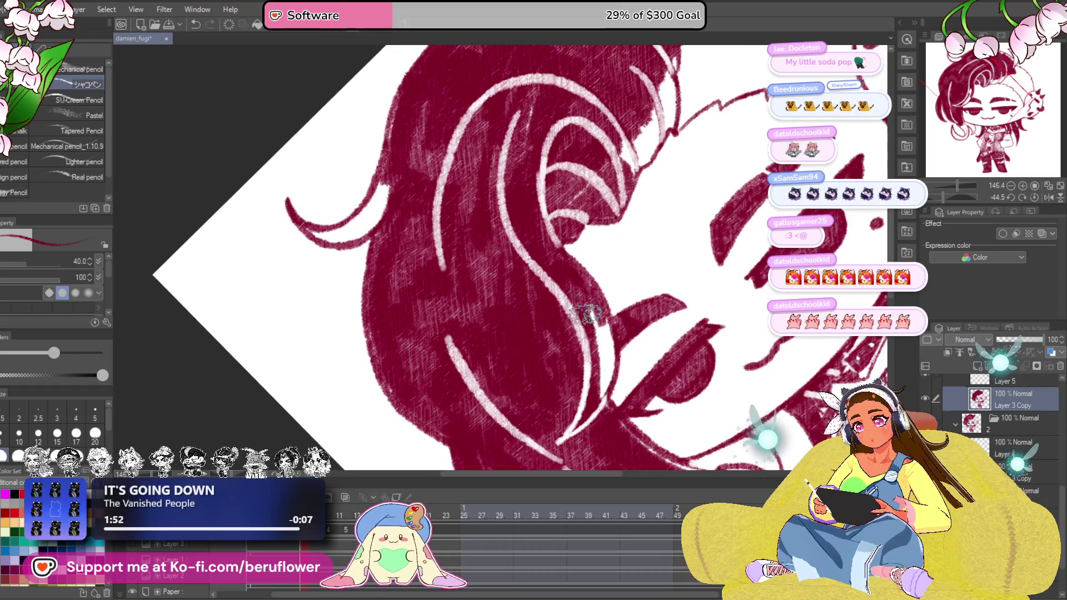
pyautogui.moveTo(607, 365); pyautogui.dragTo(575, 308)
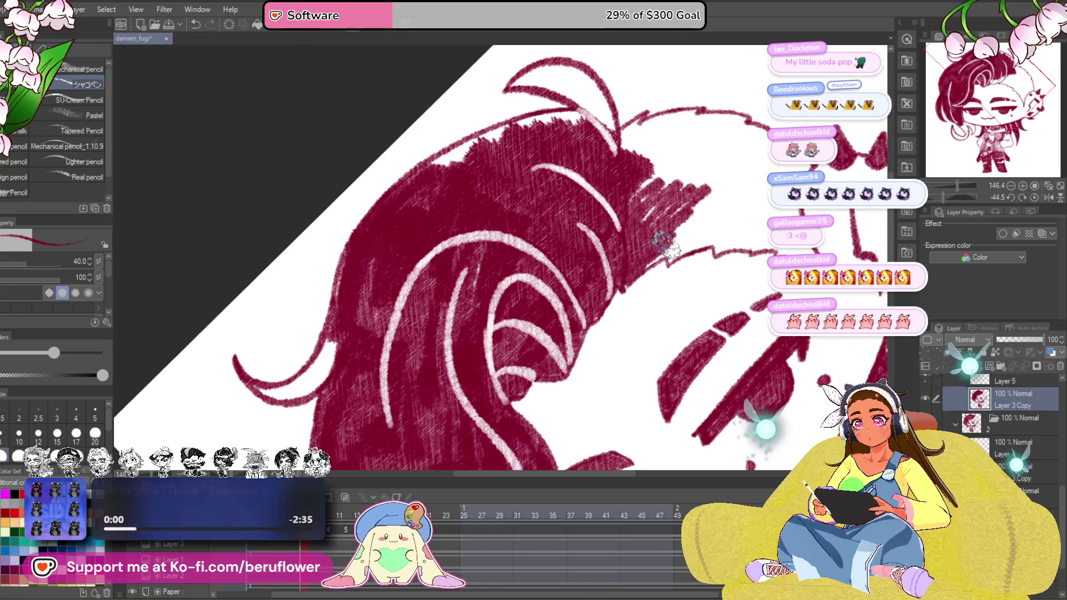
pyautogui.moveTo(699, 223); pyautogui.dragTo(689, 253)
pyautogui.hotkey('ctrl', 'z')
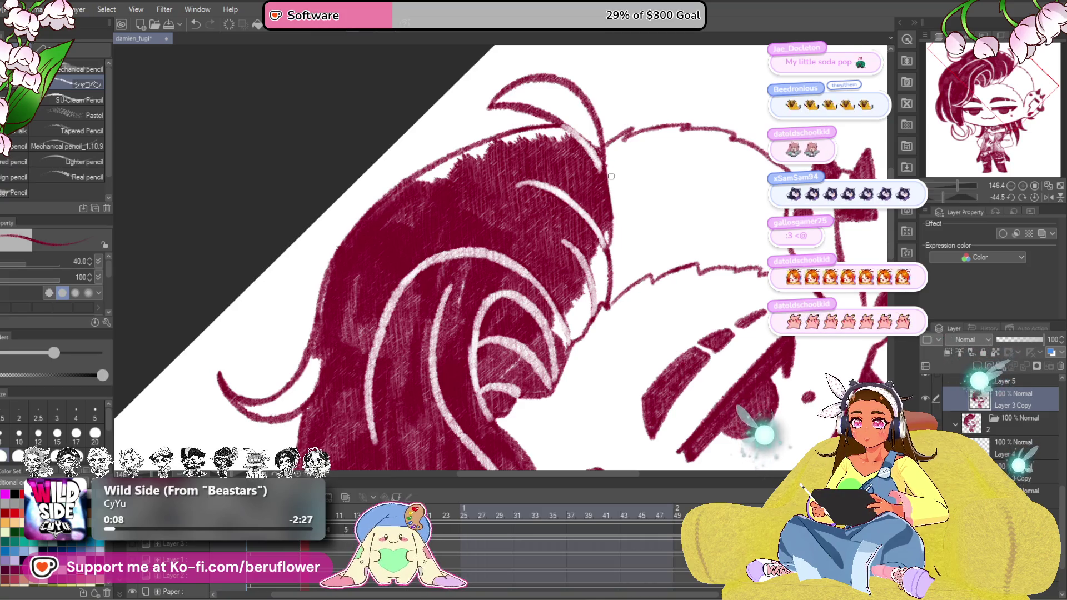
pyautogui.scroll(3, 613, 176)
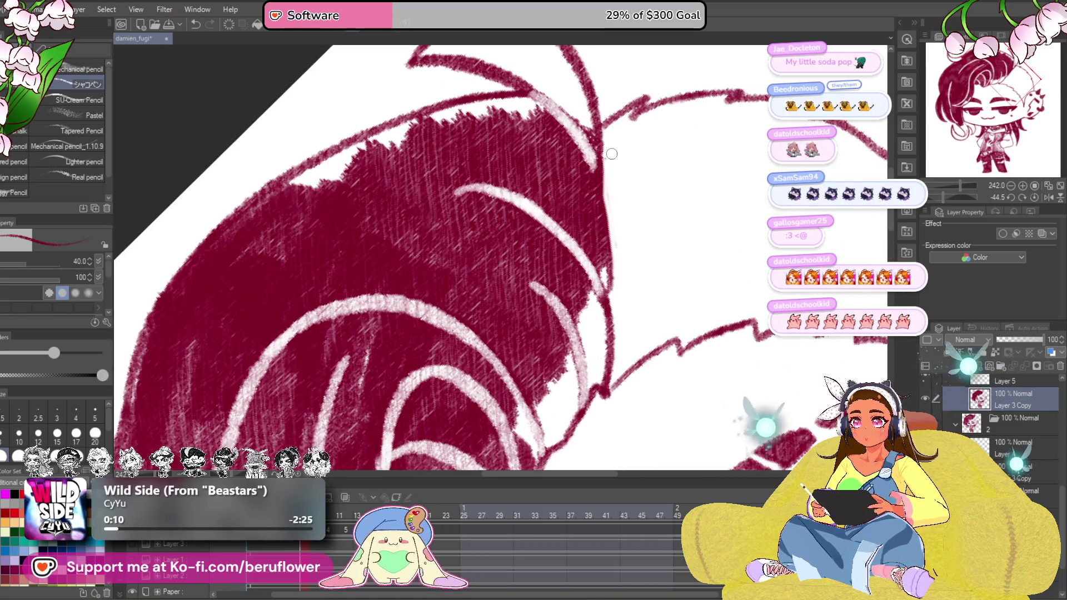
pyautogui.scroll(-5, 611, 154)
pyautogui.scroll(2, 604, 188)
pyautogui.scroll(1, 605, 188)
pyautogui.scroll(1, 600, 196)
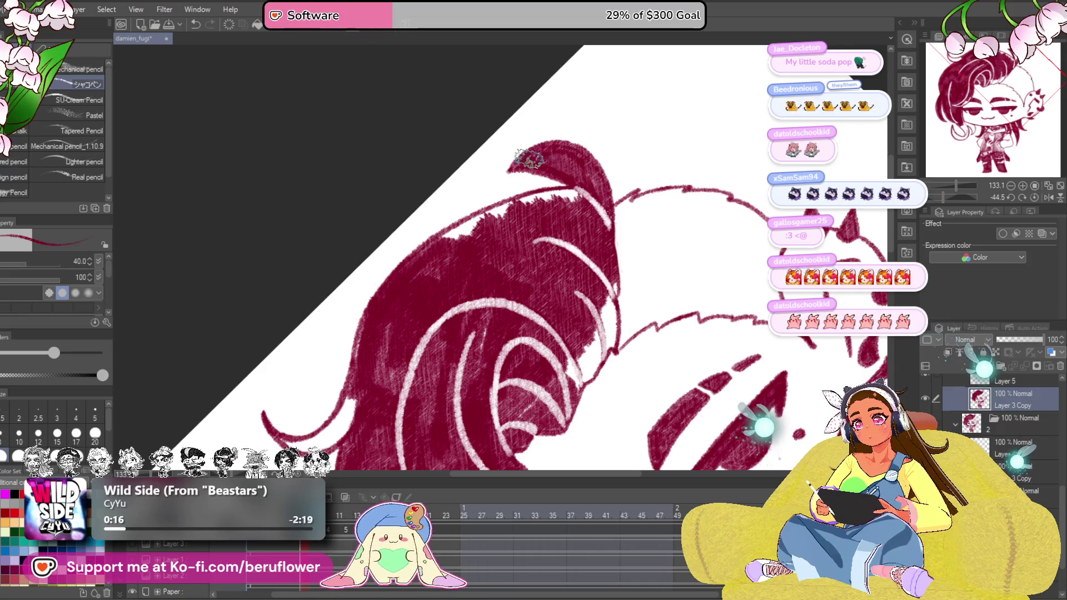
pyautogui.scroll(-5, 533, 158)
pyautogui.scroll(2, 533, 155)
pyautogui.scroll(1, 538, 146)
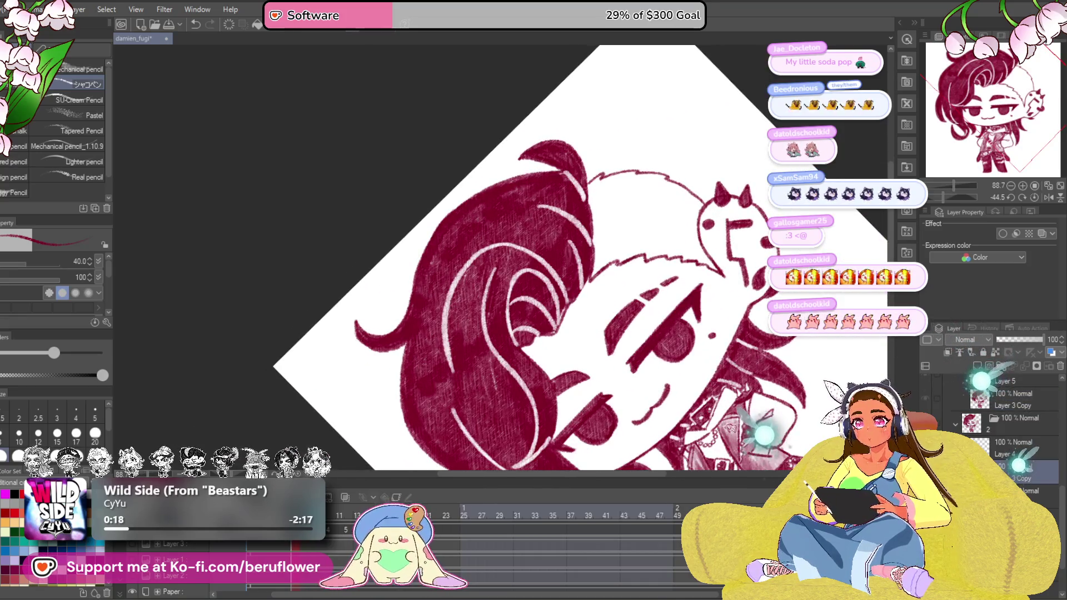
pyautogui.scroll(3, 478, 296)
pyautogui.scroll(2, 584, 251)
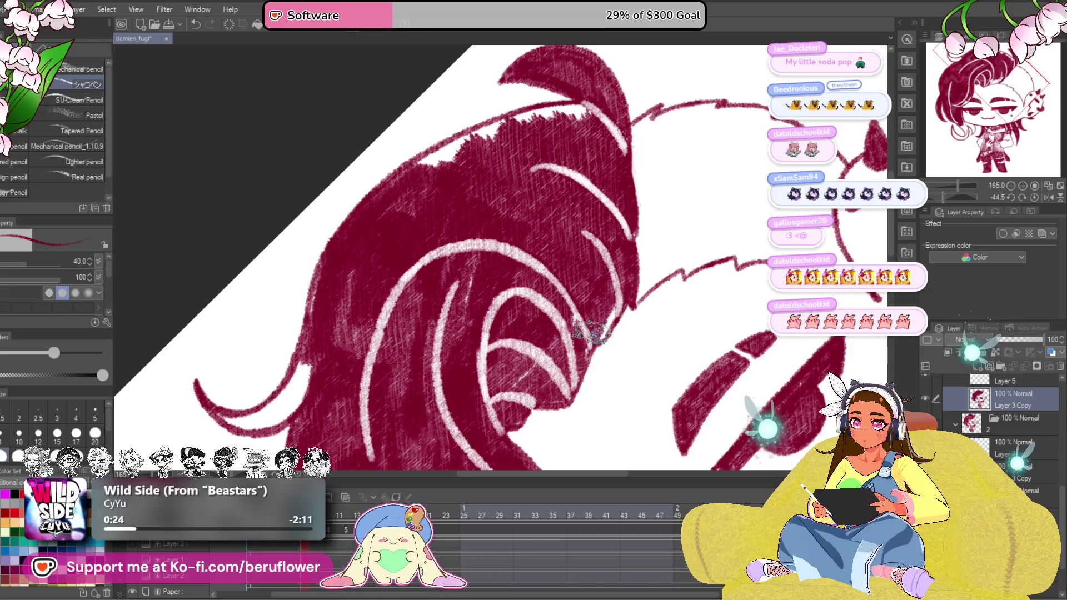
pyautogui.scroll(-3, 579, 285)
pyautogui.scroll(3, 600, 251)
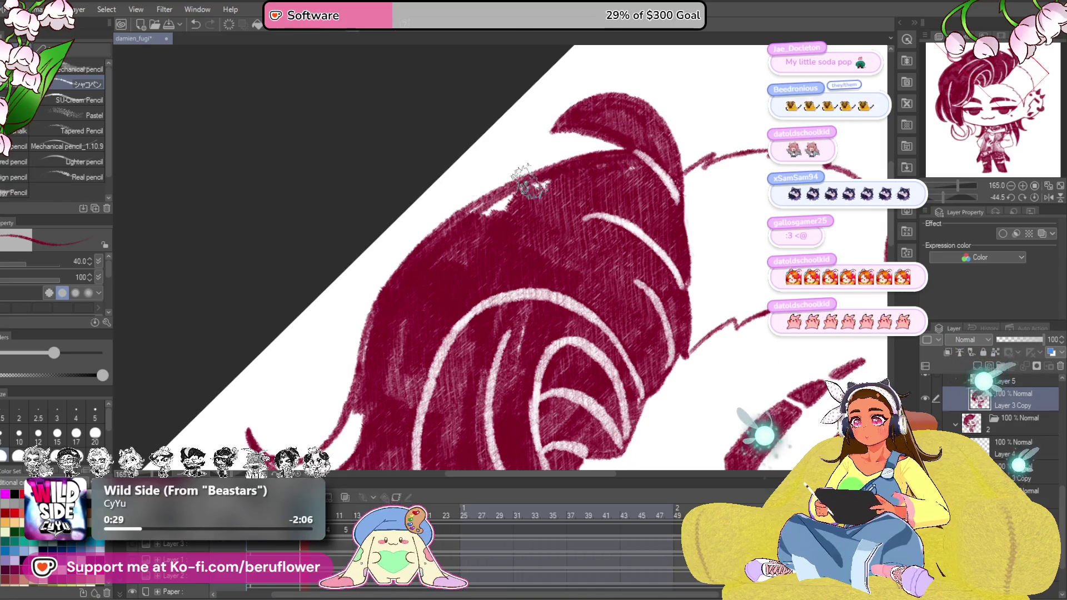
pyautogui.moveTo(443, 309); pyautogui.dragTo(583, 231)
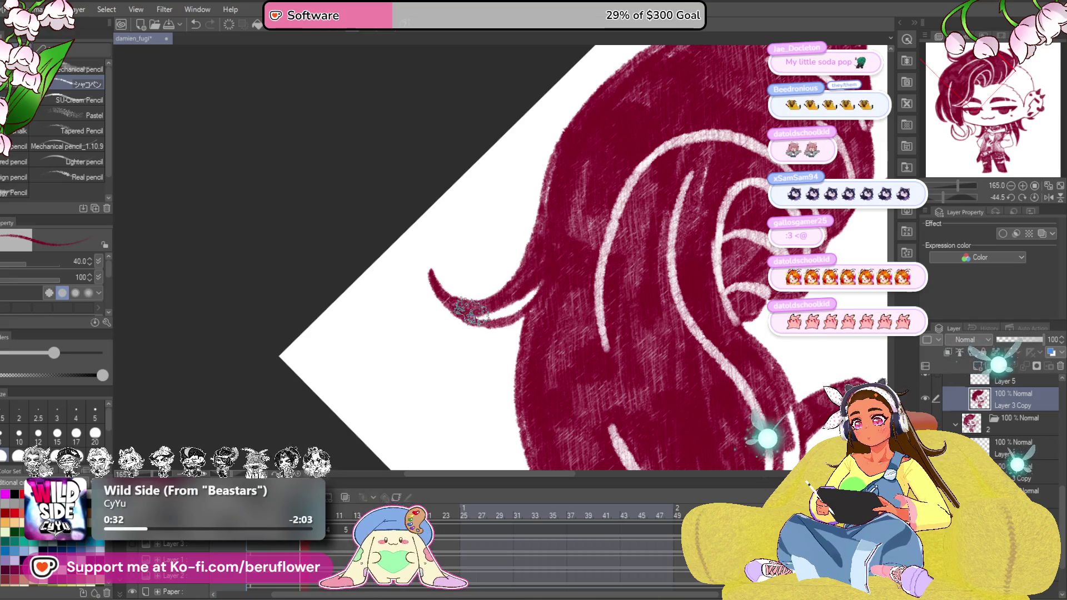
pyautogui.scroll(-5, 515, 299)
pyautogui.scroll(-2, 516, 298)
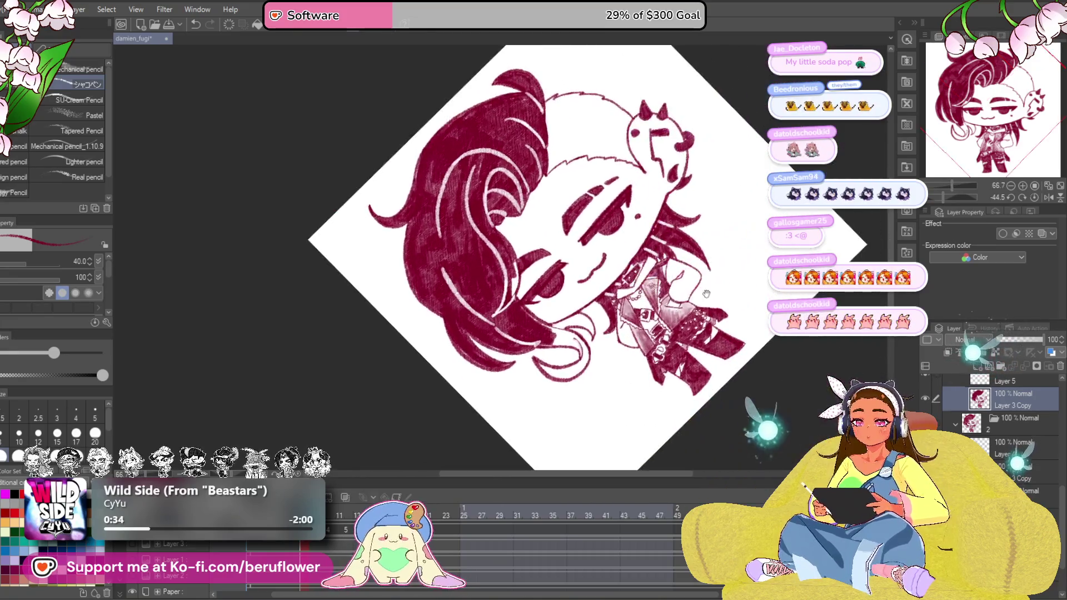
# Level the canvas and touch up the crimson hair tips near the shoulder
pyautogui.click(1034, 215)
pyautogui.scroll(3, 480, 334)
pyautogui.scroll(3, 472, 213)
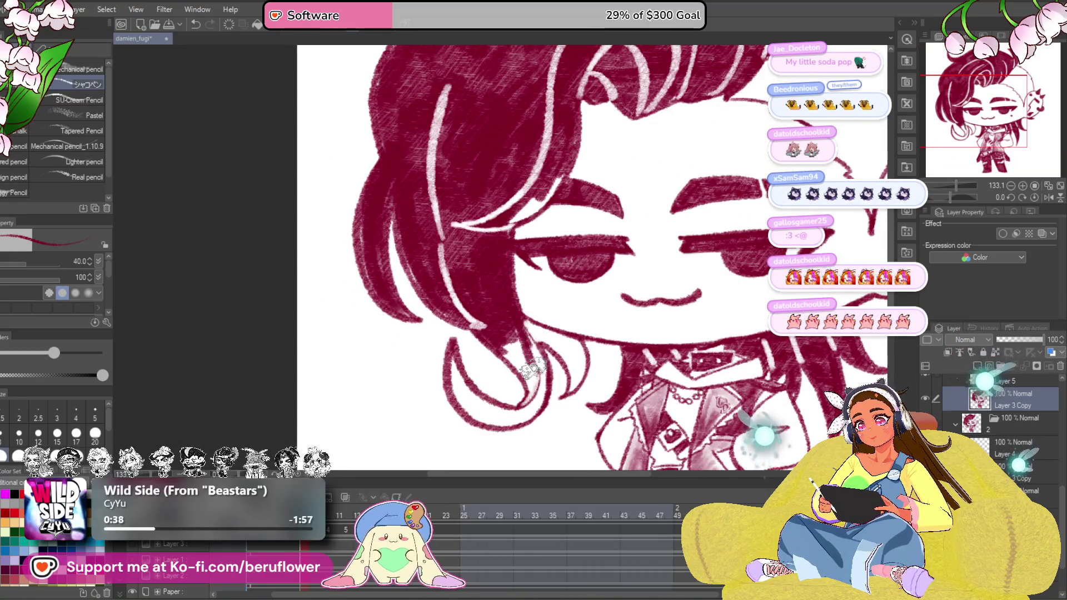
pyautogui.moveTo(533, 372); pyautogui.dragTo(525, 322)
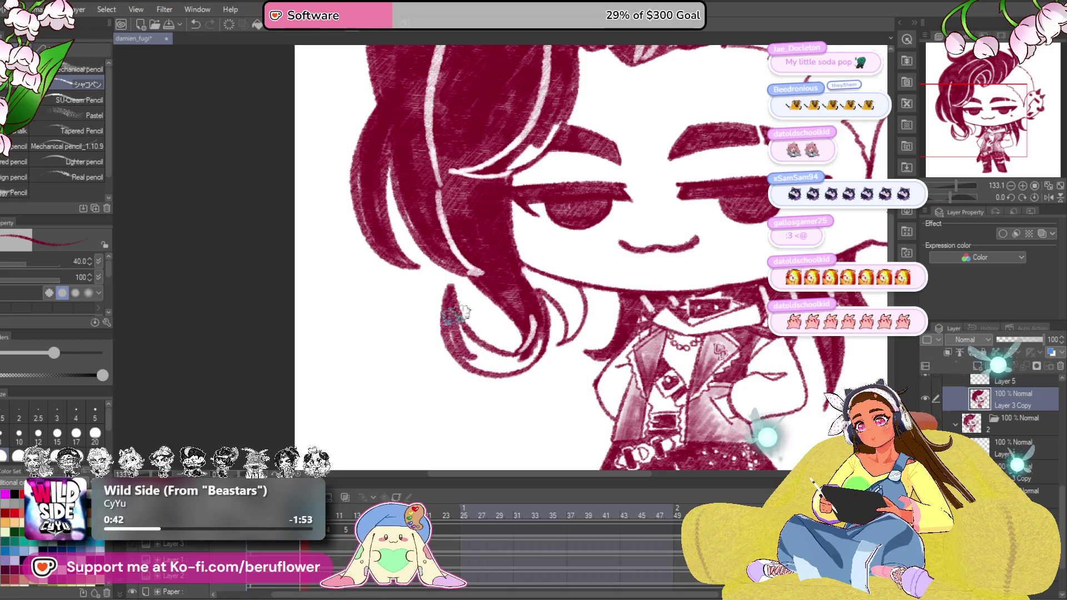
pyautogui.moveTo(488, 353)
pyautogui.mouseDown()
pyautogui.moveTo(534, 334)
pyautogui.moveTo(517, 366)
pyautogui.moveTo(467, 367)
pyautogui.mouseUp()
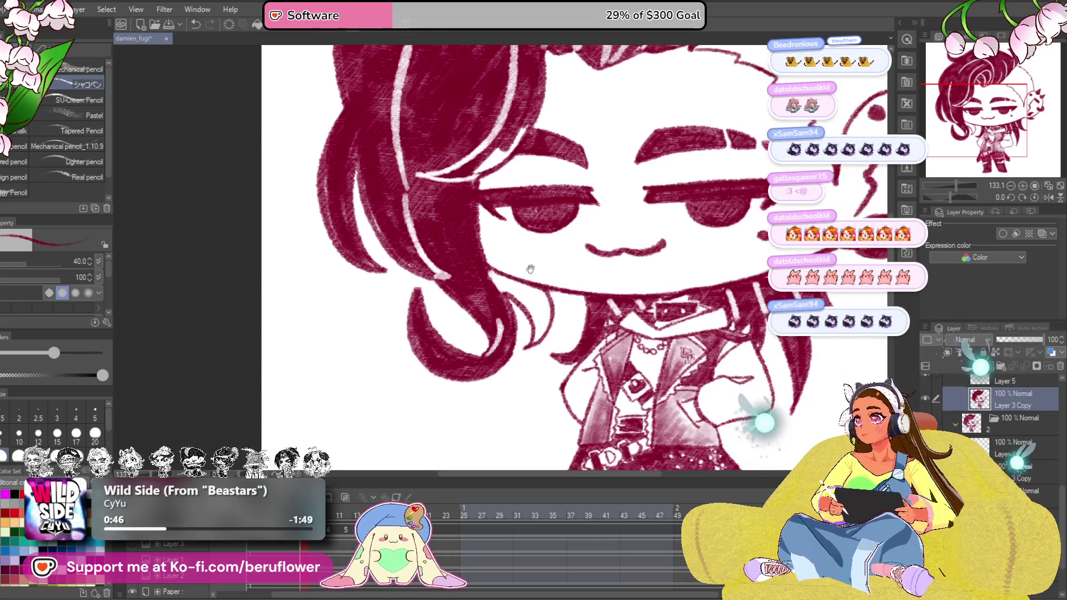
pyautogui.moveTo(550, 250); pyautogui.dragTo(513, 277)
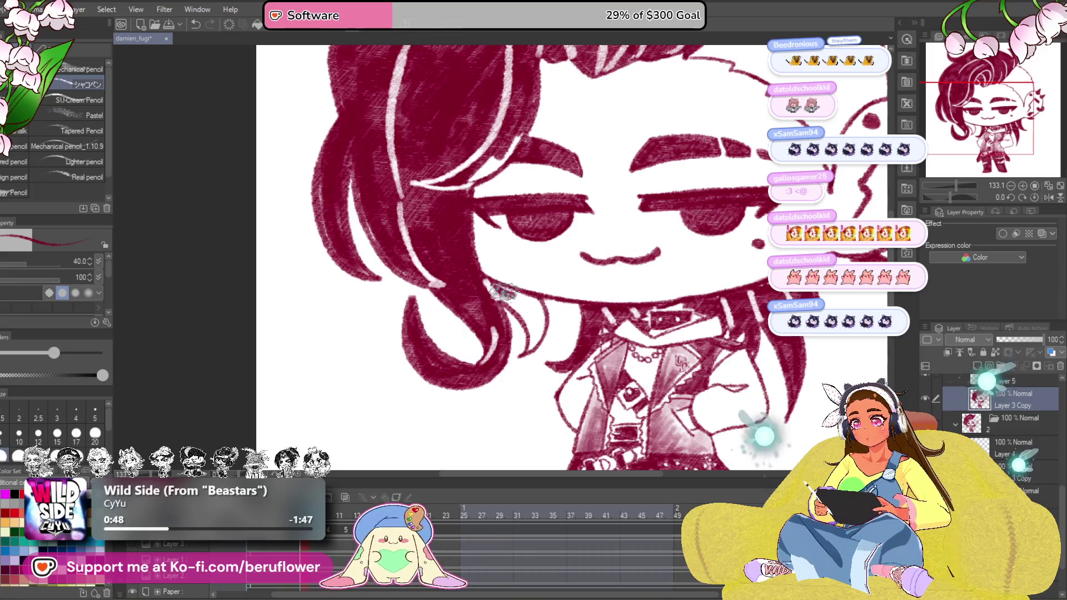
pyautogui.moveTo(538, 330); pyautogui.dragTo(513, 342)
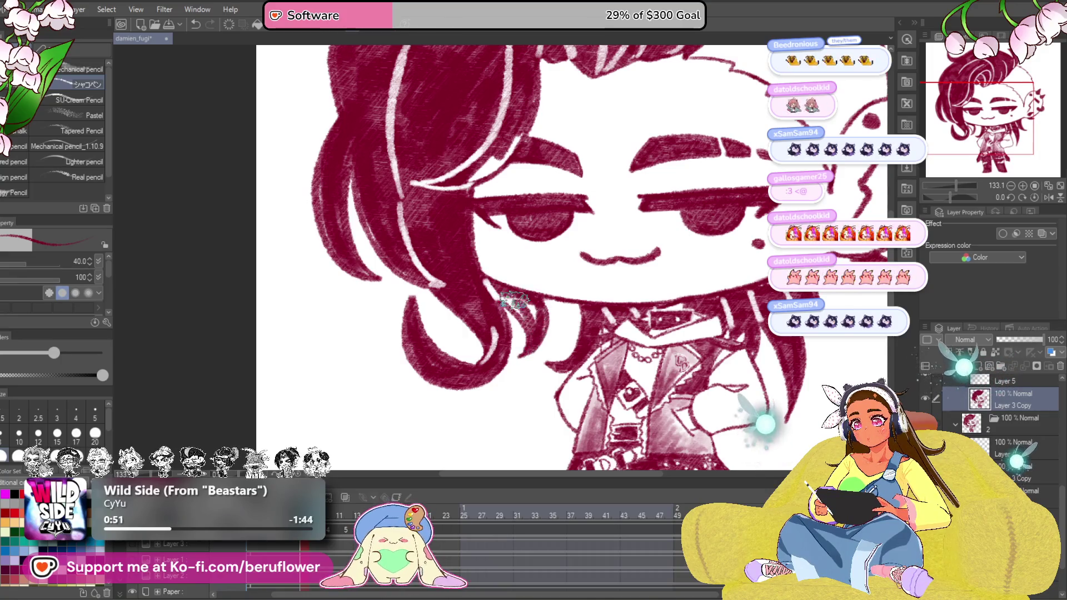
pyautogui.moveTo(517, 301); pyautogui.dragTo(537, 317)
# Fit the whole artwork in view before moving to the next frame
pyautogui.hotkey('ctrl', '0')
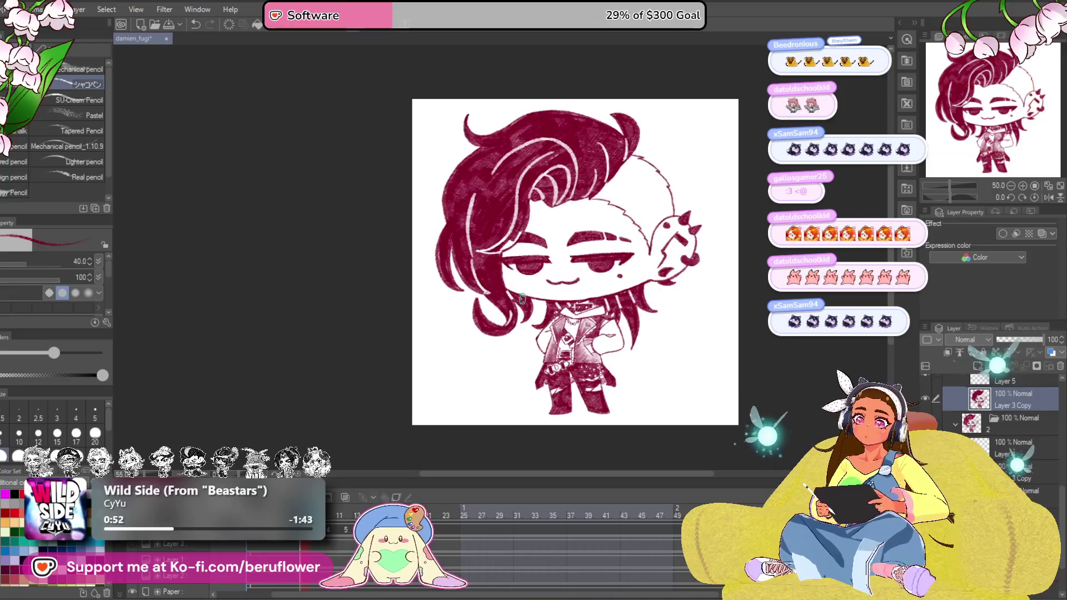
pyautogui.moveTo(575, 367); pyautogui.dragTo(560, 380)
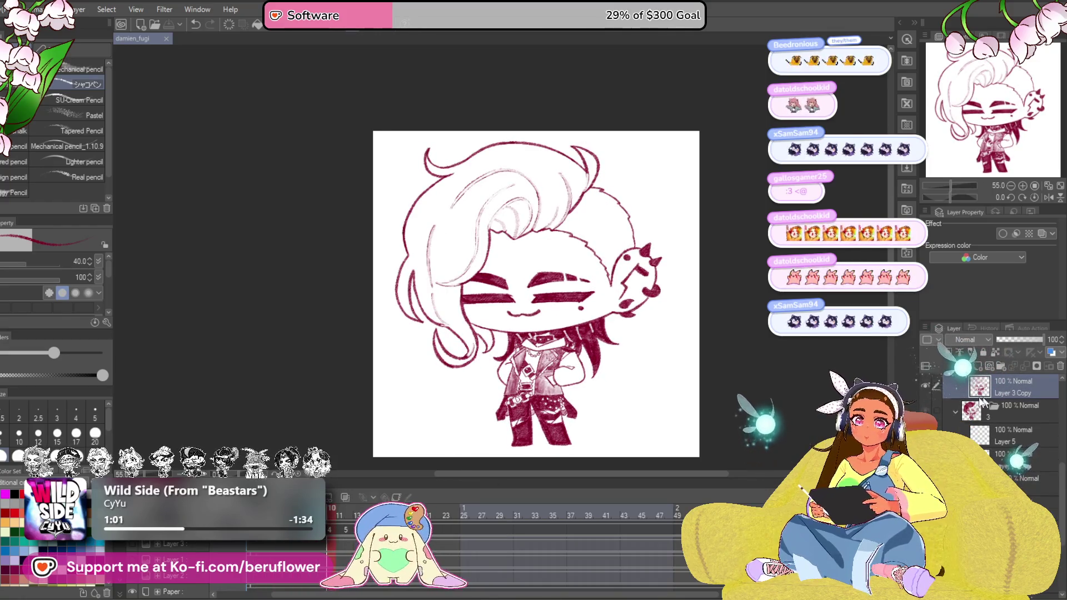
pyautogui.scroll(2, 503, 194)
pyautogui.scroll(3, 504, 250)
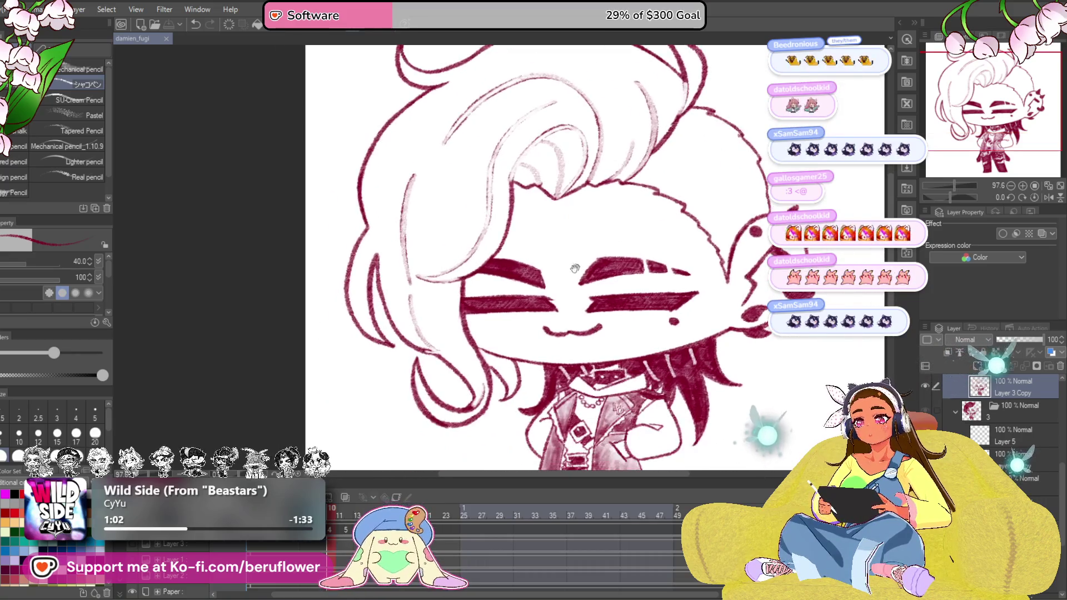
pyautogui.scroll(3, 500, 292)
# Shade the hair along the neck and fill the top hair streak leftward with crimson
pyautogui.moveTo(484, 354)
pyautogui.mouseDown()
pyautogui.moveTo(542, 384)
pyautogui.moveTo(517, 433)
pyautogui.mouseUp()
pyautogui.moveTo(500, 375)
pyautogui.mouseDown()
pyautogui.moveTo(534, 408)
pyautogui.moveTo(526, 400)
pyautogui.mouseUp()
pyautogui.scroll(-3, 518, 377)
pyautogui.scroll(-3, 542, 333)
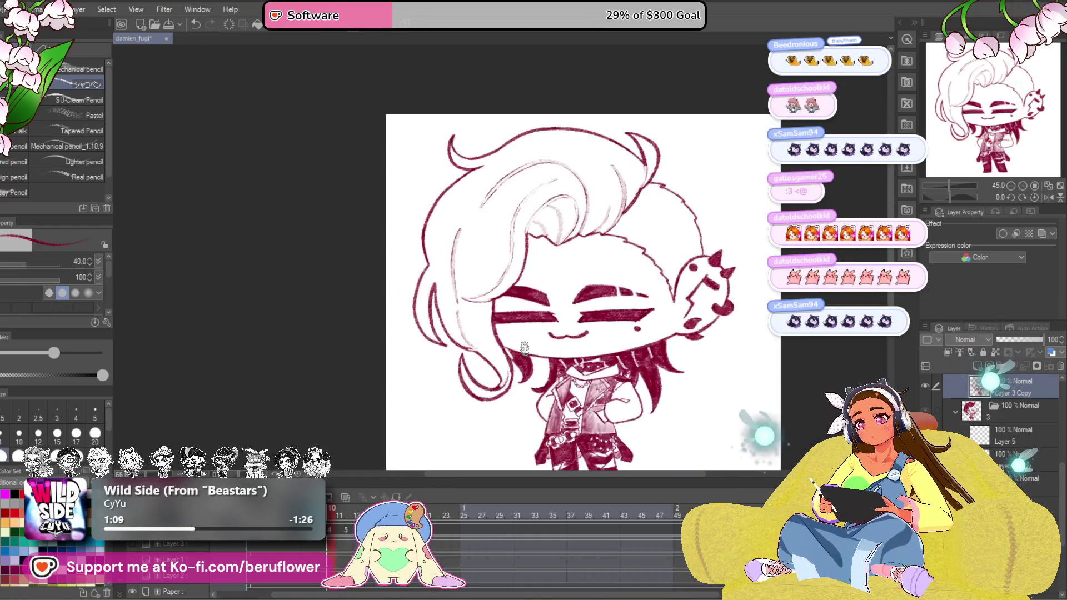
pyautogui.scroll(-2, 576, 267)
pyautogui.scroll(1, 584, 249)
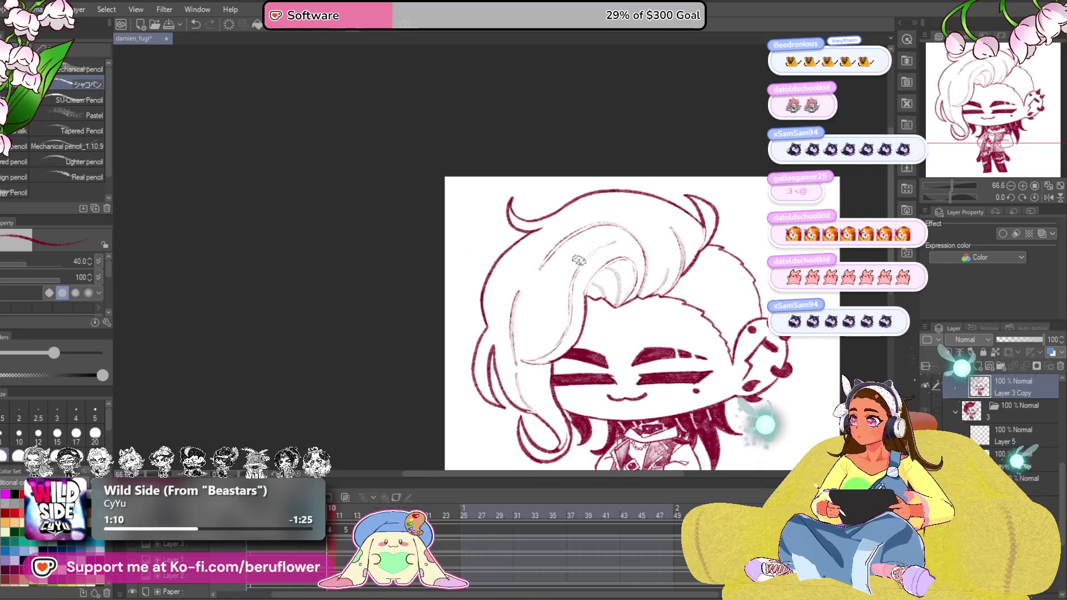
pyautogui.moveTo(629, 230)
pyautogui.mouseDown()
pyautogui.moveTo(550, 284)
pyautogui.moveTo(534, 275)
pyautogui.mouseUp()
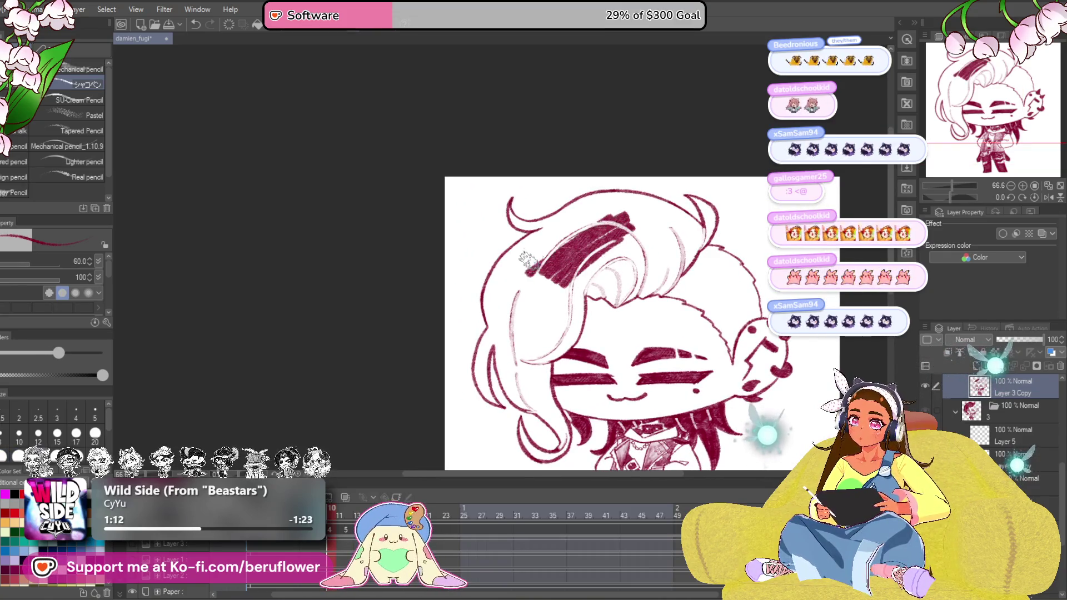
pyautogui.scroll(4, 583, 250)
pyautogui.moveTo(726, 192); pyautogui.dragTo(533, 308)
pyautogui.moveTo(635, 203)
pyautogui.mouseDown()
pyautogui.moveTo(534, 284)
pyautogui.moveTo(516, 283)
pyautogui.mouseUp()
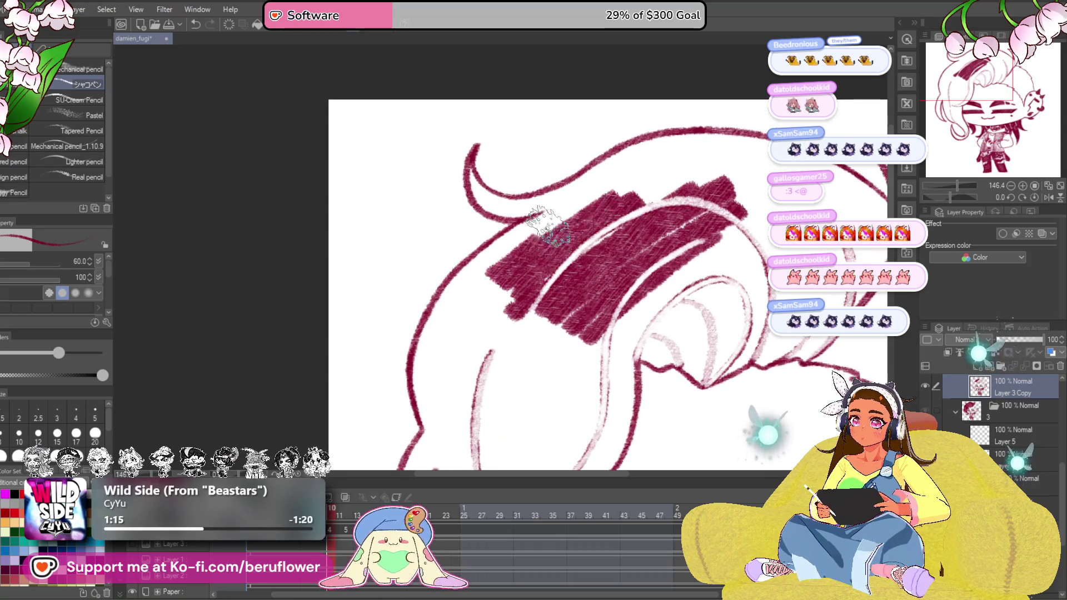
pyautogui.moveTo(584, 201); pyautogui.dragTo(500, 267)
pyautogui.moveTo(542, 208); pyautogui.dragTo(493, 242)
# Thicken the left strand and fill the hair between the two white streaks and upper right
pyautogui.moveTo(451, 299); pyautogui.dragTo(429, 417)
pyautogui.moveTo(425, 380); pyautogui.dragTo(501, 284)
pyautogui.moveTo(475, 375); pyautogui.dragTo(533, 267)
pyautogui.moveTo(509, 375); pyautogui.dragTo(567, 284)
pyautogui.moveTo(550, 392); pyautogui.dragTo(584, 292)
pyautogui.moveTo(575, 377); pyautogui.dragTo(675, 283)
pyautogui.moveTo(658, 334); pyautogui.dragTo(721, 268)
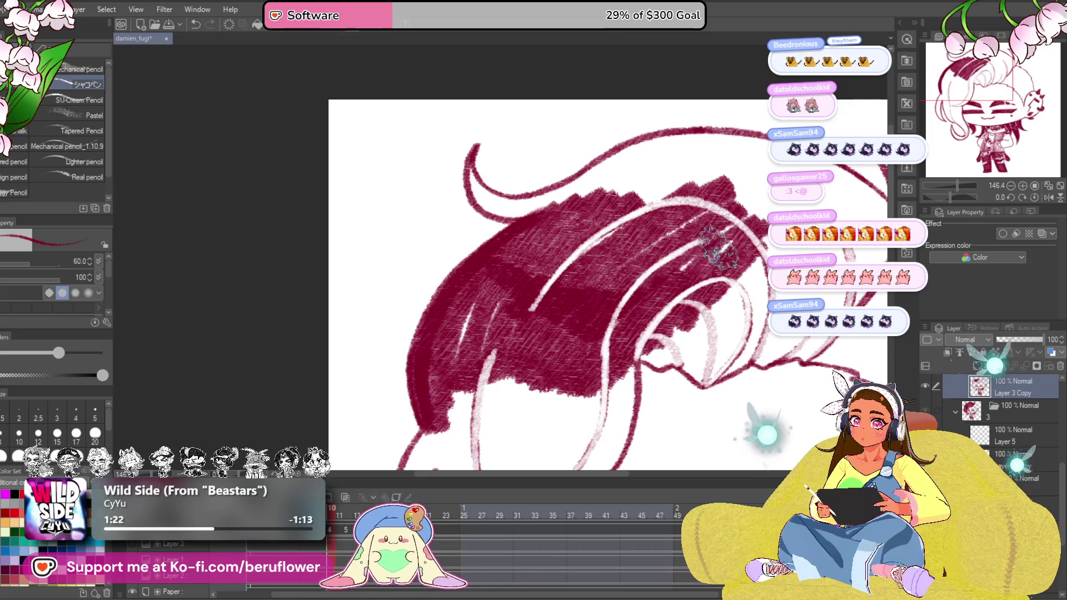
pyautogui.moveTo(692, 227)
pyautogui.mouseDown()
pyautogui.moveTo(751, 191)
pyautogui.moveTo(666, 167)
pyautogui.moveTo(662, 154)
pyautogui.moveTo(584, 192)
pyautogui.mouseUp()
pyautogui.moveTo(593, 196)
pyautogui.mouseDown()
pyautogui.moveTo(647, 163)
pyautogui.moveTo(666, 212)
pyautogui.mouseUp()
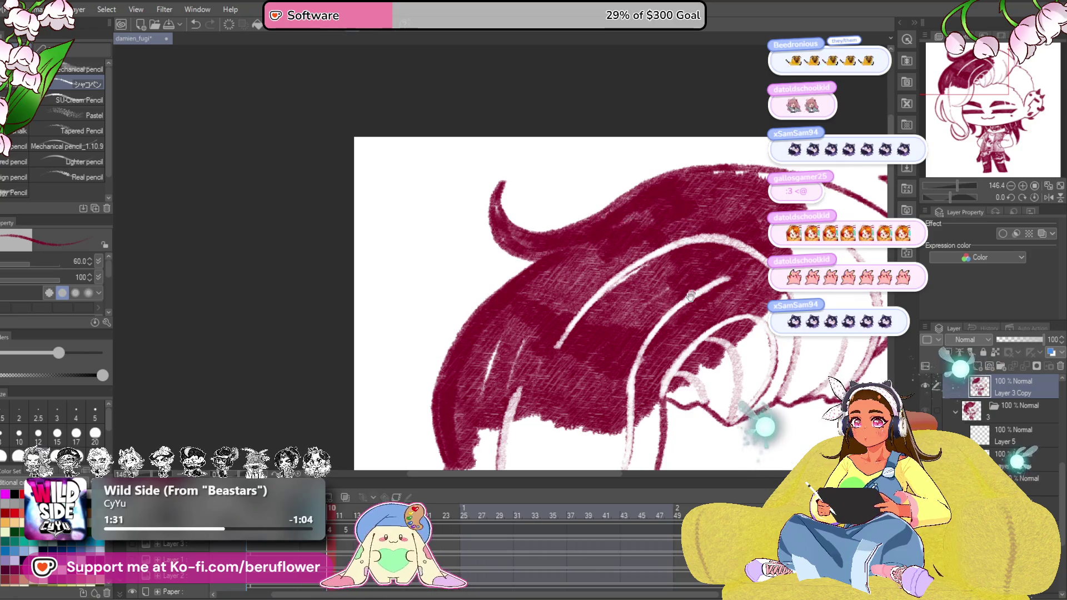
# Fill the lower hair and remaining light gaps along the left edge and strands
pyautogui.moveTo(692, 287); pyautogui.dragTo(679, 196)
pyautogui.moveTo(488, 229)
pyautogui.mouseDown()
pyautogui.moveTo(500, 350)
pyautogui.moveTo(517, 266)
pyautogui.moveTo(567, 334)
pyautogui.mouseUp()
pyautogui.moveTo(566, 290)
pyautogui.mouseDown()
pyautogui.moveTo(600, 384)
pyautogui.moveTo(626, 283)
pyautogui.moveTo(642, 358)
pyautogui.moveTo(651, 280)
pyautogui.moveTo(634, 309)
pyautogui.mouseUp()
pyautogui.moveTo(613, 354)
pyautogui.mouseDown()
pyautogui.moveTo(508, 375)
pyautogui.moveTo(517, 392)
pyautogui.mouseUp()
pyautogui.moveTo(533, 292); pyautogui.dragTo(500, 366)
pyautogui.moveTo(492, 258); pyautogui.dragTo(467, 341)
pyautogui.moveTo(450, 242); pyautogui.dragTo(442, 325)
pyautogui.moveTo(496, 263); pyautogui.dragTo(496, 188)
pyautogui.moveTo(457, 227)
pyautogui.mouseDown()
pyautogui.moveTo(457, 371)
pyautogui.moveTo(471, 217)
pyautogui.mouseUp()
pyautogui.moveTo(463, 366)
pyautogui.mouseDown()
pyautogui.moveTo(466, 234)
pyautogui.moveTo(491, 334)
pyautogui.moveTo(571, 392)
pyautogui.moveTo(512, 258)
pyautogui.moveTo(505, 351)
pyautogui.mouseUp()
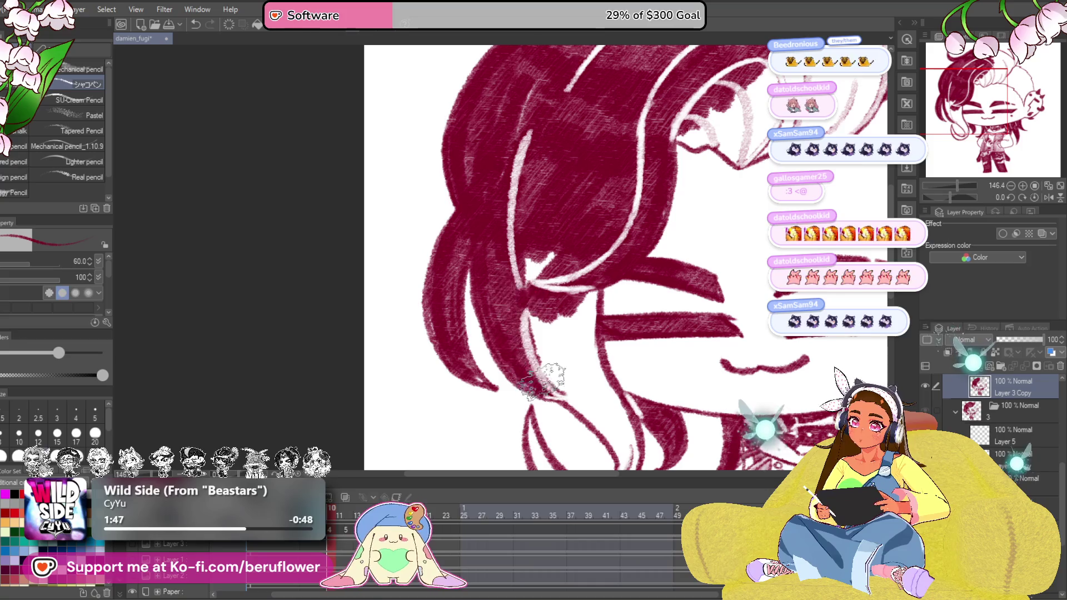
pyautogui.moveTo(547, 392); pyautogui.dragTo(557, 279)
# Tilt the canvas and fill the right hair strand to its tip with crimson
pyautogui.moveTo(607, 365)
pyautogui.mouseDown()
pyautogui.moveTo(575, 209)
pyautogui.moveTo(467, 67)
pyautogui.mouseUp()
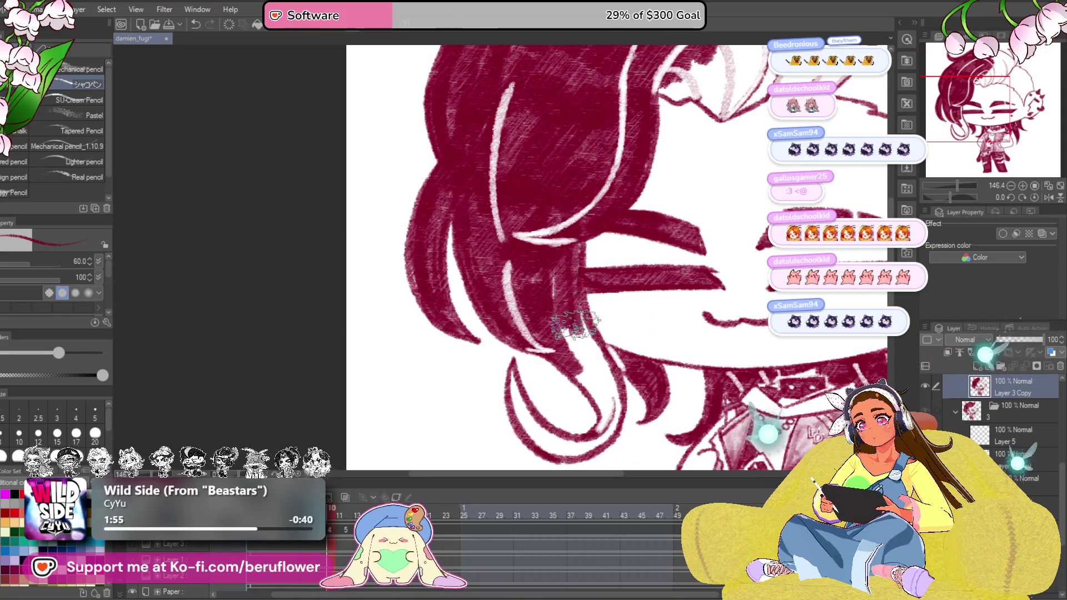
pyautogui.moveTo(557, 312); pyautogui.dragTo(517, 217)
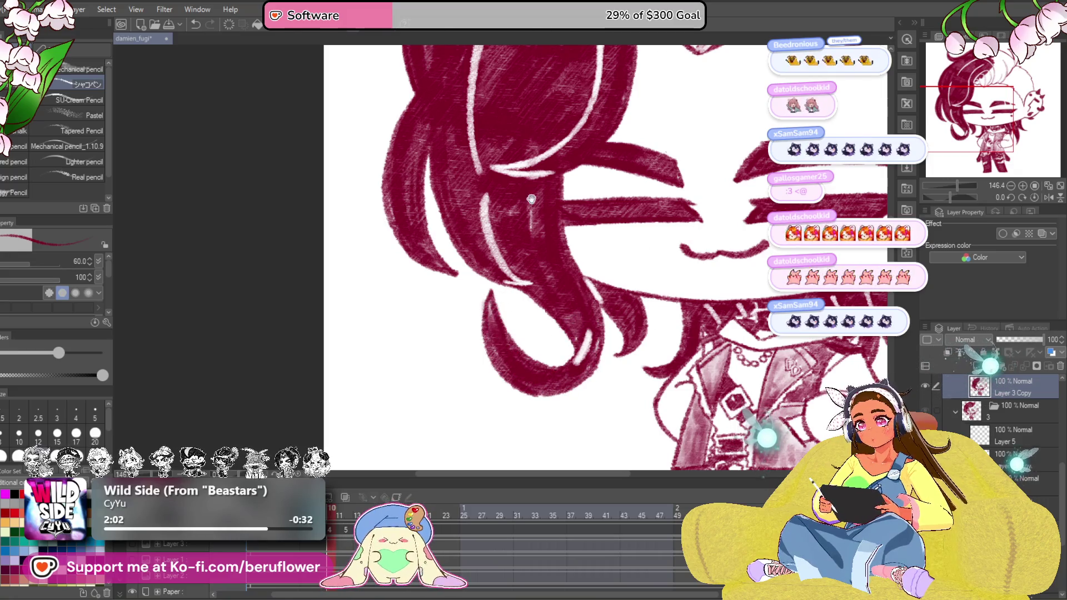
pyautogui.scroll(-3, 530, 198)
pyautogui.moveTo(531, 125); pyautogui.dragTo(501, 375)
pyautogui.scroll(4, 500, 250)
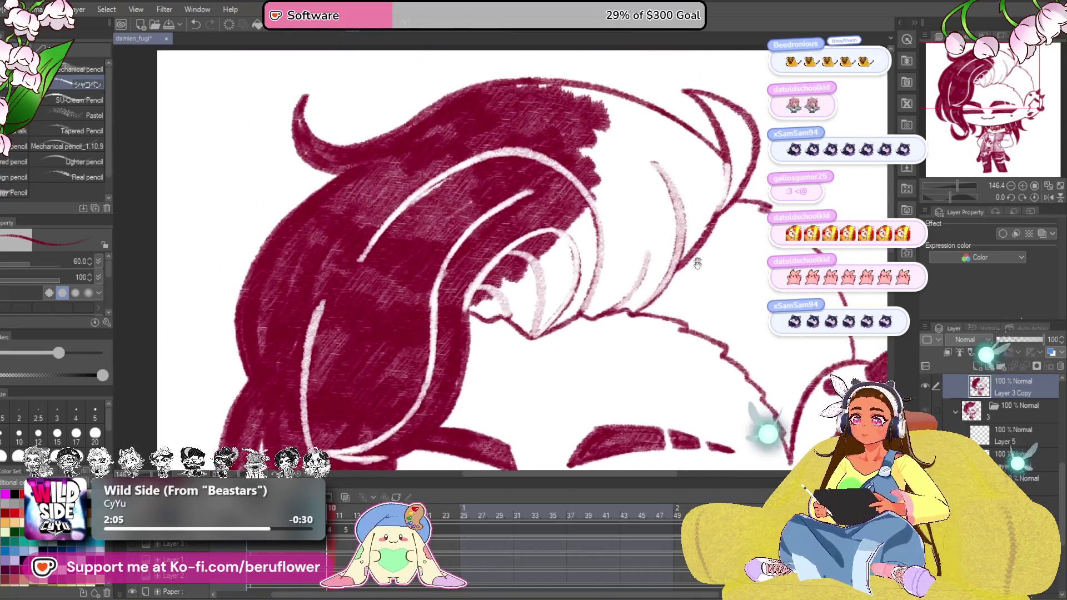
pyautogui.moveTo(500, 209); pyautogui.dragTo(476, 308)
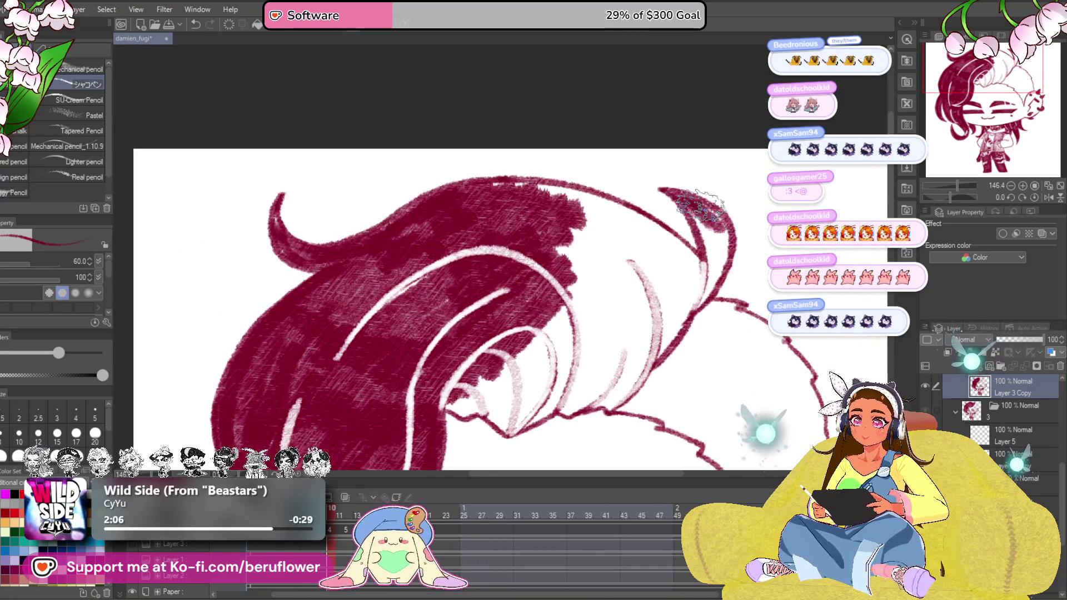
pyautogui.moveTo(695, 260)
pyautogui.mouseDown()
pyautogui.moveTo(704, 309)
pyautogui.moveTo(693, 221)
pyautogui.mouseUp()
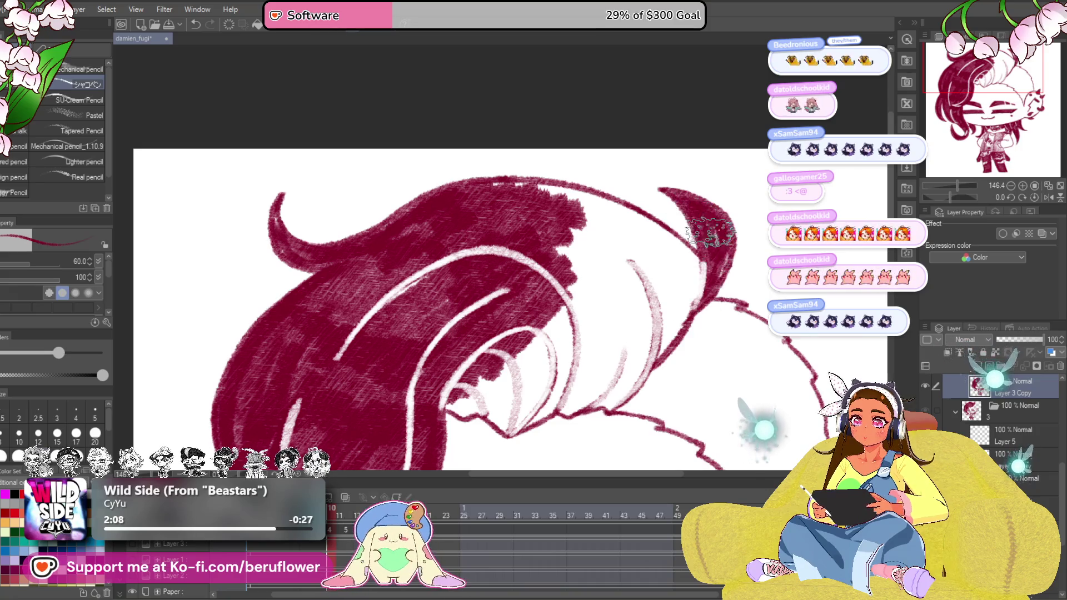
pyautogui.moveTo(947, 197); pyautogui.dragTo(929, 200)
pyautogui.moveTo(617, 167)
pyautogui.mouseDown()
pyautogui.moveTo(500, 275)
pyautogui.moveTo(555, 226)
pyautogui.mouseUp()
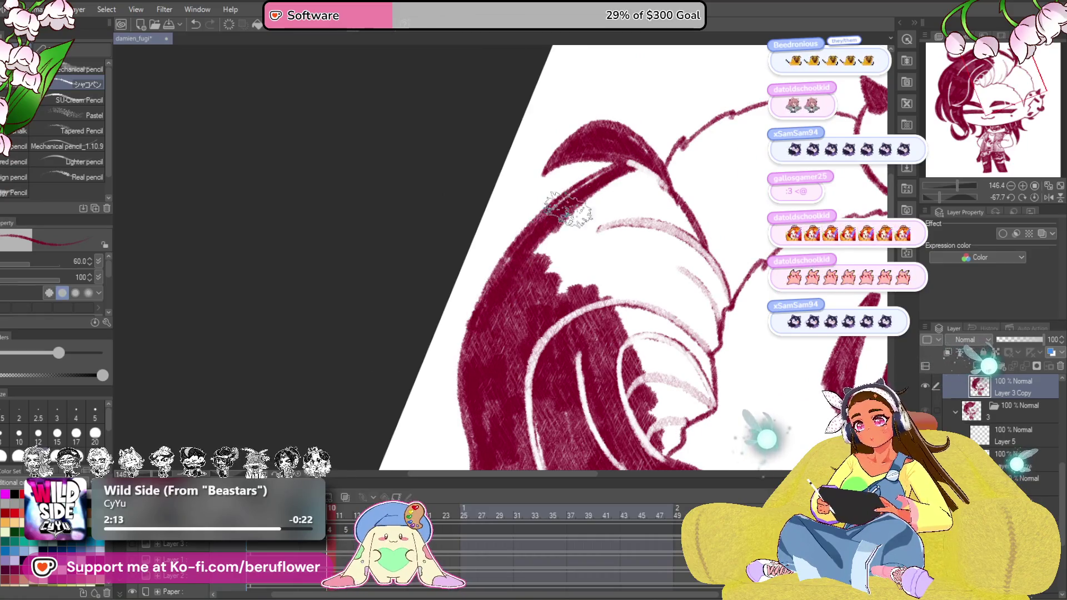
pyautogui.moveTo(596, 175)
pyautogui.mouseDown()
pyautogui.moveTo(575, 250)
pyautogui.moveTo(600, 284)
pyautogui.moveTo(642, 309)
pyautogui.moveTo(634, 375)
pyautogui.moveTo(685, 296)
pyautogui.mouseUp()
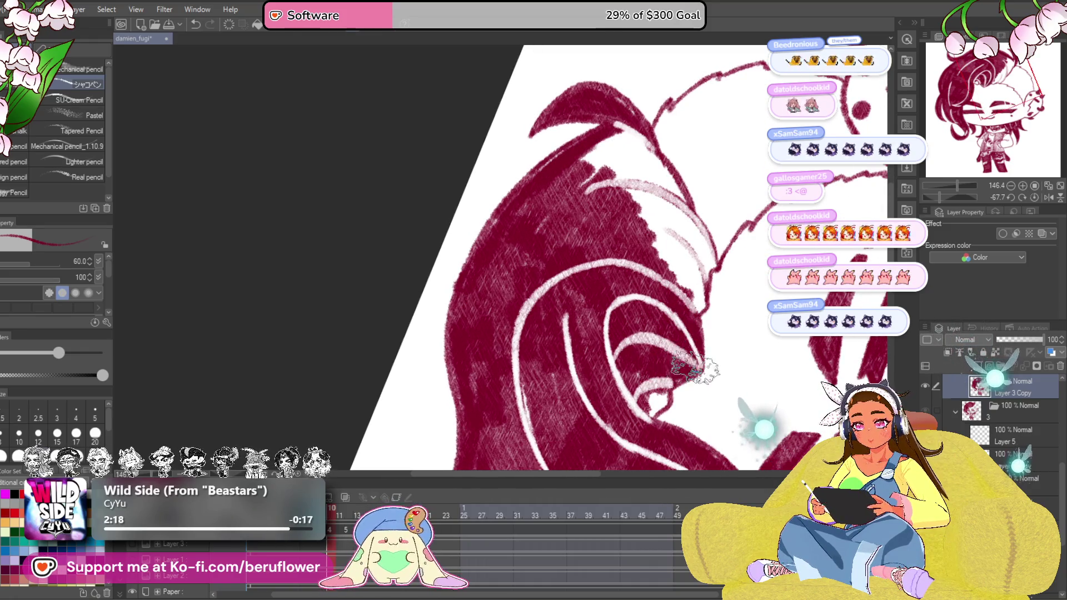
pyautogui.scroll(-2, 708, 292)
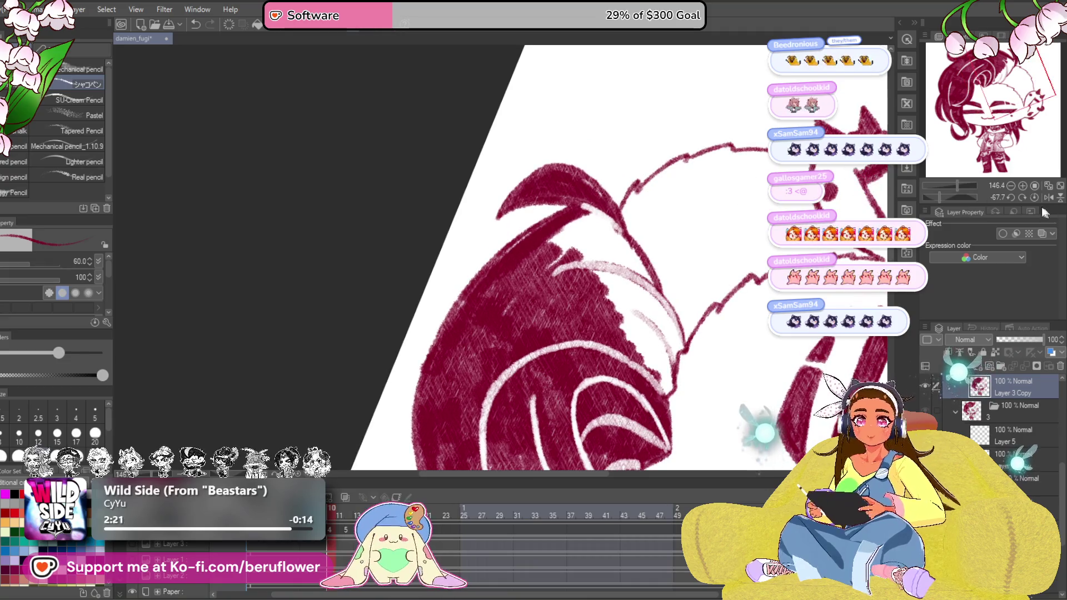
# Level the canvas rotation and fill the last white gap in the hair
pyautogui.click(959, 198)
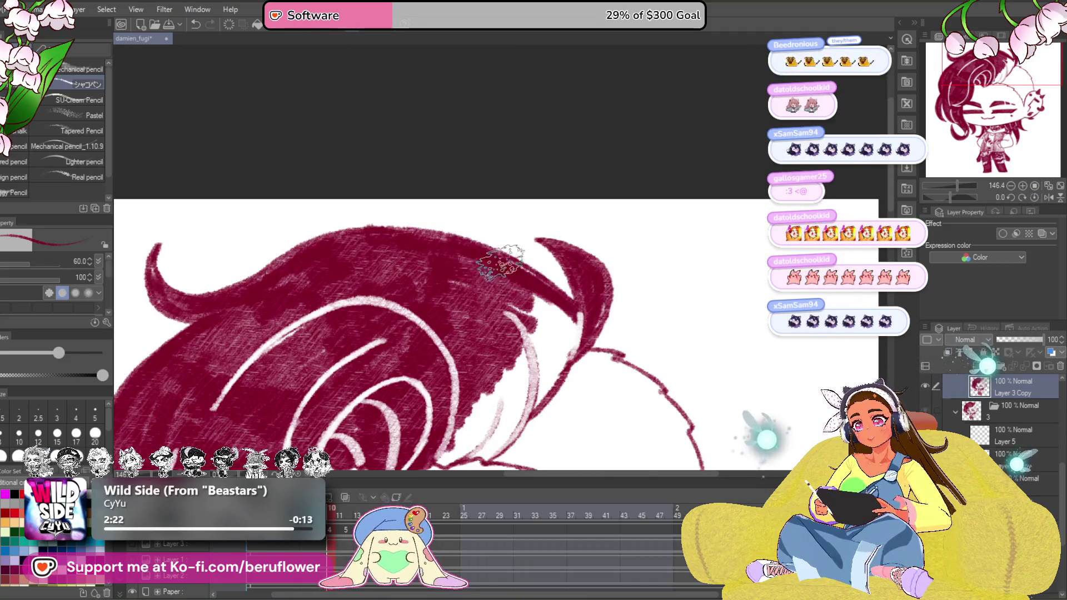
pyautogui.scroll(1, 554, 304)
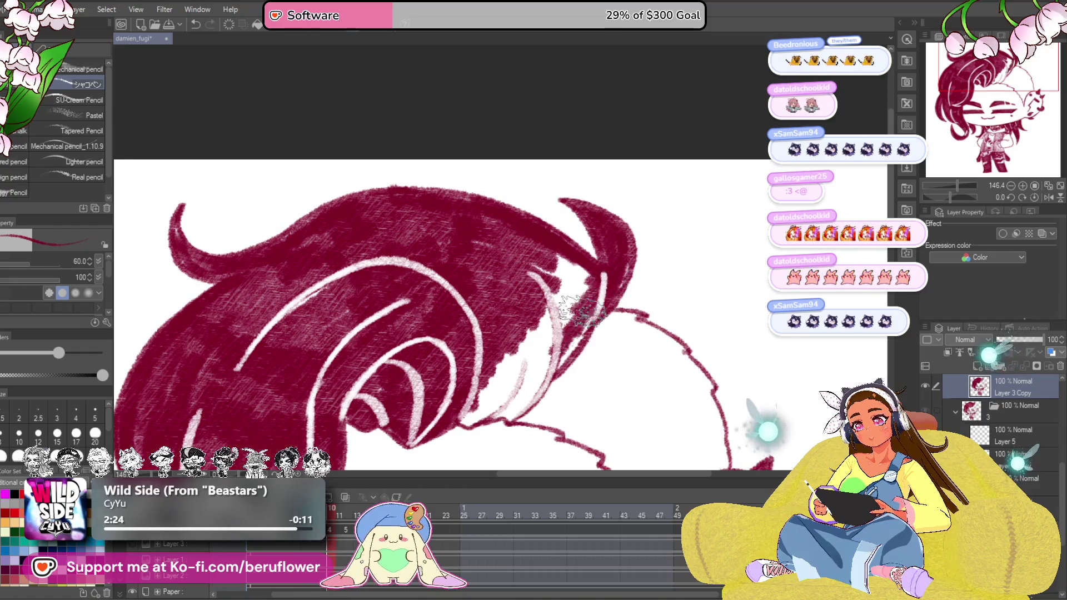
pyautogui.moveTo(473, 420)
pyautogui.mouseDown()
pyautogui.moveTo(533, 334)
pyautogui.moveTo(508, 387)
pyautogui.mouseUp()
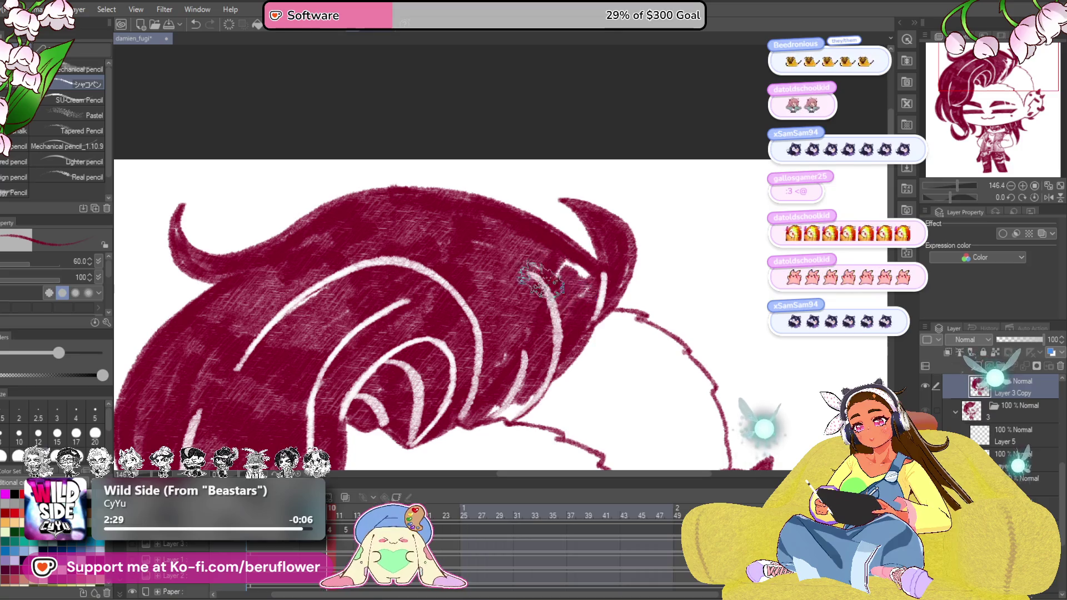
pyautogui.scroll(1, 563, 338)
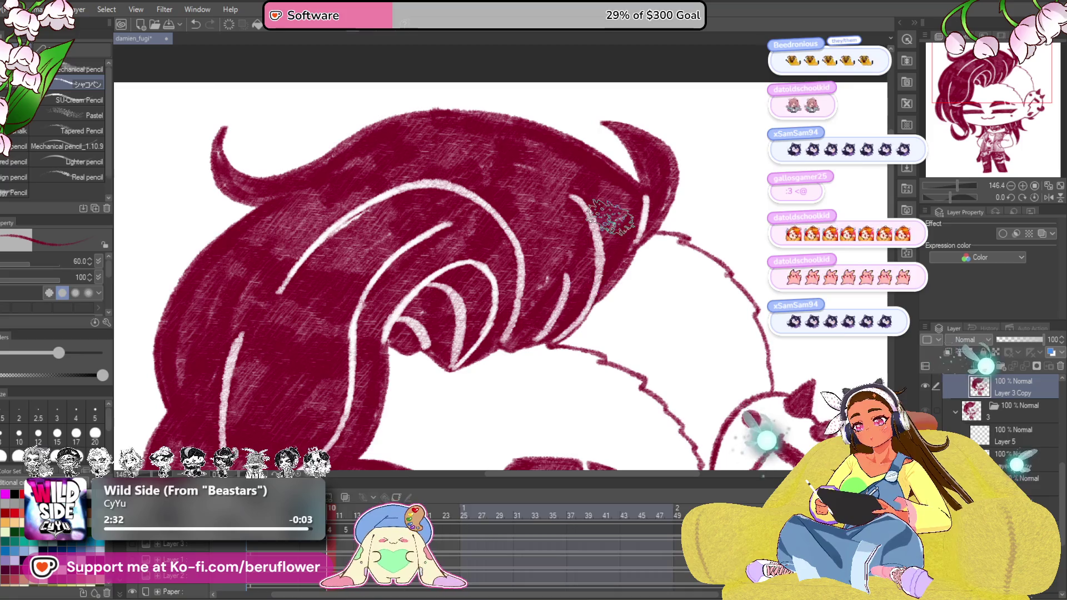
pyautogui.scroll(-4, 612, 216)
pyautogui.scroll(2, 613, 217)
pyautogui.moveTo(610, 217); pyautogui.dragTo(621, 166)
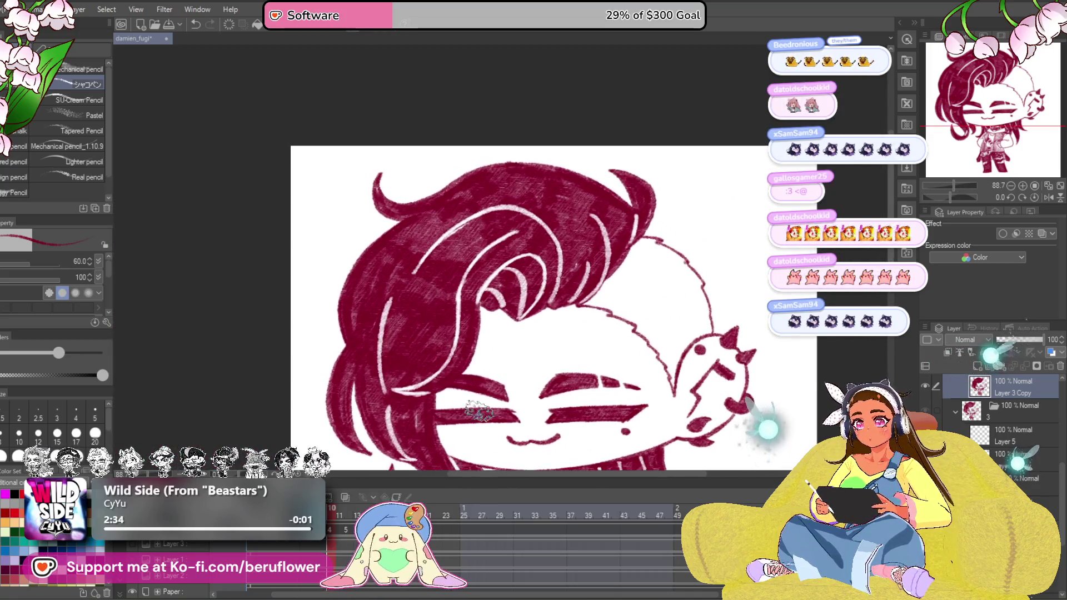
pyautogui.scroll(-1, 621, 167)
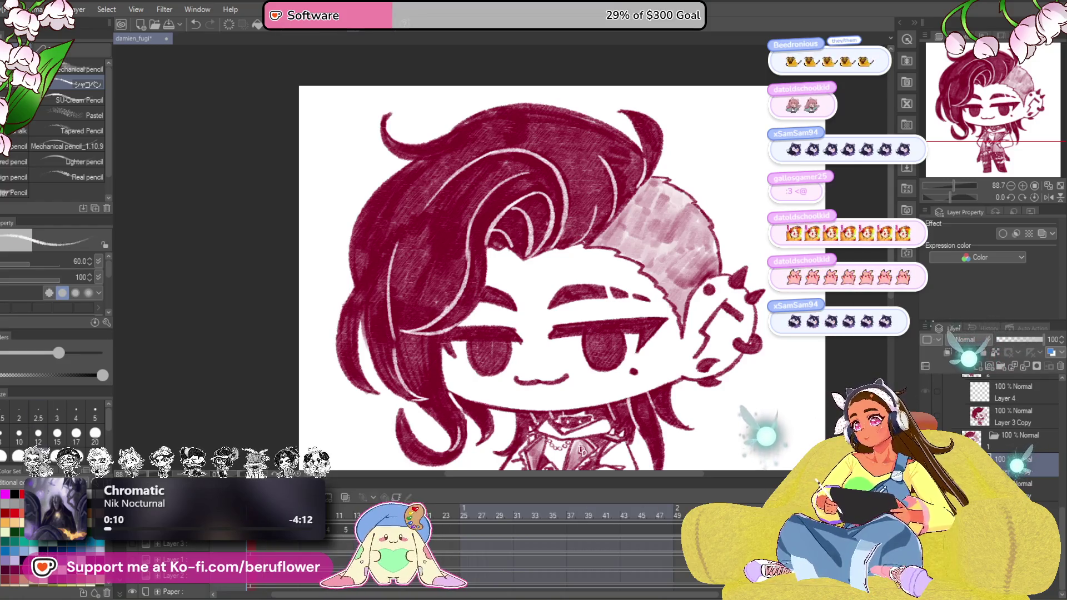
pyautogui.scroll(4, 603, 234)
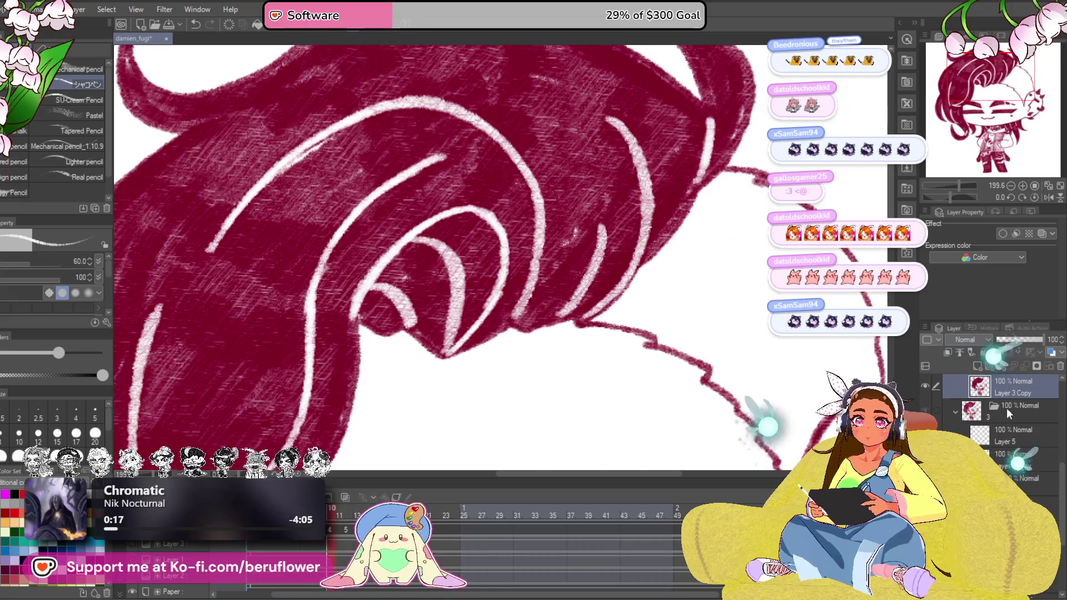
# Add a new layer, hide the old hair fill beneath it, select the new layer and fit the view
pyautogui.click(995, 367)
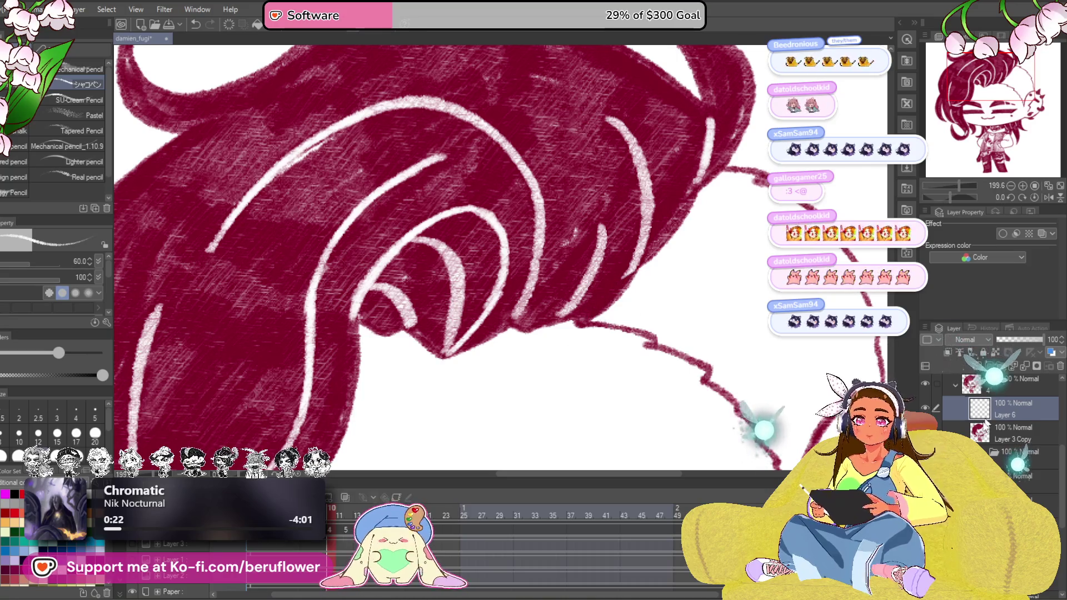
pyautogui.moveTo(992, 367); pyautogui.dragTo(992, 396)
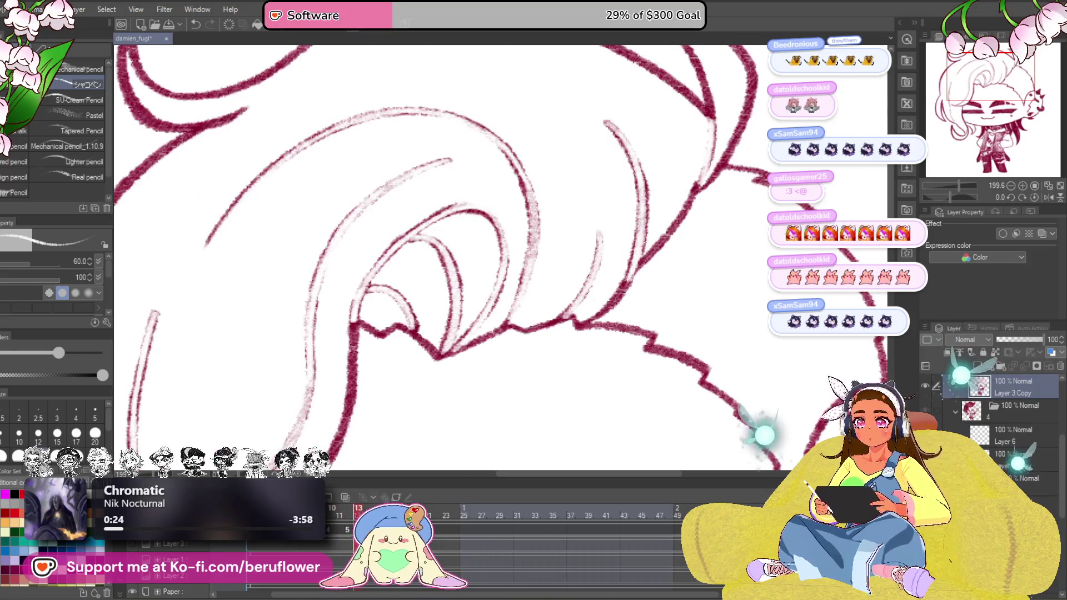
pyautogui.click(959, 371)
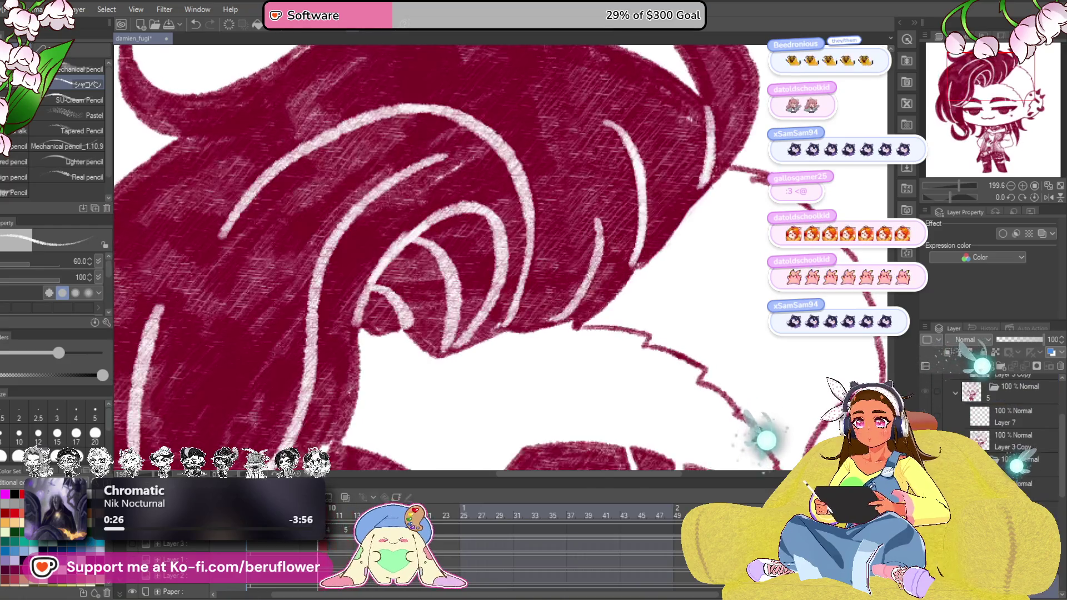
pyautogui.moveTo(979, 384); pyautogui.dragTo(1003, 360)
pyautogui.click(1003, 361)
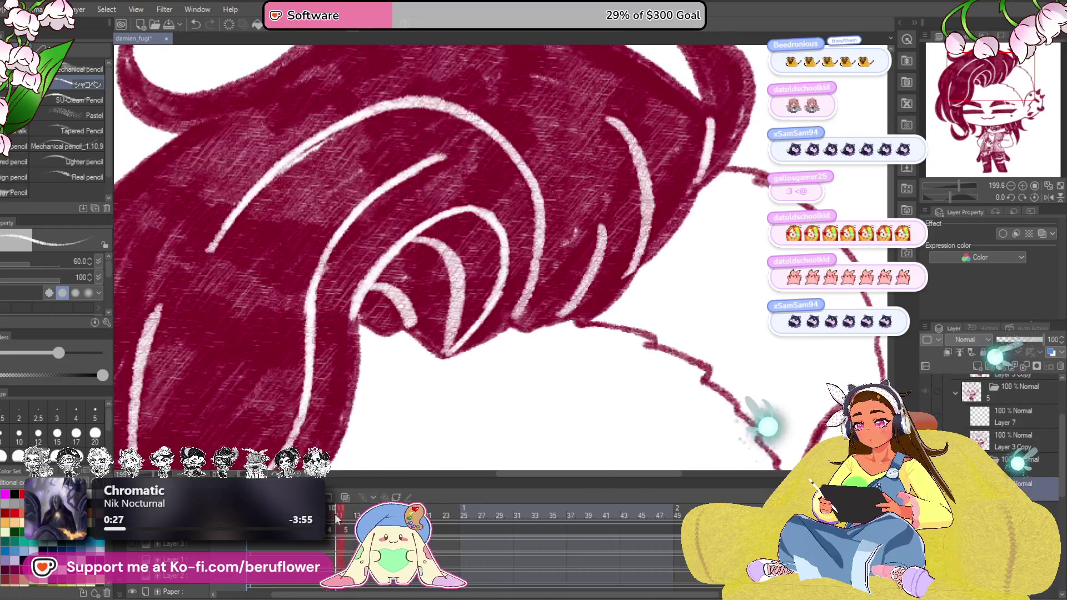
pyautogui.click(971, 350)
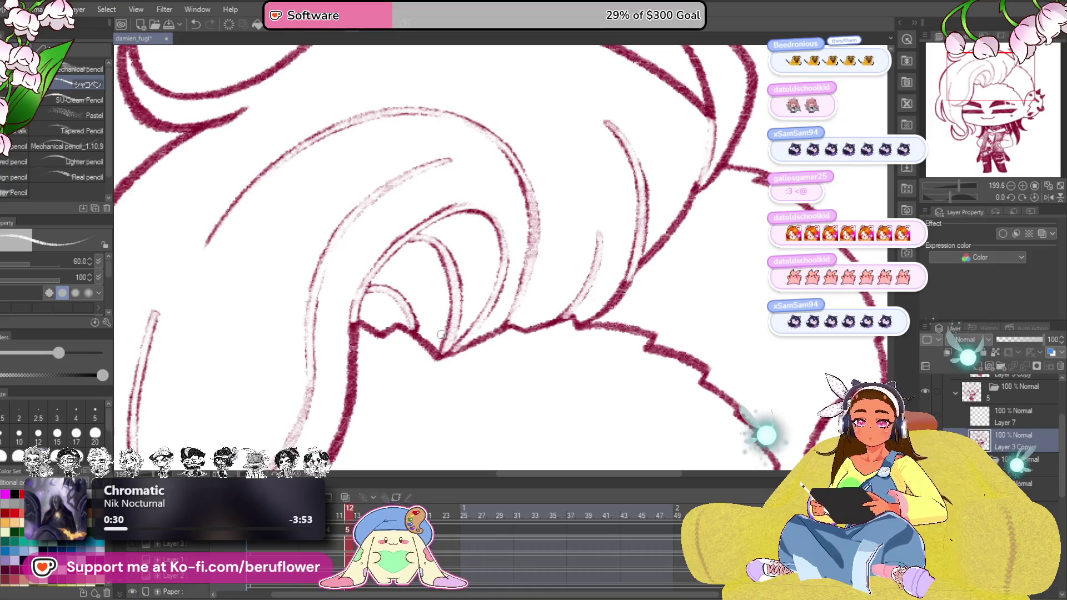
pyautogui.hotkey('ctrl', '0')
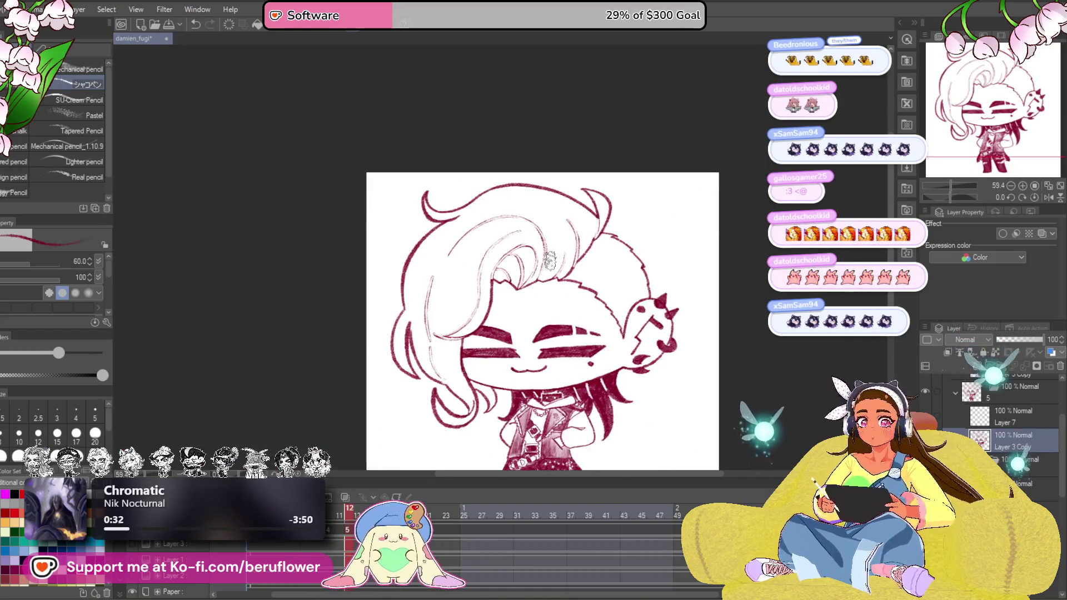
pyautogui.scroll(3, 550, 261)
pyautogui.scroll(3, 583, 250)
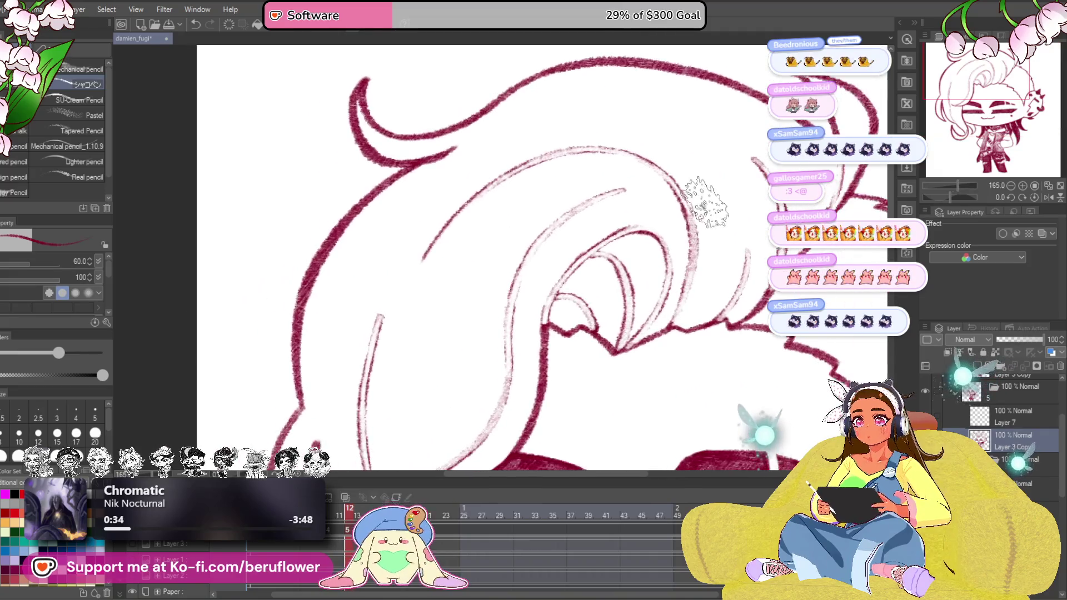
# Fill the top and right of the hair with crimson around the white highlight strands
pyautogui.moveTo(667, 179); pyautogui.dragTo(717, 200)
pyautogui.moveTo(659, 234)
pyautogui.mouseDown()
pyautogui.moveTo(524, 247)
pyautogui.moveTo(583, 192)
pyautogui.moveTo(534, 183)
pyautogui.moveTo(483, 209)
pyautogui.moveTo(392, 183)
pyautogui.moveTo(434, 166)
pyautogui.mouseUp()
pyautogui.press('space')
pyautogui.moveTo(571, 121)
pyautogui.mouseDown()
pyautogui.moveTo(500, 167)
pyautogui.moveTo(417, 333)
pyautogui.moveTo(454, 288)
pyautogui.moveTo(500, 333)
pyautogui.moveTo(534, 250)
pyautogui.moveTo(492, 234)
pyautogui.moveTo(505, 179)
pyautogui.moveTo(451, 284)
pyautogui.moveTo(525, 226)
pyautogui.moveTo(605, 200)
pyautogui.moveTo(583, 317)
pyautogui.moveTo(634, 217)
pyautogui.moveTo(690, 221)
pyautogui.mouseUp()
pyautogui.moveTo(546, 275); pyautogui.dragTo(466, 225)
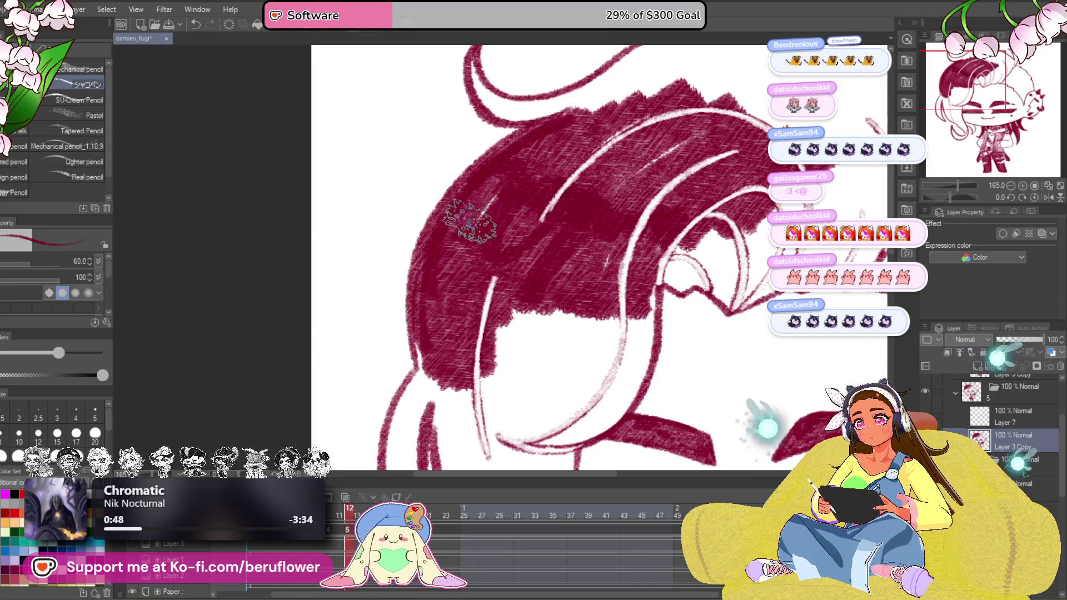
pyautogui.scroll(-3, 500, 234)
pyautogui.moveTo(604, 167); pyautogui.dragTo(658, 142)
pyautogui.moveTo(516, 183); pyautogui.dragTo(646, 116)
pyautogui.scroll(-2, 584, 209)
pyautogui.moveTo(601, 245); pyautogui.dragTo(659, 200)
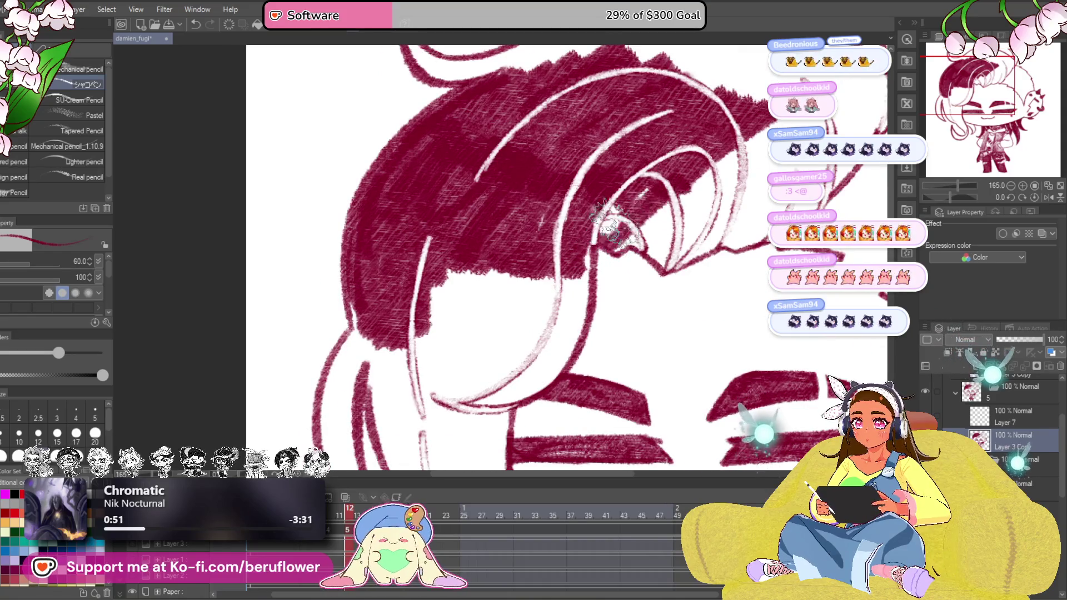
pyautogui.moveTo(659, 154); pyautogui.dragTo(571, 225)
# Fill the hair curl's gaps and the hanging locks in front of and beside the face
pyautogui.moveTo(575, 265); pyautogui.dragTo(554, 363)
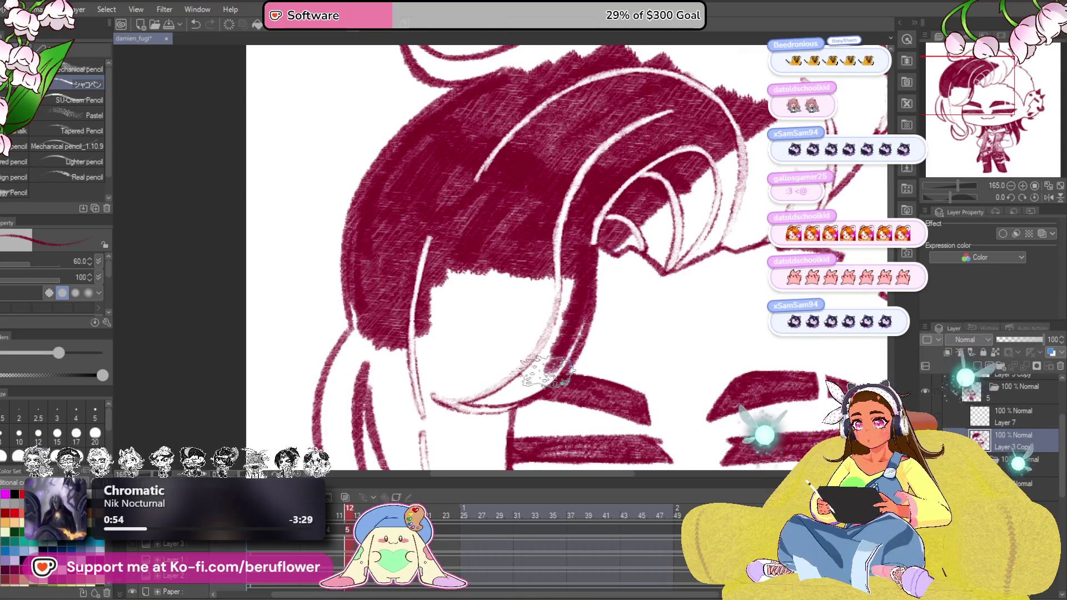
pyautogui.moveTo(584, 330); pyautogui.dragTo(537, 384)
pyautogui.moveTo(471, 378)
pyautogui.mouseDown()
pyautogui.moveTo(454, 259)
pyautogui.moveTo(493, 242)
pyautogui.moveTo(526, 342)
pyautogui.moveTo(575, 275)
pyautogui.mouseUp()
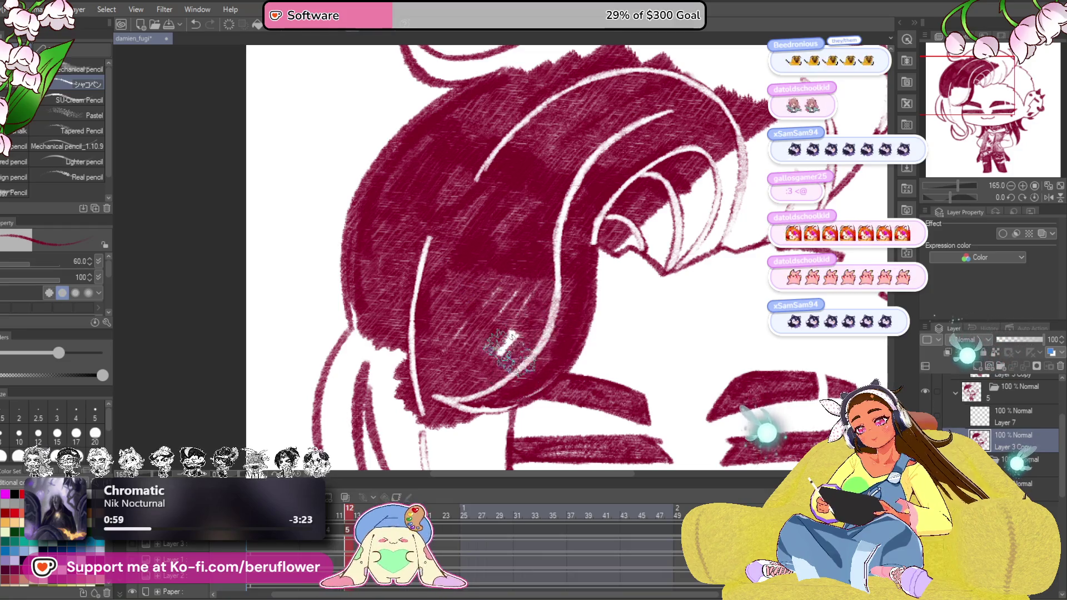
pyautogui.moveTo(446, 345); pyautogui.dragTo(458, 400)
pyautogui.scroll(-3, 501, 291)
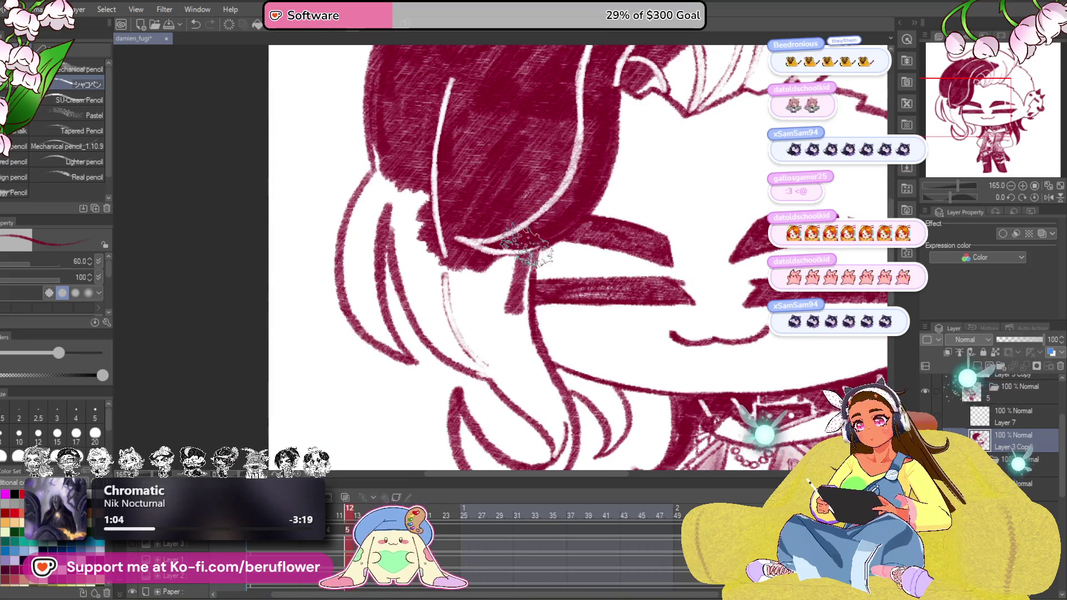
pyautogui.moveTo(500, 291)
pyautogui.mouseDown()
pyautogui.moveTo(467, 334)
pyautogui.moveTo(434, 250)
pyautogui.moveTo(392, 318)
pyautogui.mouseUp()
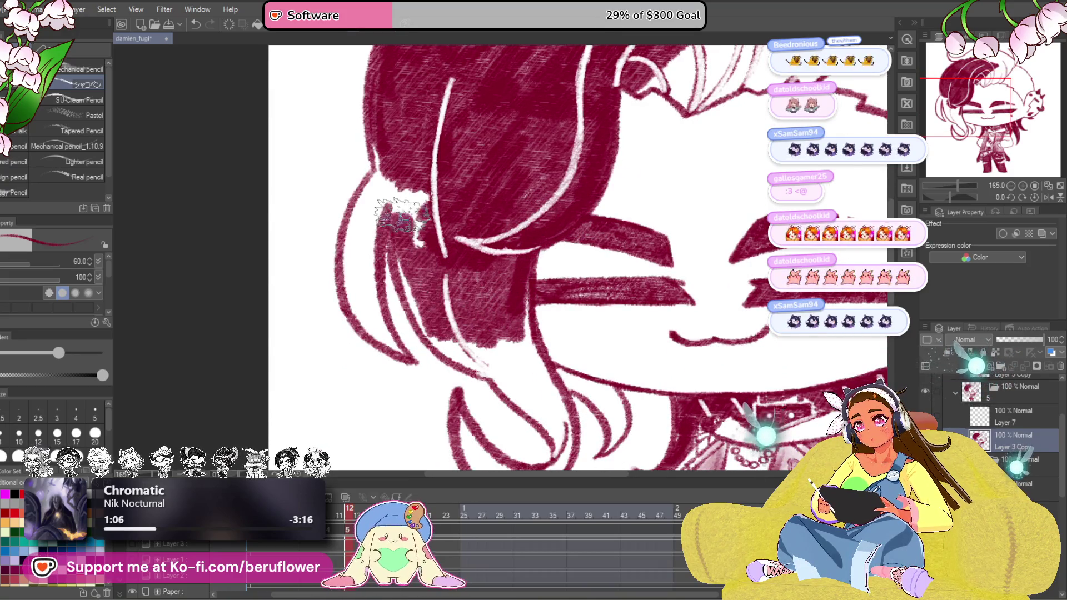
pyautogui.scroll(2, 450, 359)
pyautogui.moveTo(451, 354)
pyautogui.mouseDown()
pyautogui.moveTo(450, 183)
pyautogui.moveTo(442, 292)
pyautogui.mouseUp()
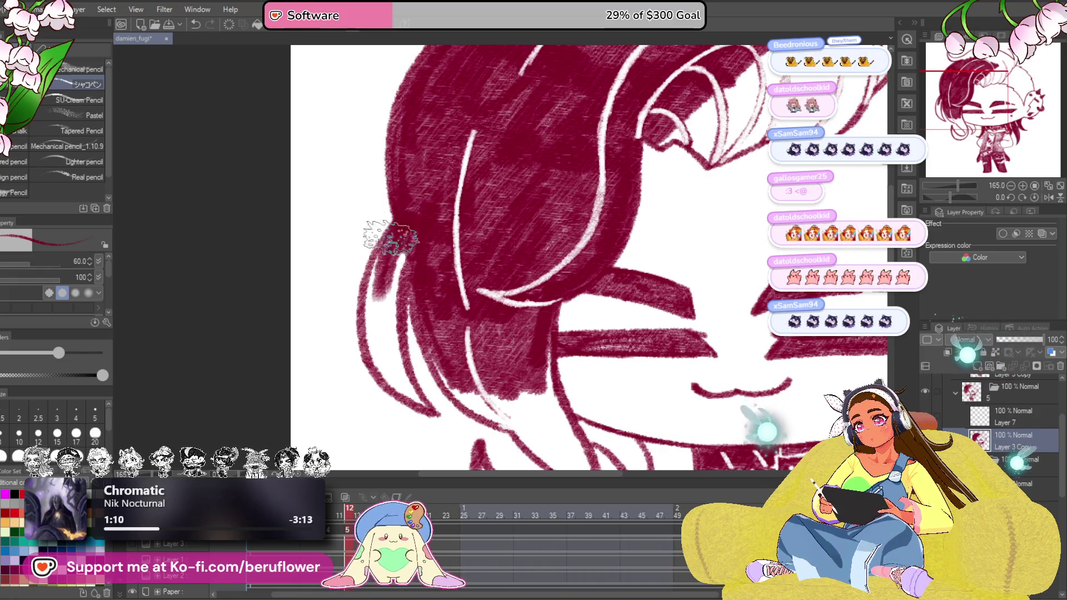
pyautogui.moveTo(379, 275)
pyautogui.mouseDown()
pyautogui.moveTo(417, 408)
pyautogui.moveTo(400, 241)
pyautogui.mouseUp()
pyautogui.moveTo(413, 409); pyautogui.dragTo(434, 250)
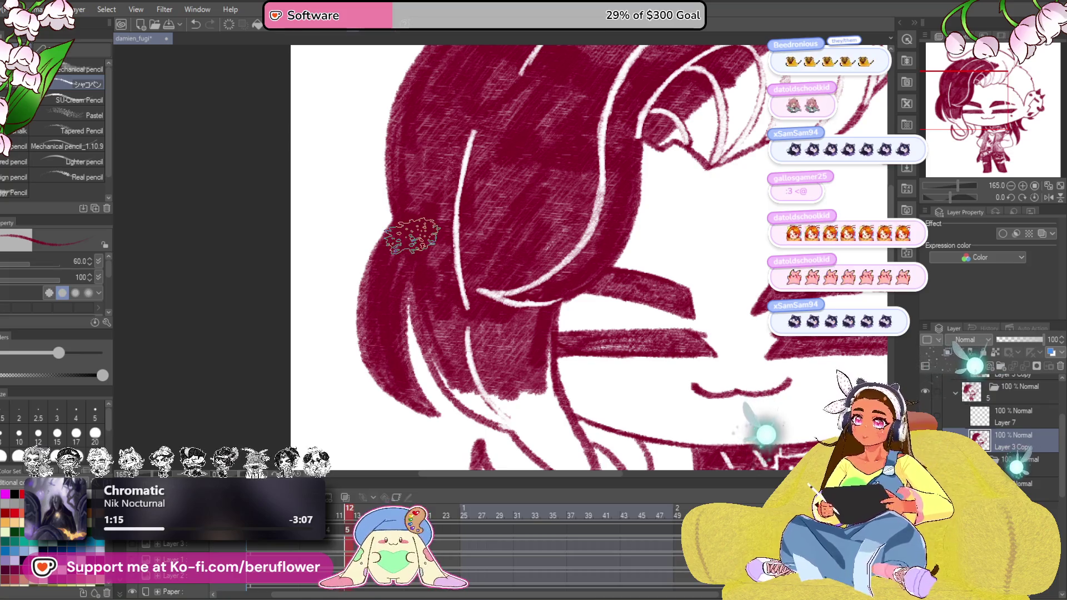
# Fill the lock next to the cheek and bring the lower hair tips into view
pyautogui.moveTo(412, 237); pyautogui.dragTo(375, 125)
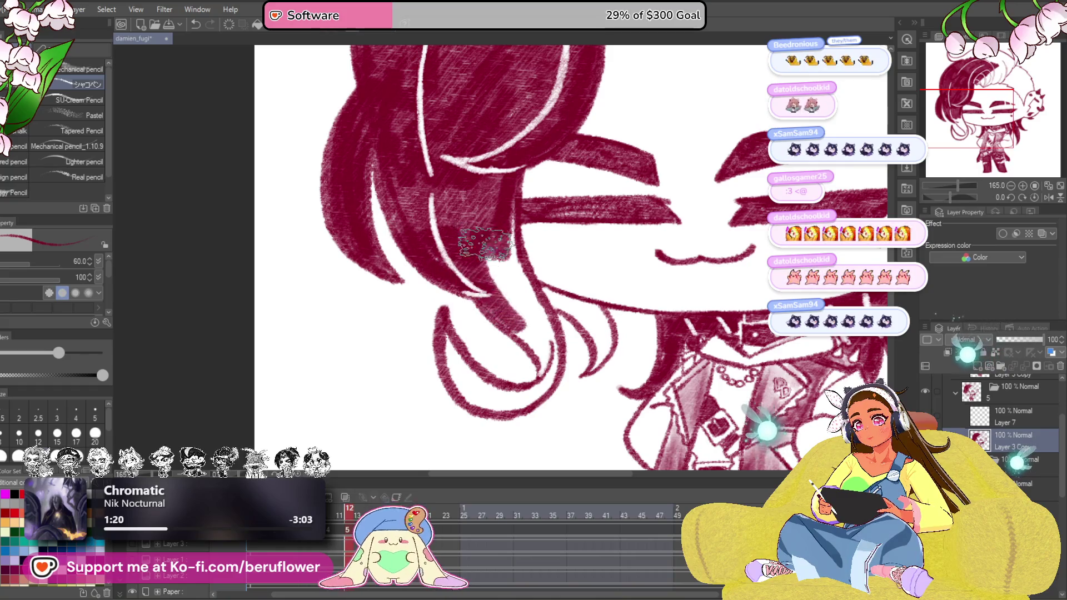
pyautogui.moveTo(479, 238); pyautogui.dragTo(517, 318)
pyautogui.moveTo(500, 200); pyautogui.dragTo(545, 337)
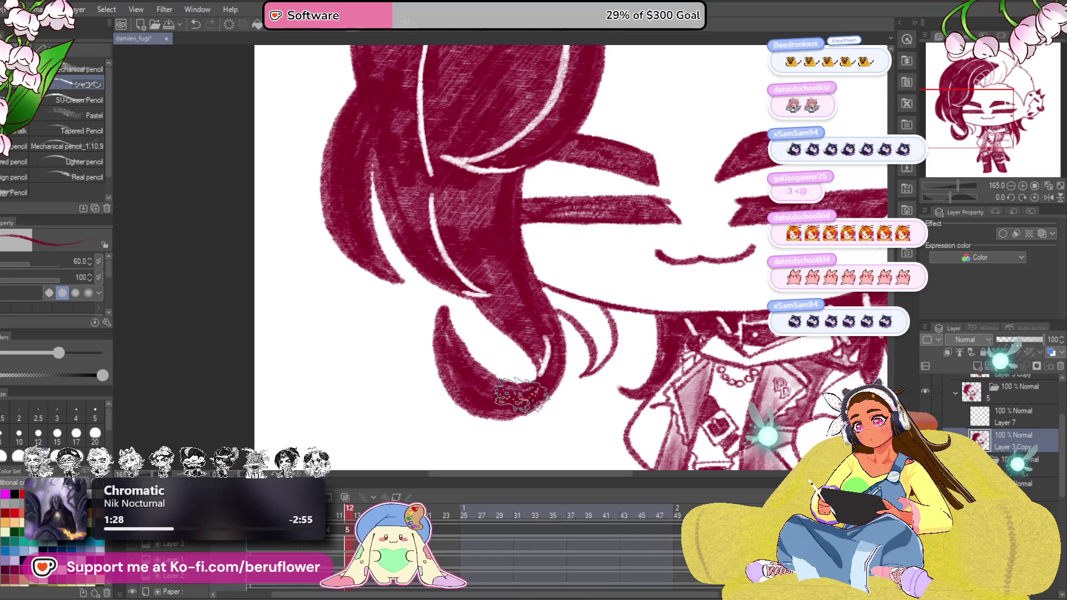
pyautogui.moveTo(590, 266); pyautogui.dragTo(525, 305)
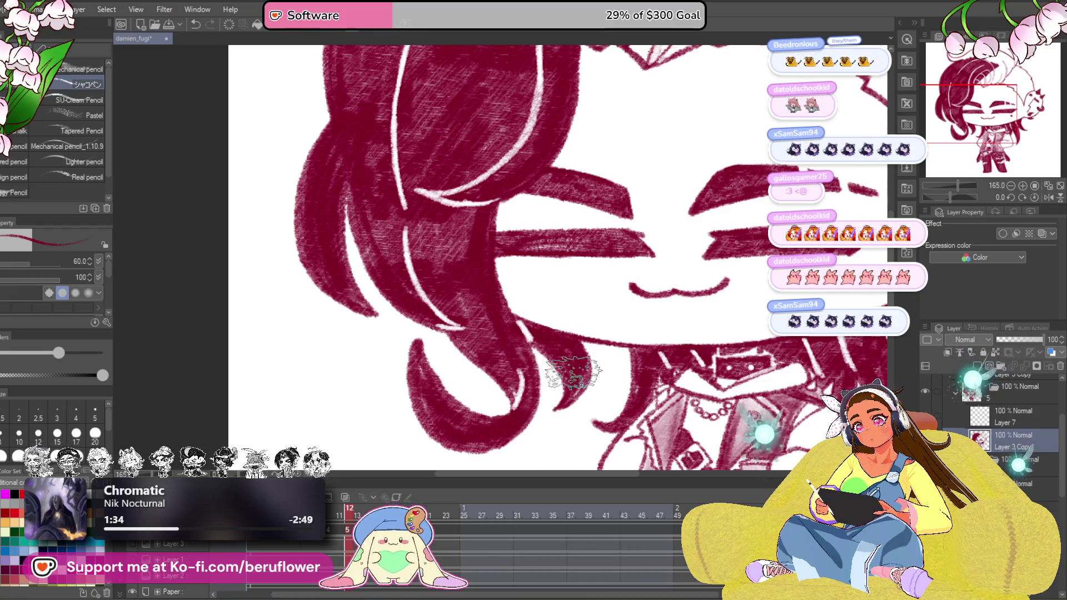
pyautogui.scroll(-5, 575, 379)
pyautogui.scroll(5, 567, 375)
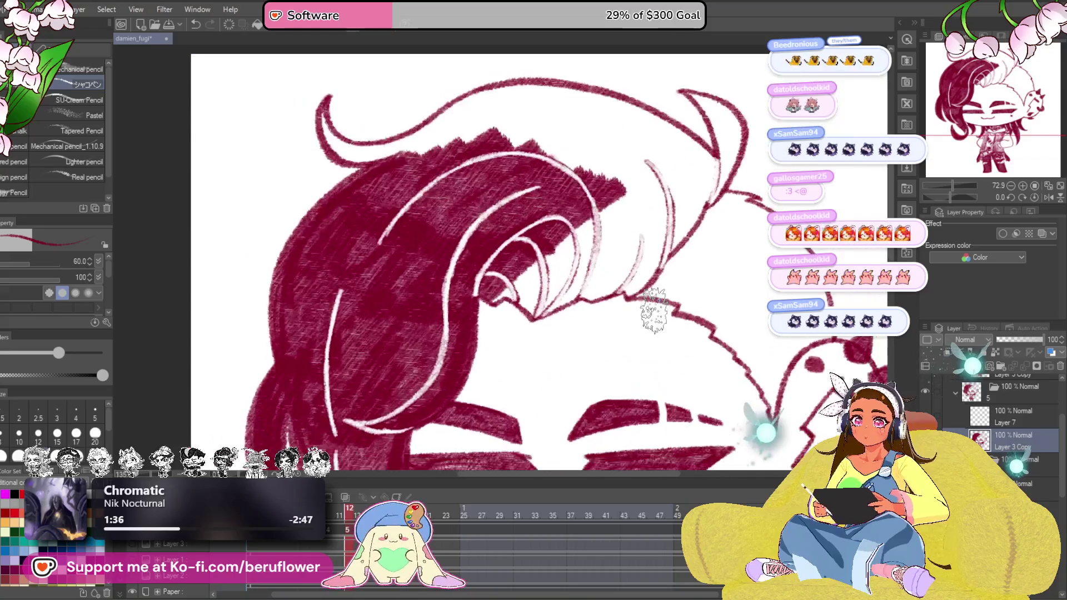
# Erase the stray dark strokes at the hair tip and fill the gap between the curl and top strand with crimson
pyautogui.moveTo(650, 317); pyautogui.dragTo(676, 248)
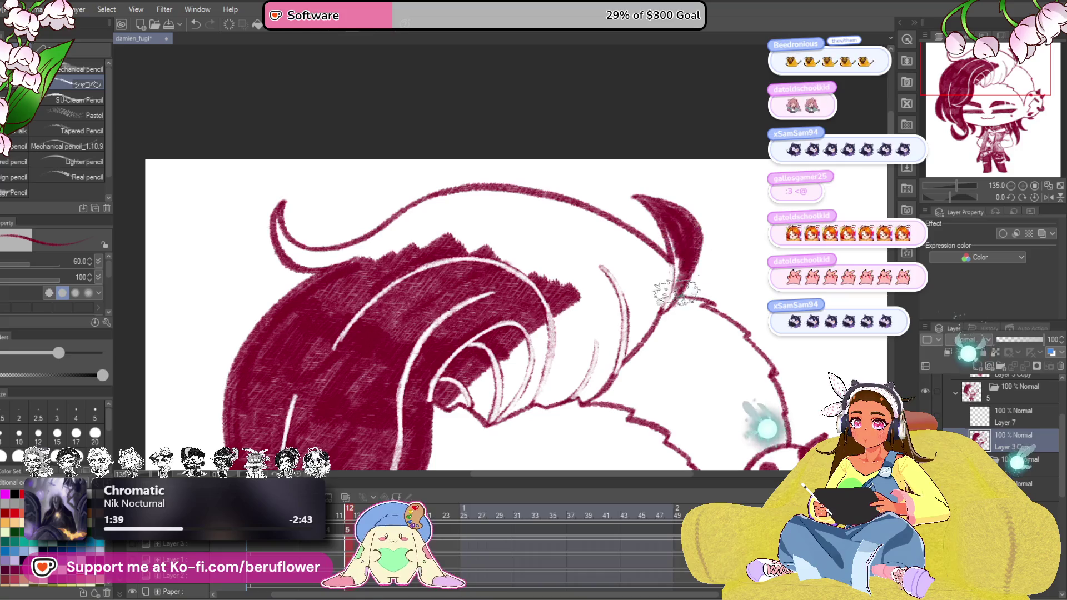
pyautogui.moveTo(671, 250)
pyautogui.mouseDown()
pyautogui.moveTo(692, 216)
pyautogui.moveTo(617, 309)
pyautogui.moveTo(543, 316)
pyautogui.moveTo(516, 266)
pyautogui.moveTo(408, 195)
pyautogui.mouseUp()
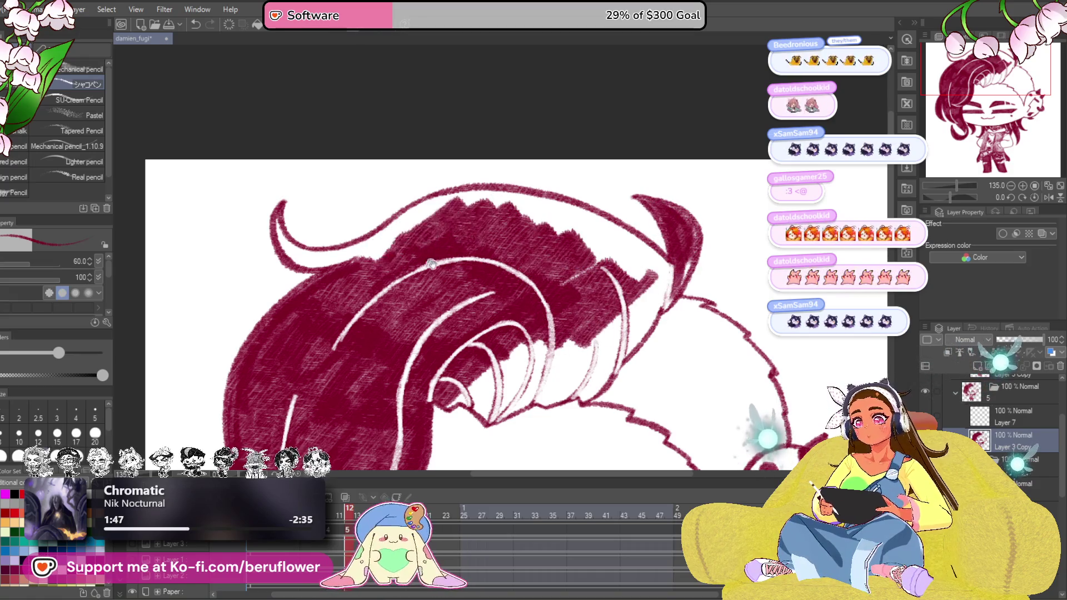
pyautogui.press('space')
pyautogui.moveTo(671, 171)
pyautogui.mouseDown()
pyautogui.moveTo(575, 229)
pyautogui.moveTo(451, 250)
pyautogui.moveTo(450, 240)
pyautogui.mouseUp()
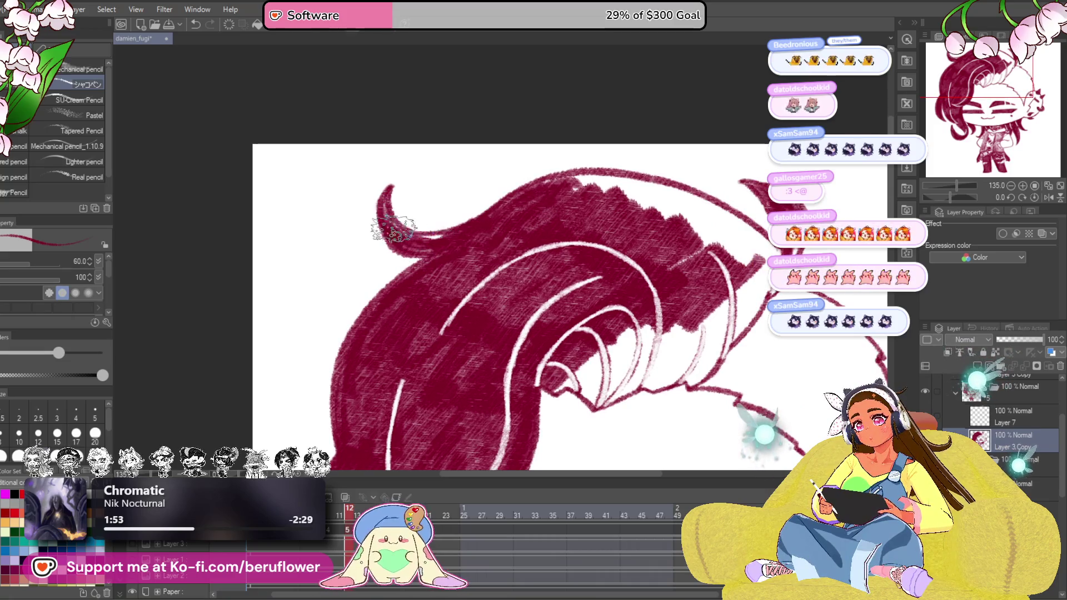
# Tilt the canvas and fill the white gap along the hair's top edge and upper tuft with crimson
pyautogui.moveTo(644, 248); pyautogui.dragTo(555, 268)
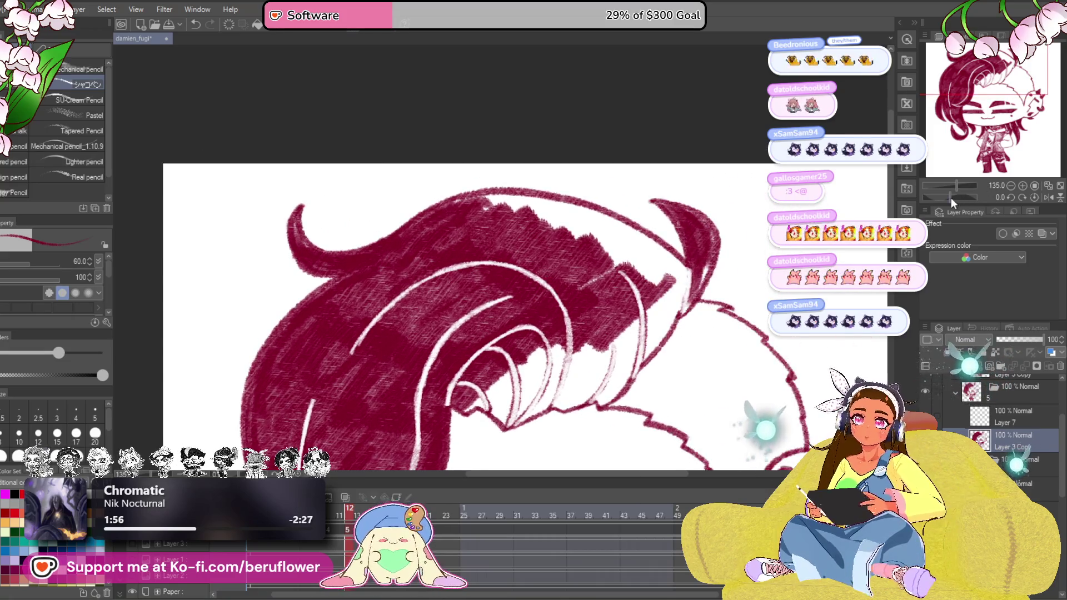
pyautogui.moveTo(952, 198); pyautogui.dragTo(940, 197)
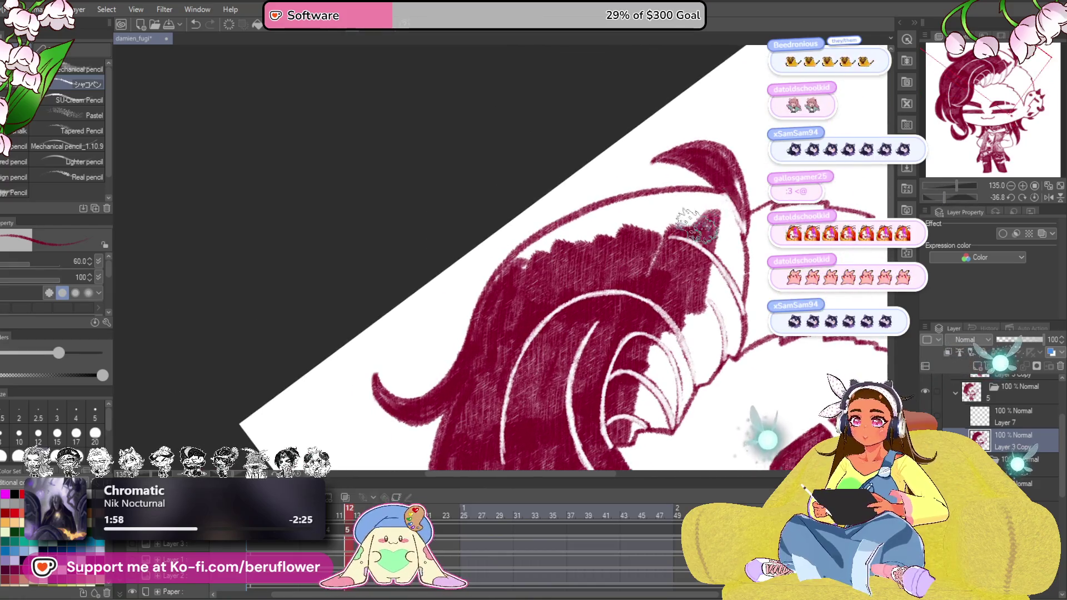
pyautogui.moveTo(675, 215)
pyautogui.mouseDown()
pyautogui.moveTo(561, 232)
pyautogui.moveTo(518, 279)
pyautogui.mouseUp()
pyautogui.scroll(-1, 584, 250)
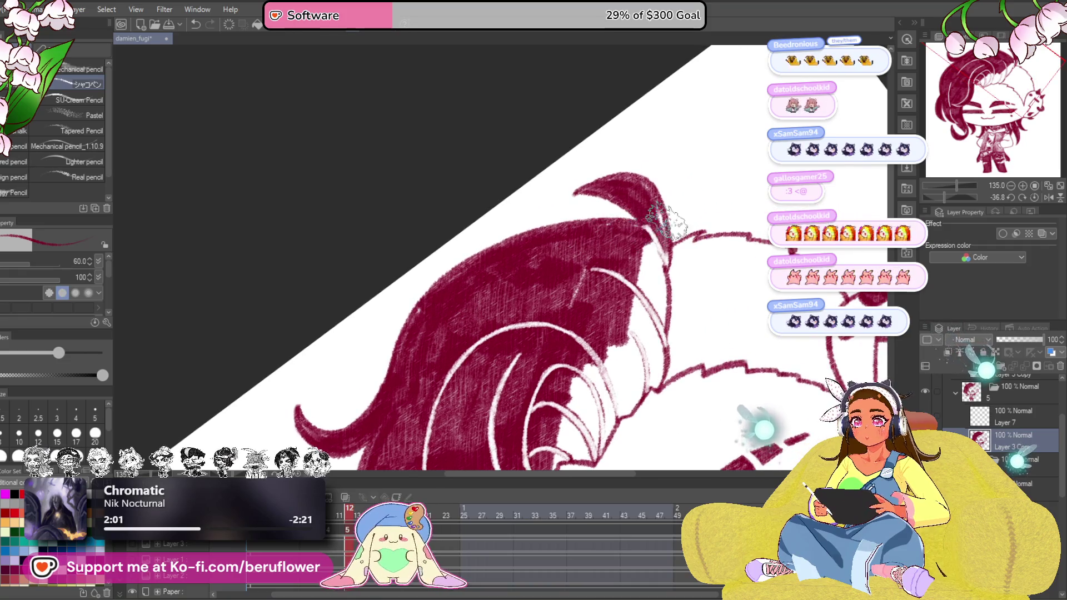
pyautogui.moveTo(640, 236)
pyautogui.mouseDown()
pyautogui.moveTo(596, 225)
pyautogui.moveTo(592, 250)
pyautogui.moveTo(641, 280)
pyautogui.moveTo(608, 325)
pyautogui.moveTo(558, 267)
pyautogui.moveTo(584, 333)
pyautogui.moveTo(584, 392)
pyautogui.mouseUp()
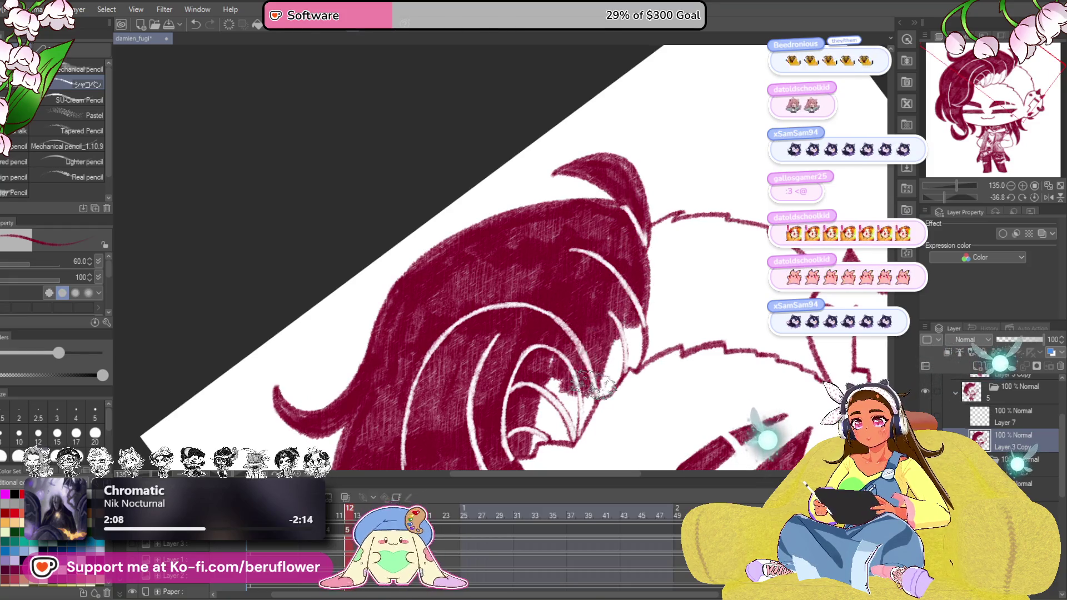
# Shade crimson along the remaining hair edge, then reset the canvas rotation to upright
pyautogui.moveTo(633, 363)
pyautogui.mouseDown()
pyautogui.moveTo(568, 429)
pyautogui.moveTo(518, 450)
pyautogui.mouseUp()
pyautogui.moveTo(550, 366)
pyautogui.mouseDown()
pyautogui.moveTo(583, 359)
pyautogui.moveTo(550, 434)
pyautogui.moveTo(517, 450)
pyautogui.moveTo(541, 434)
pyautogui.moveTo(567, 438)
pyautogui.mouseUp()
pyautogui.moveTo(626, 374); pyautogui.dragTo(592, 352)
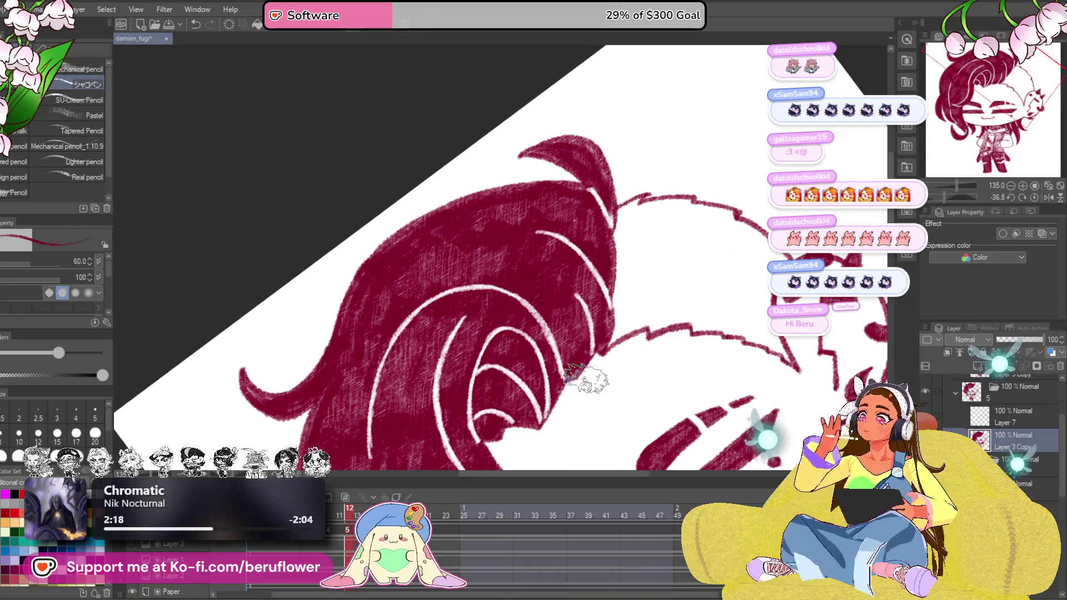
pyautogui.scroll(-3, 599, 360)
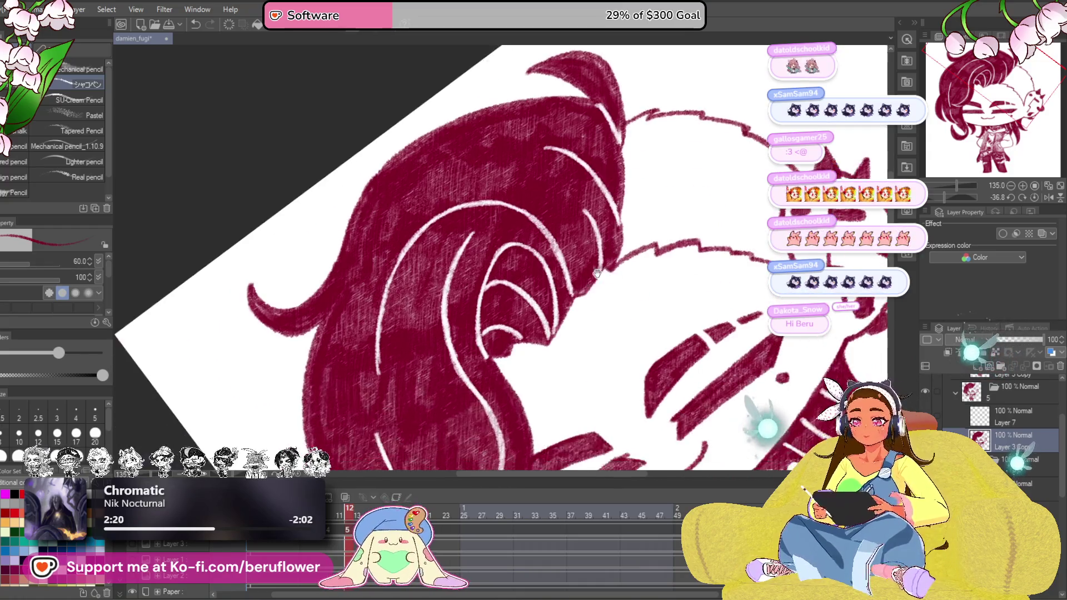
pyautogui.scroll(-4, 596, 275)
pyautogui.scroll(2, 596, 275)
pyautogui.scroll(-3, 596, 275)
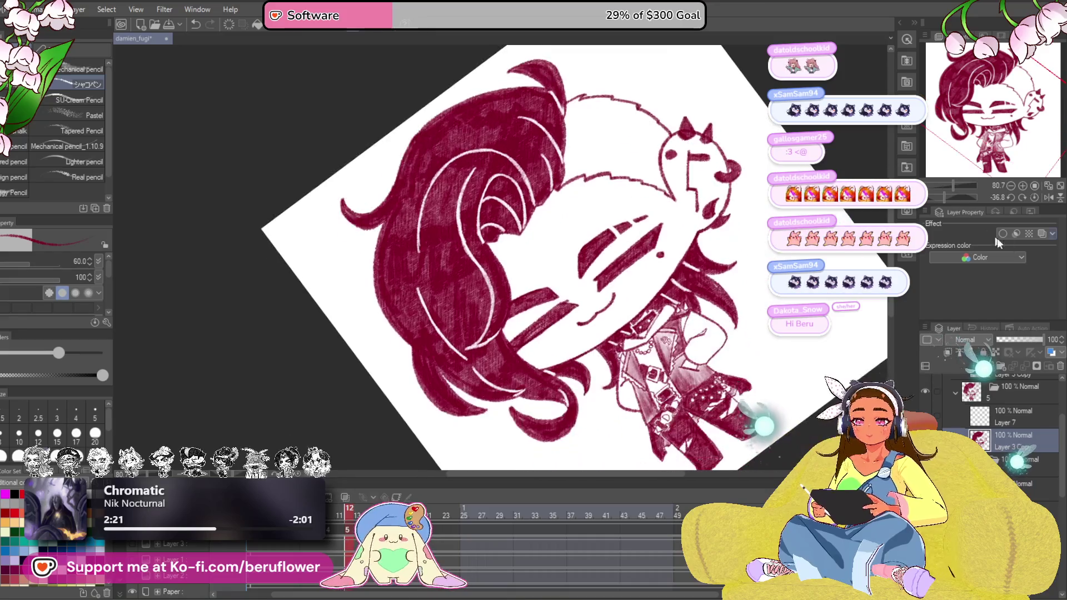
pyautogui.hotkey('ctrl', 'shift', 'r')
pyautogui.scroll(2, 534, 275)
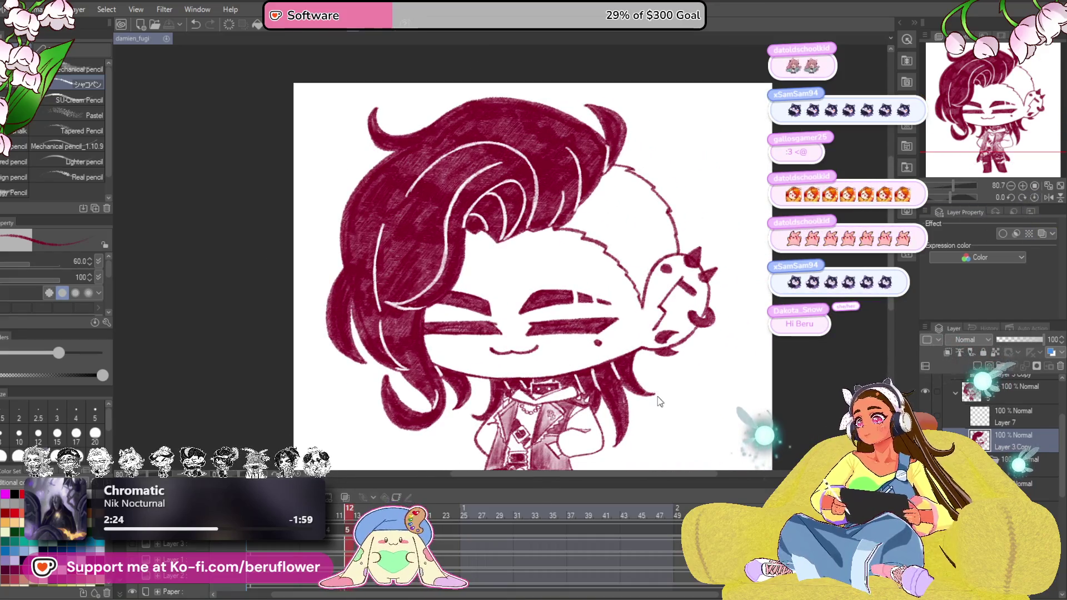
# Merge the hair fill layers for a darker, denser crimson and start light pink hatching on the shaved side
pyautogui.hotkey('ctrl', 'e')
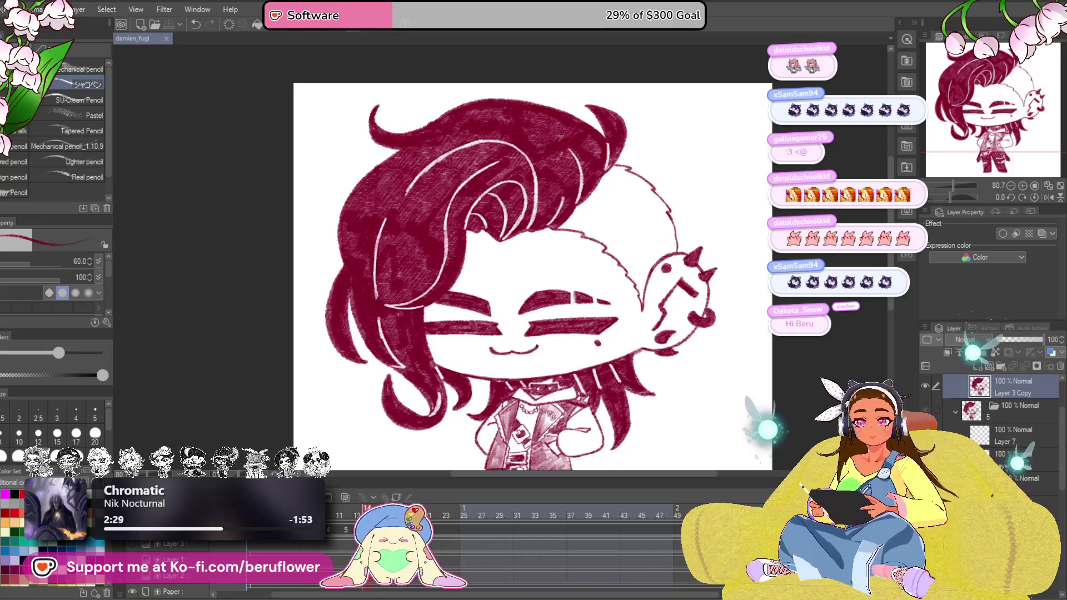
pyautogui.scroll(5, 534, 209)
pyautogui.moveTo(613, 179)
pyautogui.mouseDown()
pyautogui.moveTo(555, 263)
pyautogui.moveTo(767, 350)
pyautogui.moveTo(650, 254)
pyautogui.moveTo(688, 209)
pyautogui.moveTo(687, 262)
pyautogui.mouseUp()
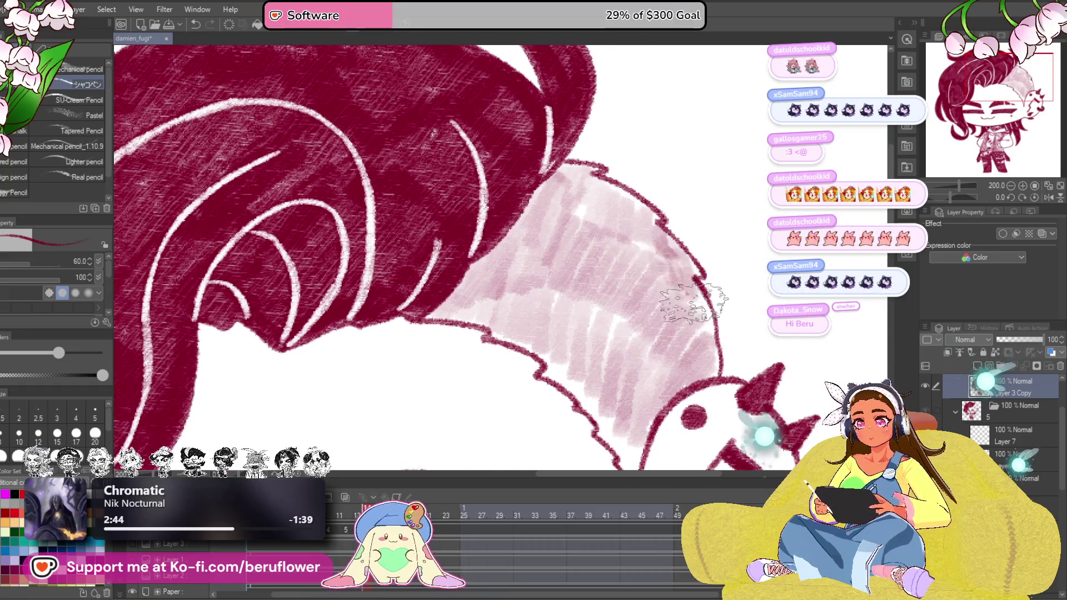
# Add light pink texture and shading over the shaved side beside the crimson hair
pyautogui.moveTo(708, 371); pyautogui.dragTo(659, 355)
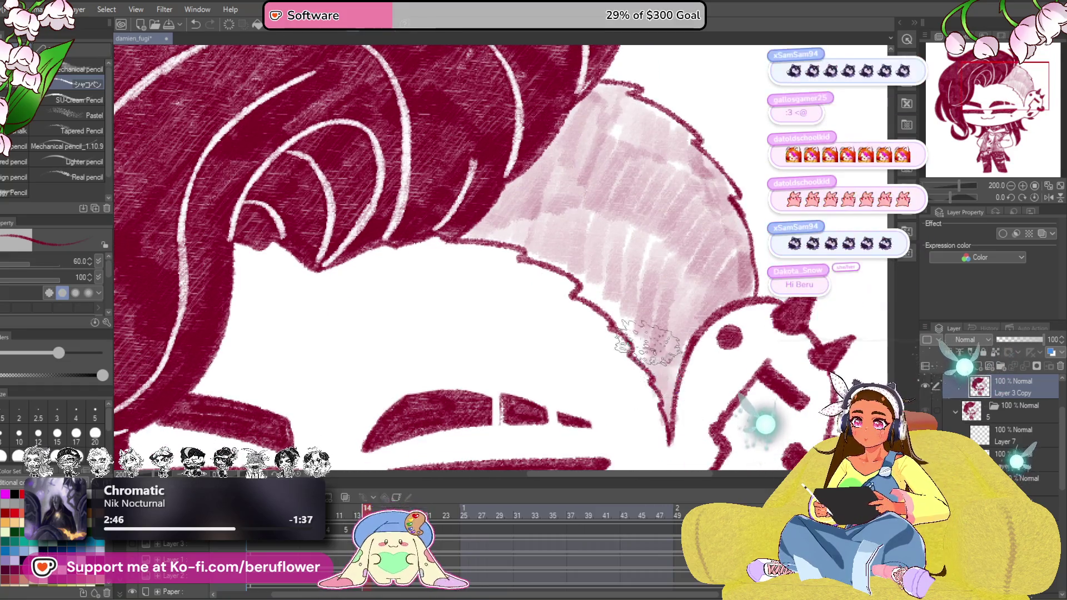
pyautogui.moveTo(548, 255); pyautogui.dragTo(584, 208)
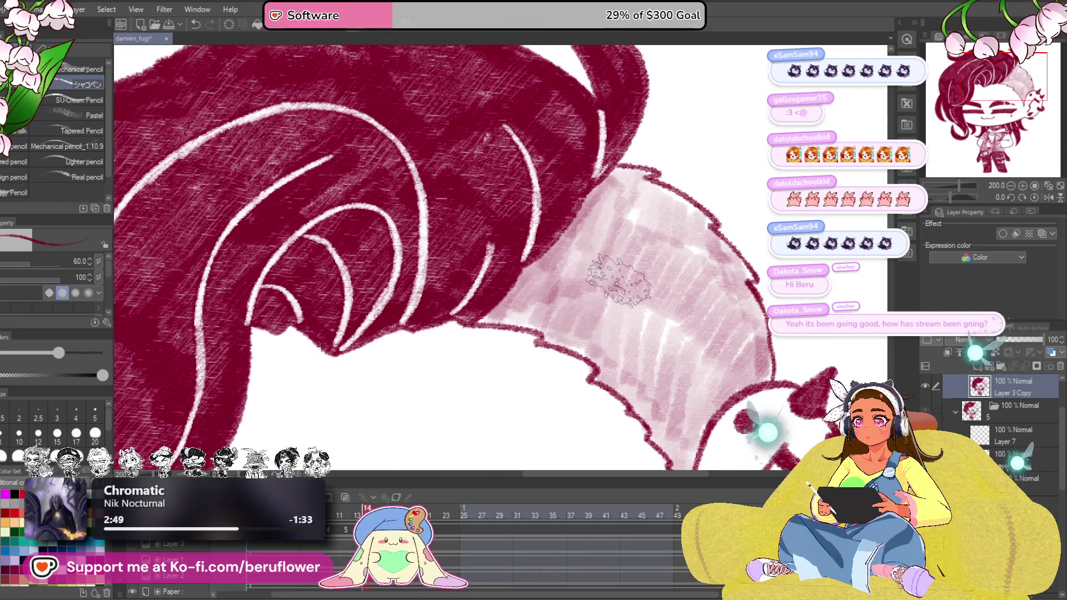
pyautogui.moveTo(538, 317); pyautogui.dragTo(700, 229)
pyautogui.scroll(-5, 700, 229)
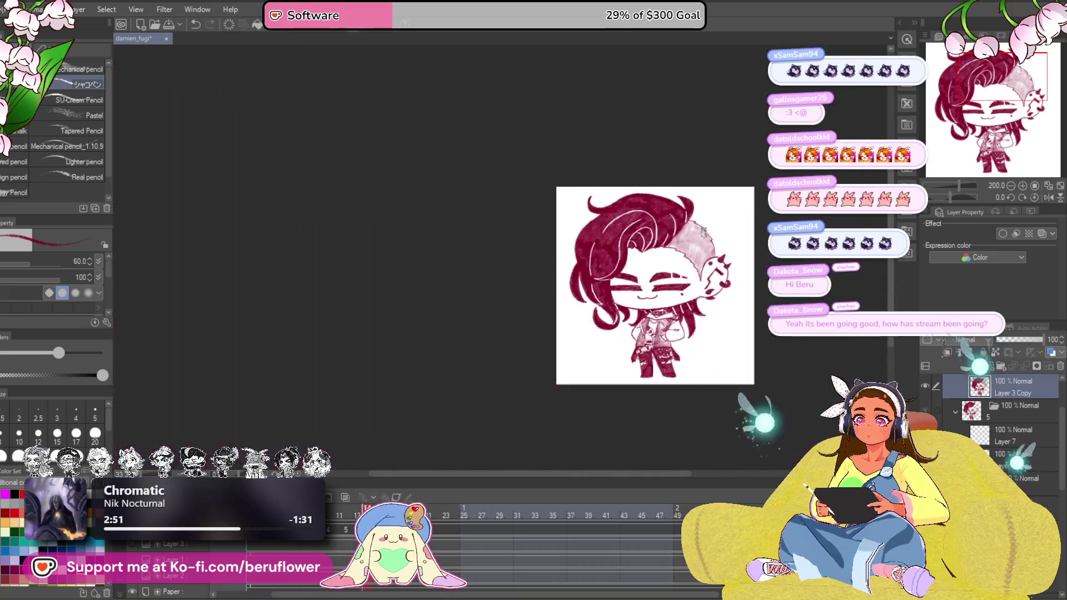
pyautogui.scroll(3, 533, 250)
pyautogui.moveTo(584, 292)
pyautogui.mouseDown()
pyautogui.moveTo(661, 352)
pyautogui.moveTo(654, 391)
pyautogui.moveTo(592, 390)
pyautogui.mouseUp()
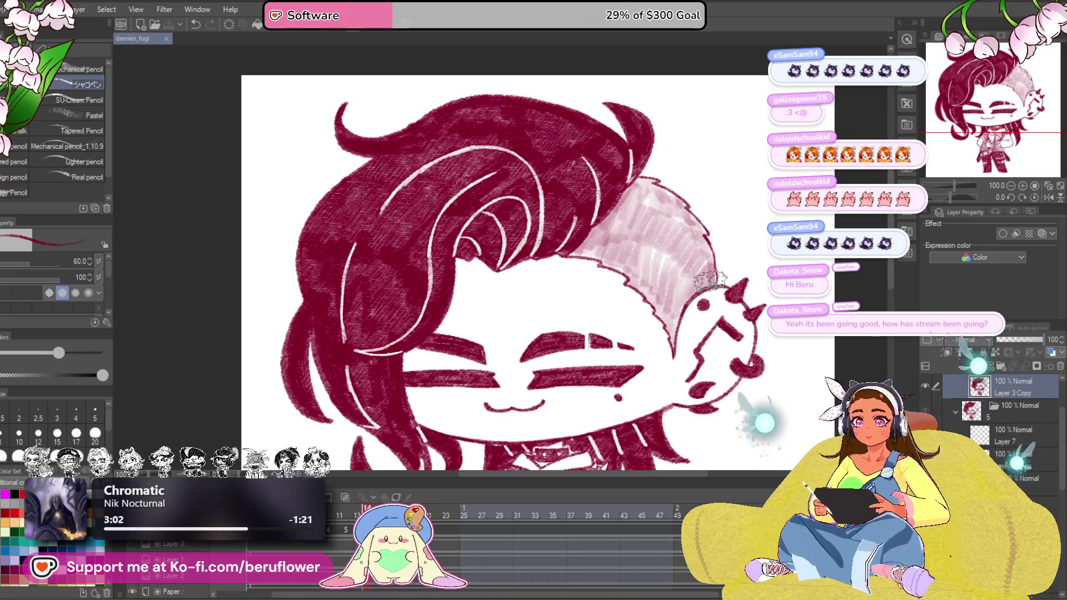
pyautogui.scroll(5, 724, 277)
pyautogui.moveTo(709, 267); pyautogui.dragTo(634, 333)
pyautogui.moveTo(676, 275)
pyautogui.mouseDown()
pyautogui.moveTo(616, 250)
pyautogui.moveTo(617, 333)
pyautogui.moveTo(600, 251)
pyautogui.moveTo(608, 109)
pyautogui.moveTo(584, 125)
pyautogui.moveTo(616, 209)
pyautogui.moveTo(684, 250)
pyautogui.moveTo(629, 371)
pyautogui.mouseUp()
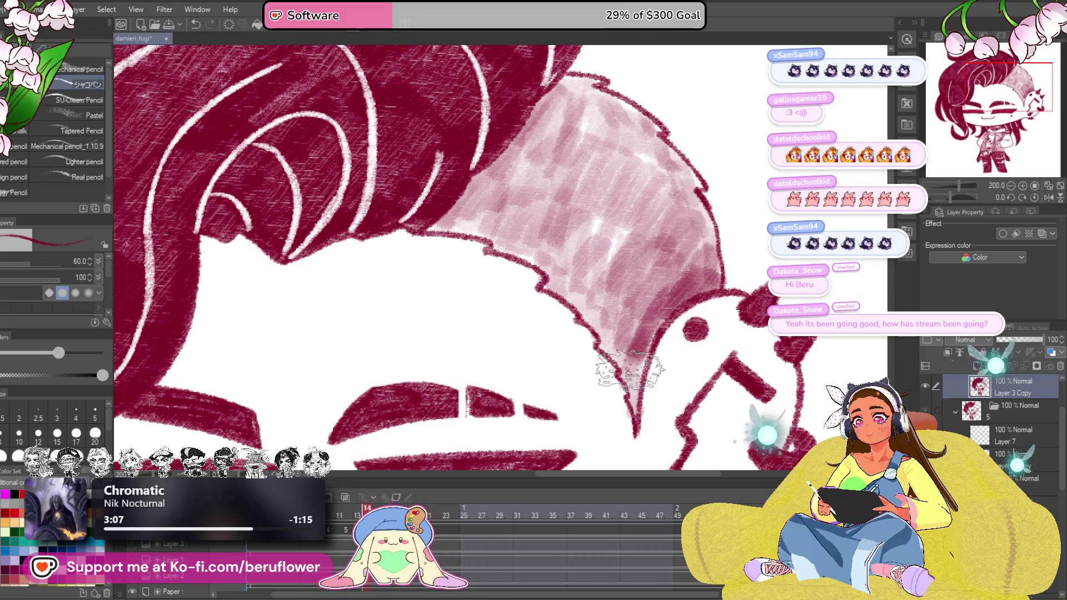
pyautogui.scroll(-6, 616, 317)
pyautogui.scroll(2, 584, 334)
pyautogui.scroll(1, 563, 350)
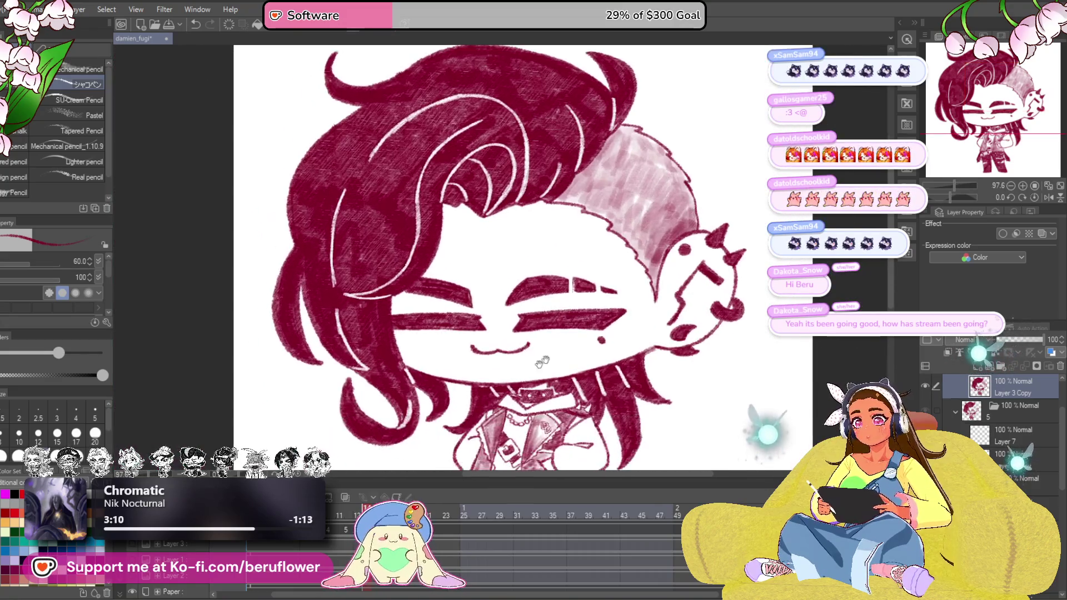
pyautogui.scroll(2, 542, 317)
pyautogui.scroll(4, 541, 334)
# Add pink dabs and darker hatching along the shaved side's lower and right edges
pyautogui.moveTo(600, 175)
pyautogui.mouseDown()
pyautogui.moveTo(633, 200)
pyautogui.moveTo(583, 221)
pyautogui.moveTo(546, 258)
pyautogui.moveTo(643, 284)
pyautogui.moveTo(683, 317)
pyautogui.moveTo(675, 375)
pyautogui.moveTo(741, 308)
pyautogui.moveTo(733, 268)
pyautogui.moveTo(684, 275)
pyautogui.moveTo(667, 233)
pyautogui.moveTo(625, 225)
pyautogui.moveTo(609, 200)
pyautogui.moveTo(668, 188)
pyautogui.moveTo(712, 232)
pyautogui.mouseUp()
pyautogui.scroll(-1, 724, 340)
pyautogui.moveTo(600, 292)
pyautogui.mouseDown()
pyautogui.moveTo(642, 316)
pyautogui.moveTo(667, 358)
pyautogui.mouseUp()
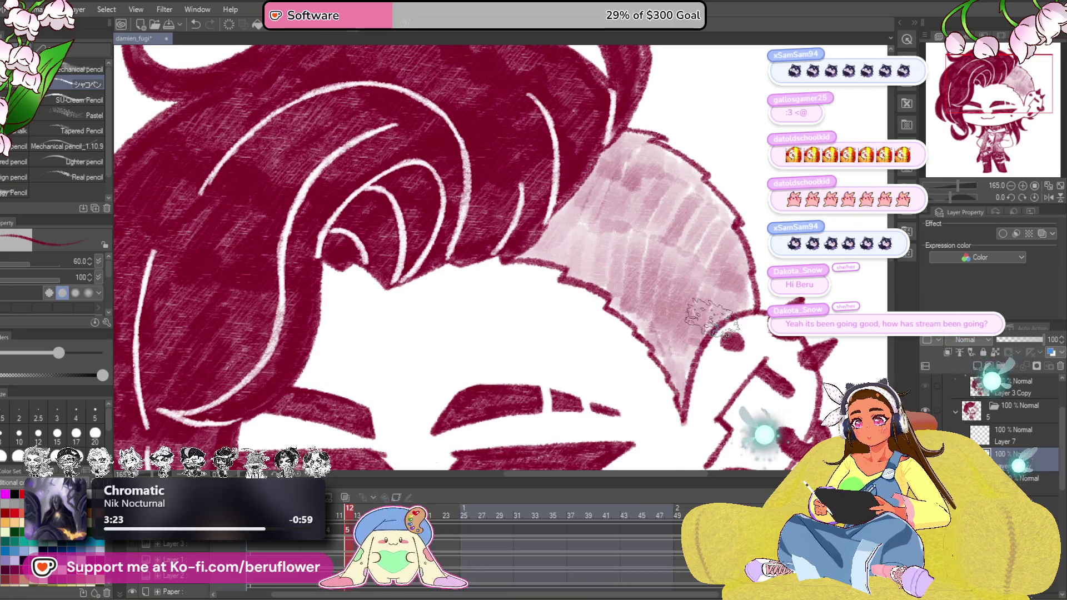
pyautogui.moveTo(617, 309); pyautogui.dragTo(675, 334)
pyautogui.moveTo(700, 242)
pyautogui.mouseDown()
pyautogui.moveTo(742, 300)
pyautogui.moveTo(734, 266)
pyautogui.moveTo(700, 325)
pyautogui.moveTo(708, 321)
pyautogui.mouseUp()
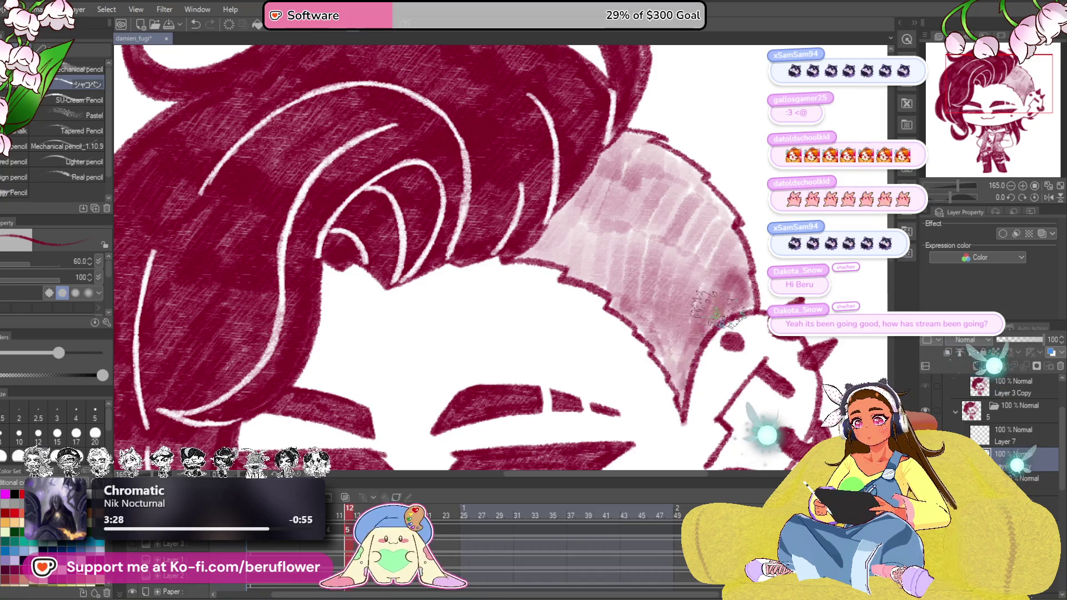
pyautogui.moveTo(738, 267)
pyautogui.mouseDown()
pyautogui.moveTo(700, 333)
pyautogui.moveTo(717, 301)
pyautogui.mouseUp()
pyautogui.scroll(-5, 738, 284)
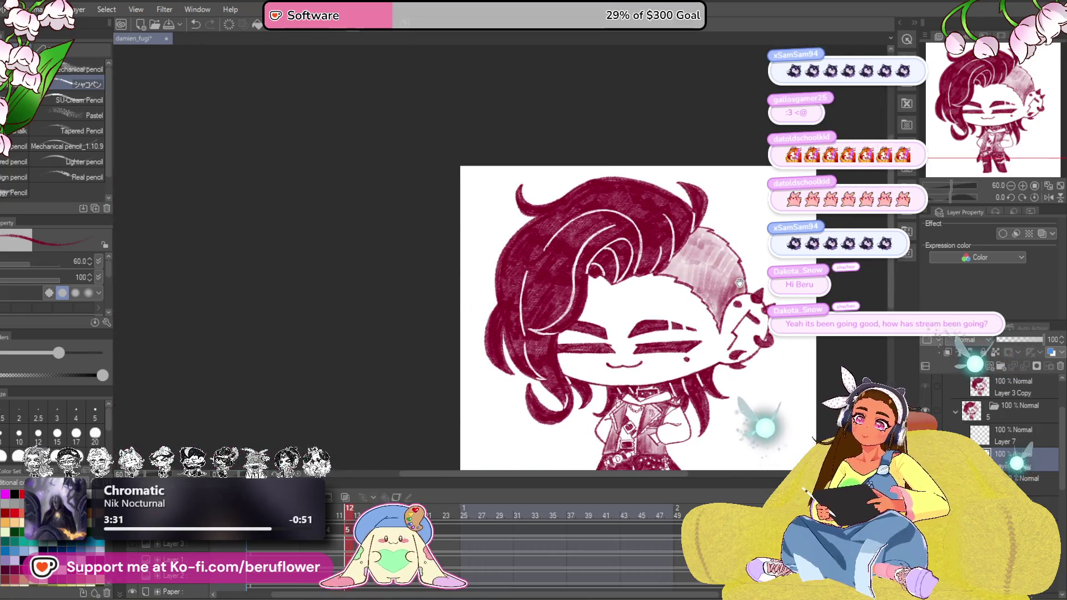
# Close in on the head and lay maroon hatching across the shaved side
pyautogui.moveTo(737, 284); pyautogui.dragTo(683, 283)
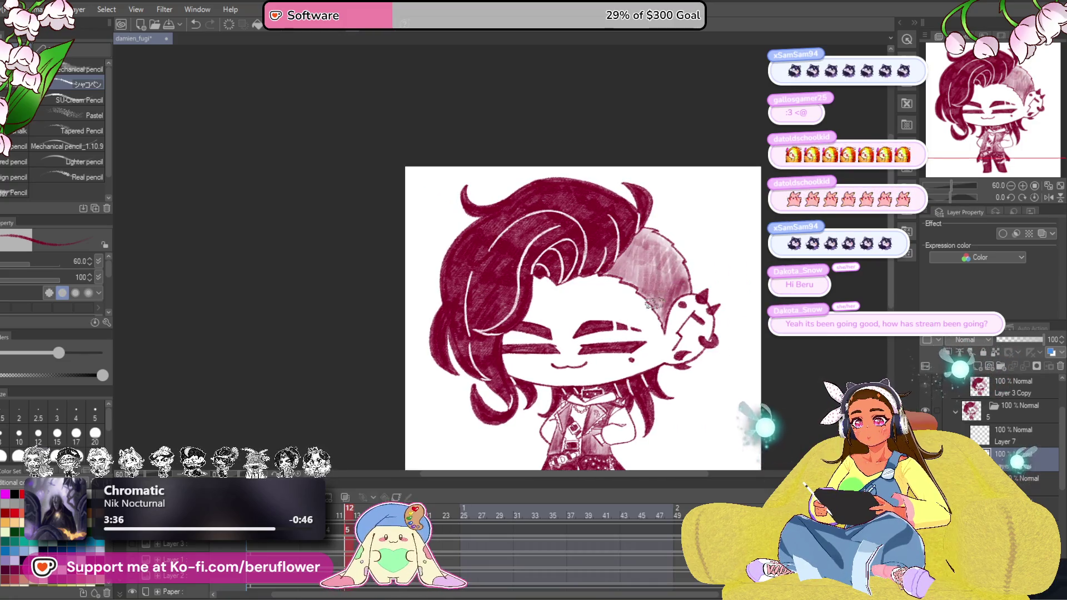
pyautogui.moveTo(699, 283); pyautogui.dragTo(624, 352)
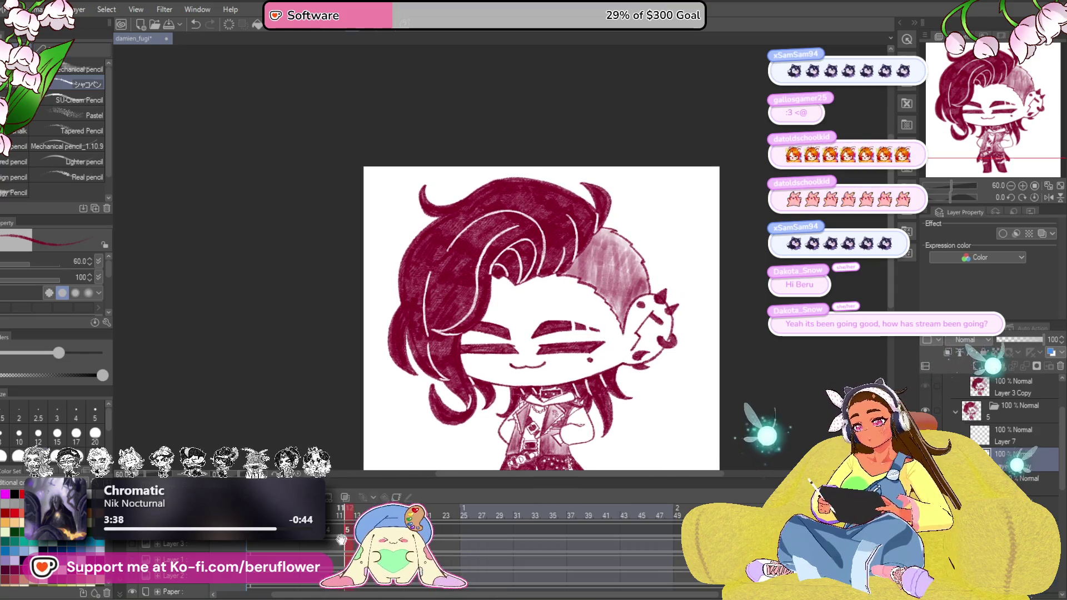
pyautogui.scroll(5, 621, 266)
pyautogui.moveTo(635, 283)
pyautogui.mouseDown()
pyautogui.moveTo(621, 265)
pyautogui.moveTo(583, 325)
pyautogui.moveTo(625, 375)
pyautogui.moveTo(640, 374)
pyautogui.mouseUp()
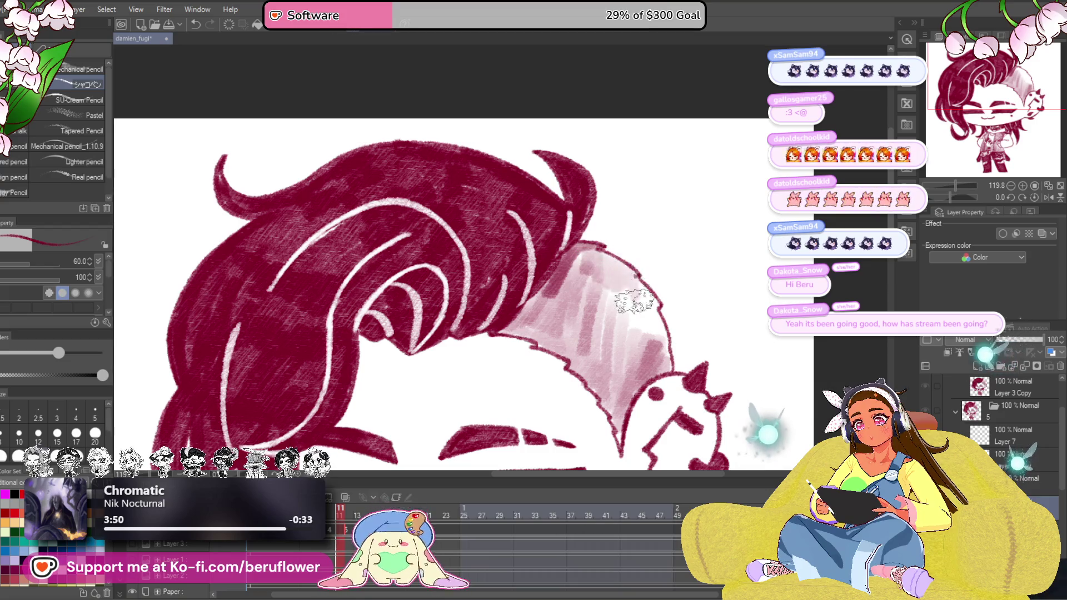
pyautogui.moveTo(643, 299); pyautogui.dragTo(644, 346)
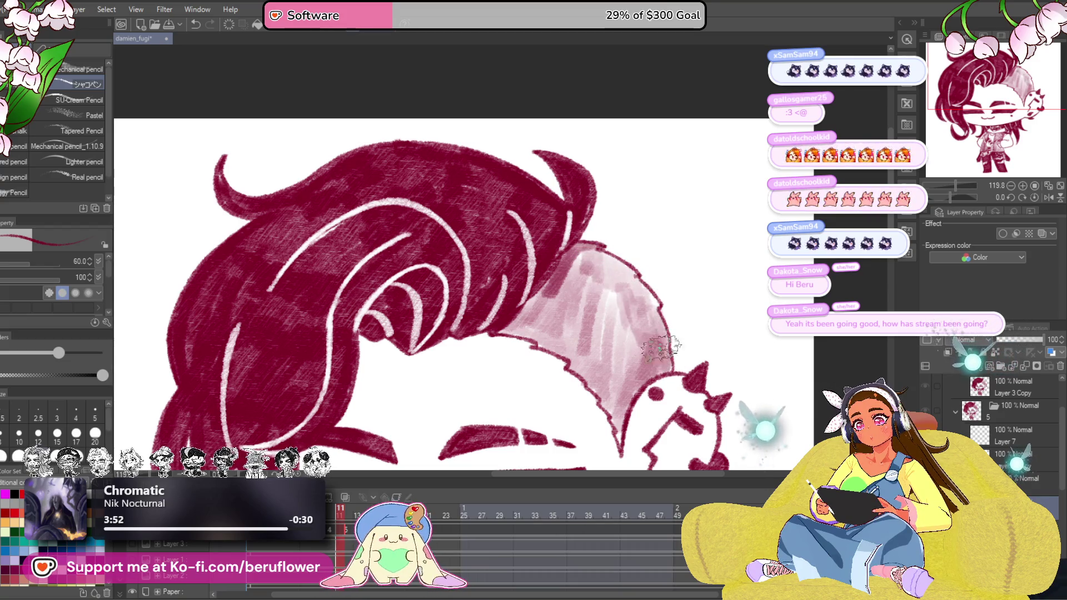
pyautogui.moveTo(617, 350)
pyautogui.mouseDown()
pyautogui.moveTo(659, 375)
pyautogui.moveTo(641, 371)
pyautogui.mouseUp()
pyautogui.moveTo(617, 317)
pyautogui.mouseDown()
pyautogui.moveTo(625, 367)
pyautogui.moveTo(583, 366)
pyautogui.mouseUp()
# Cover the remaining light spots on the shaved side with maroon hatching and review the cel
pyautogui.moveTo(600, 291)
pyautogui.mouseDown()
pyautogui.moveTo(616, 351)
pyautogui.moveTo(608, 404)
pyautogui.mouseUp()
pyautogui.moveTo(608, 367)
pyautogui.mouseDown()
pyautogui.moveTo(633, 408)
pyautogui.moveTo(651, 367)
pyautogui.mouseUp()
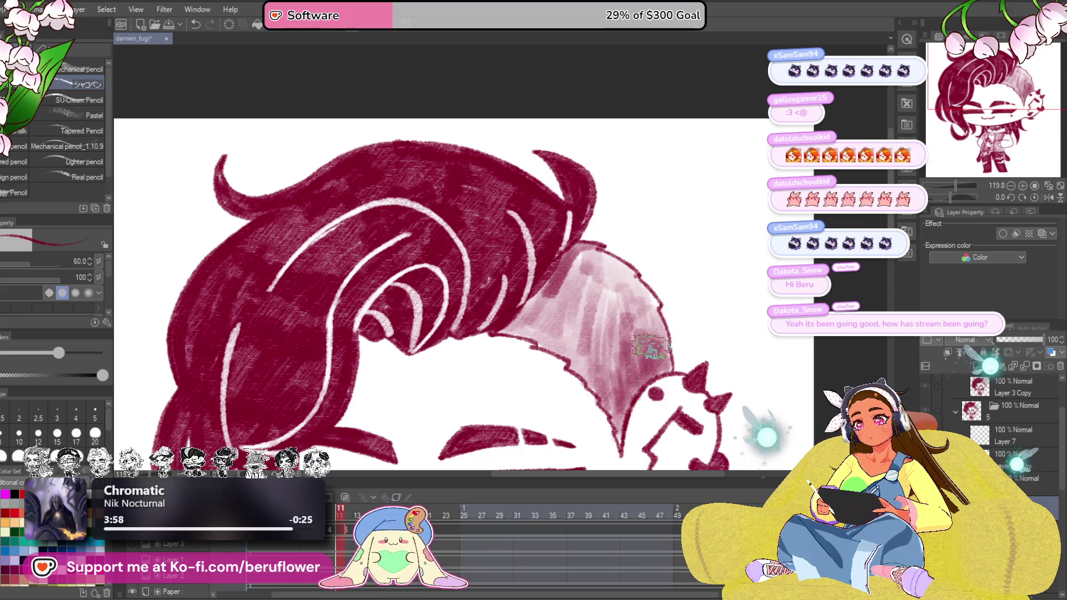
pyautogui.scroll(-5, 649, 346)
pyautogui.scroll(4, 583, 334)
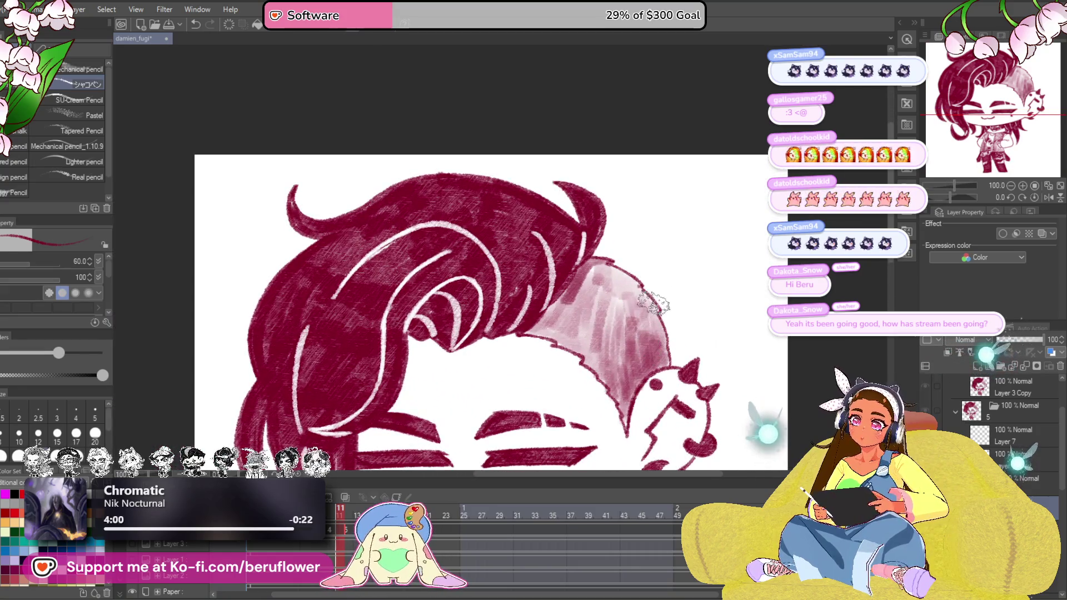
pyautogui.scroll(-4, 658, 350)
pyautogui.scroll(2, 642, 333)
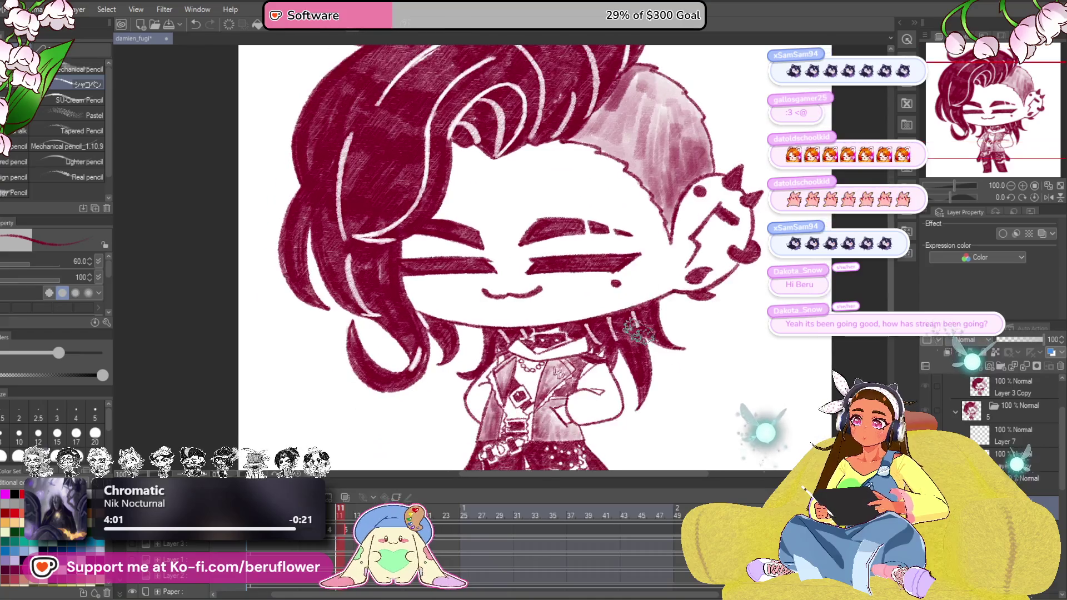
pyautogui.moveTo(638, 323); pyautogui.dragTo(617, 329)
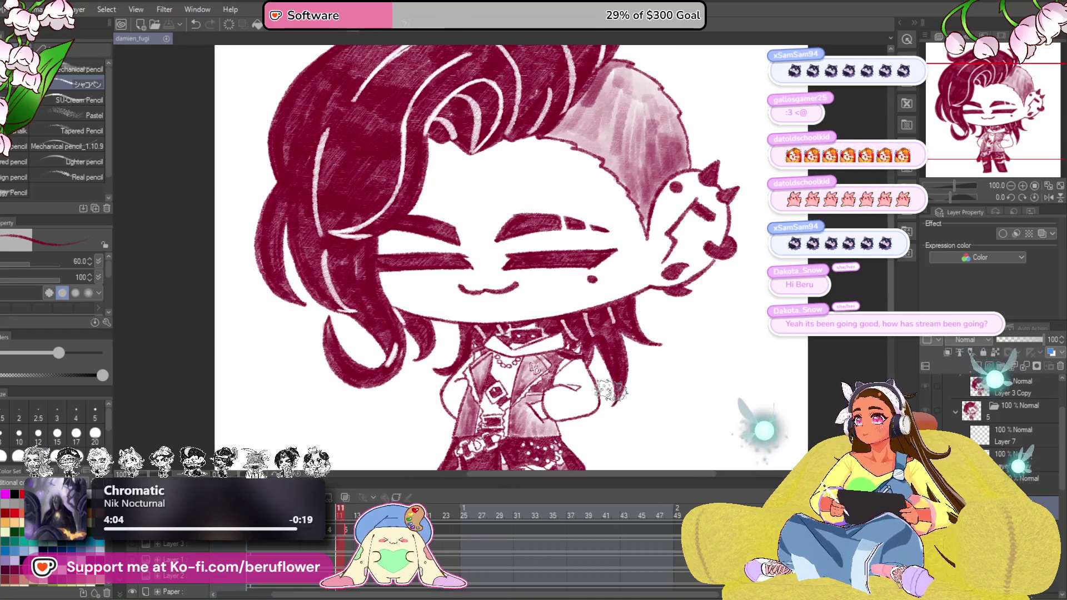
pyautogui.moveTo(622, 431)
pyautogui.mouseDown()
pyautogui.moveTo(622, 397)
pyautogui.moveTo(635, 415)
pyautogui.mouseUp()
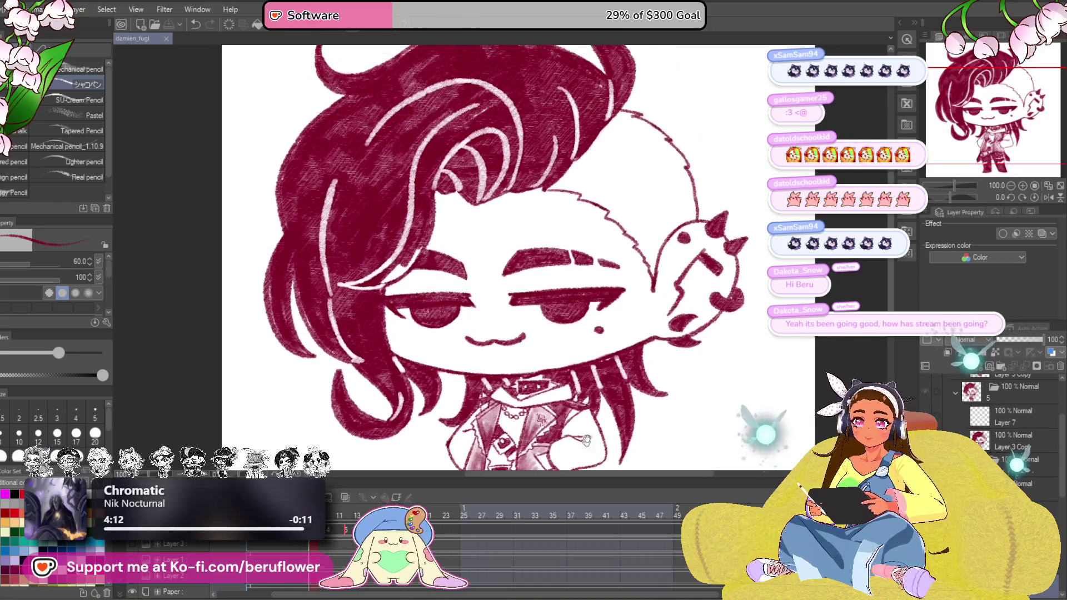
# Compare the open-eyed frame with and without its shaved-side shading via undo/redo and keep the shaded version
pyautogui.moveTo(546, 225)
pyautogui.mouseDown()
pyautogui.moveTo(534, 271)
pyautogui.moveTo(567, 250)
pyautogui.moveTo(598, 267)
pyautogui.moveTo(600, 216)
pyautogui.moveTo(615, 204)
pyautogui.moveTo(642, 213)
pyautogui.moveTo(616, 241)
pyautogui.moveTo(626, 225)
pyautogui.moveTo(658, 250)
pyautogui.moveTo(675, 242)
pyautogui.moveTo(667, 300)
pyautogui.moveTo(573, 276)
pyautogui.moveTo(642, 340)
pyautogui.mouseUp()
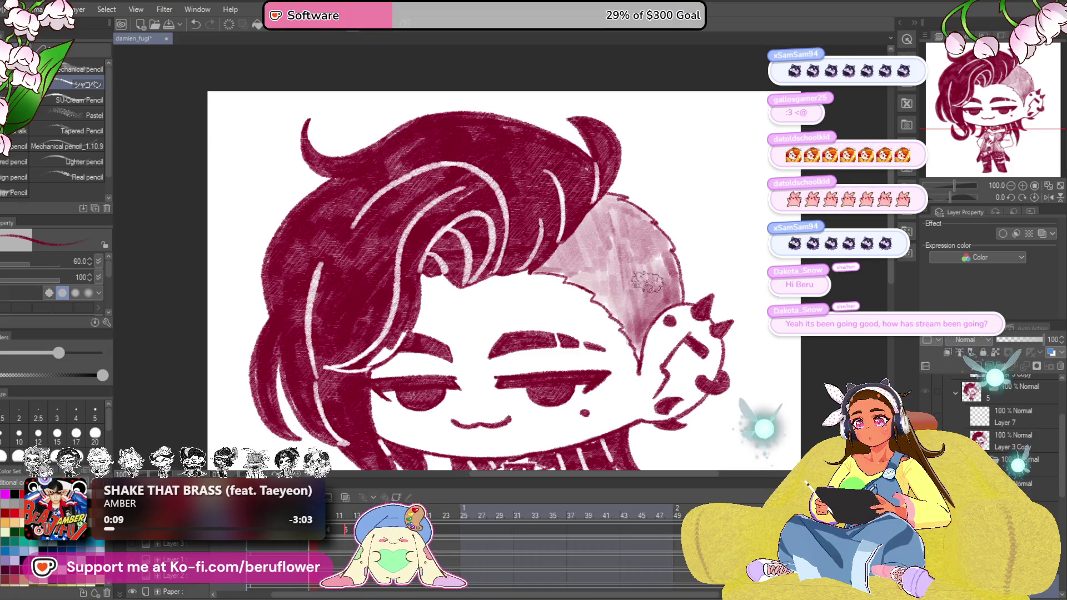
pyautogui.scroll(-2, 612, 277)
pyautogui.scroll(2, 613, 277)
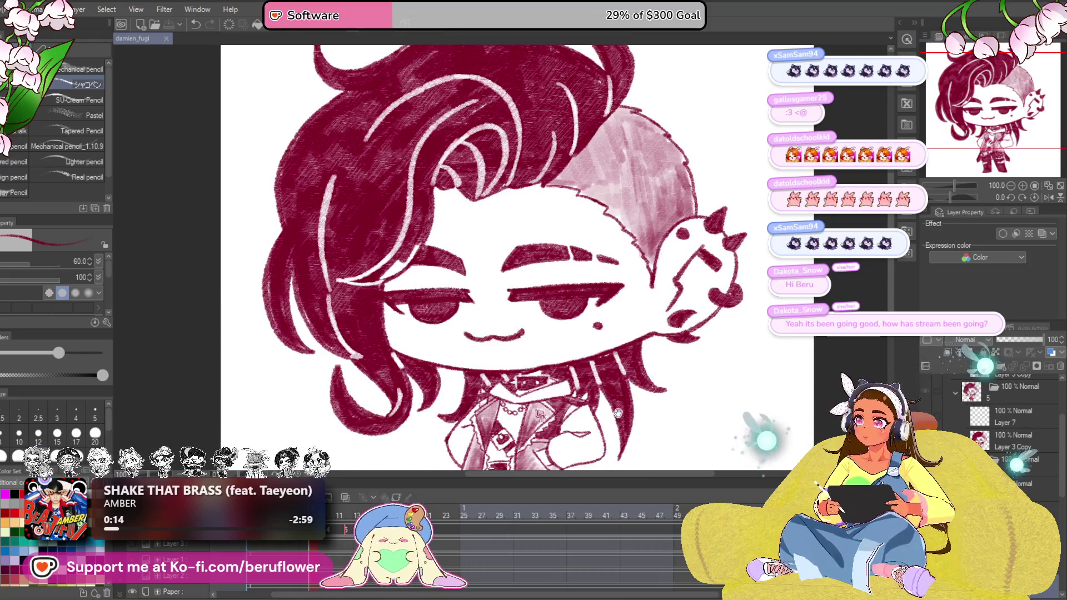
pyautogui.moveTo(642, 379); pyautogui.dragTo(623, 398)
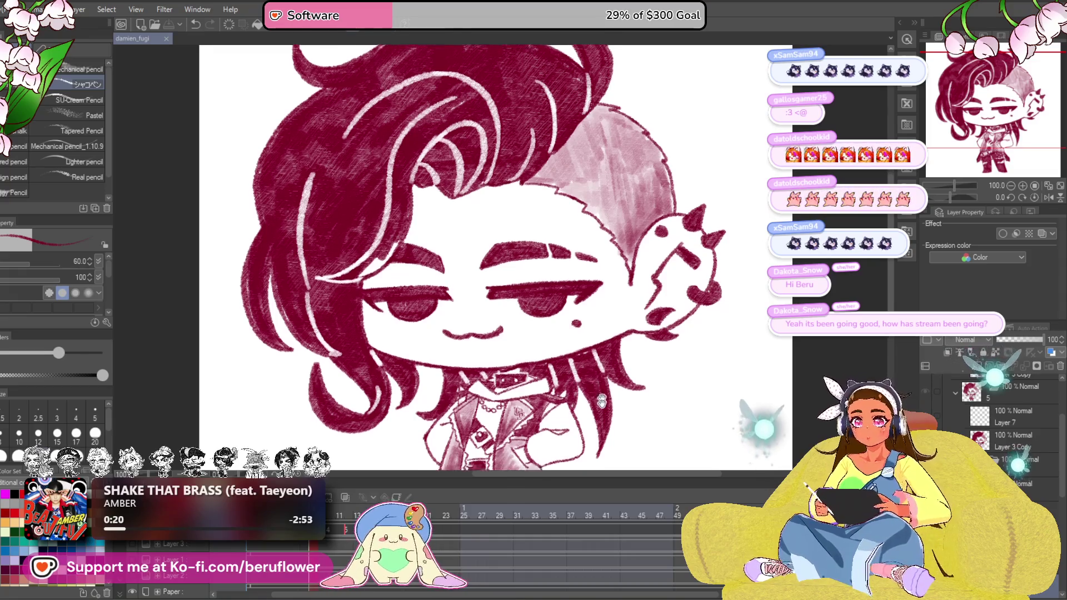
pyautogui.moveTo(579, 383); pyautogui.dragTo(571, 392)
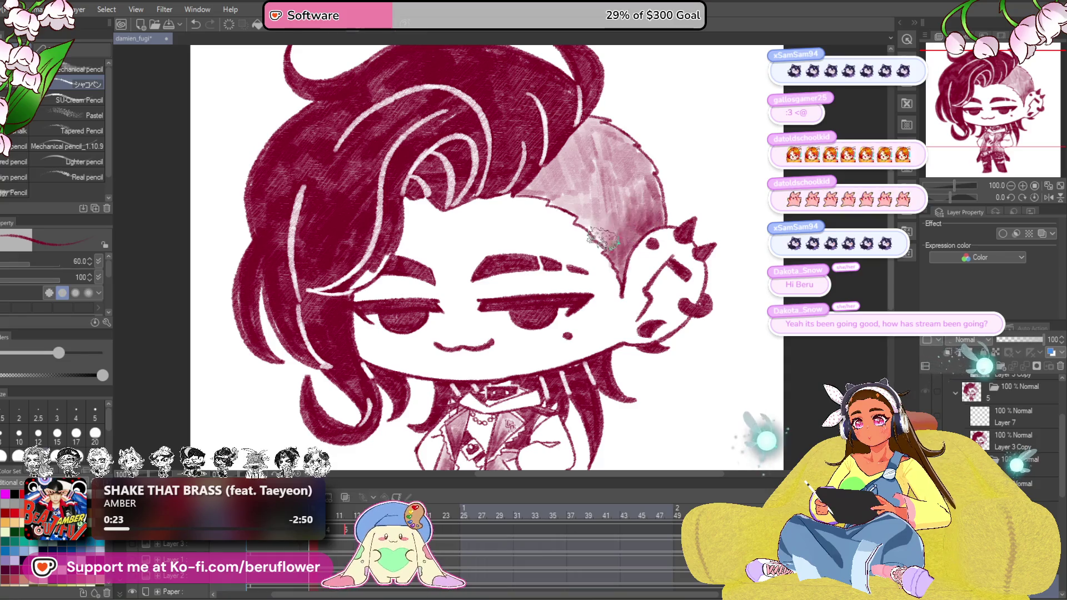
pyautogui.moveTo(658, 327); pyautogui.dragTo(660, 357)
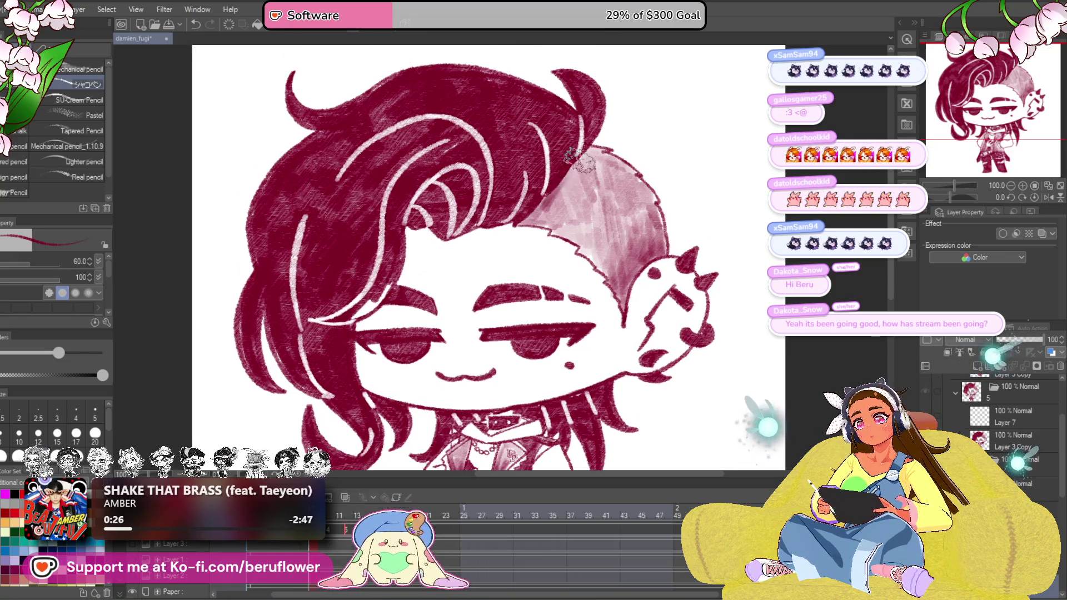
pyautogui.hotkey('ctrl', 'z')
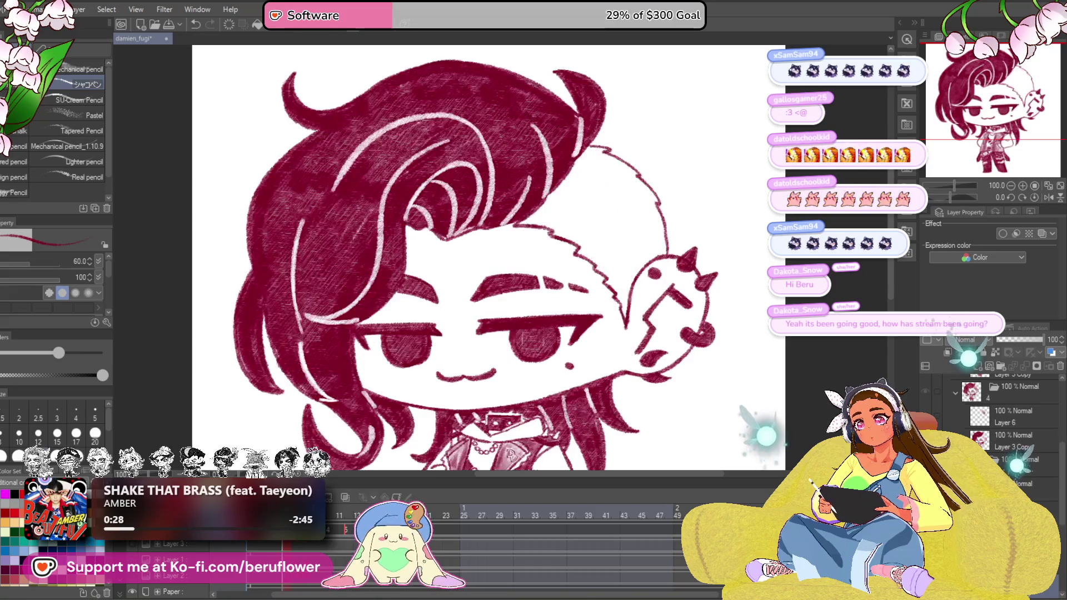
pyautogui.hotkey('ctrl', 'y')
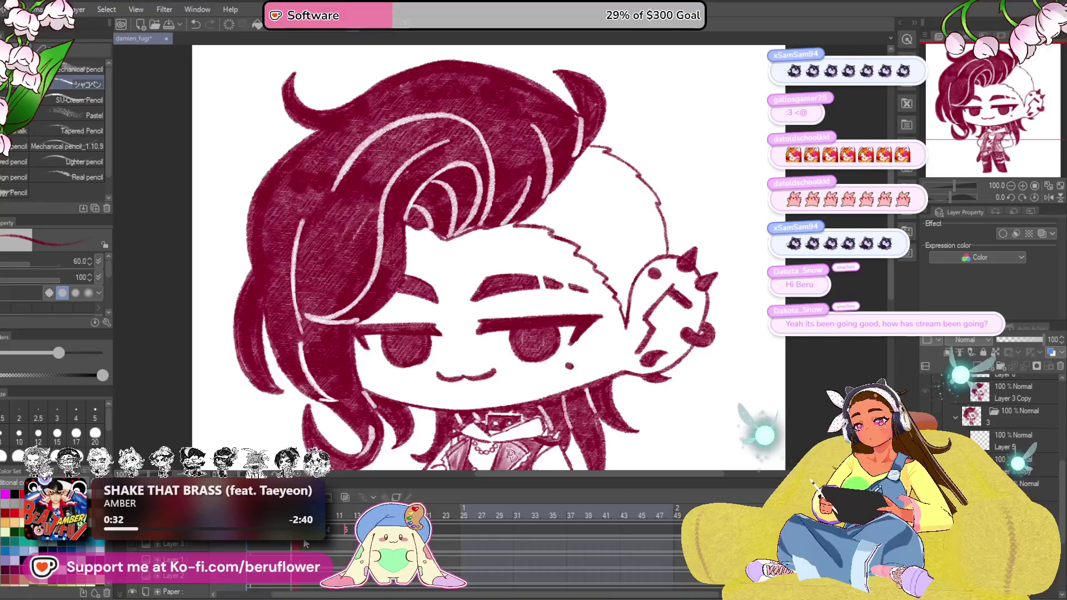
pyautogui.moveTo(543, 232); pyautogui.dragTo(527, 241)
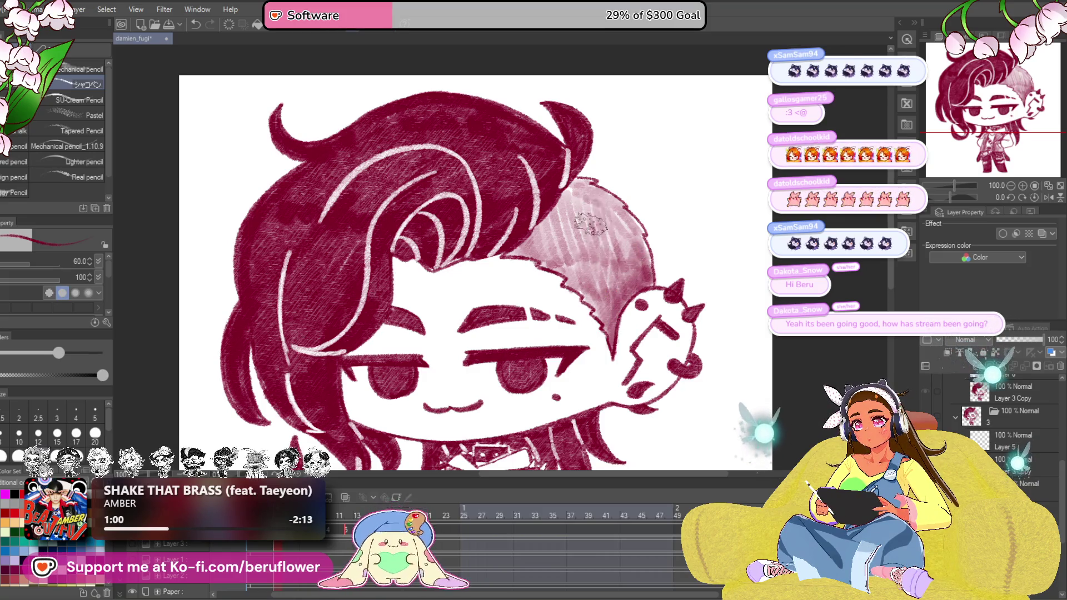
pyautogui.scroll(-5, 510, 224)
pyautogui.scroll(1, 511, 251)
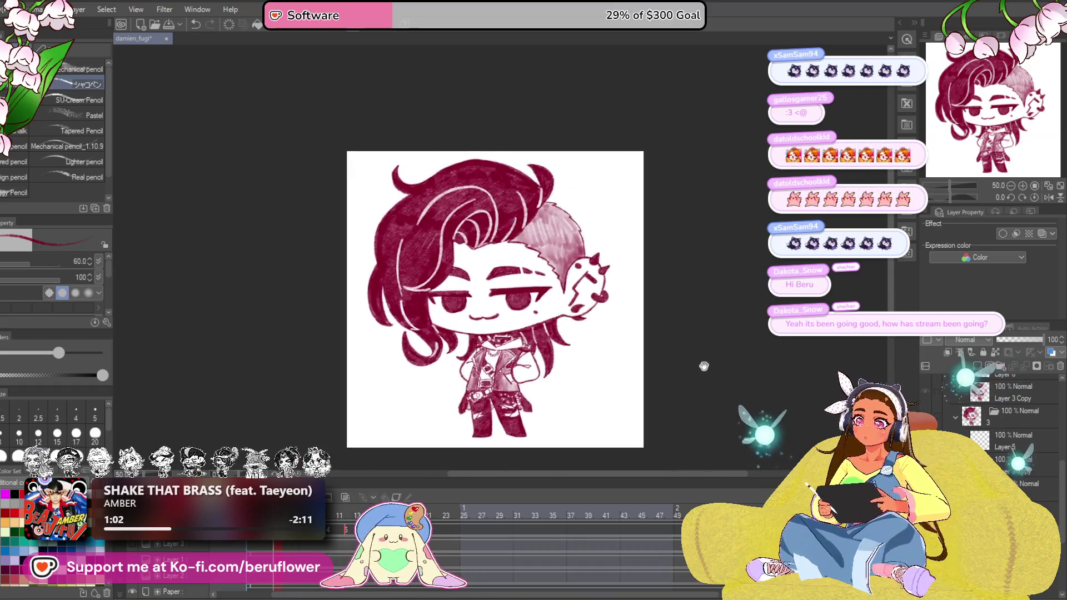
# Step between the closed-eye, open-eyed and variant cels to compare the frames
pyautogui.moveTo(650, 401); pyautogui.dragTo(678, 382)
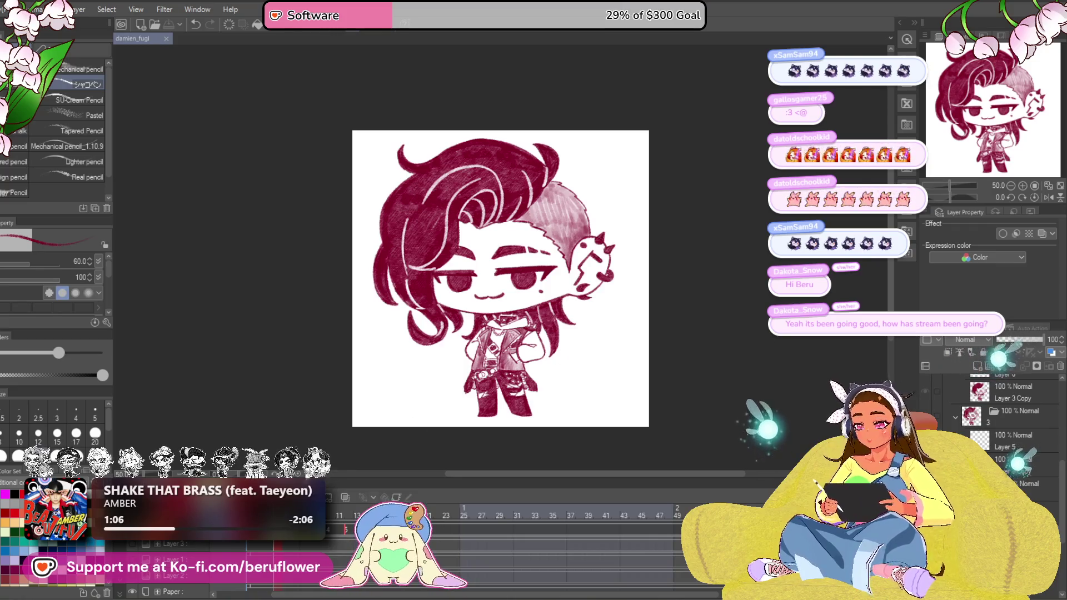
pyautogui.hotkey('ctrl', 'z')
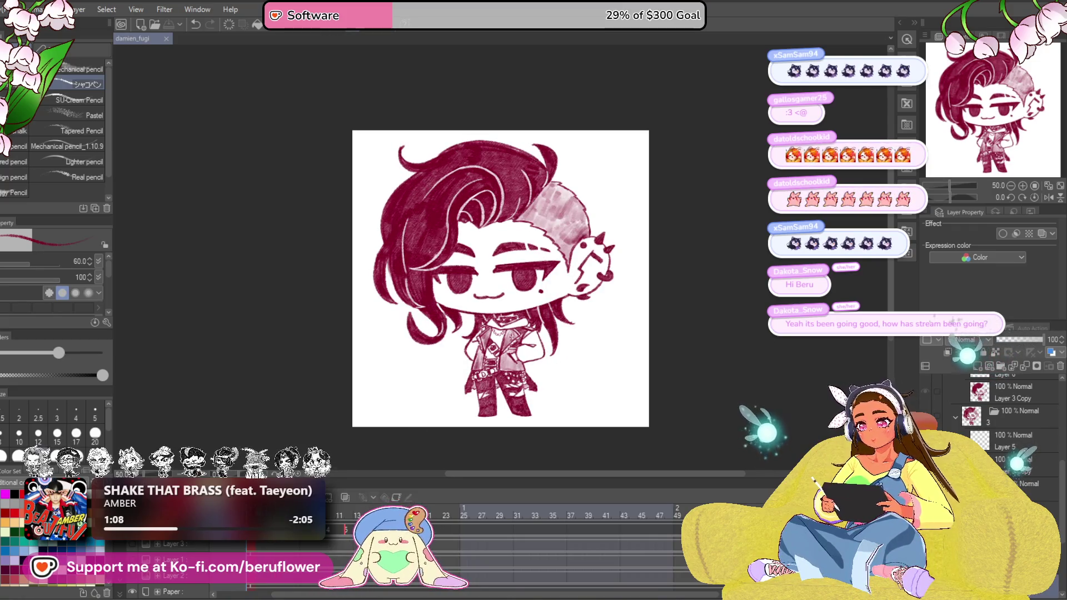
pyautogui.click(957, 385)
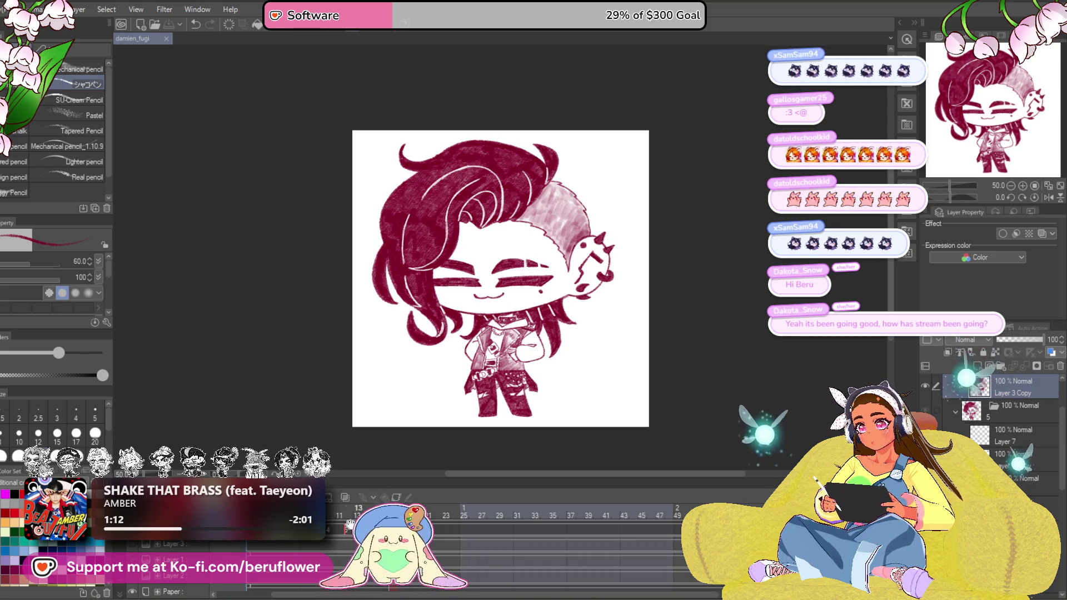
pyautogui.click(958, 367)
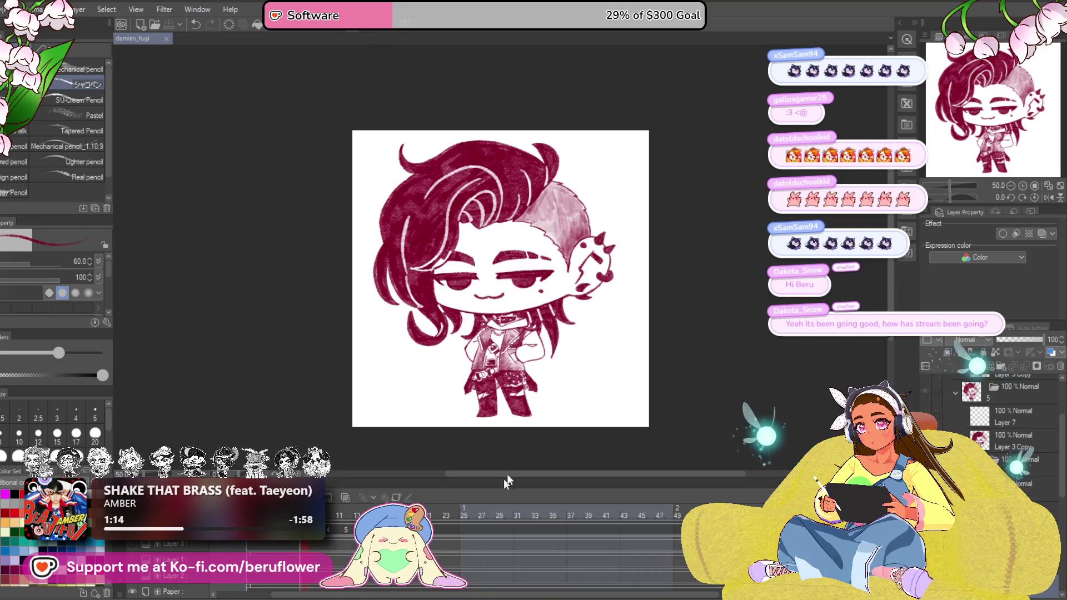
pyautogui.click(992, 359)
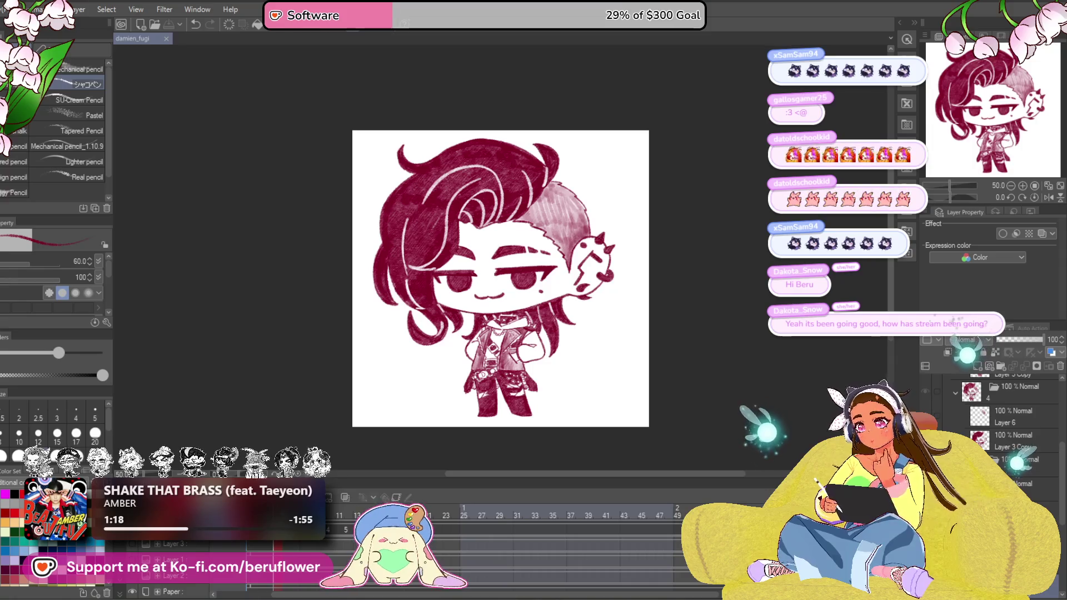
pyautogui.click(957, 354)
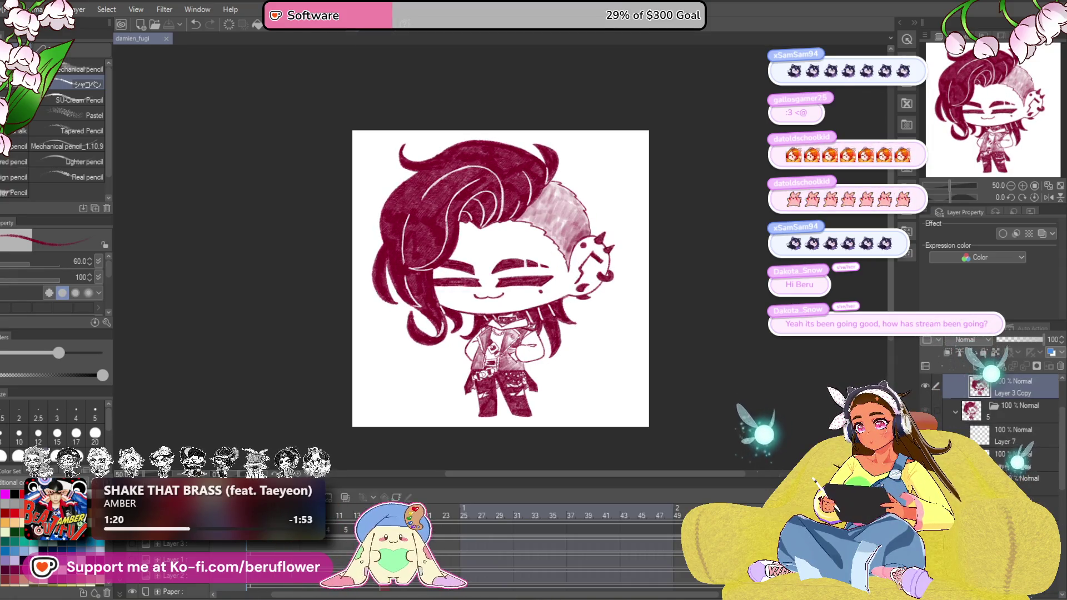
# Toggle cel visibility and step through the hair variant cels, restoring the artwork with the copied layers
pyautogui.click(992, 367)
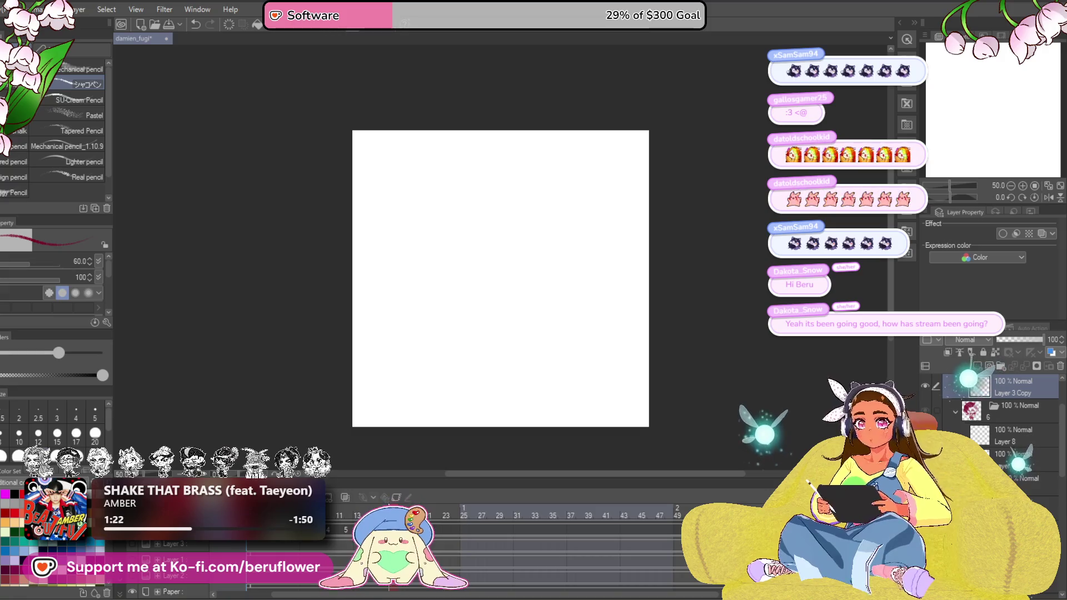
pyautogui.click(991, 438)
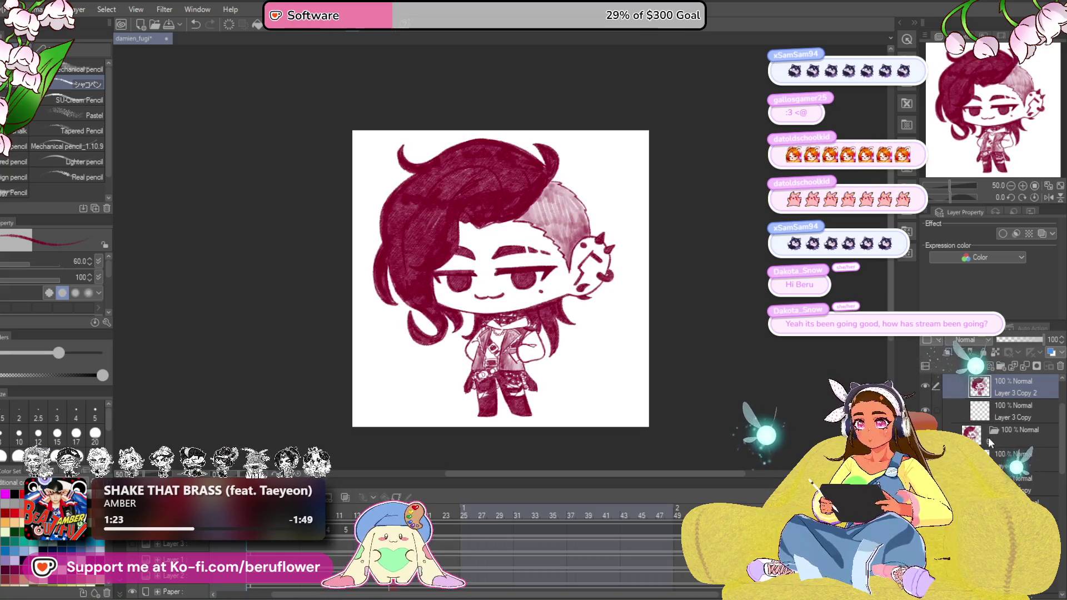
pyautogui.click(987, 437)
pyautogui.click(988, 438)
pyautogui.scroll(1, 1000, 416)
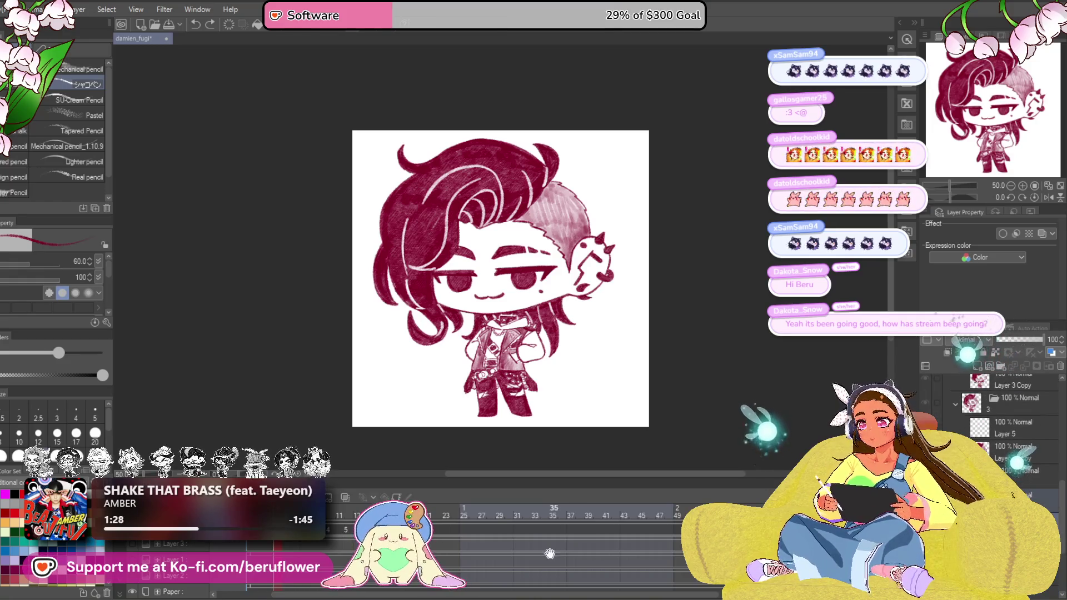
pyautogui.click(979, 366)
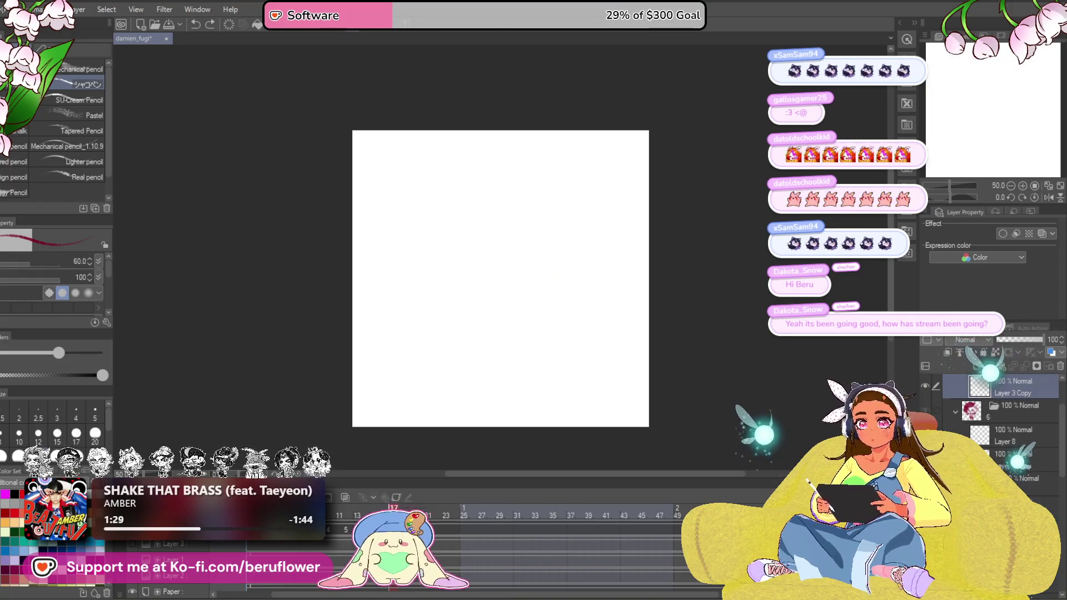
pyautogui.click(957, 380)
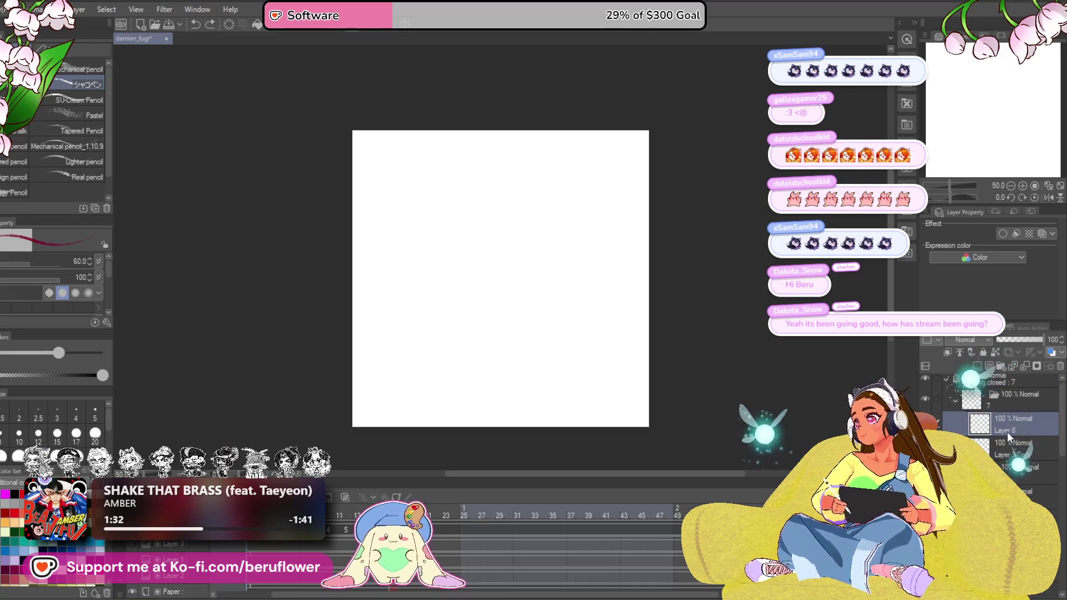
pyautogui.hotkey('ctrl', 'z')
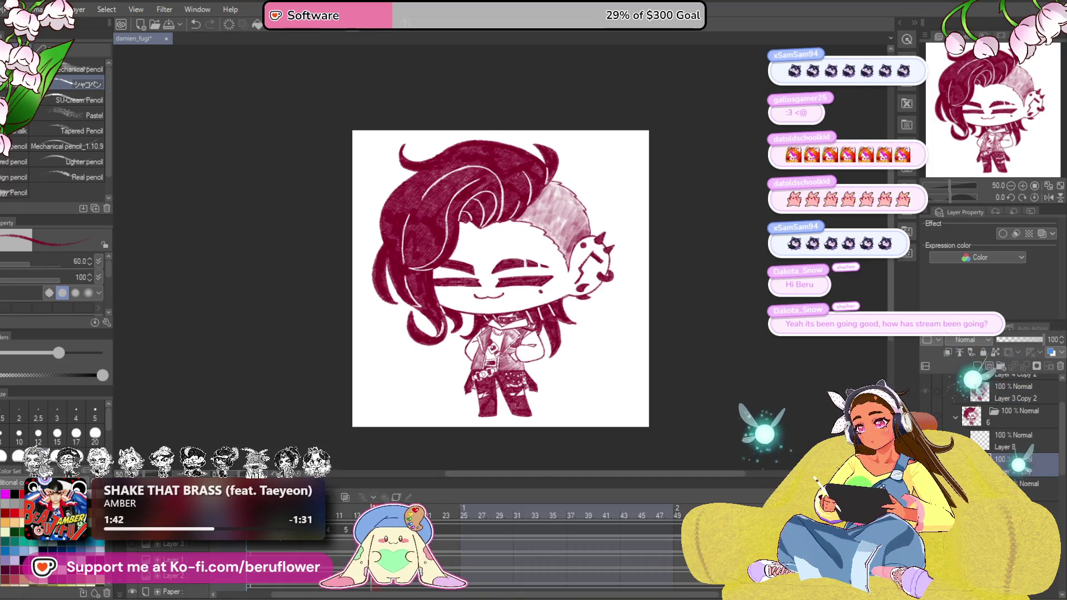
# Duplicate the layer as Layer 4 Copy 3, make it the working layer and scrub the timeline to check the frames
pyautogui.press('Right')
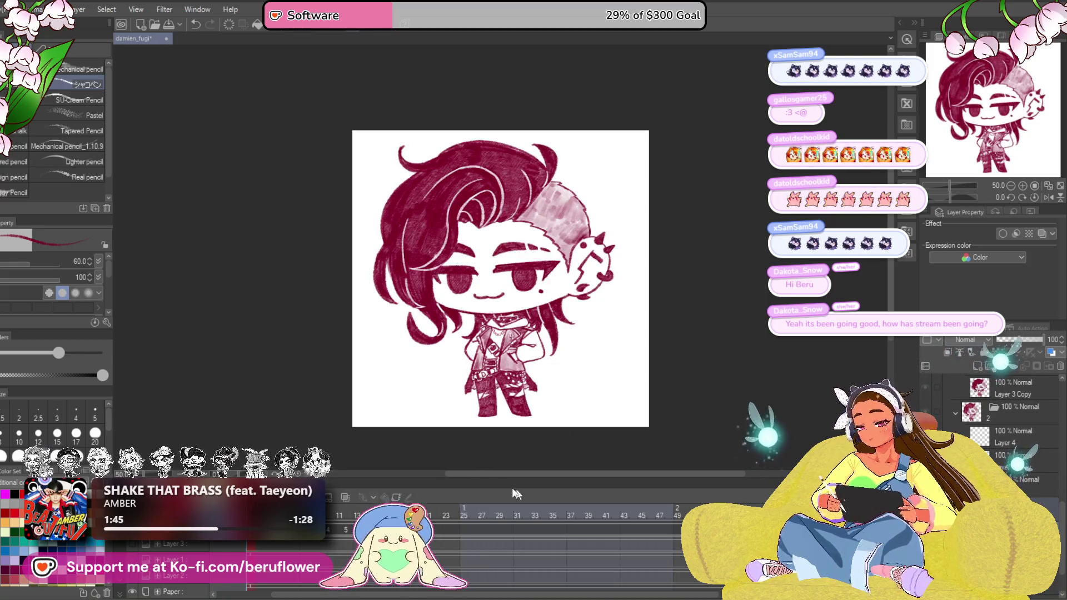
pyautogui.press('Right')
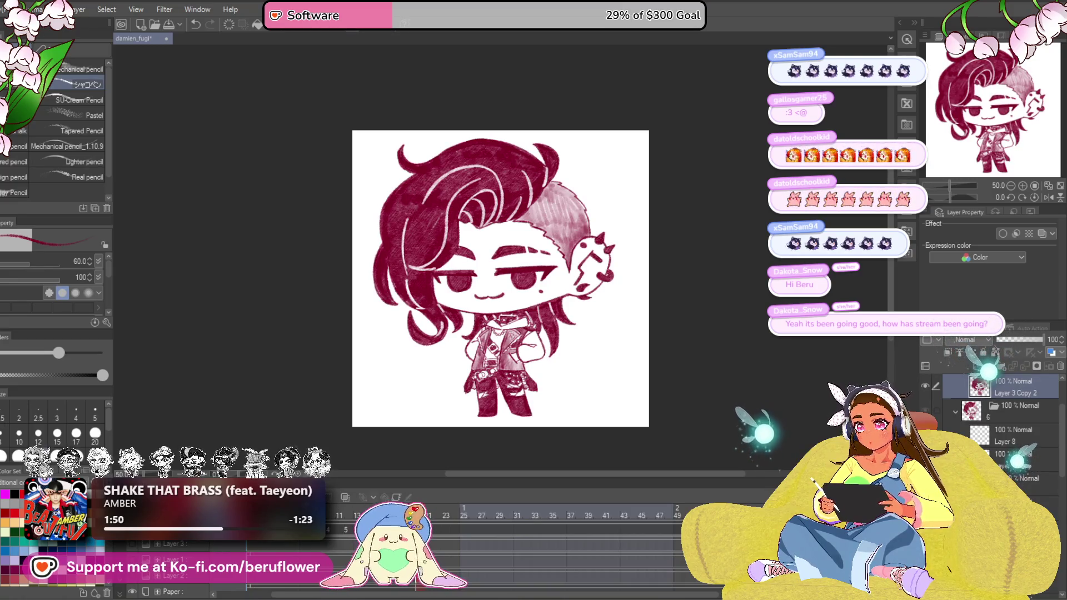
pyautogui.press('Right')
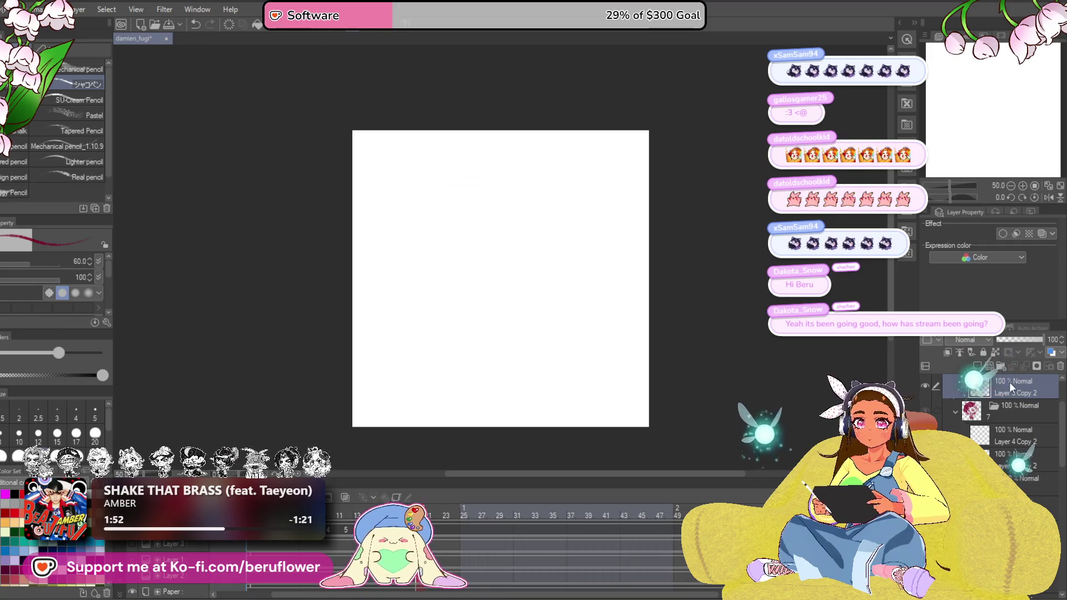
pyautogui.scroll(2, 1009, 383)
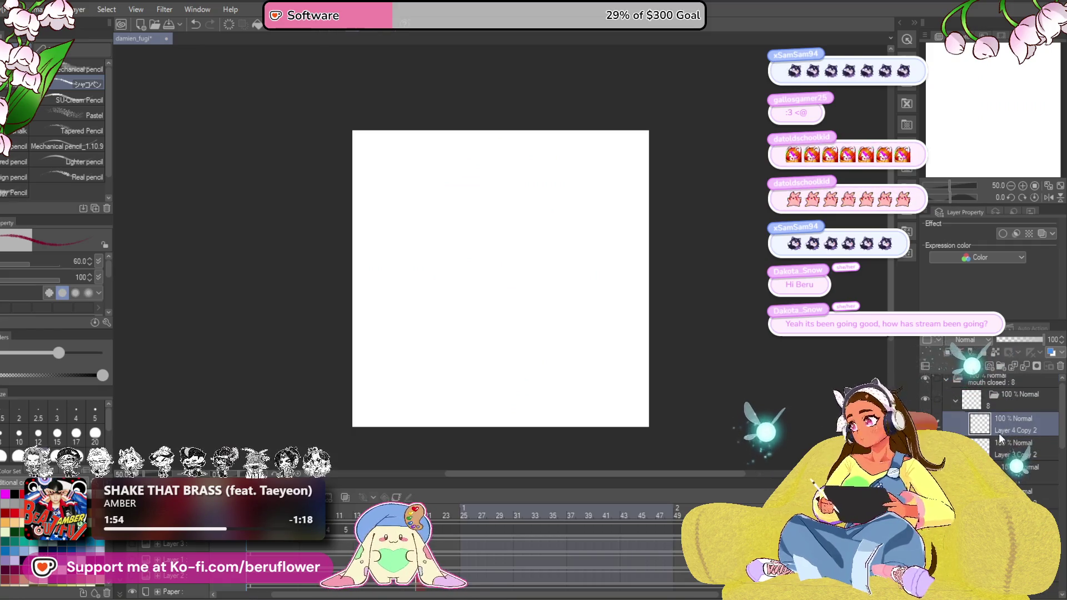
pyautogui.hotkey('ctrl', 'j')
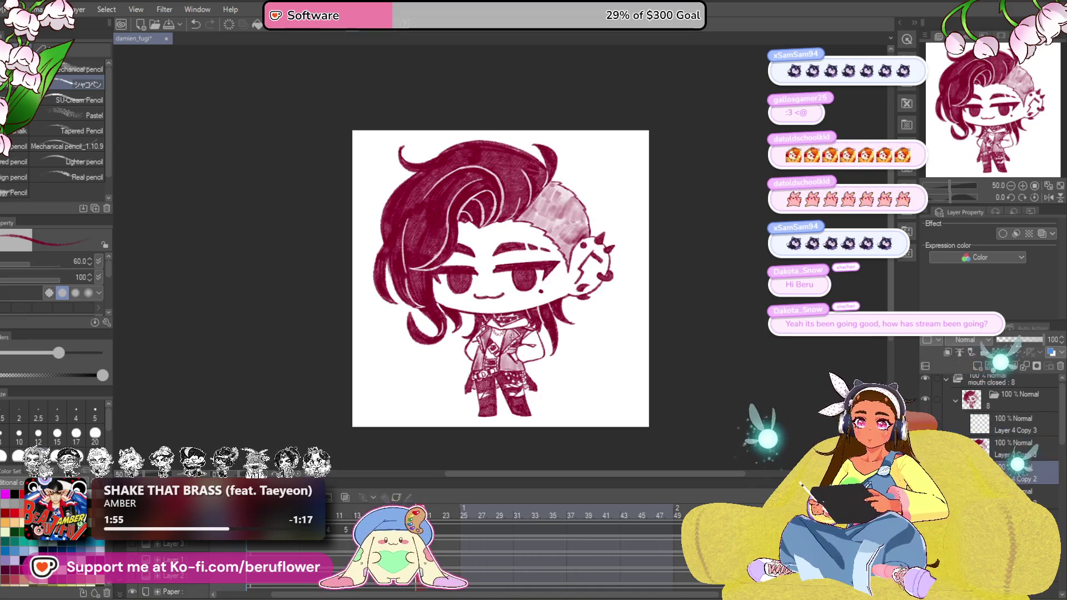
pyautogui.hotkey('alt', ']')
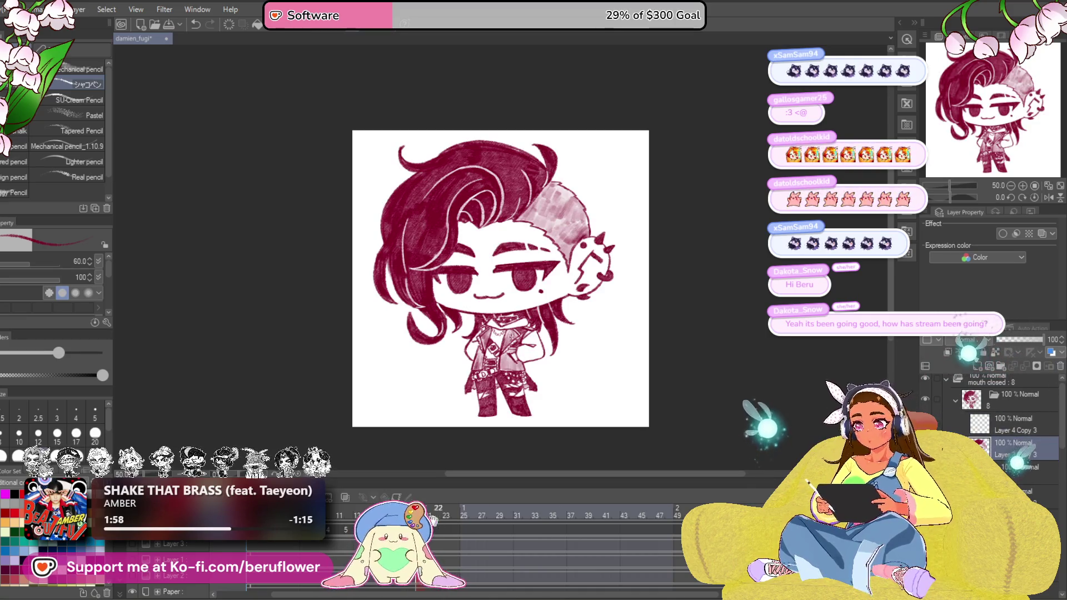
pyautogui.moveTo(467, 510); pyautogui.dragTo(599, 510)
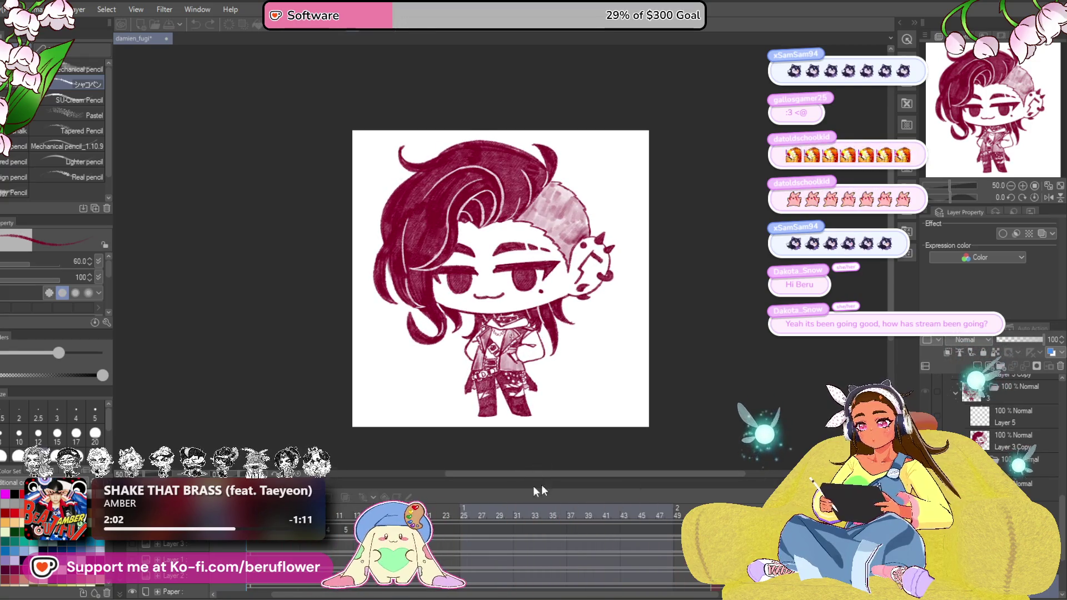
pyautogui.moveTo(599, 511); pyautogui.dragTo(467, 510)
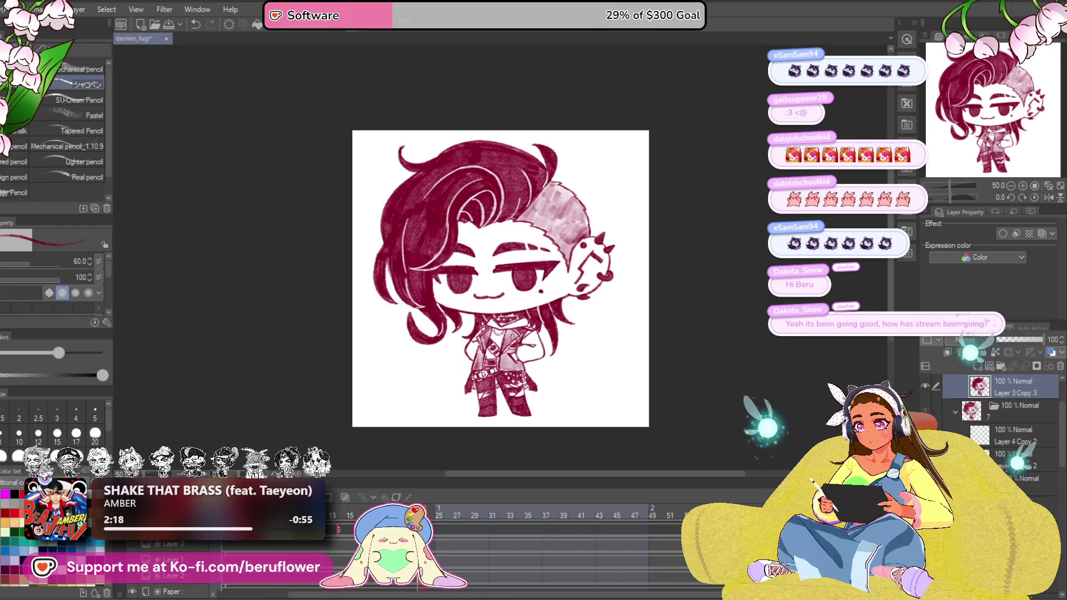
# Place Layer 3 Copy 3 below Layer 4 Copy 3 in the new cel folder and make its artwork visible
pyautogui.moveTo(1009, 397); pyautogui.dragTo(999, 426)
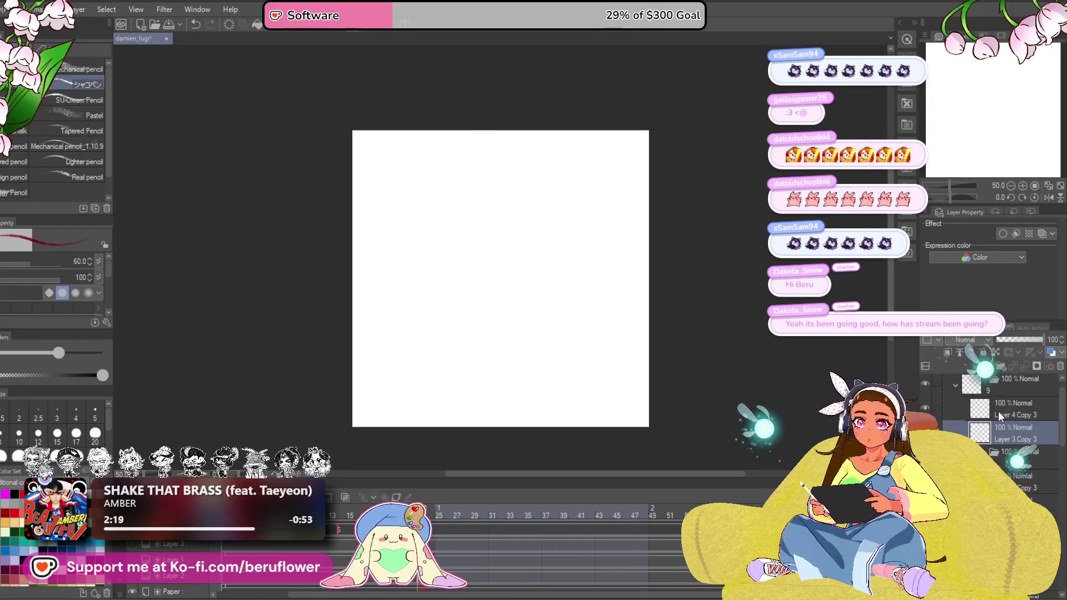
pyautogui.click(1007, 412)
pyautogui.click(955, 384)
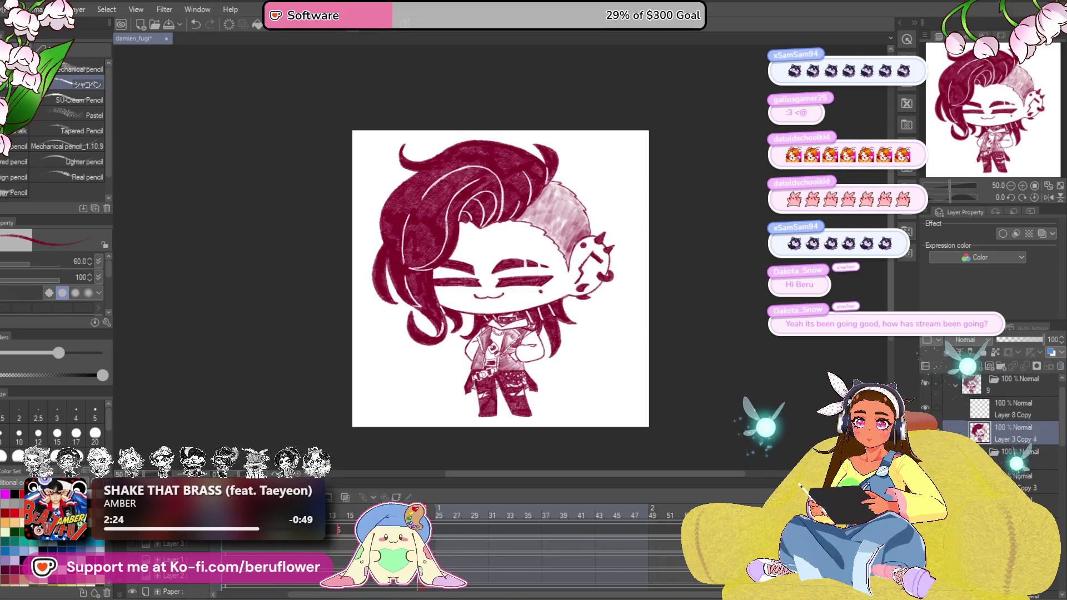
pyautogui.scroll(-3, 1009, 417)
pyautogui.scroll(3, 994, 422)
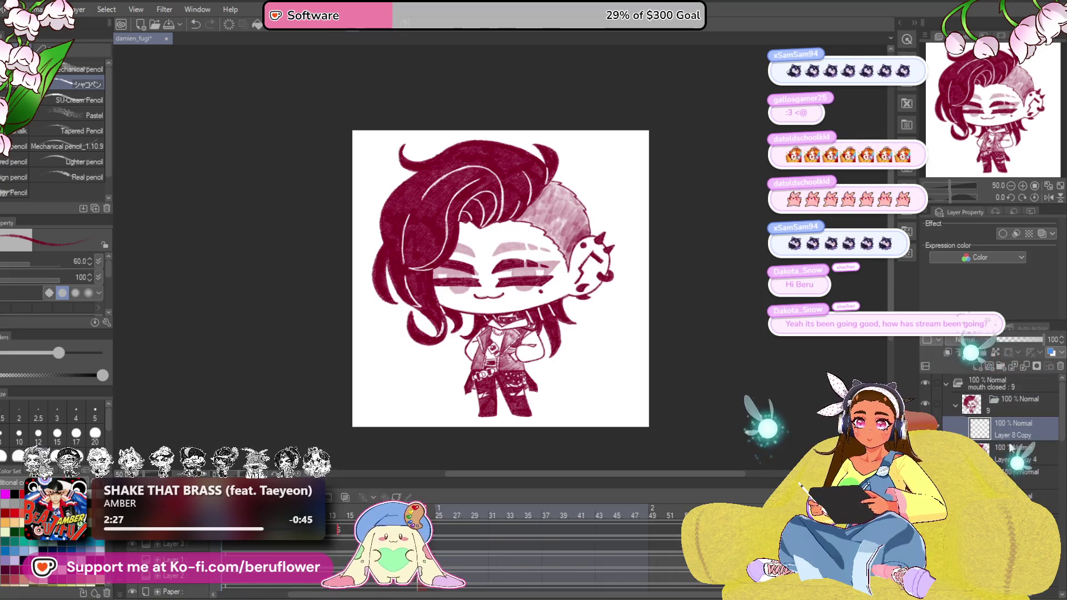
pyautogui.scroll(2, 557, 375)
pyautogui.scroll(2, 566, 334)
pyautogui.scroll(2, 583, 266)
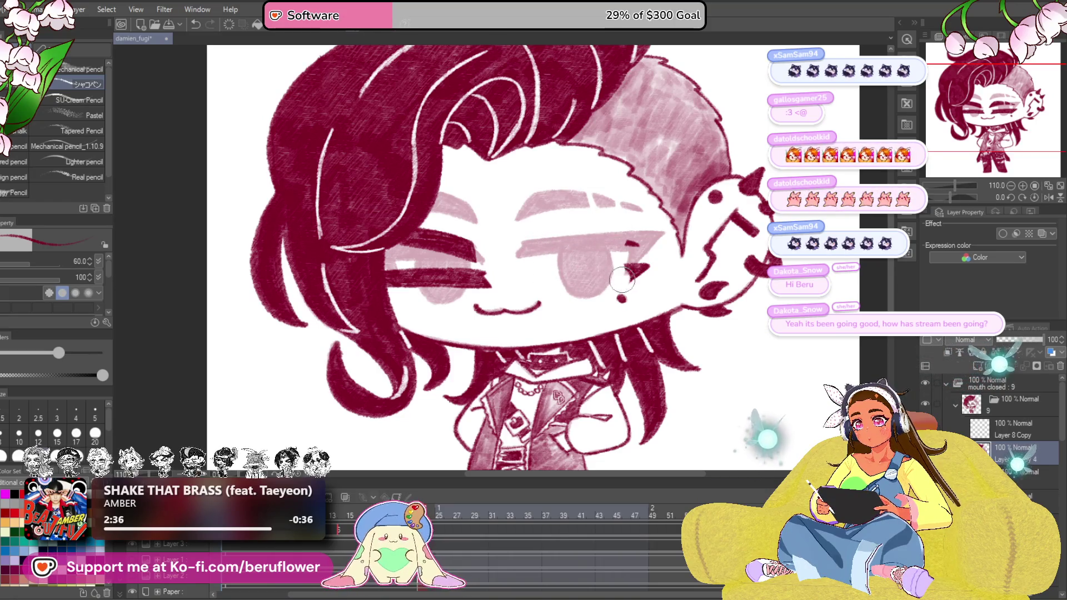
pyautogui.scroll(1, 631, 257)
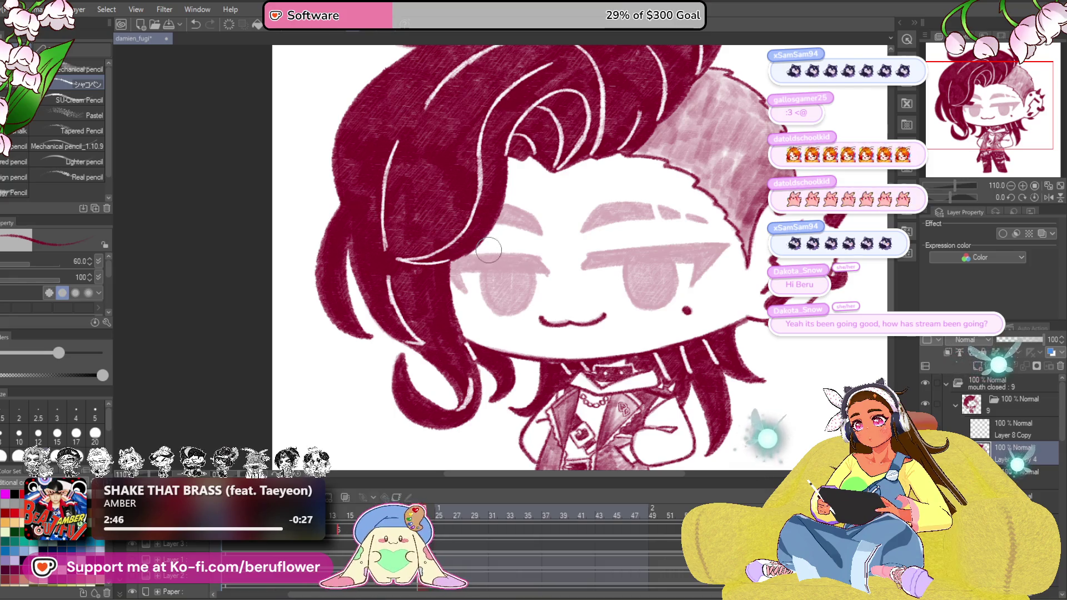
pyautogui.scroll(-3, 516, 232)
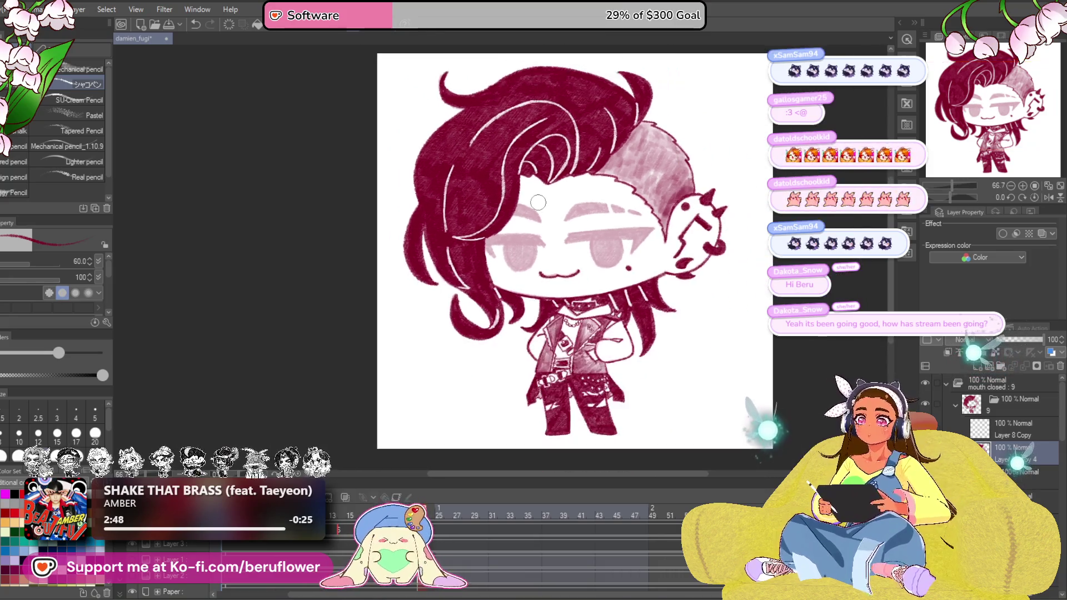
pyautogui.scroll(4, 650, 277)
# Shift the view slightly over the face on the new cel
pyautogui.moveTo(650, 278); pyautogui.dragTo(550, 378)
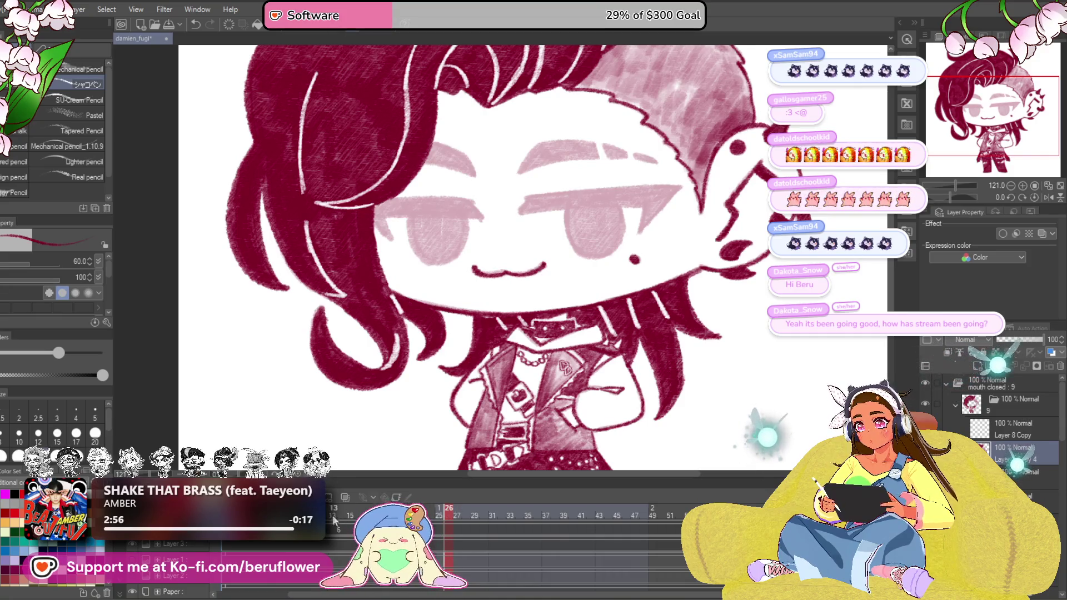
# Jump between the closed-eye and open-eyed frames, toggling the eye and eyebrow strokes with undo/redo
pyautogui.click(560, 518)
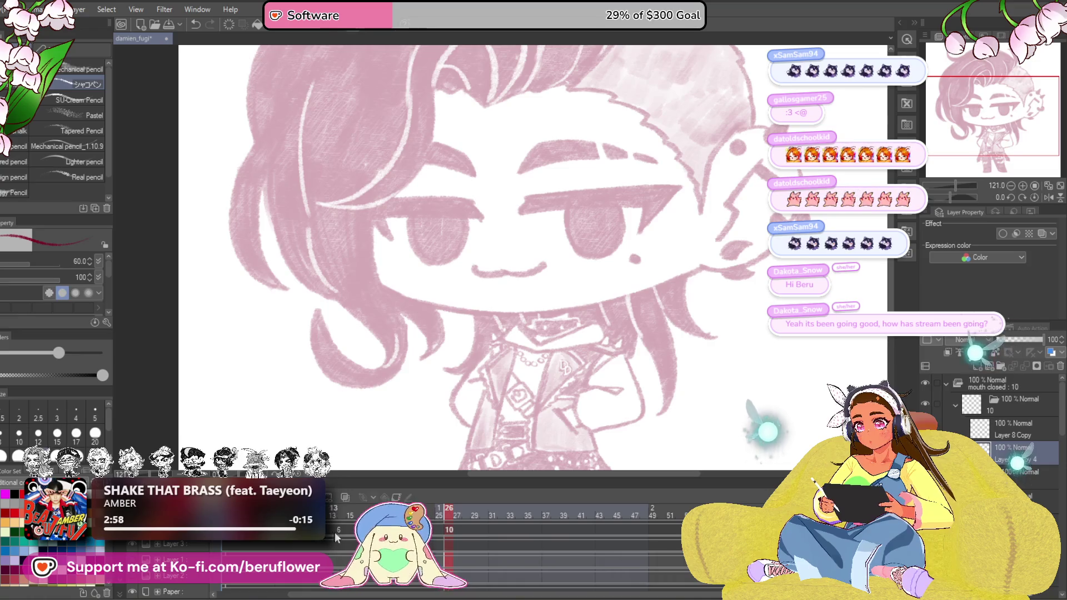
pyautogui.click(337, 510)
pyautogui.hotkey('ctrl', 'z')
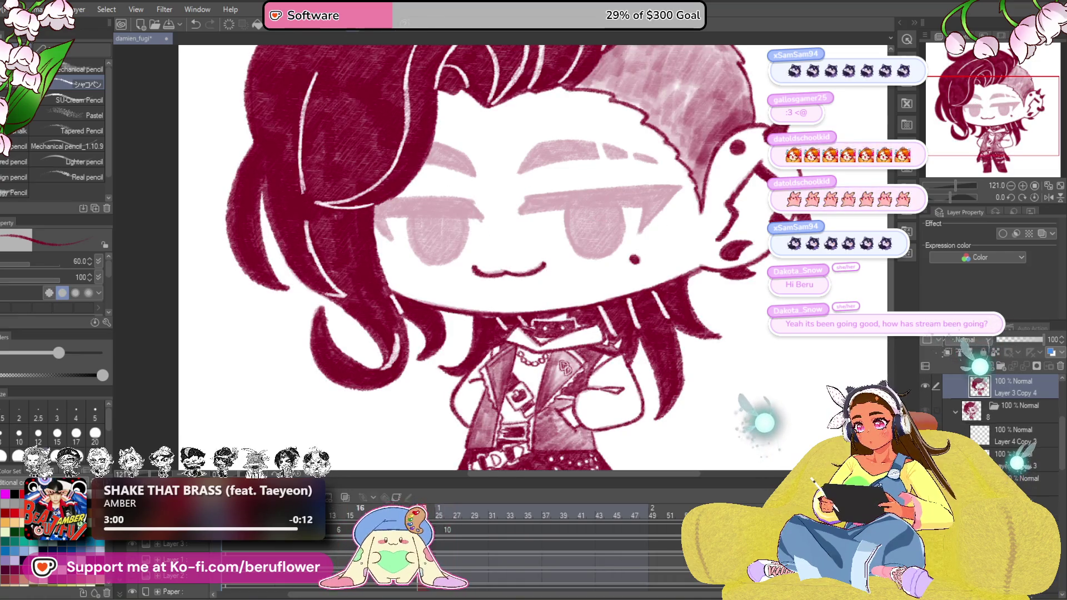
pyautogui.hotkey('ctrl', 'y')
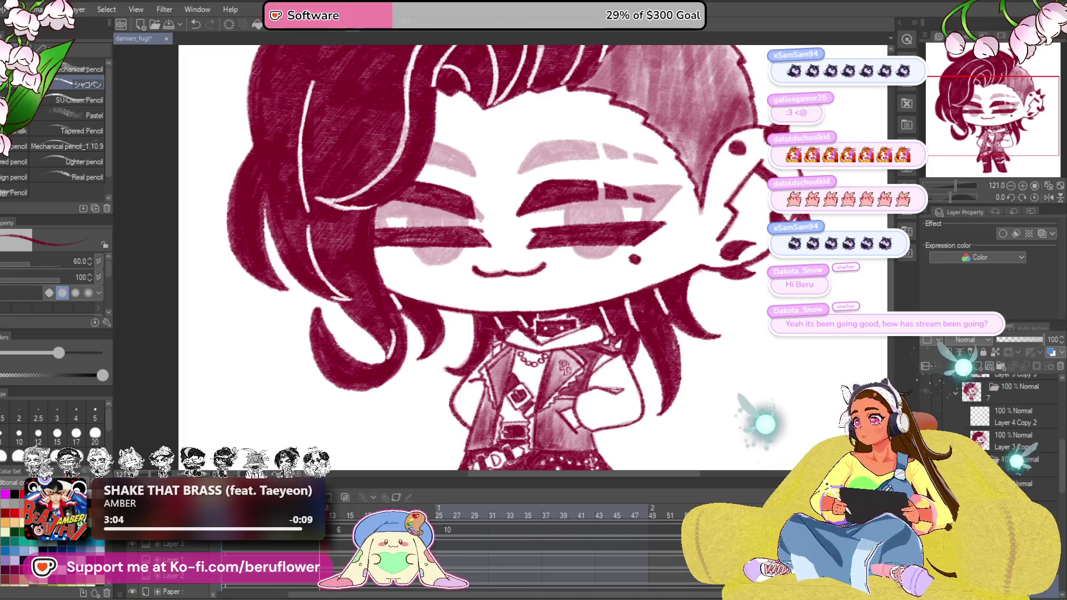
pyautogui.click(450, 515)
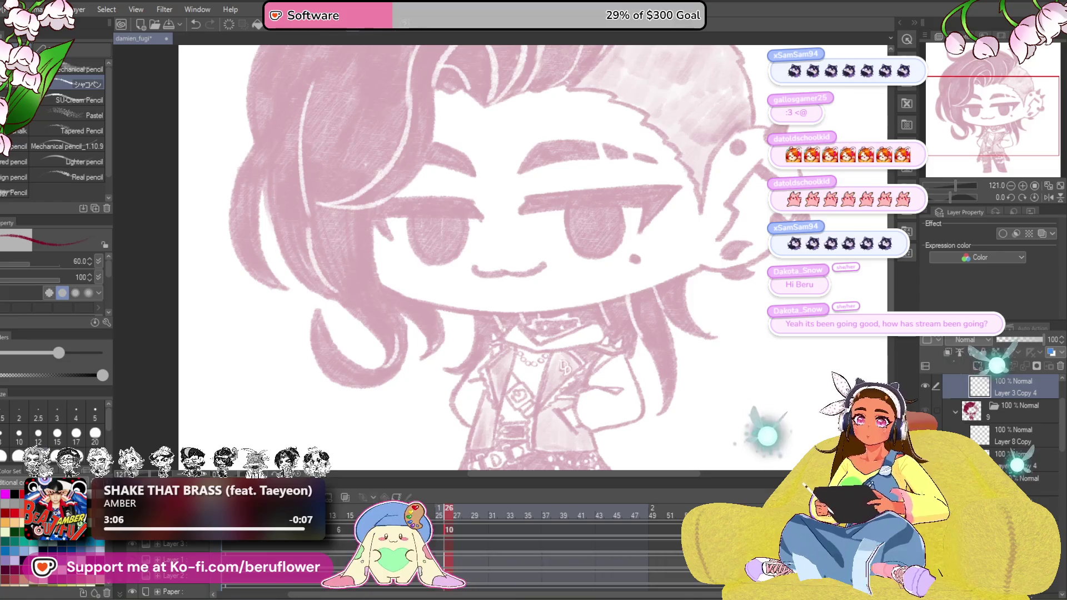
# Show Layer 8 Copy in the closed-mouth folder and select the layer below it for editing, centring the face
pyautogui.click(1001, 427)
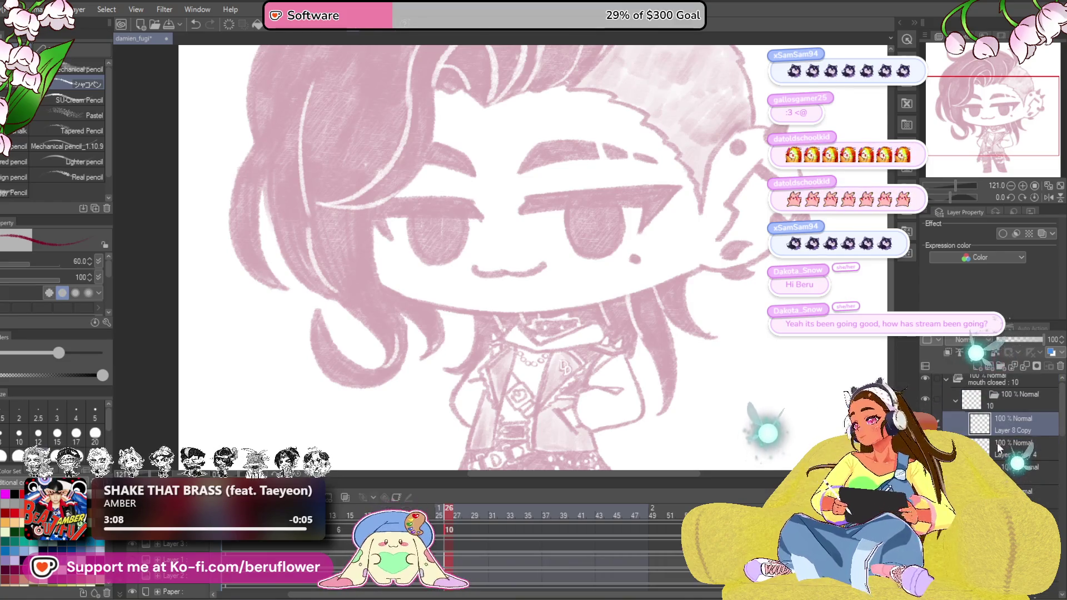
pyautogui.click(1000, 448)
pyautogui.click(1025, 474)
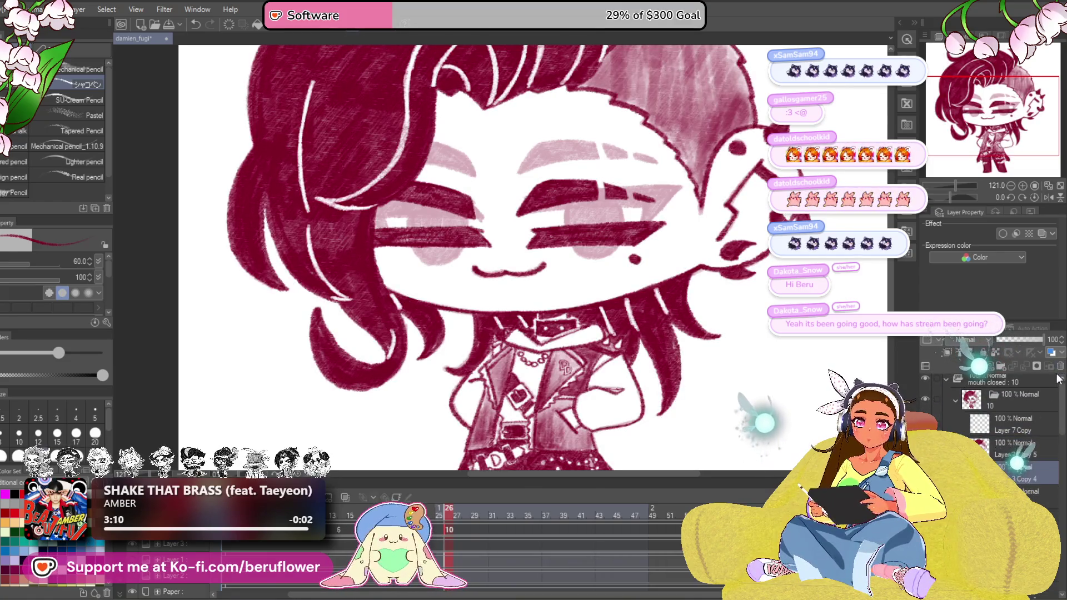
pyautogui.moveTo(598, 178); pyautogui.dragTo(563, 217)
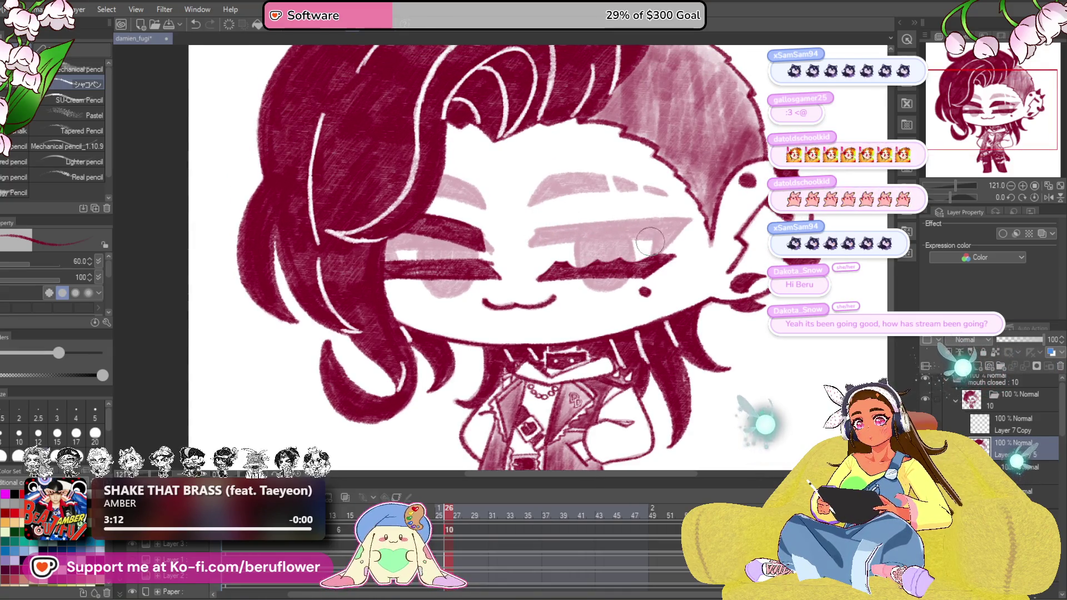
# Erase the dark lash strokes over the right and left eyes so only the pink eyes remain
pyautogui.moveTo(642, 245)
pyautogui.mouseDown()
pyautogui.moveTo(659, 271)
pyautogui.moveTo(551, 276)
pyautogui.moveTo(421, 242)
pyautogui.mouseUp()
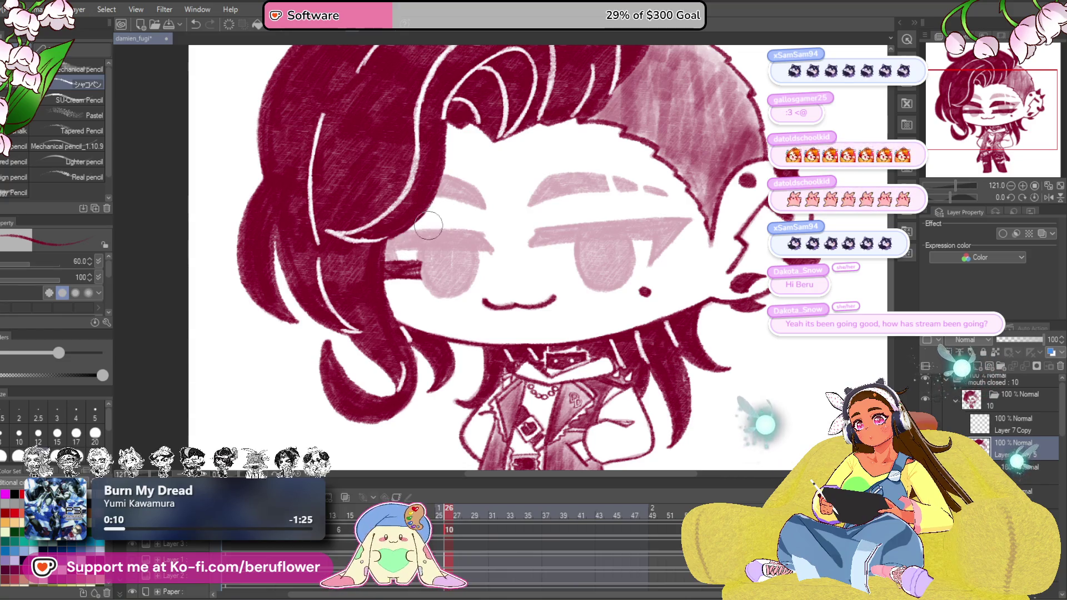
pyautogui.moveTo(421, 250); pyautogui.dragTo(398, 275)
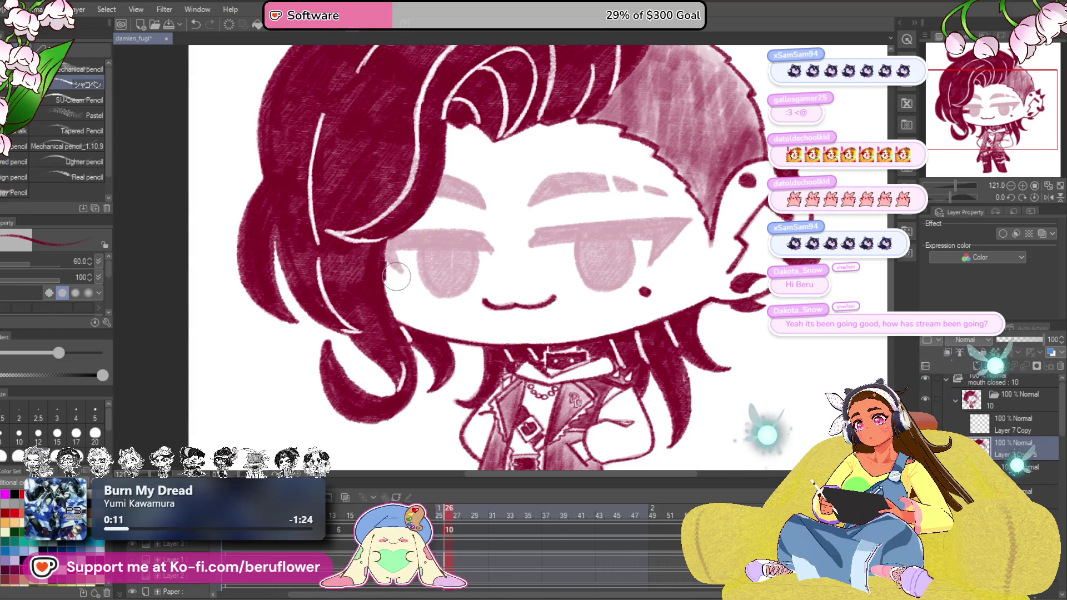
pyautogui.moveTo(541, 321); pyautogui.dragTo(523, 333)
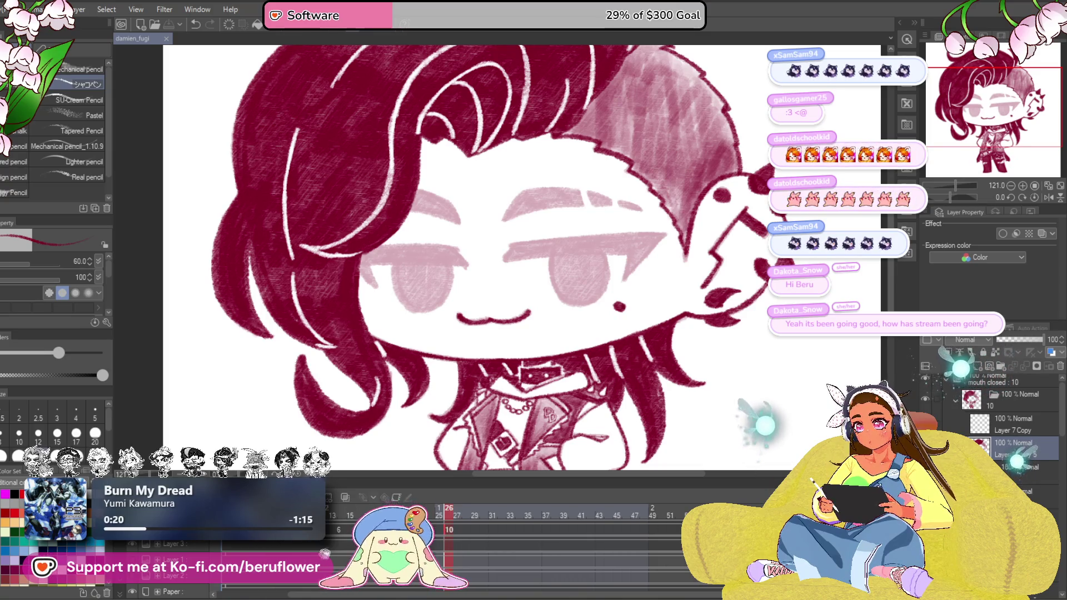
# Show the closed-eyes cel, select the layer below Layer 6, zoom in on the face and switch to the Lasso
pyautogui.click(417, 513)
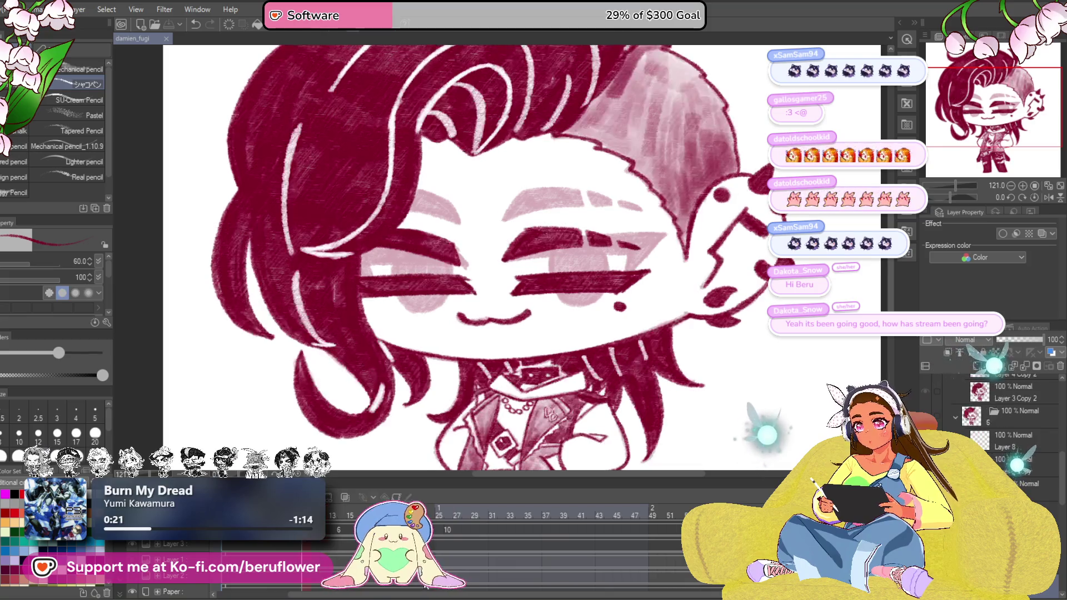
pyautogui.click(1013, 434)
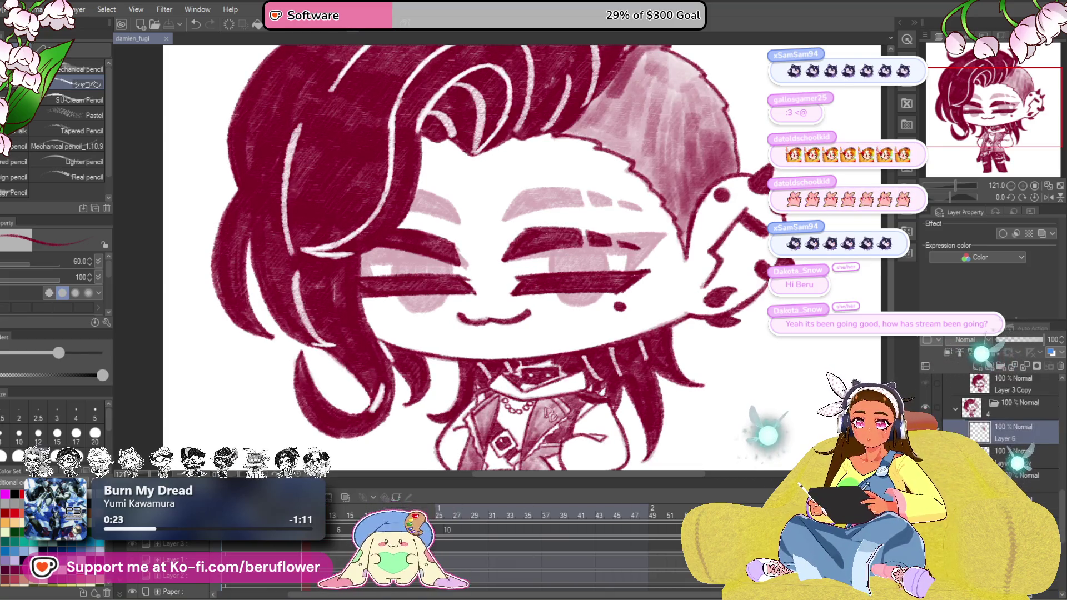
pyautogui.click(1008, 457)
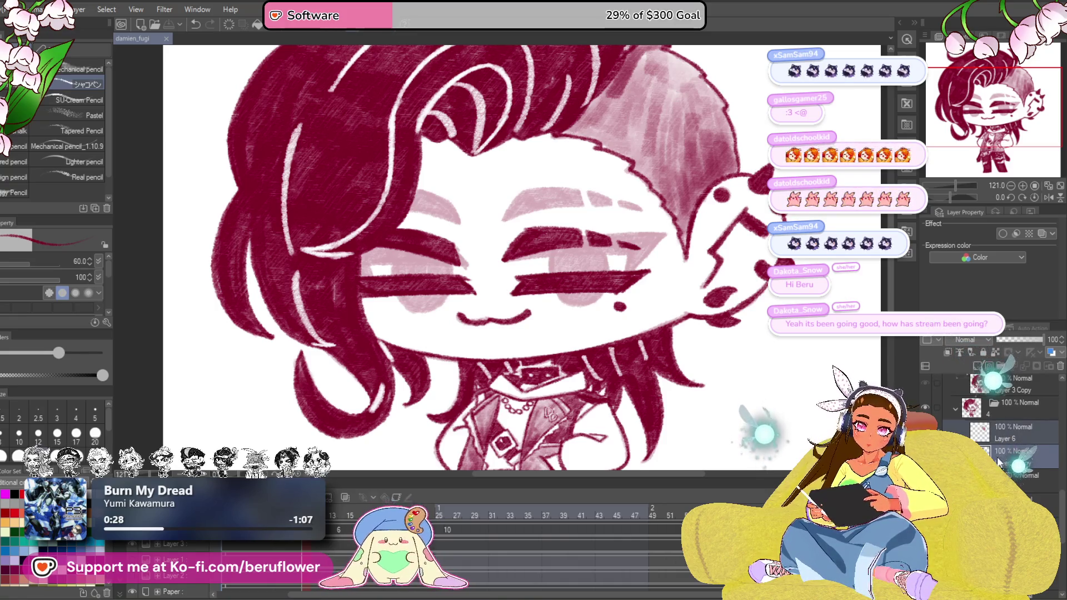
pyautogui.hotkey('ctrl', '+')
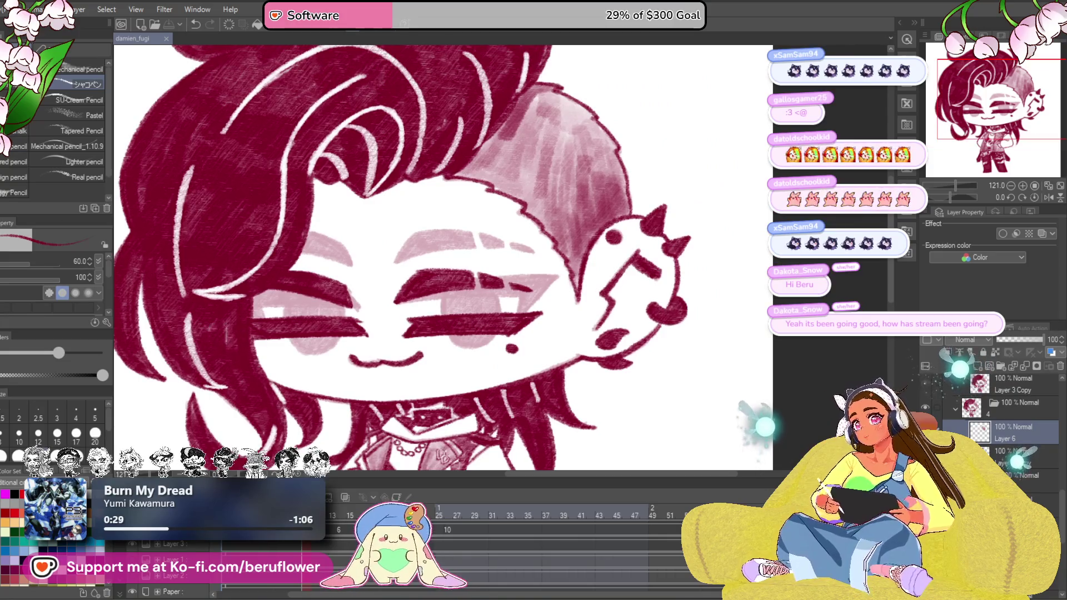
pyautogui.press('m')
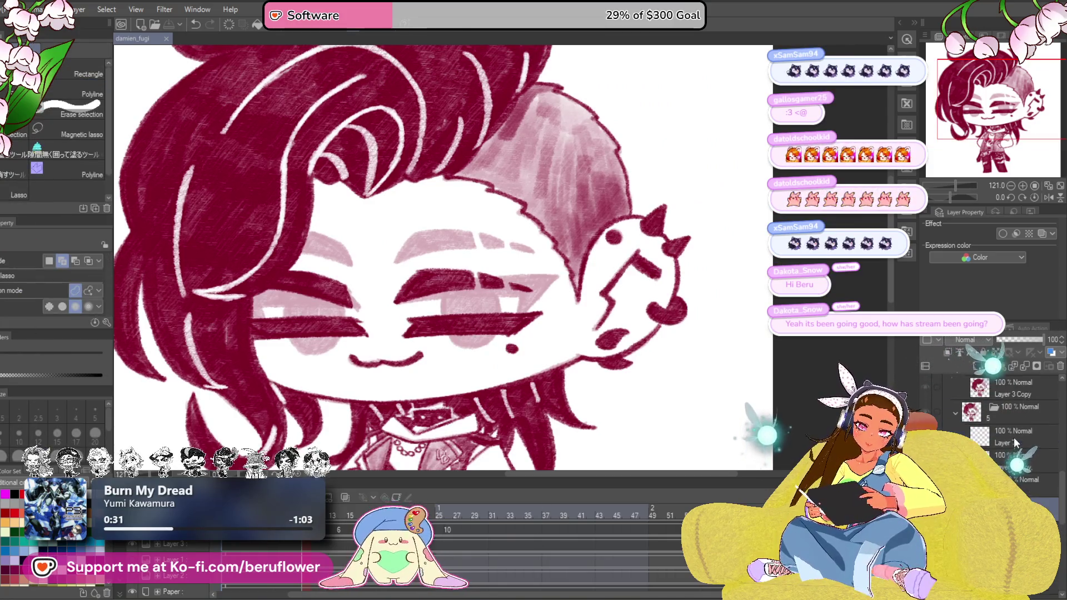
# Lasso the shaved side, clear its shading, then restore it and drop the selection
pyautogui.hotkey('ctrl', 'z')
pyautogui.hotkey('ctrl', 'y')
pyautogui.scroll(1, 631, 275)
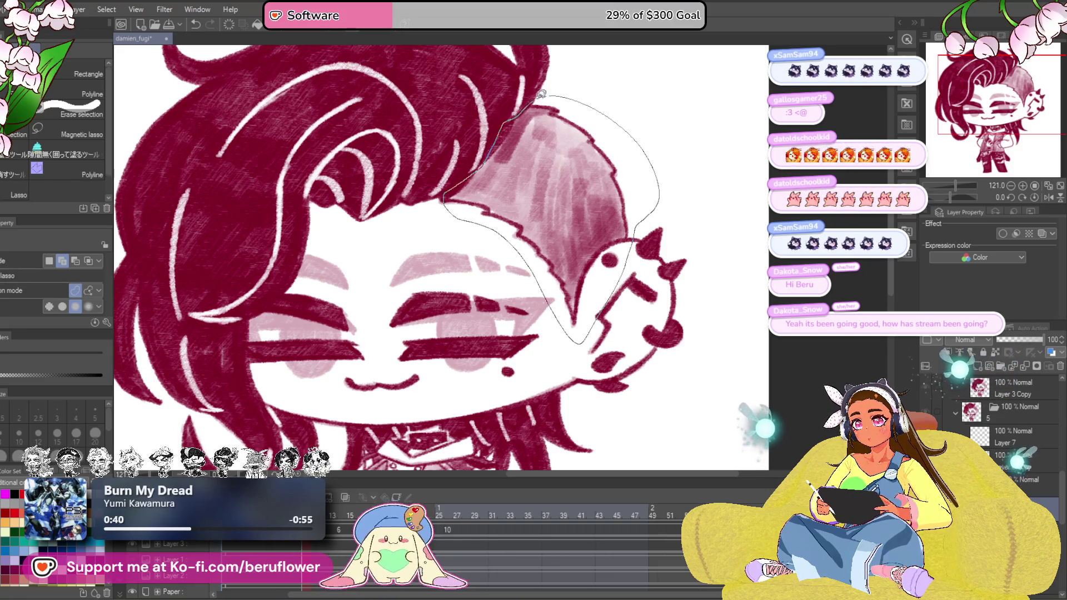
pyautogui.moveTo(538, 98); pyautogui.dragTo(567, 88)
pyautogui.press('Delete')
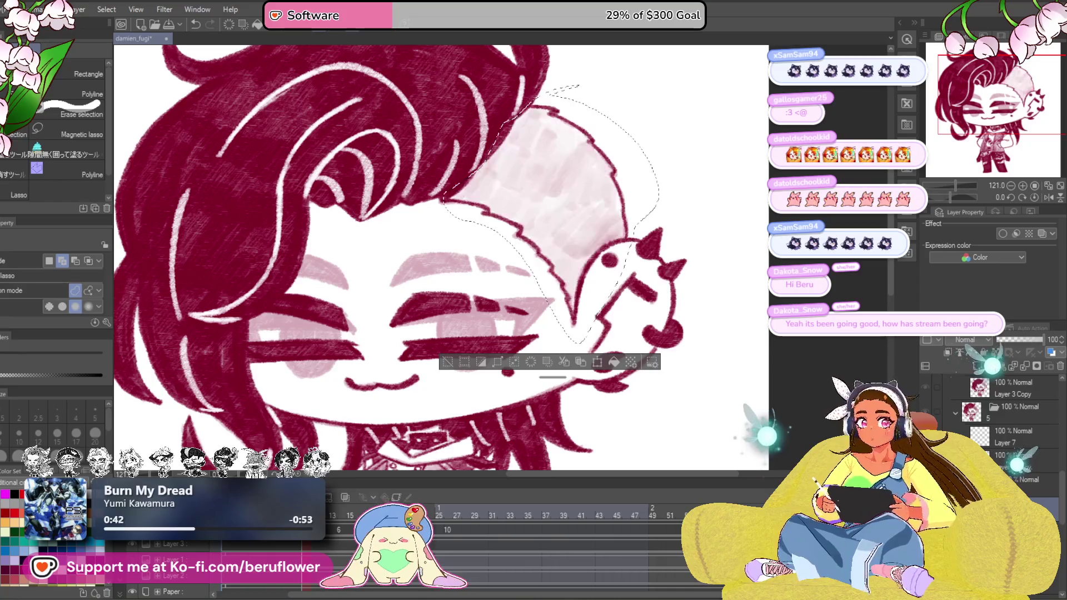
pyautogui.hotkey('alt', 'Delete')
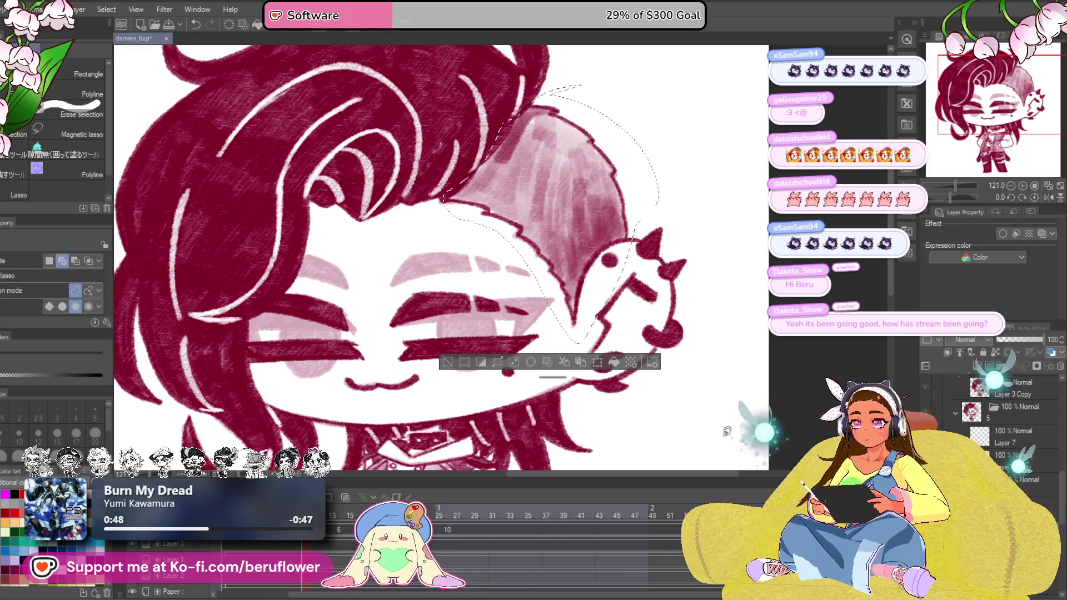
pyautogui.hotkey('ctrl', 'd')
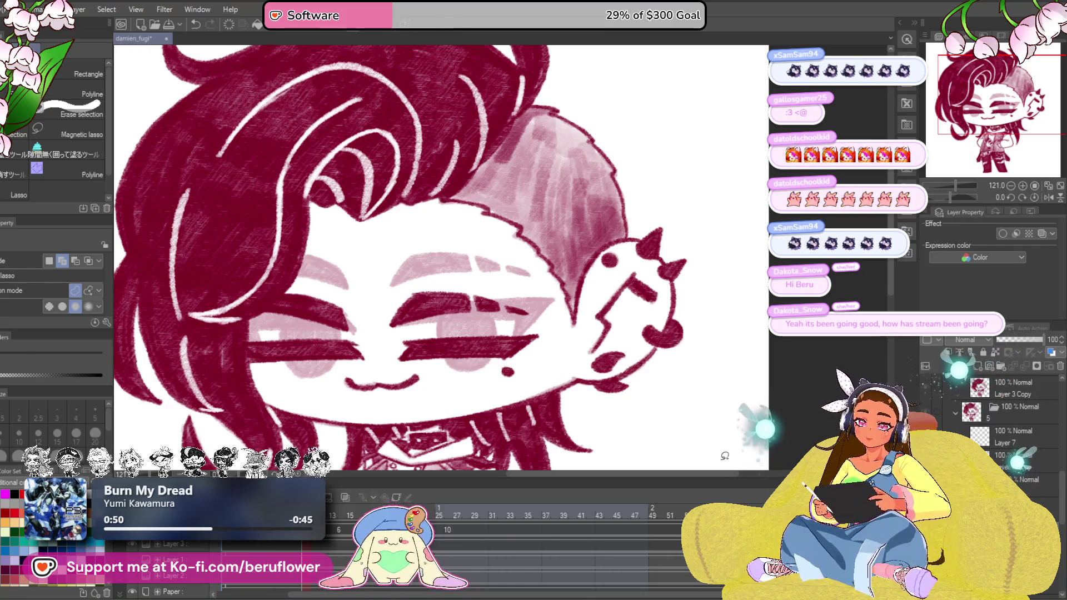
# Dim and restore the artwork to compare frames, then jump to the frame without dark lashes
pyautogui.click(1000, 364)
pyautogui.click(991, 358)
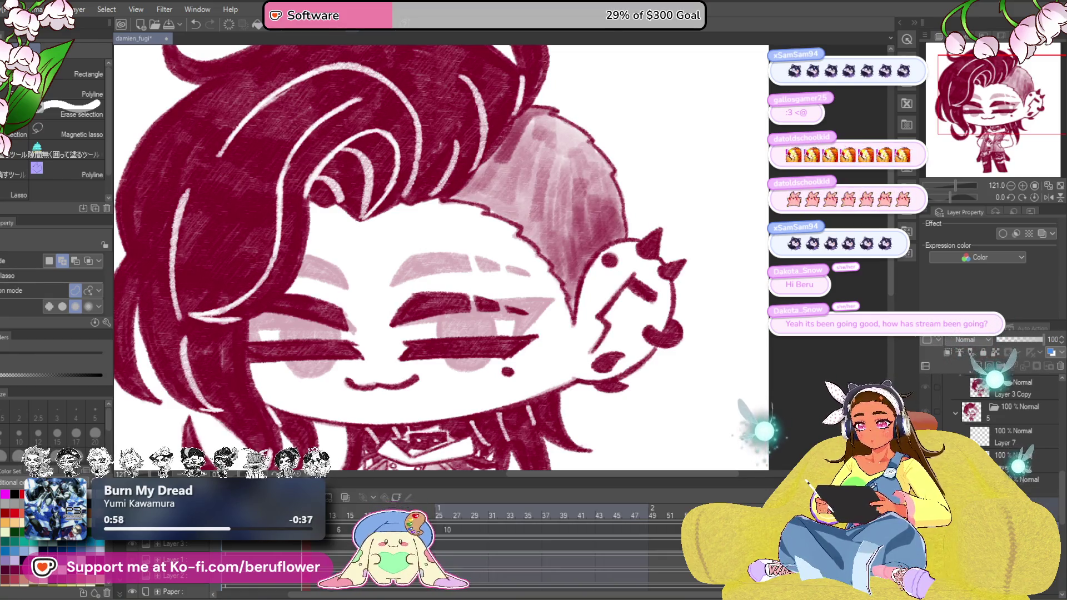
pyautogui.click(449, 530)
pyautogui.scroll(2, 1000, 414)
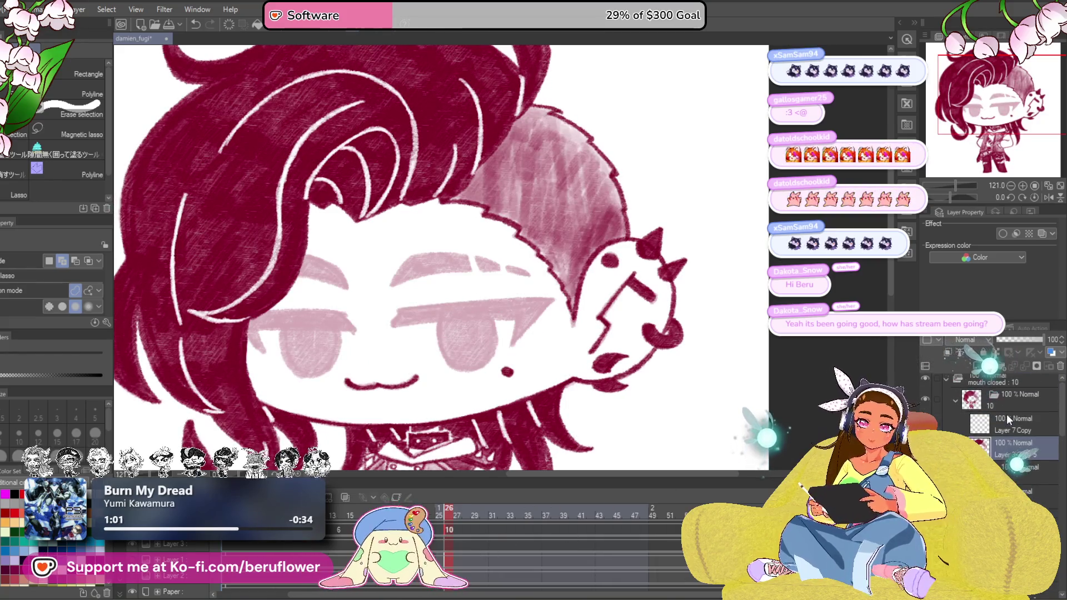
# Review frames 27, 29 and 30, briefly fading the cel to compare the frames beneath
pyautogui.click(457, 517)
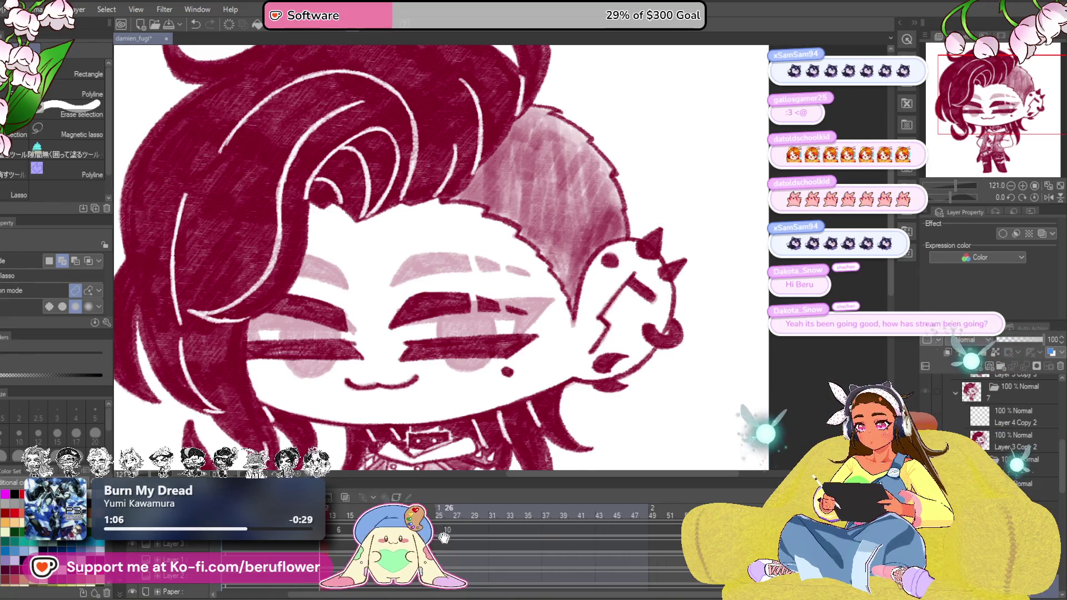
pyautogui.click(476, 511)
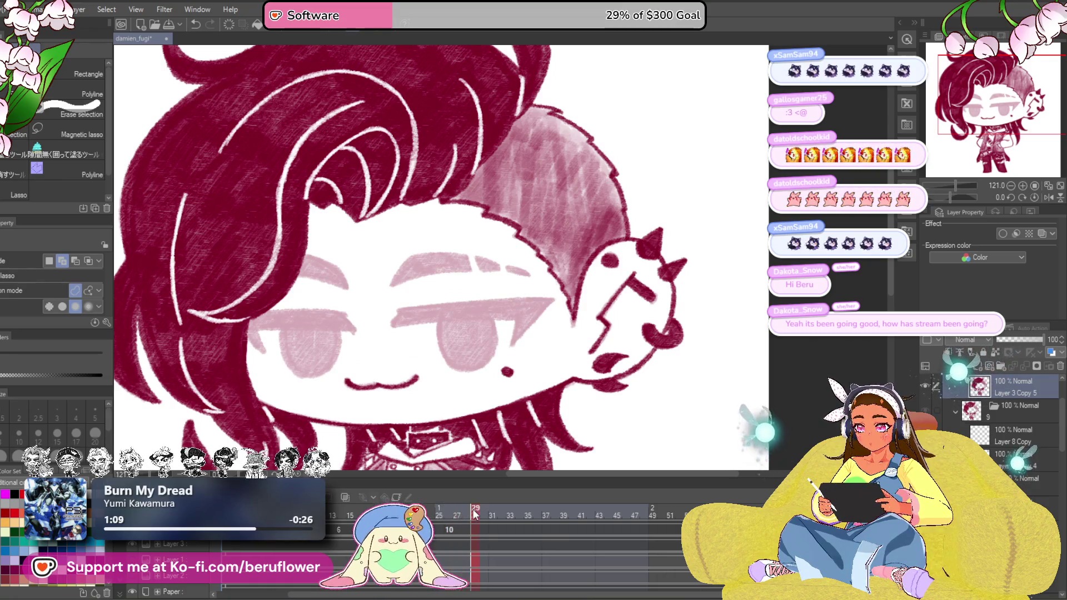
pyautogui.click(484, 512)
pyautogui.click(999, 399)
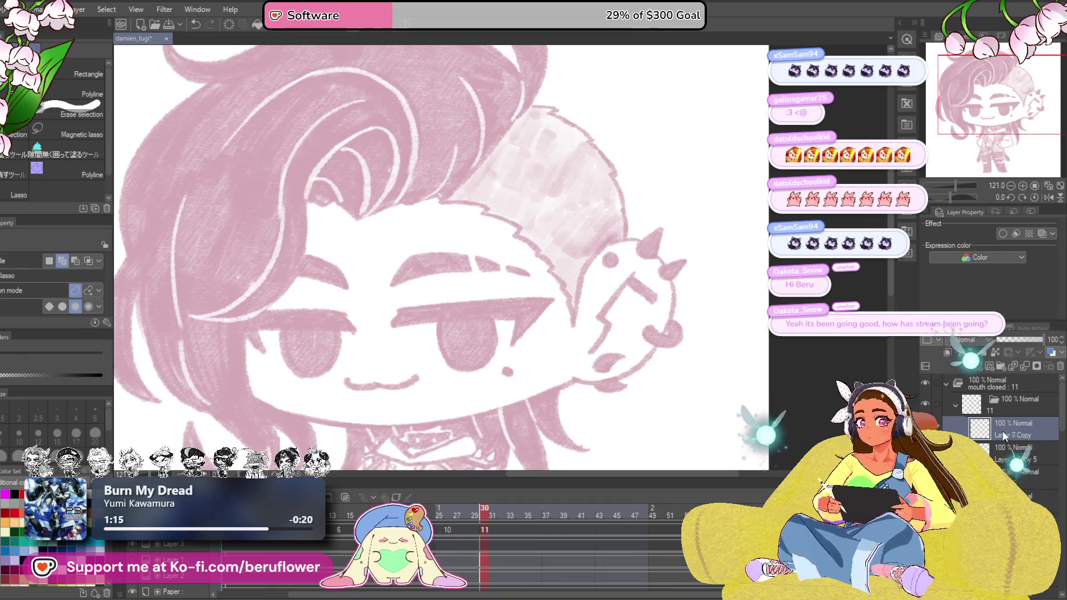
pyautogui.click(1005, 429)
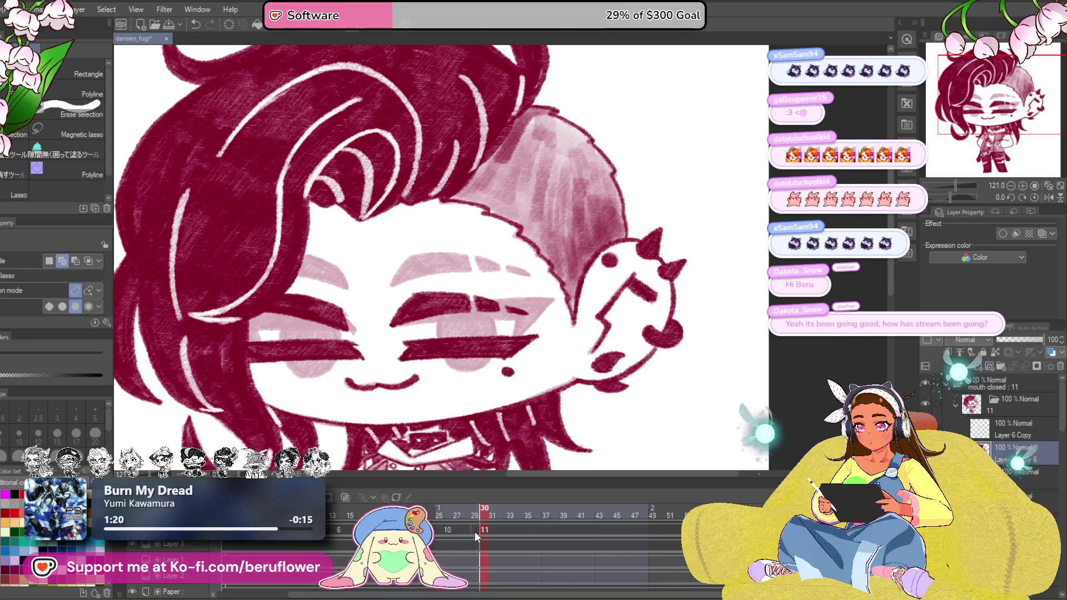
# Step back through the timeline to frame 24 and land on the closed-eye cel
pyautogui.click(484, 511)
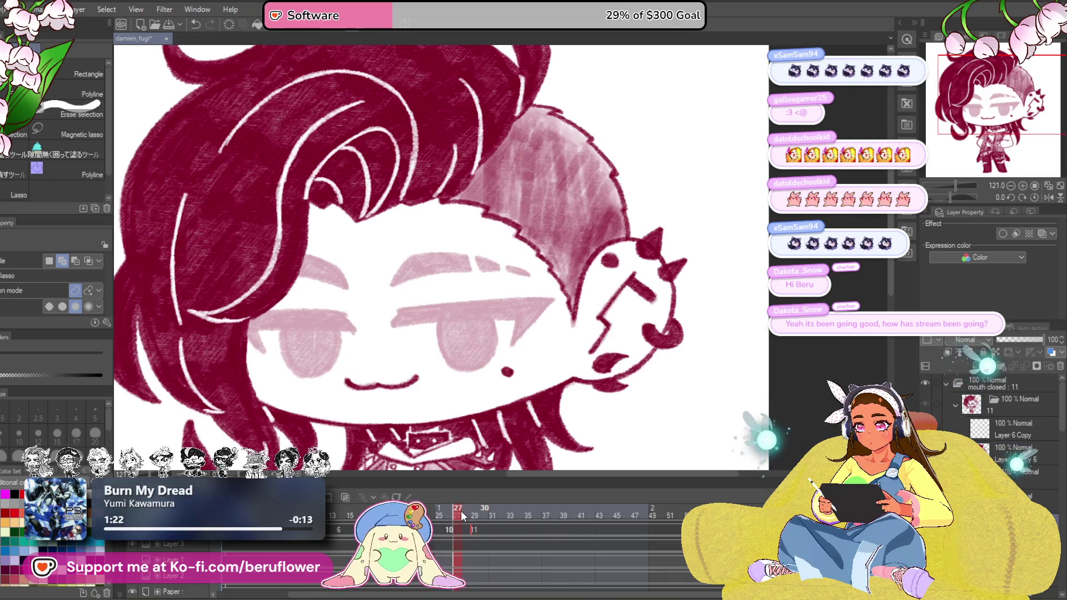
pyautogui.click(448, 520)
pyautogui.click(434, 510)
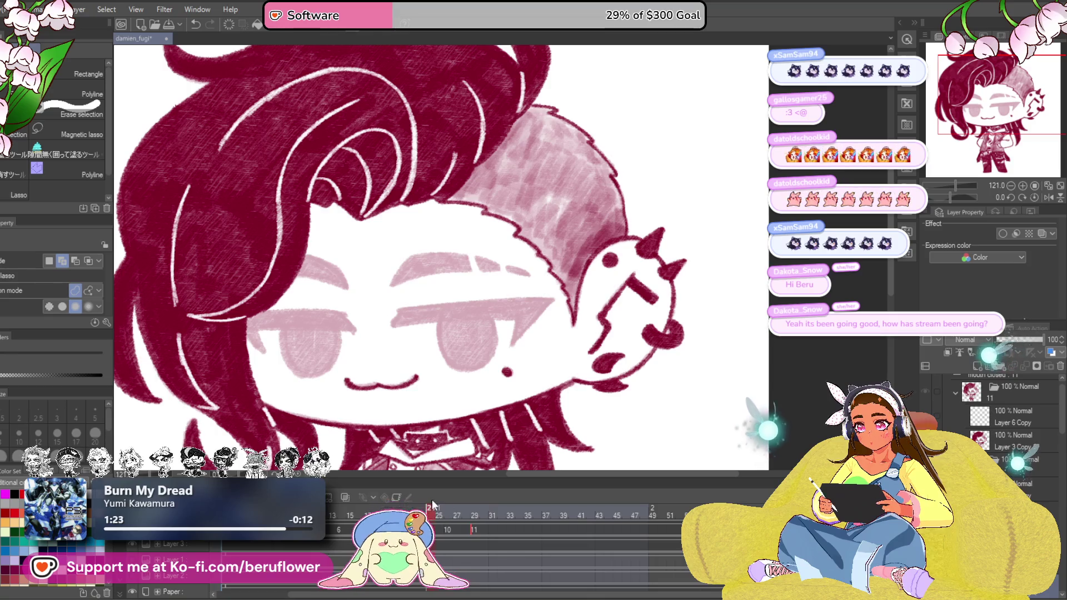
pyautogui.press('space')
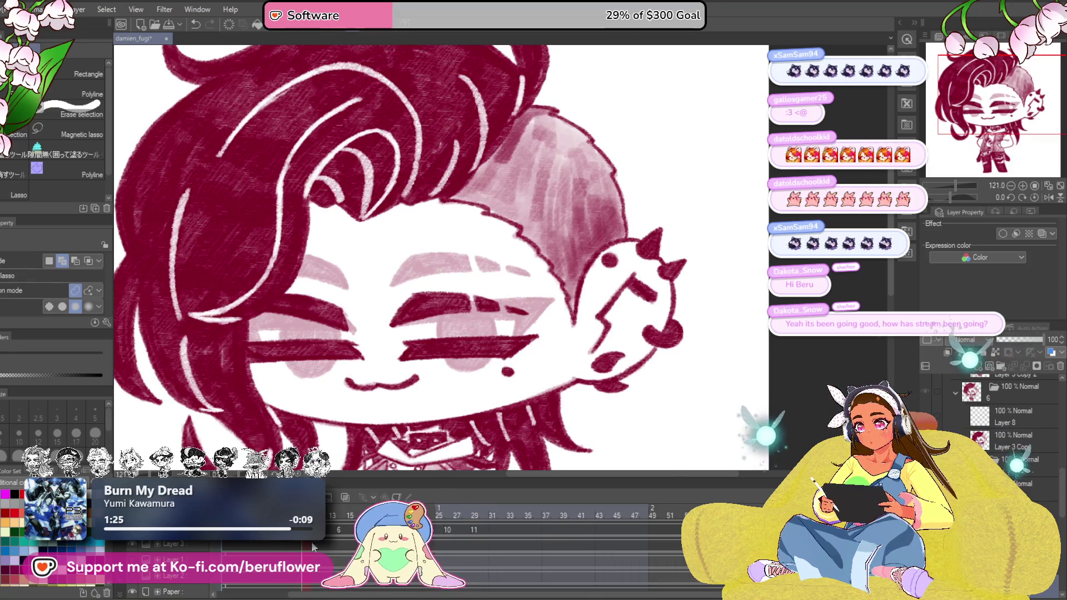